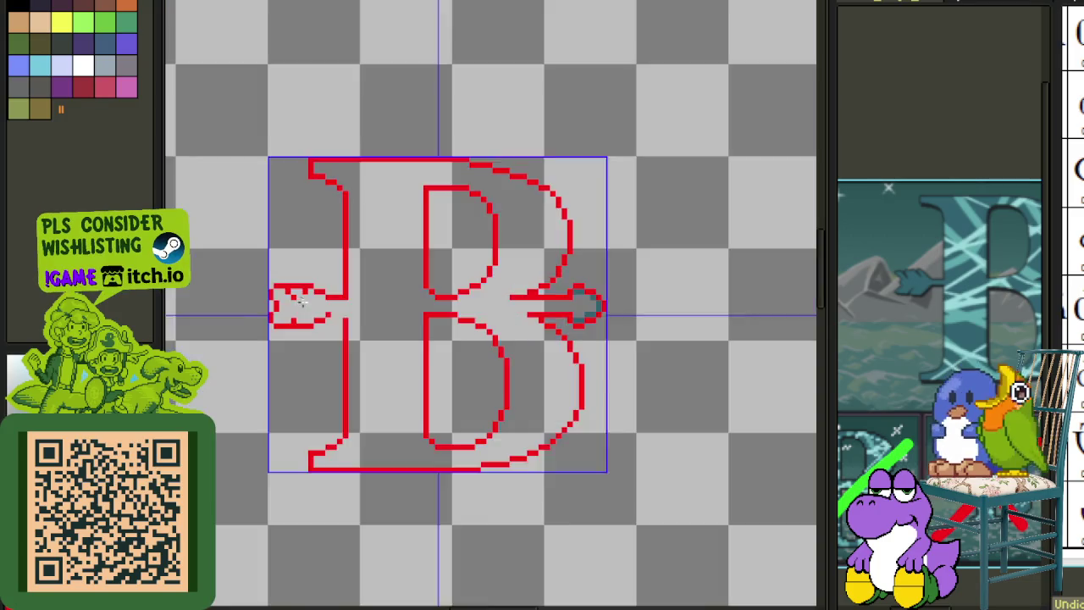
- Replace the red outline colour #FF0000 with dark #172022
{"action": "scroll", "coordinate": [351, 297], "scroll_direction": "up", "scroll_amount": 2}
- Pencil in red pixels joining the left arrow to the B's stem
{"action": "left_click", "coordinate": [421, 364]}
{"action": "left_click_drag", "start_coordinate": [421, 365], "coordinate": [479, 368]}
{"action": "scroll", "coordinate": [480, 368], "scroll_direction": "down", "scroll_amount": 4}
{"action": "scroll", "coordinate": [726, 338], "scroll_direction": "up", "scroll_amount": 1}
{"action": "scroll", "coordinate": [537, 363], "scroll_direction": "up", "scroll_amount": 3}
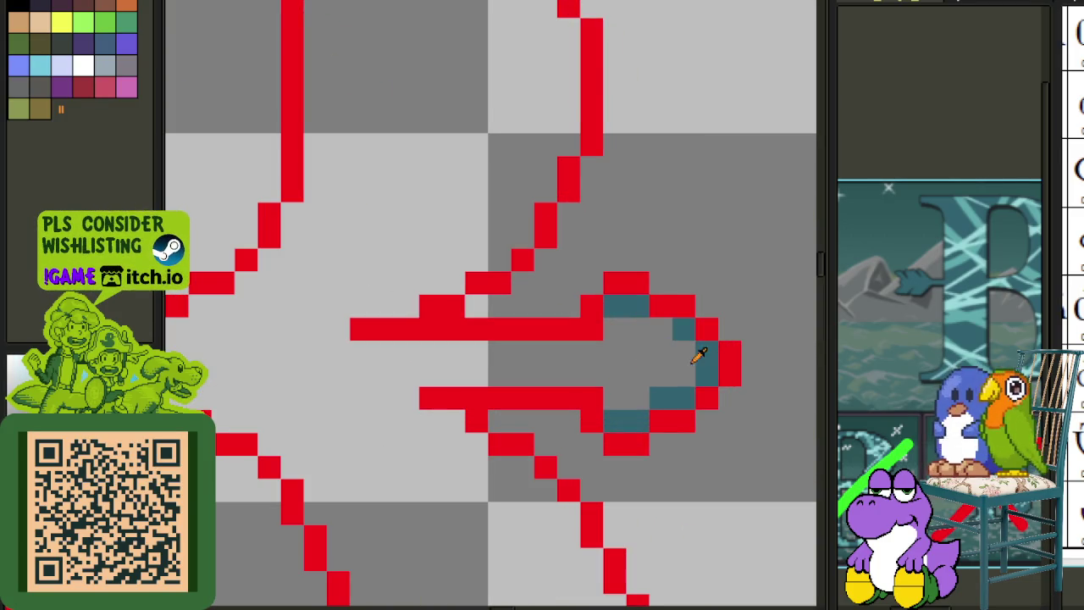
{"action": "scroll", "coordinate": [712, 358], "scroll_direction": "down", "scroll_amount": 3}
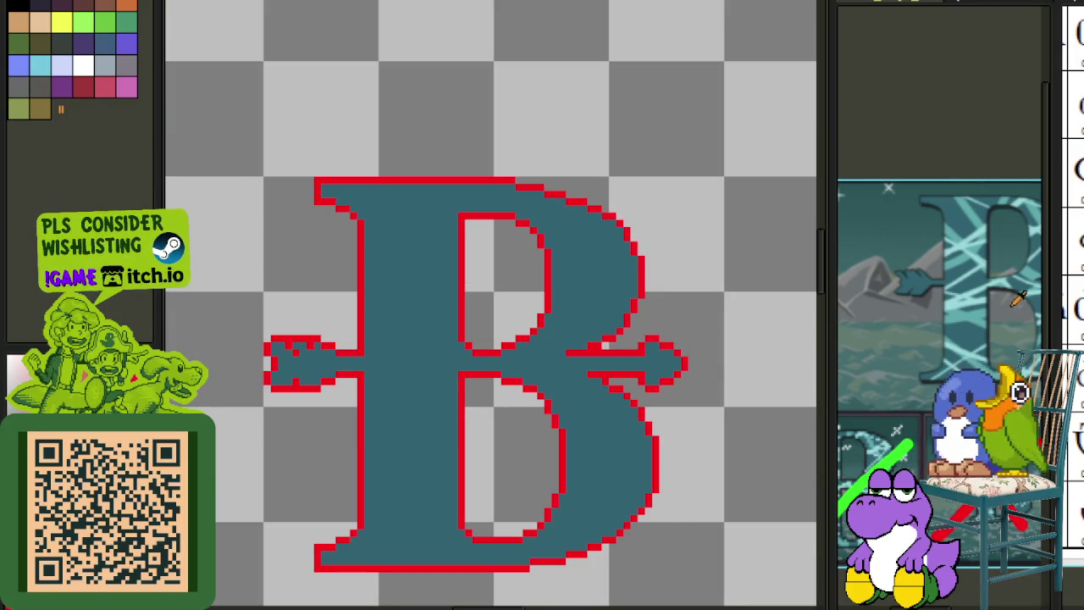
{"action": "scroll", "coordinate": [421, 95], "scroll_direction": "down", "scroll_amount": 5}
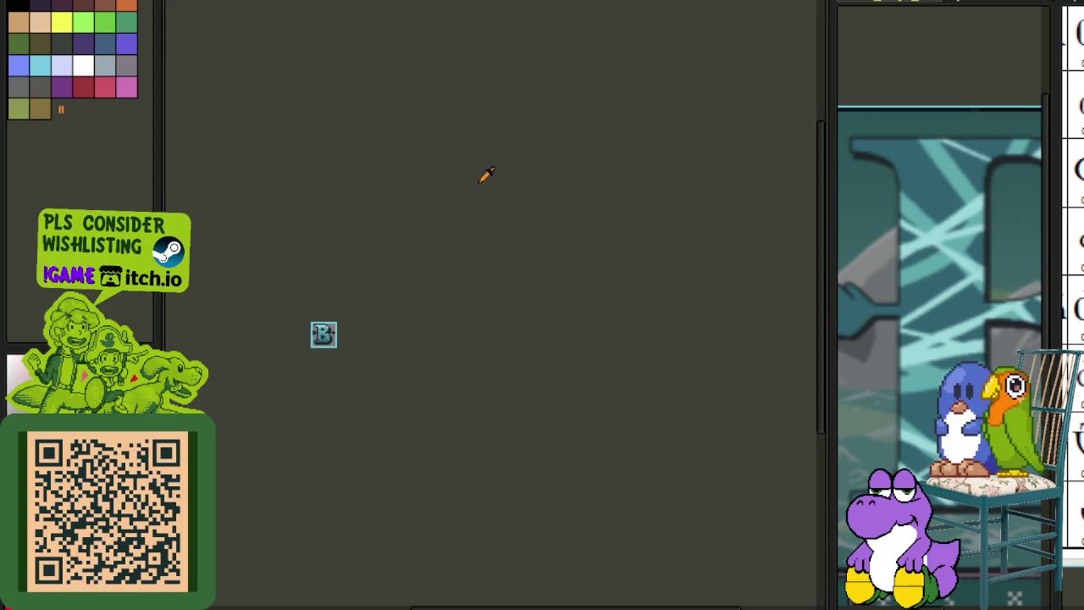
{"action": "scroll", "coordinate": [299, 340], "scroll_direction": "up", "scroll_amount": 4}
{"action": "scroll", "coordinate": [395, 310], "scroll_direction": "up", "scroll_amount": 3}
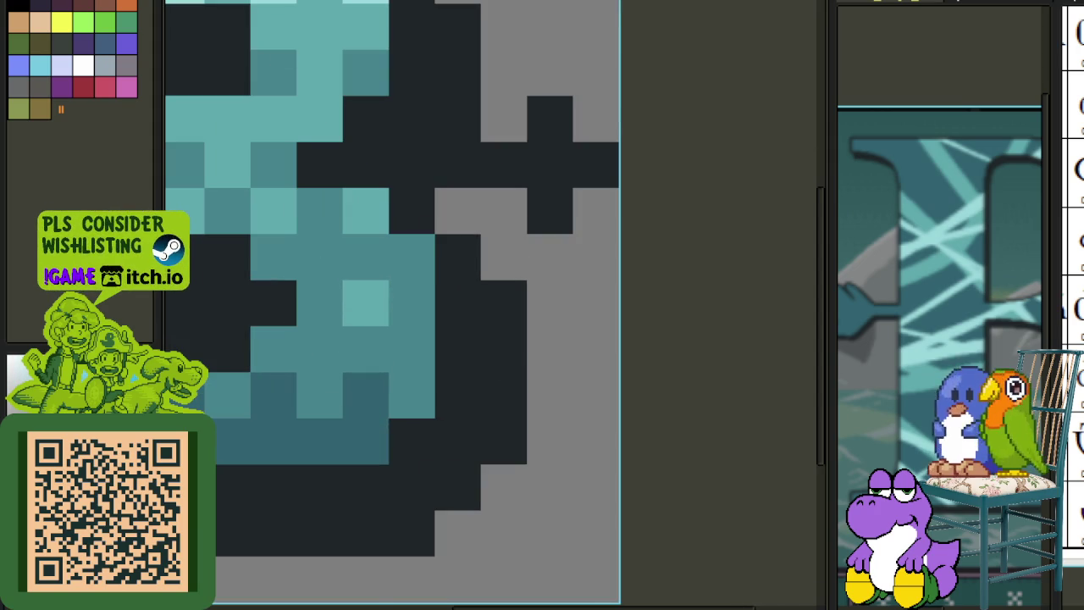
{"action": "scroll", "coordinate": [449, 246], "scroll_direction": "down", "scroll_amount": 4}
{"action": "scroll", "coordinate": [525, 339], "scroll_direction": "up", "scroll_amount": 2}
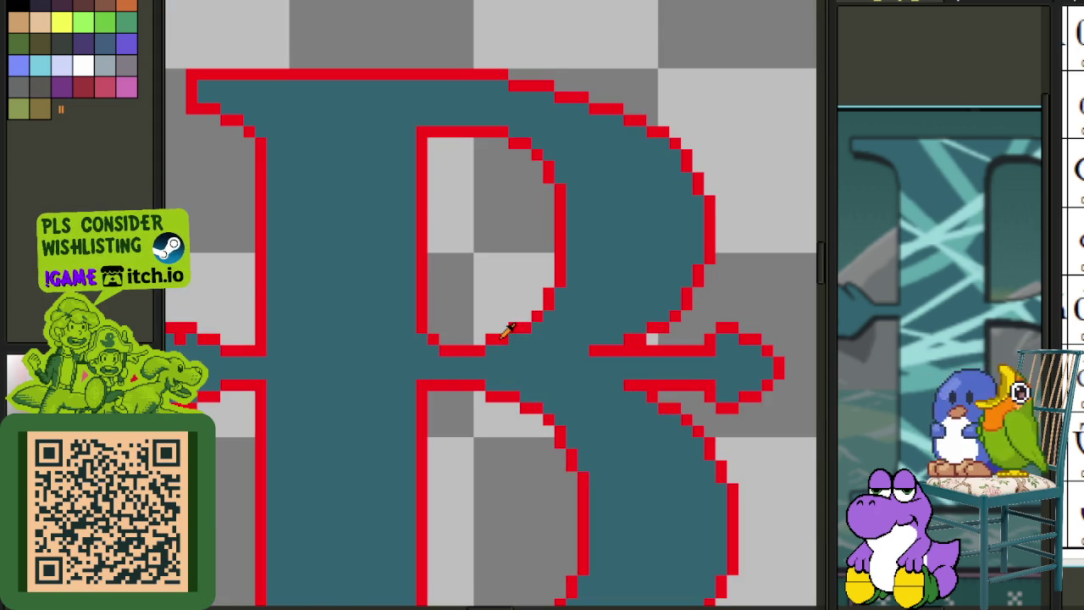
{"action": "key", "text": "shift+r"}
{"action": "left_click", "coordinate": [470, 476]}
{"action": "scroll", "coordinate": [521, 259], "scroll_direction": "down", "scroll_amount": 2}
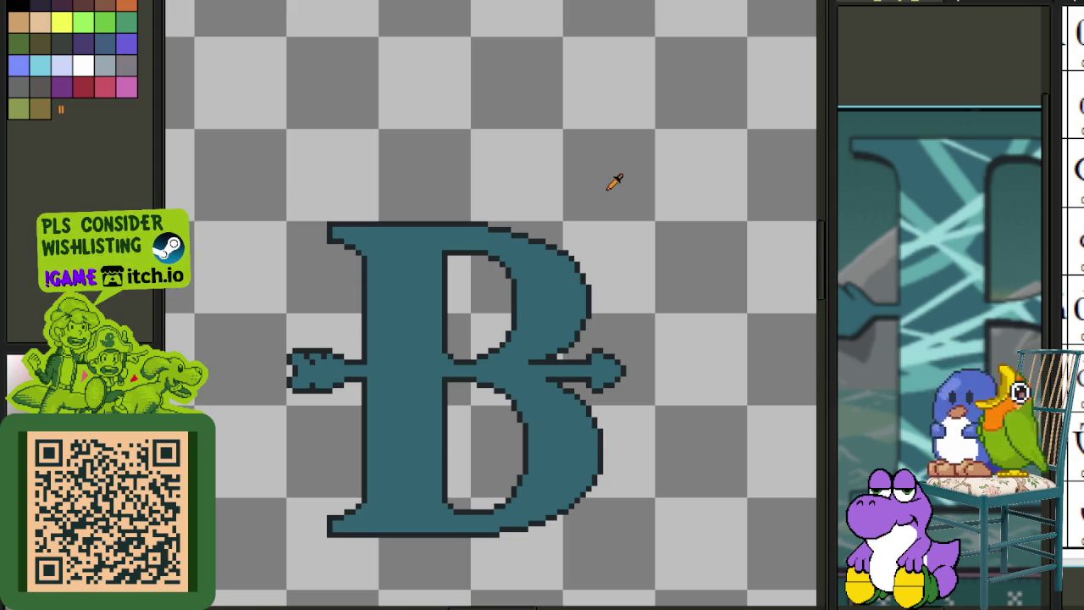
- Switch to the other open document, then select and deselect the upper bowl's left part
{"action": "scroll", "coordinate": [386, 103], "scroll_direction": "up", "scroll_amount": 3}
{"action": "scroll", "coordinate": [386, 104], "scroll_direction": "down", "scroll_amount": 4}
{"action": "scroll", "coordinate": [346, 154], "scroll_direction": "down", "scroll_amount": 1}
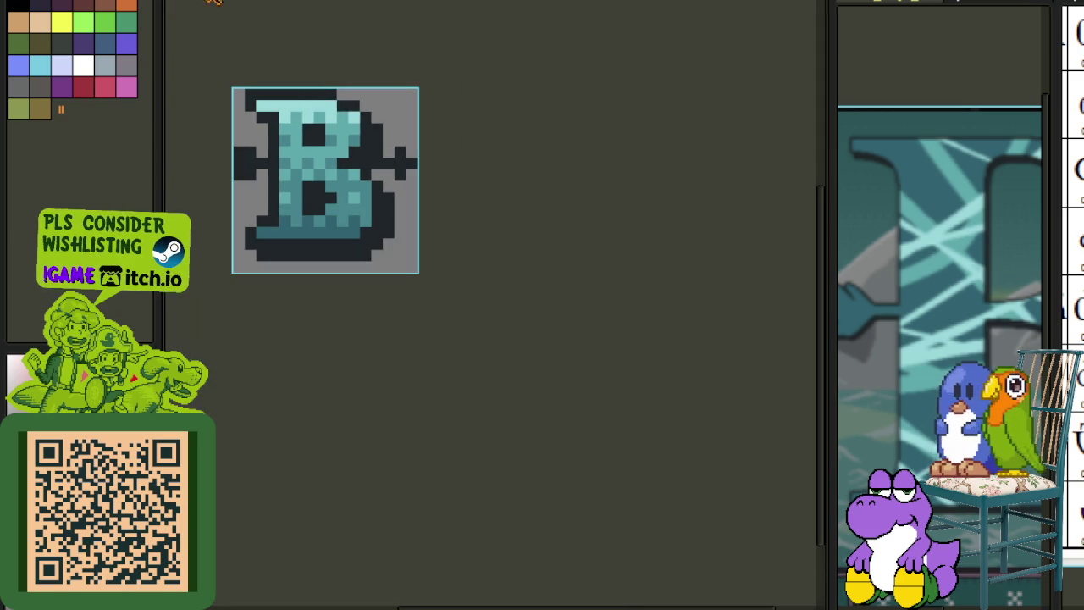
{"action": "key", "text": "ctrl+Tab"}
{"action": "key", "text": "ctrl+Tab"}
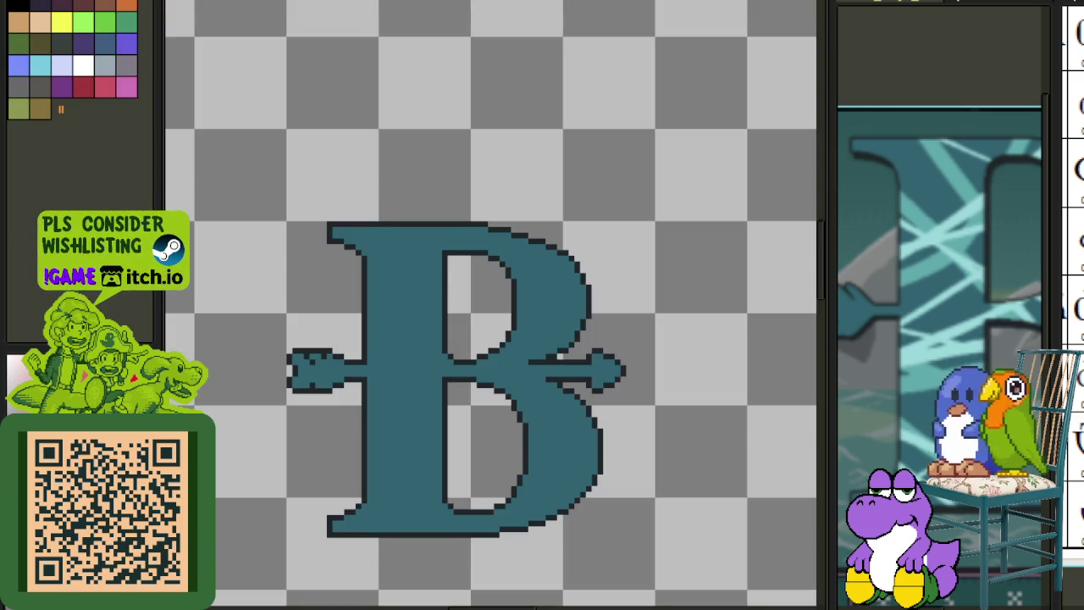
{"action": "scroll", "coordinate": [251, 225], "scroll_direction": "down", "scroll_amount": 1}
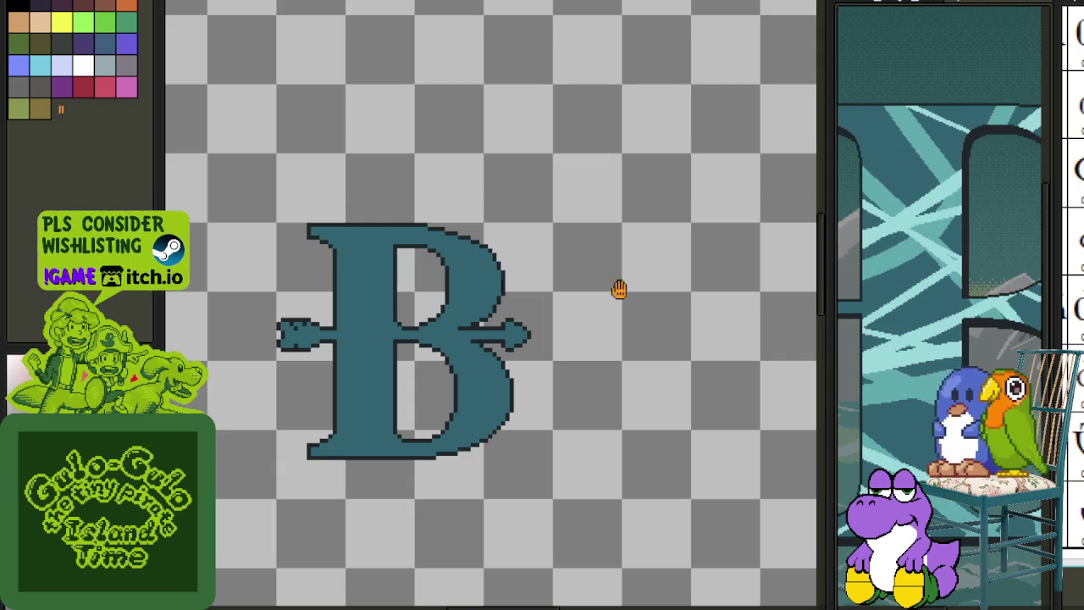
{"action": "scroll", "coordinate": [423, 284], "scroll_direction": "up", "scroll_amount": 3}
{"action": "scroll", "coordinate": [360, 198], "scroll_direction": "up", "scroll_amount": 3}
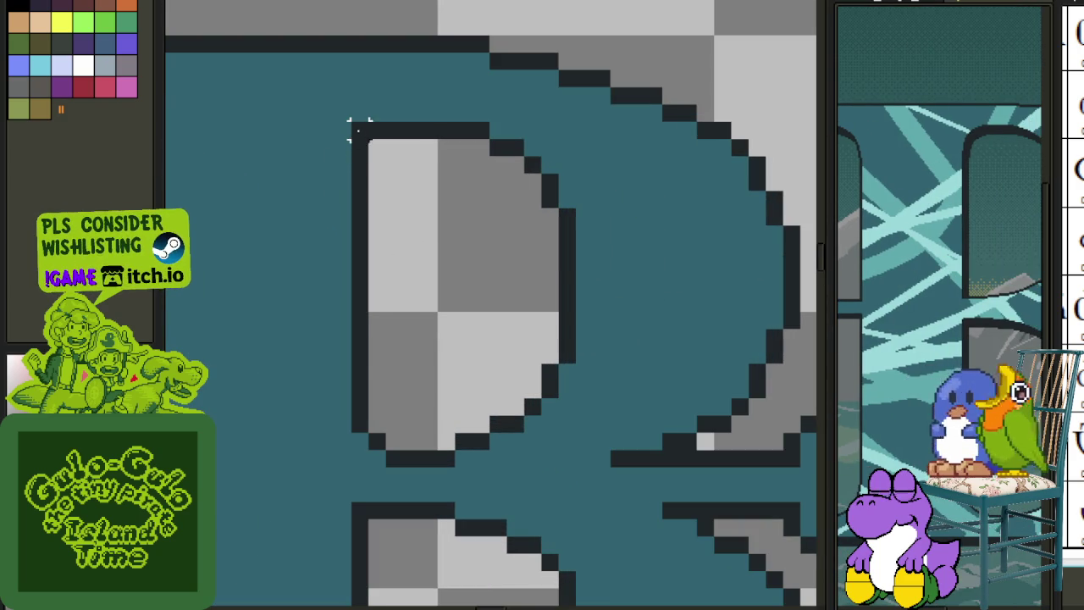
{"action": "left_click_drag", "start_coordinate": [359, 128], "coordinate": [456, 468]}
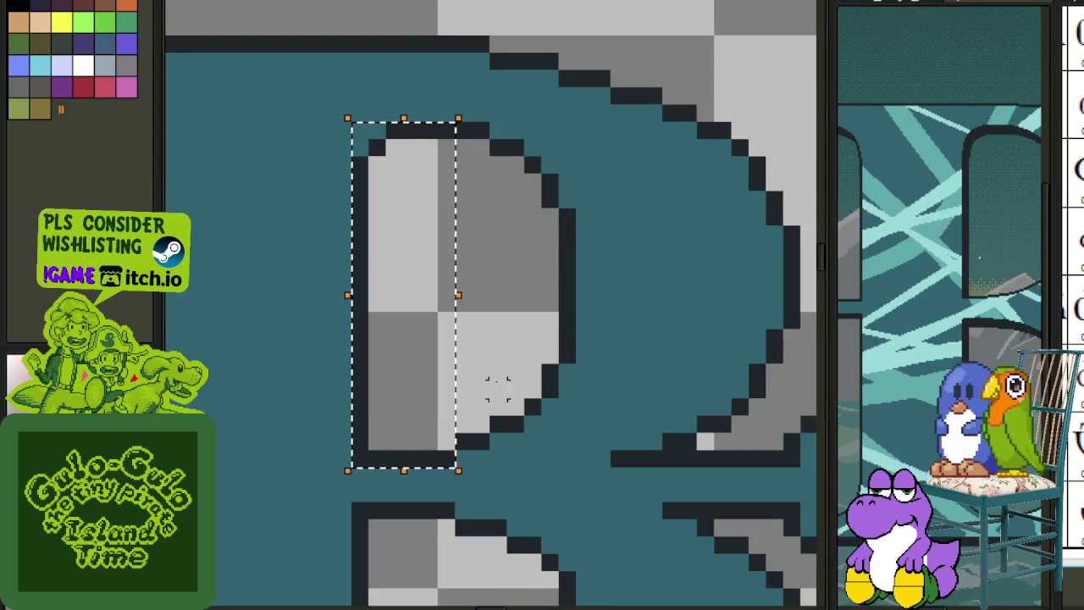
{"action": "key", "text": "ctrl+d"}
- Nudge a small block of pixels inside the upper bowl upward
{"action": "scroll", "coordinate": [533, 364], "scroll_direction": "down", "scroll_amount": 5}
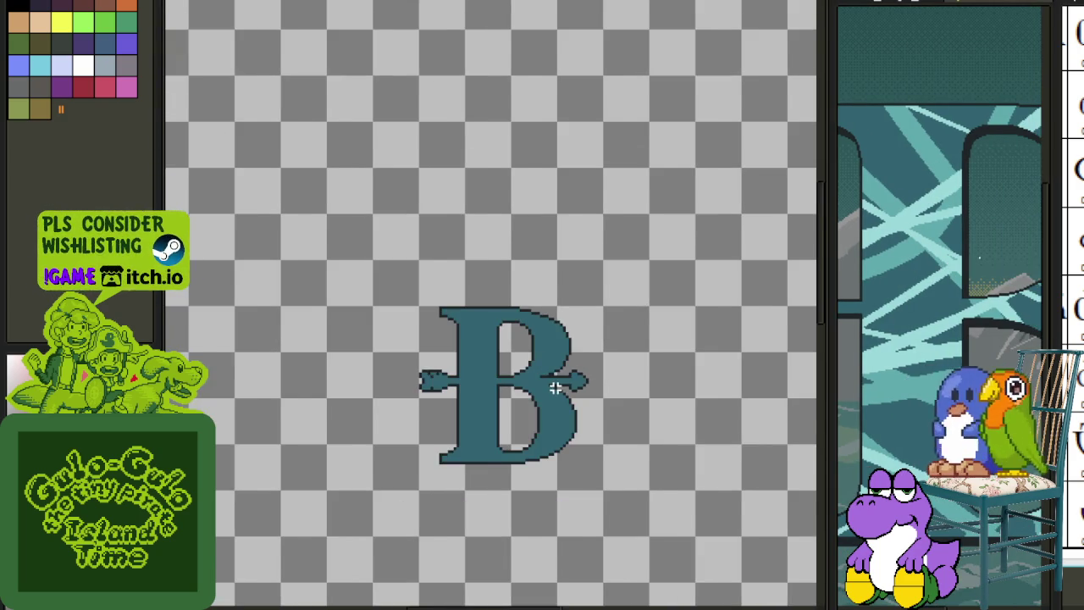
{"action": "scroll", "coordinate": [555, 387], "scroll_direction": "down", "scroll_amount": 2}
{"action": "scroll", "coordinate": [556, 387], "scroll_direction": "up", "scroll_amount": 4}
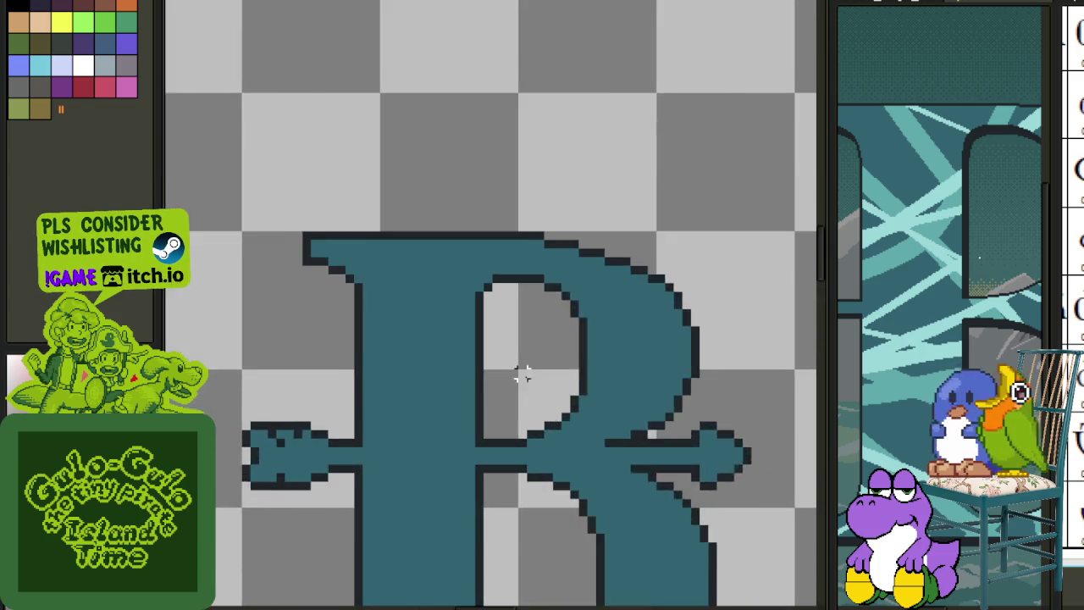
{"action": "scroll", "coordinate": [523, 375], "scroll_direction": "up", "scroll_amount": 2}
{"action": "left_click_drag", "start_coordinate": [462, 378], "coordinate": [522, 459]}
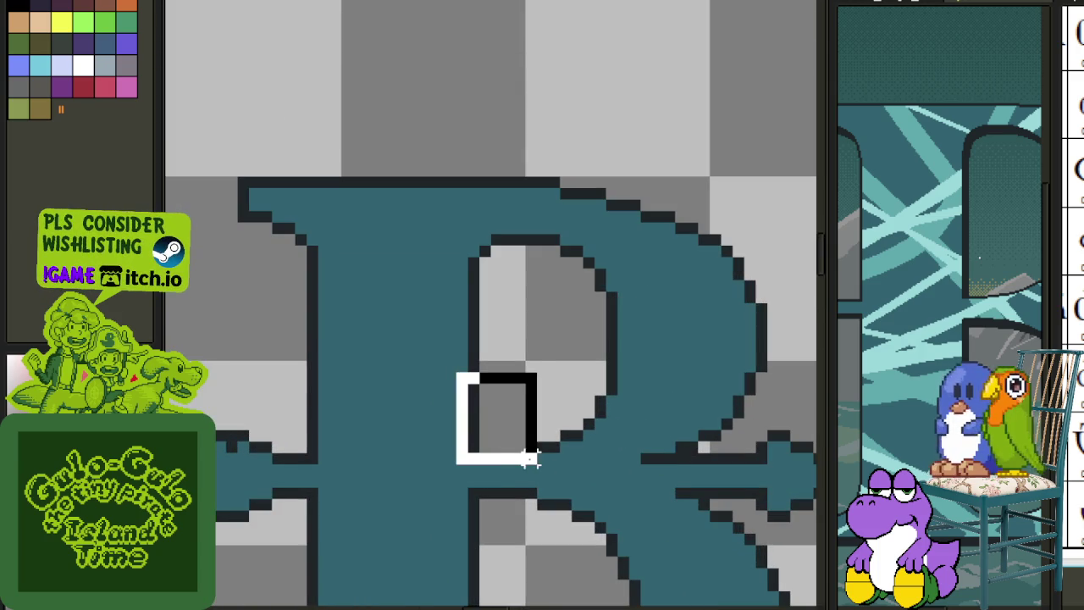
{"action": "key", "text": "Up"}
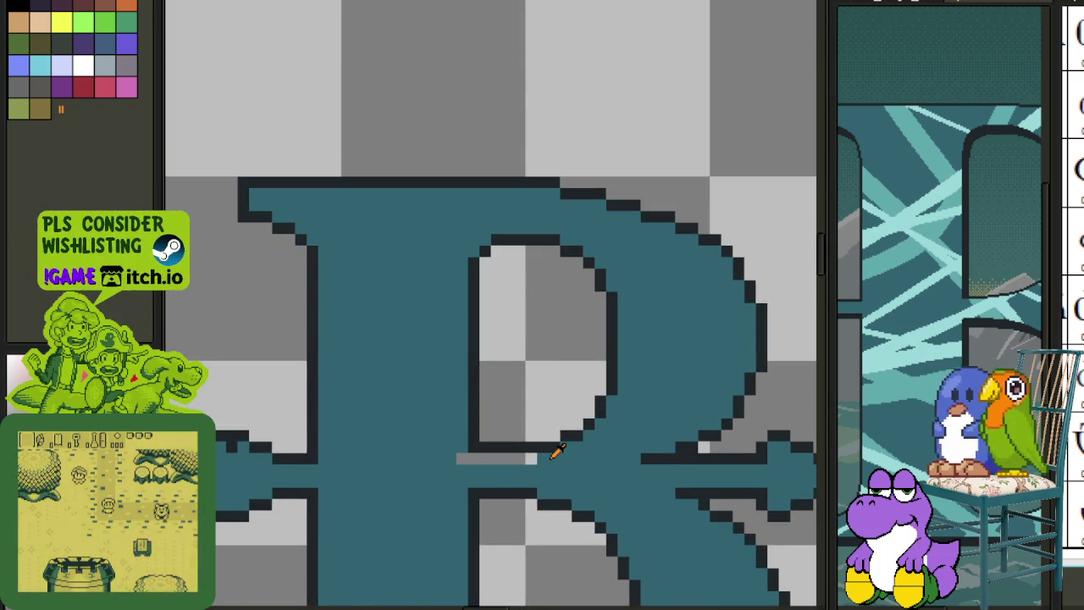
- Save the sprite and bring the layers panel back
{"action": "scroll", "coordinate": [527, 458], "scroll_direction": "down", "scroll_amount": 2}
{"action": "scroll", "coordinate": [523, 453], "scroll_direction": "down", "scroll_amount": 2}
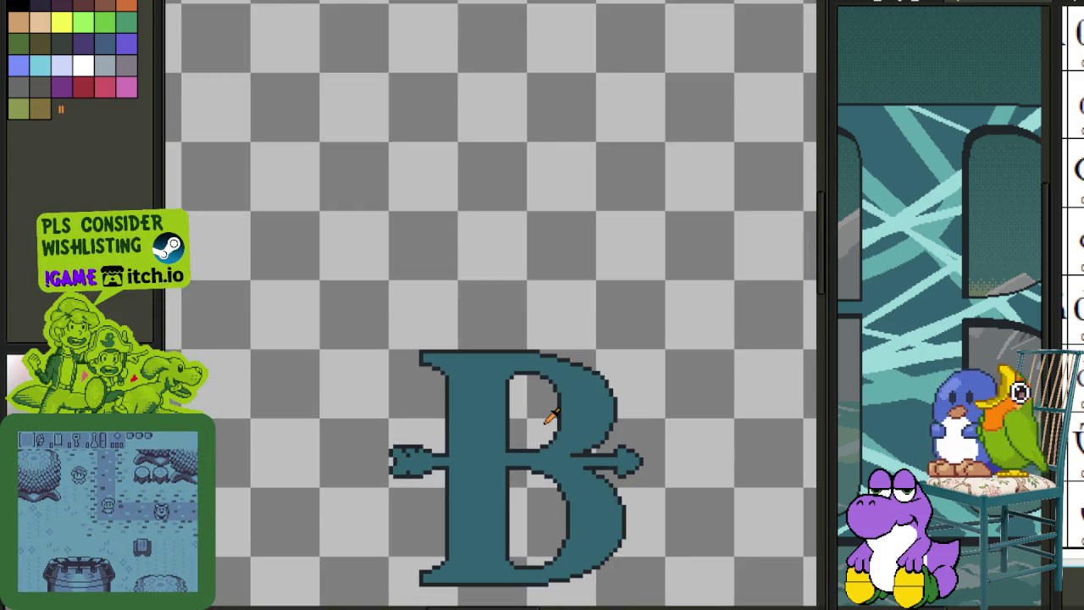
{"action": "scroll", "coordinate": [552, 412], "scroll_direction": "down", "scroll_amount": 1}
{"action": "scroll", "coordinate": [593, 407], "scroll_direction": "down", "scroll_amount": 1}
{"action": "key", "text": "ctrl+s"}
{"action": "scroll", "coordinate": [516, 448], "scroll_direction": "up", "scroll_amount": 2}
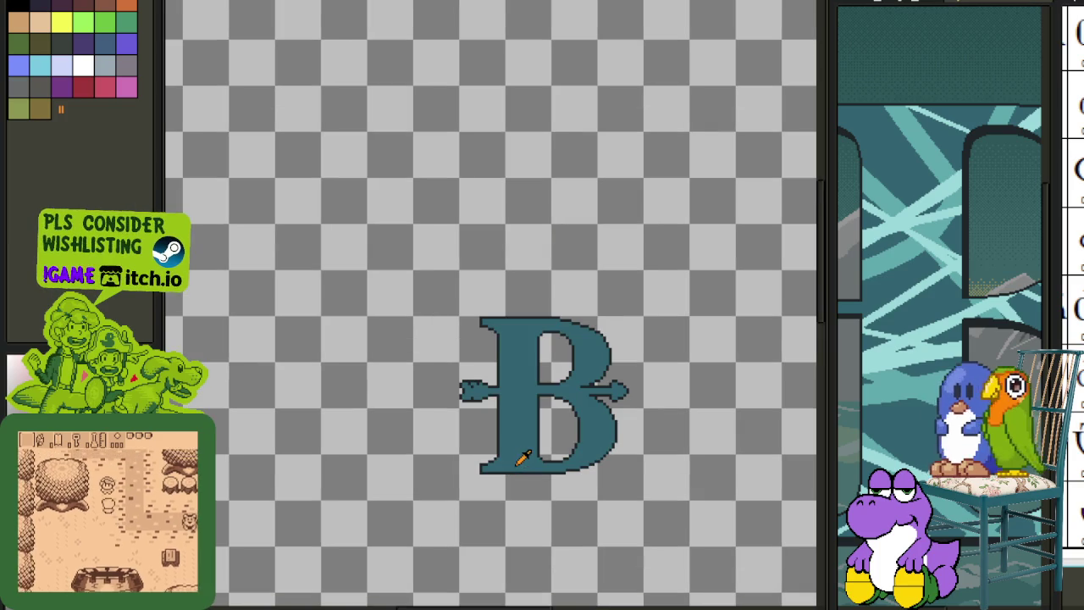
{"action": "key", "text": "ctrl+s"}
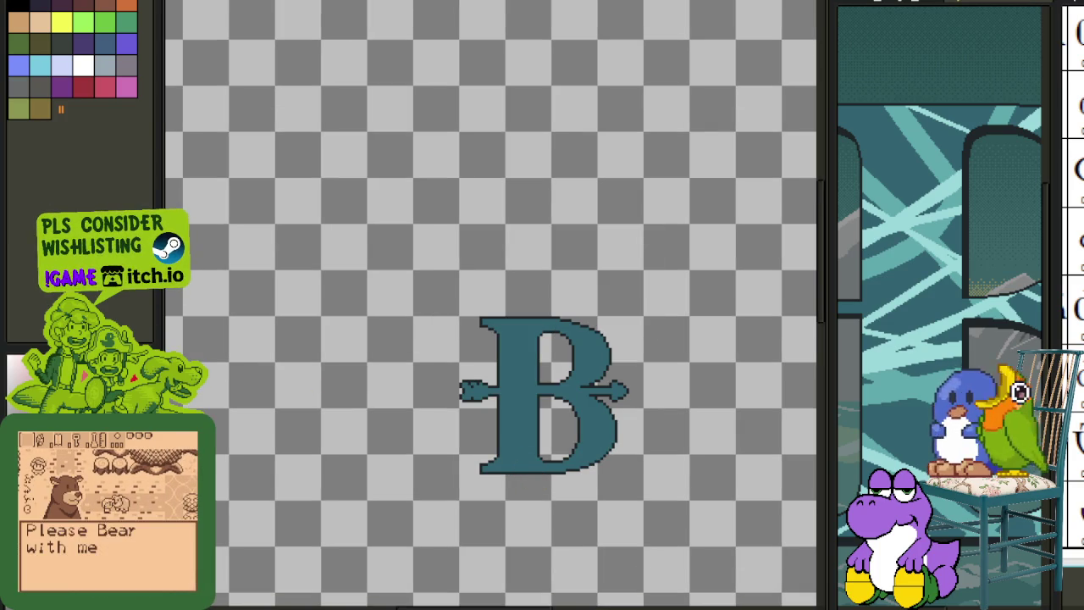
{"action": "key", "text": "Tab"}
- Duplicate Layer 2 with the whole B in view
{"action": "left_click_drag", "start_coordinate": [576, 349], "coordinate": [491, 235]}
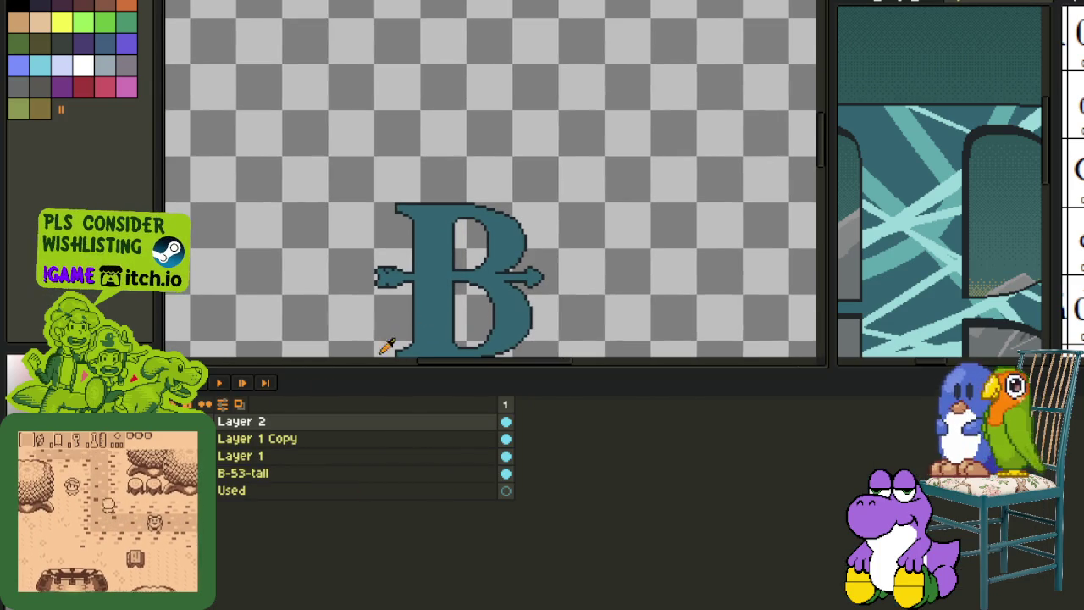
{"action": "right_click", "coordinate": [266, 421]}
{"action": "left_click", "coordinate": [370, 507]}
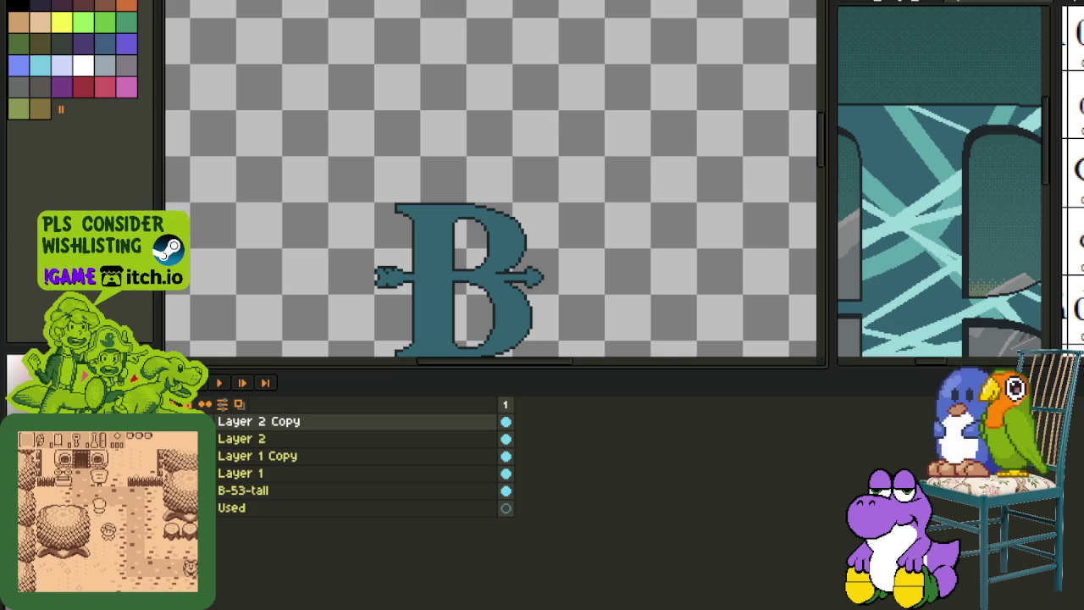
- Make Layer 2 the active layer and select the whole B letter
{"action": "left_click", "coordinate": [255, 438]}
{"action": "scroll", "coordinate": [520, 258], "scroll_direction": "up", "scroll_amount": 3}
{"action": "key", "text": "Tab"}
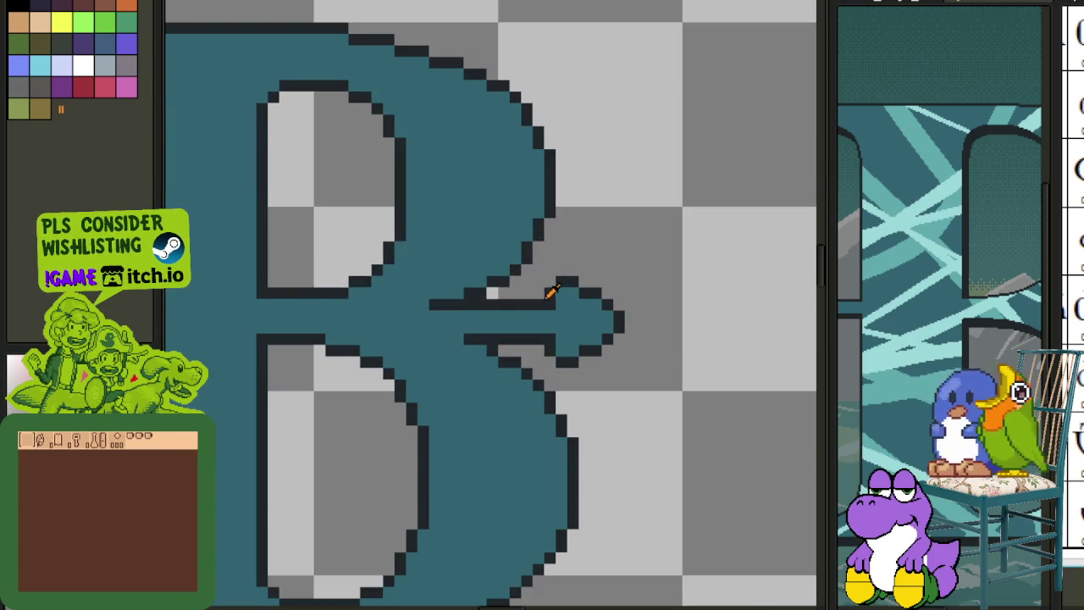
{"action": "scroll", "coordinate": [415, 335], "scroll_direction": "down", "scroll_amount": 3}
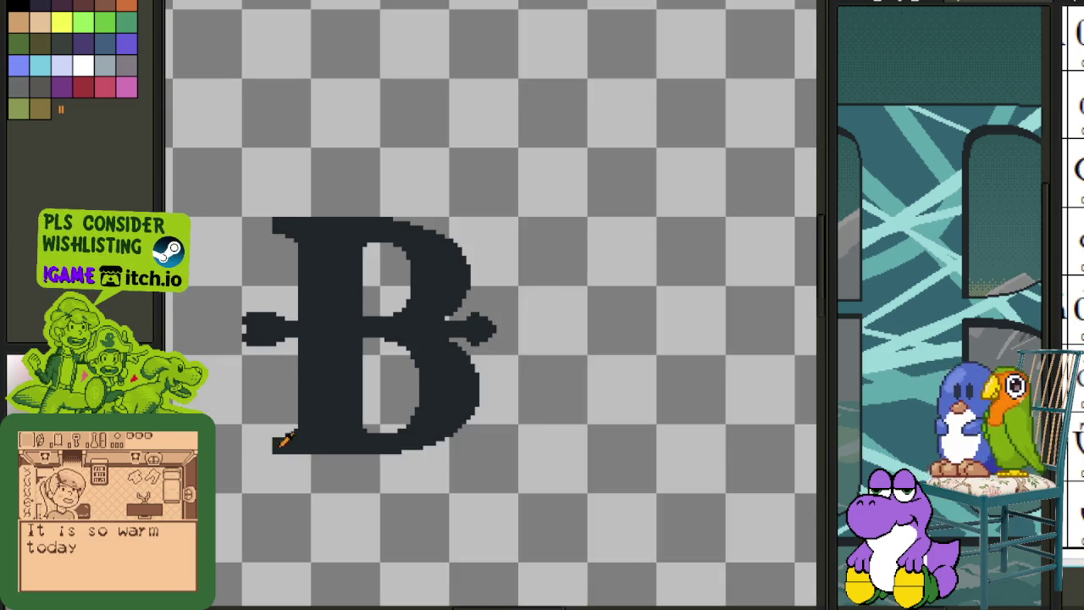
{"action": "key", "text": "Tab"}
{"action": "left_click", "coordinate": [252, 438]}
{"action": "key", "text": "Tab"}
{"action": "left_click_drag", "start_coordinate": [212, 176], "coordinate": [591, 553]}
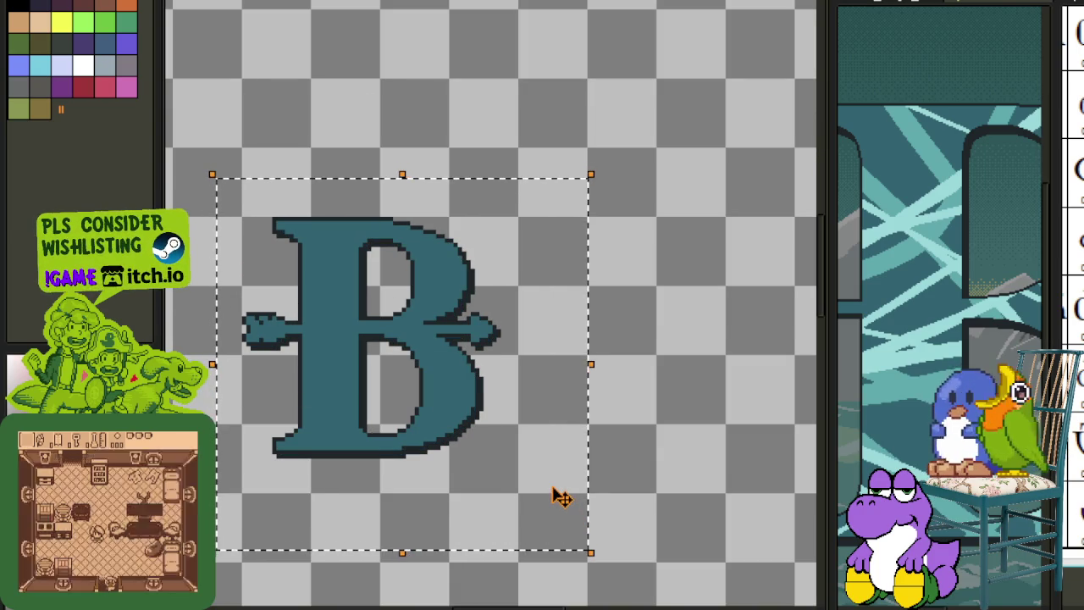
{"action": "scroll", "coordinate": [646, 348], "scroll_direction": "down", "scroll_amount": 3}
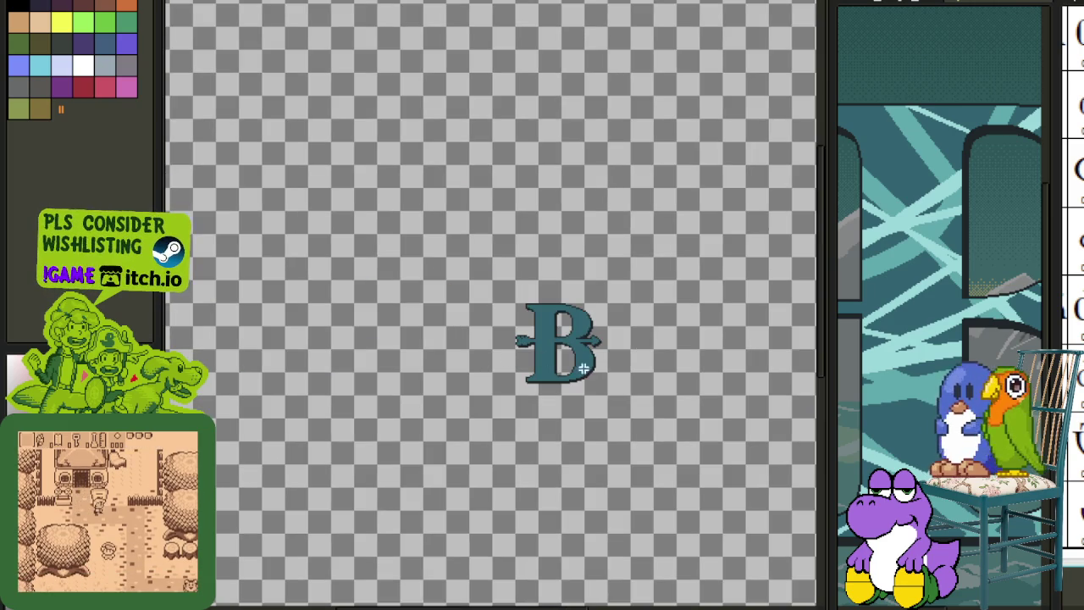
{"action": "scroll", "coordinate": [598, 354], "scroll_direction": "up", "scroll_amount": 2}
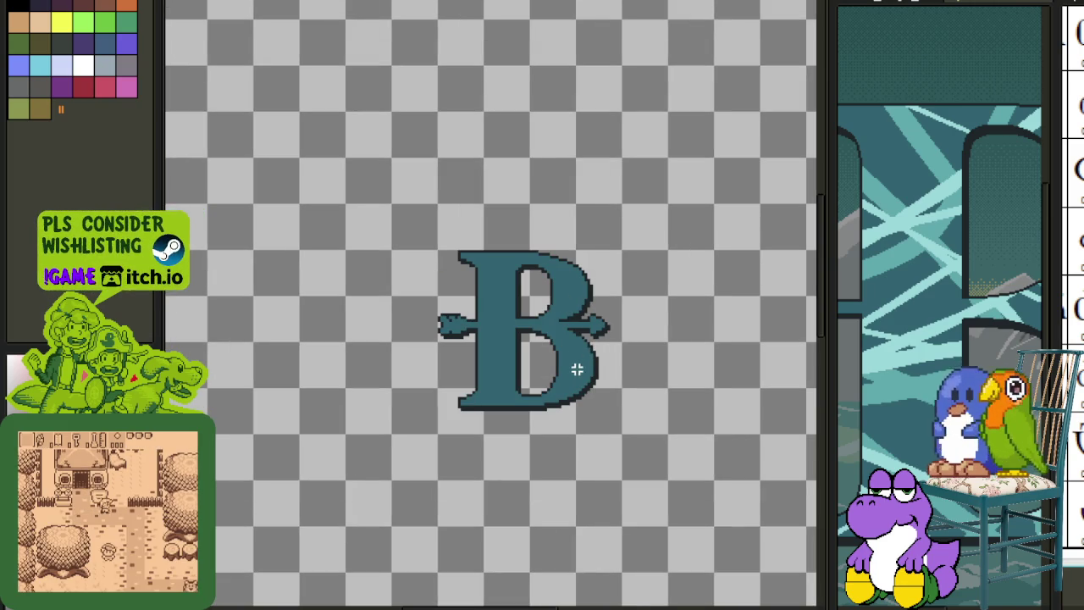
- Merge Layer 2 Copy down into Layer 2
{"action": "key", "text": "Tab"}
{"action": "right_click", "coordinate": [306, 421]}
{"action": "left_click", "coordinate": [367, 527]}
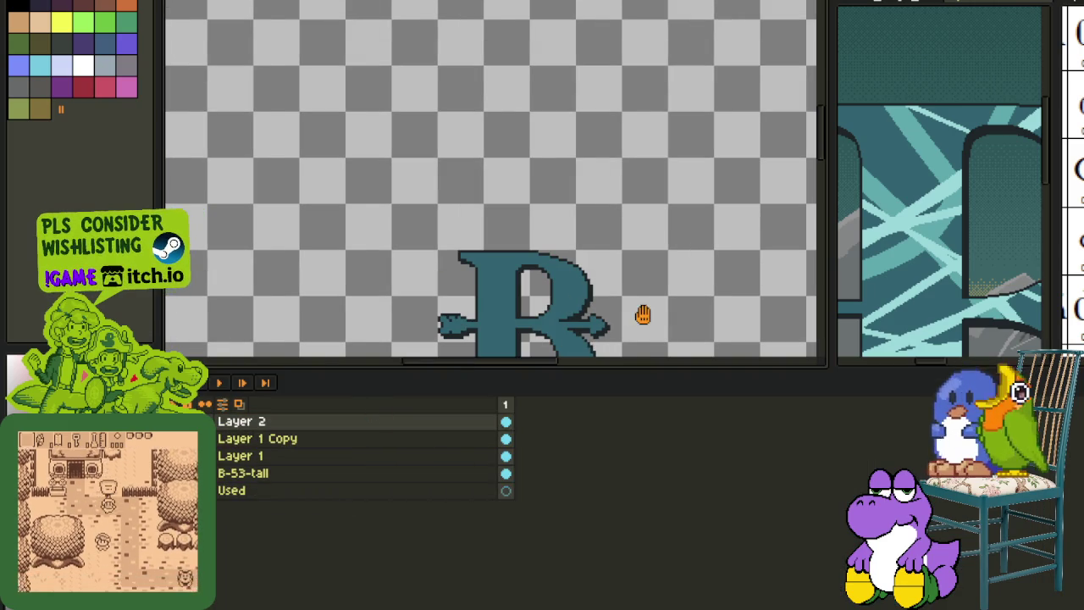
{"action": "left_click_drag", "start_coordinate": [643, 315], "coordinate": [556, 218]}
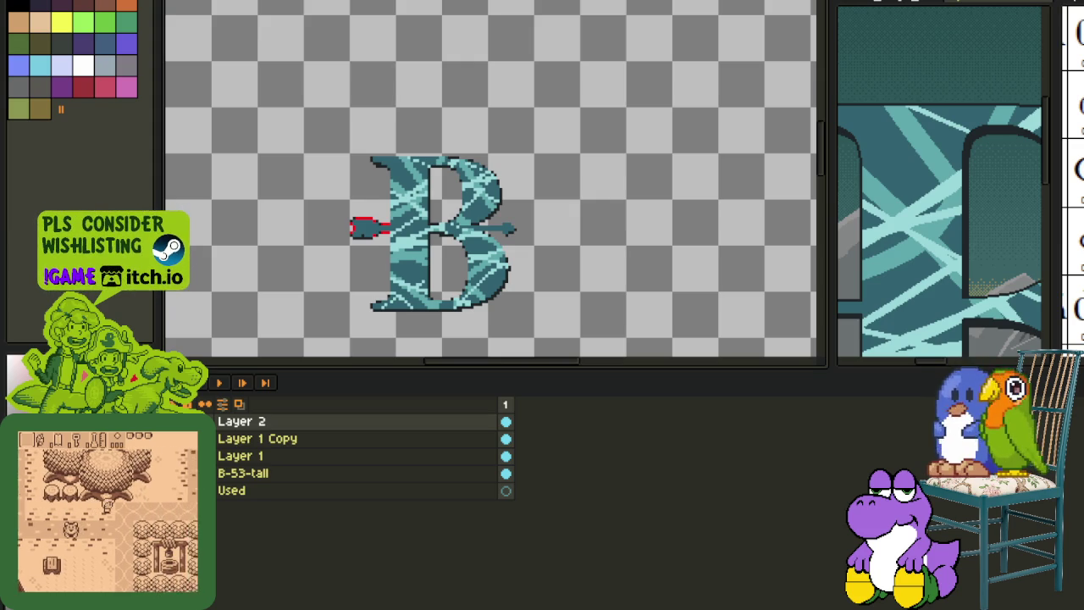
{"action": "scroll", "coordinate": [517, 211], "scroll_direction": "down", "scroll_amount": 2}
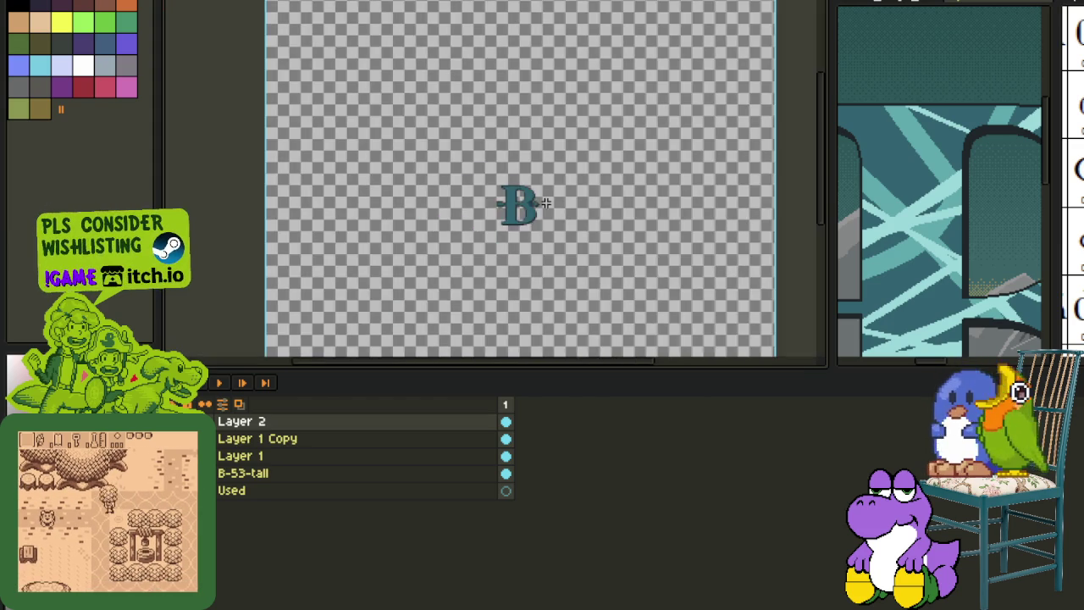
{"action": "scroll", "coordinate": [557, 212], "scroll_direction": "up", "scroll_amount": 1}
- Zoom in and out around the B, then restore the layers timeline
{"action": "key", "text": "Tab"}
{"action": "scroll", "coordinate": [571, 249], "scroll_direction": "down", "scroll_amount": 1}
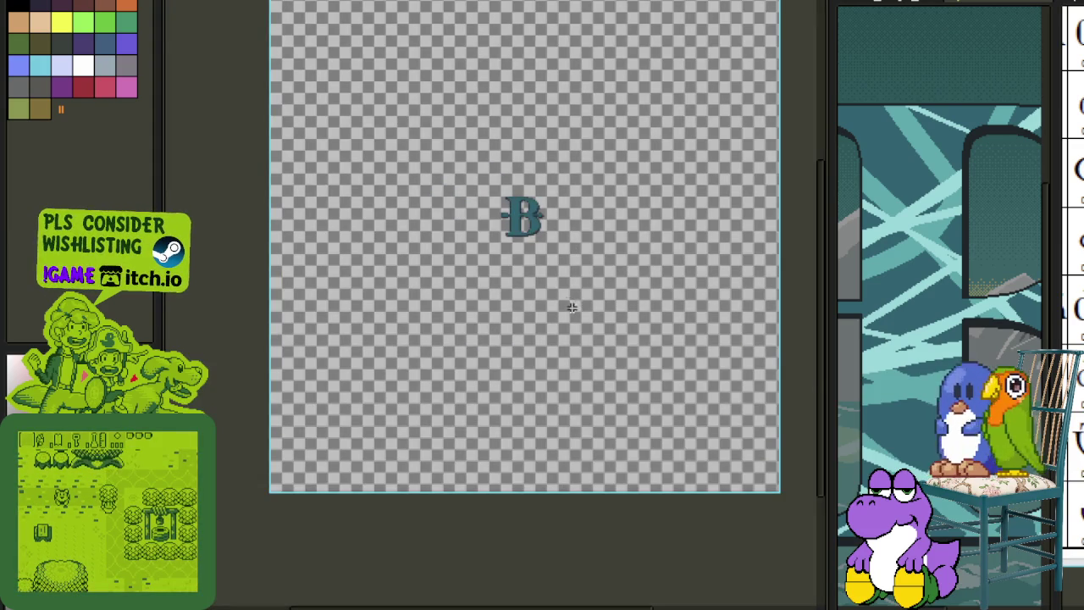
{"action": "scroll", "coordinate": [475, 220], "scroll_direction": "up", "scroll_amount": 1}
{"action": "scroll", "coordinate": [586, 250], "scroll_direction": "up", "scroll_amount": 2}
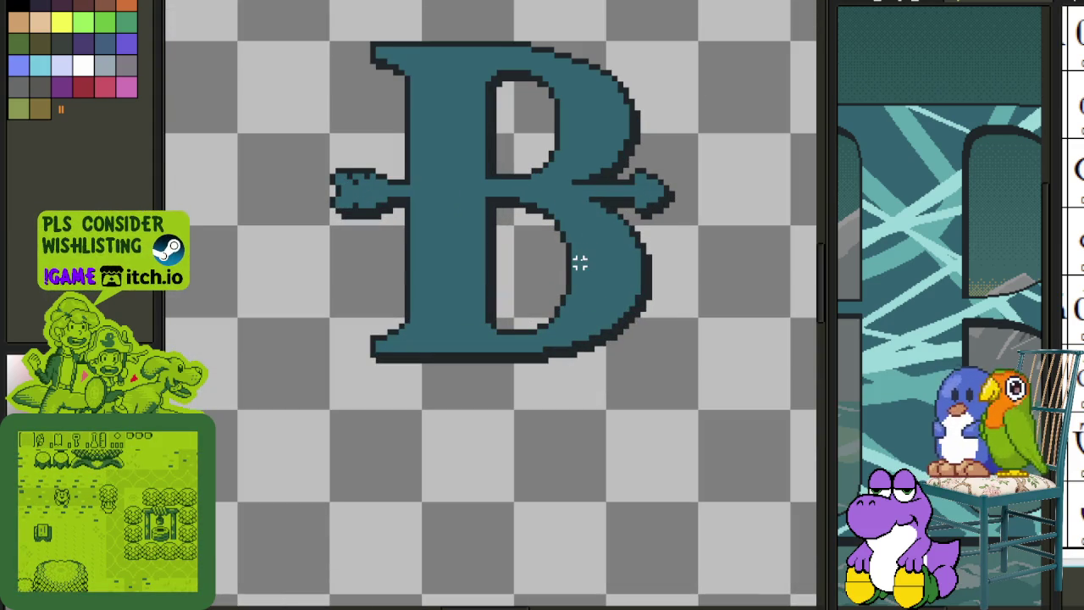
{"action": "scroll", "coordinate": [579, 263], "scroll_direction": "down", "scroll_amount": 1}
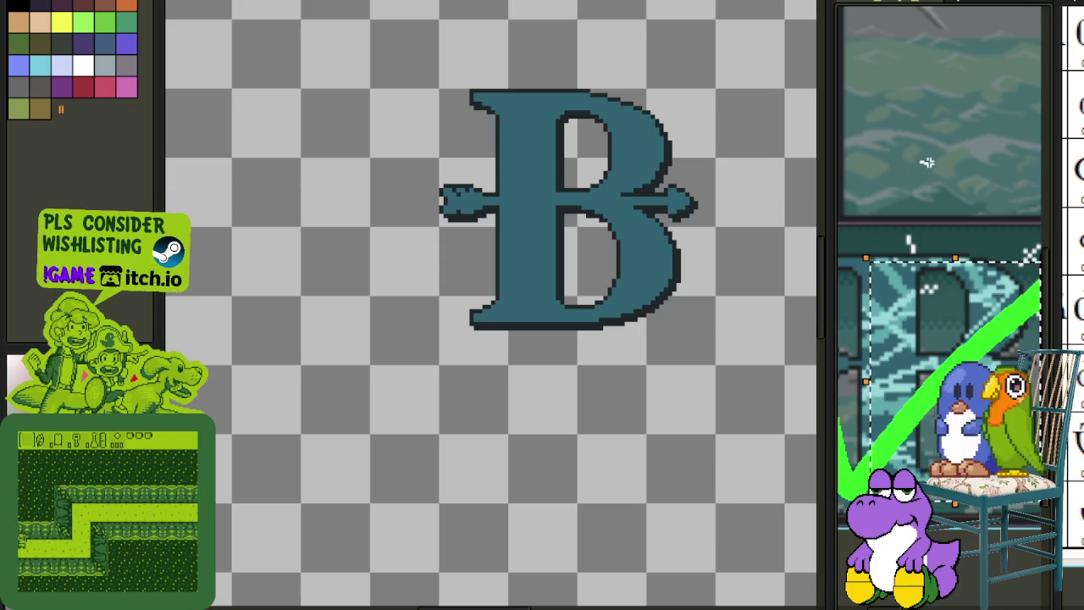
{"action": "scroll", "coordinate": [683, 167], "scroll_direction": "down", "scroll_amount": 1}
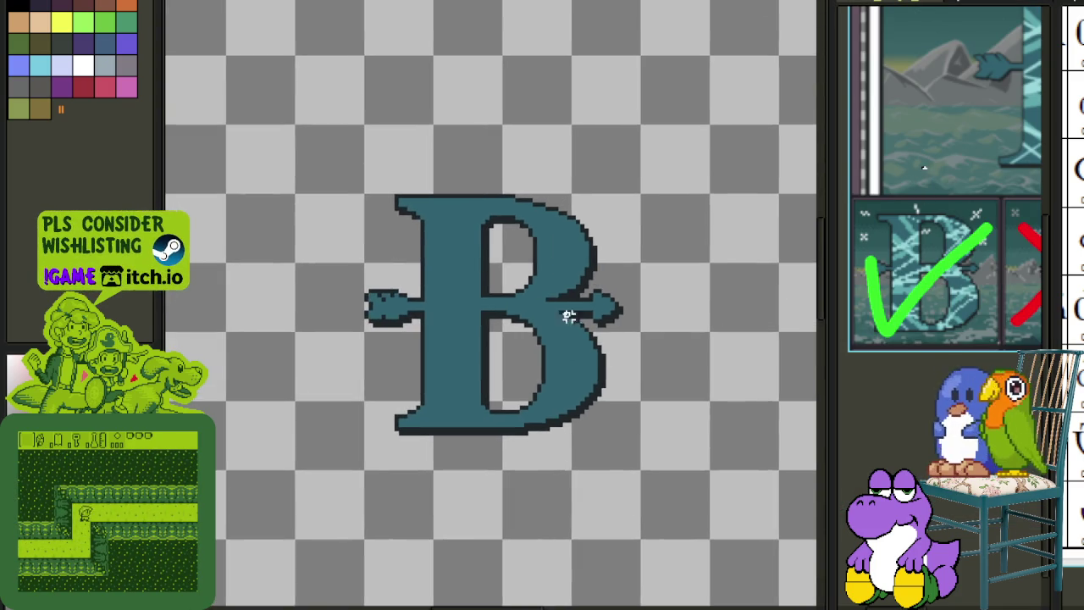
{"action": "scroll", "coordinate": [607, 274], "scroll_direction": "up", "scroll_amount": 1}
{"action": "key", "text": "Tab"}
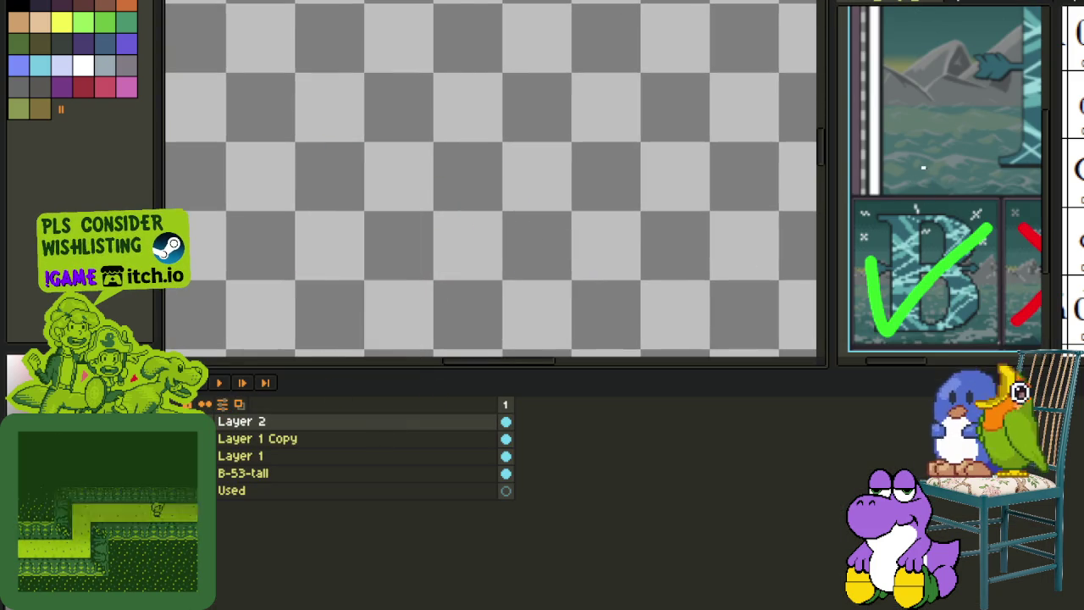
{"action": "left_click_drag", "start_coordinate": [242, 421], "coordinate": [237, 457]}
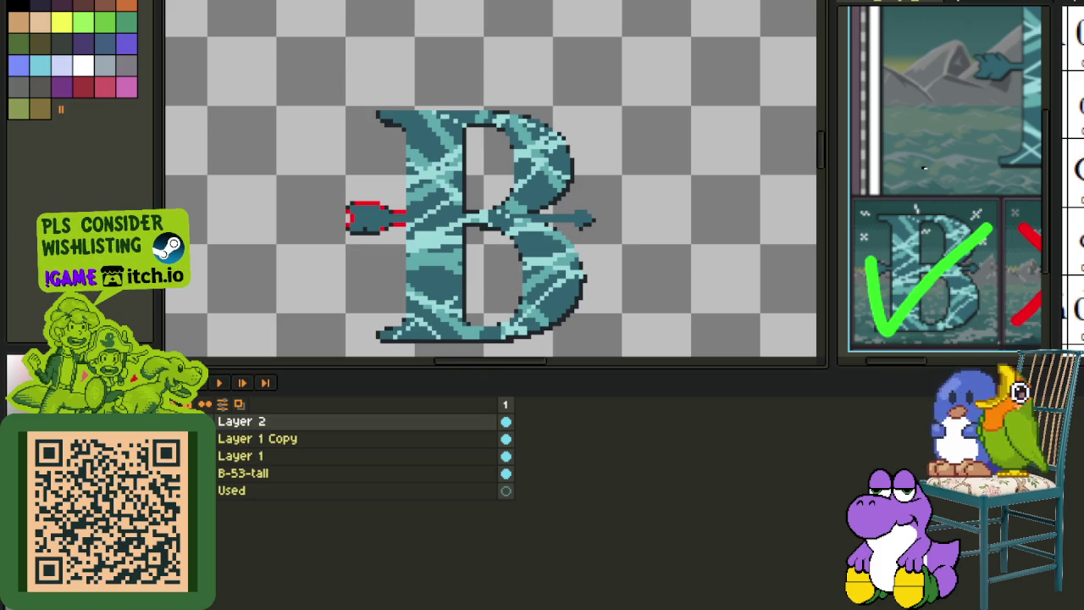
- On Layer 1 Copy, replace the red arrow-tail pixels with dark #172022
{"action": "scroll", "coordinate": [402, 207], "scroll_direction": "up", "scroll_amount": 1}
{"action": "scroll", "coordinate": [402, 208], "scroll_direction": "up", "scroll_amount": 1}
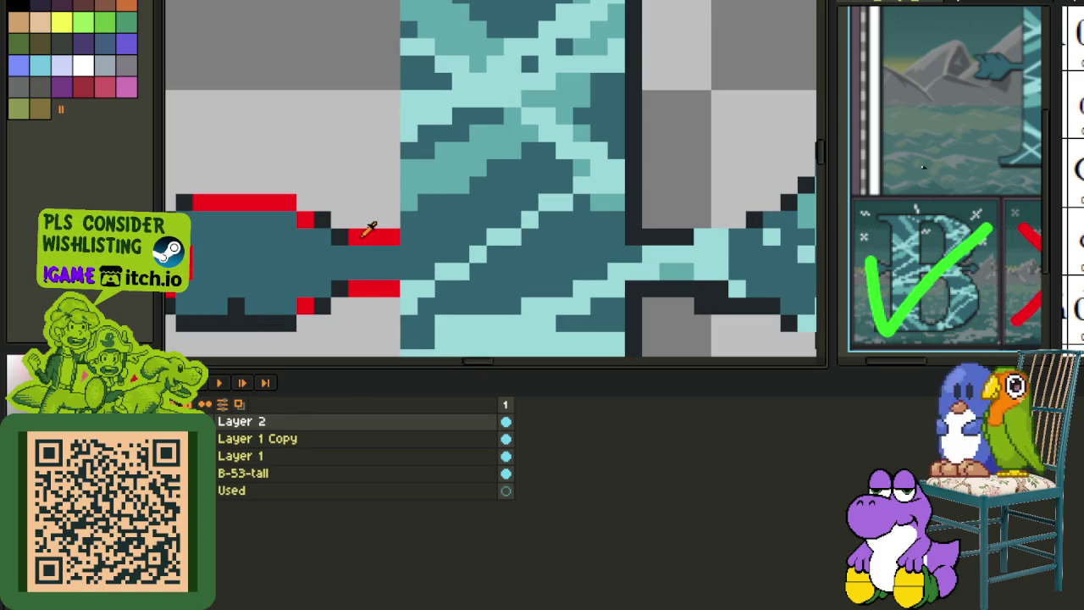
{"action": "key", "text": "shift+r"}
{"action": "left_click", "coordinate": [473, 479]}
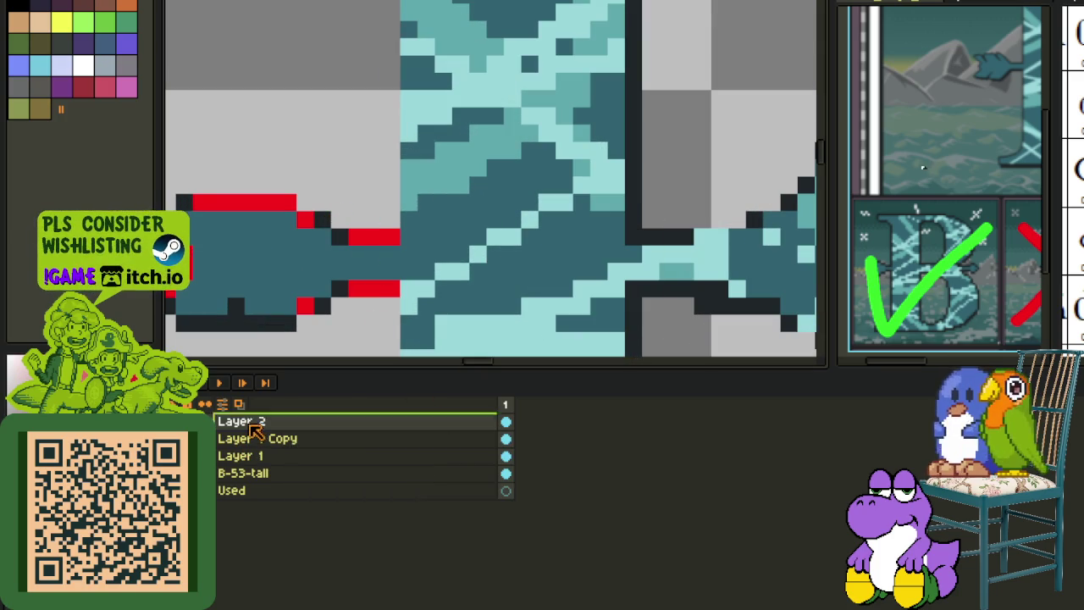
{"action": "left_click", "coordinate": [373, 438]}
{"action": "key", "text": "shift+r"}
{"action": "left_click", "coordinate": [476, 472]}
{"action": "scroll", "coordinate": [348, 172], "scroll_direction": "down", "scroll_amount": 2}
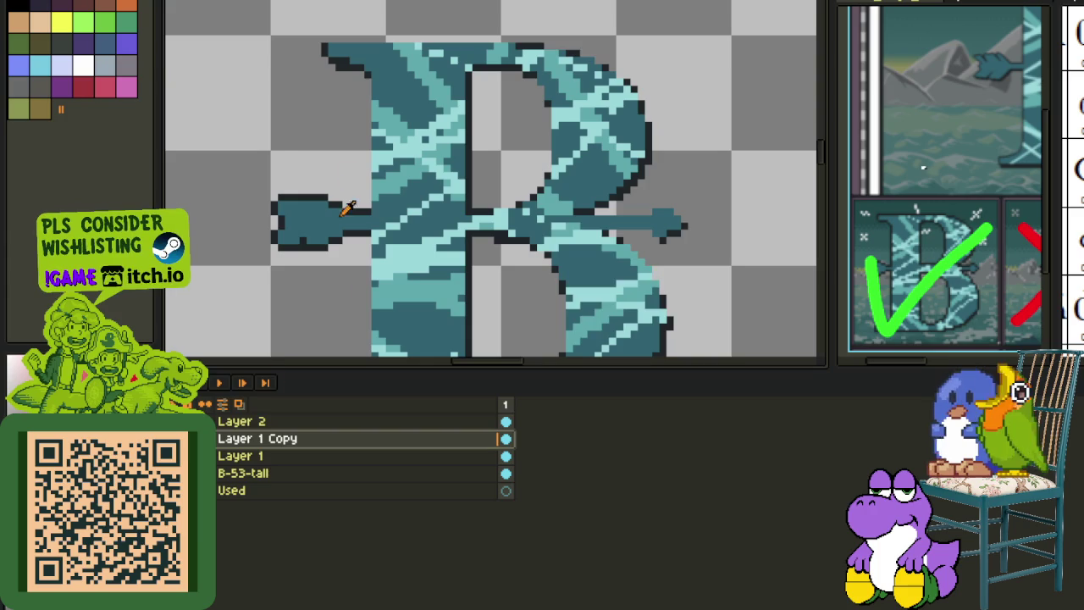
- Duplicate Layer 2 and move Layer 2 Copy below Layer 2
{"action": "left_click", "coordinate": [241, 421]}
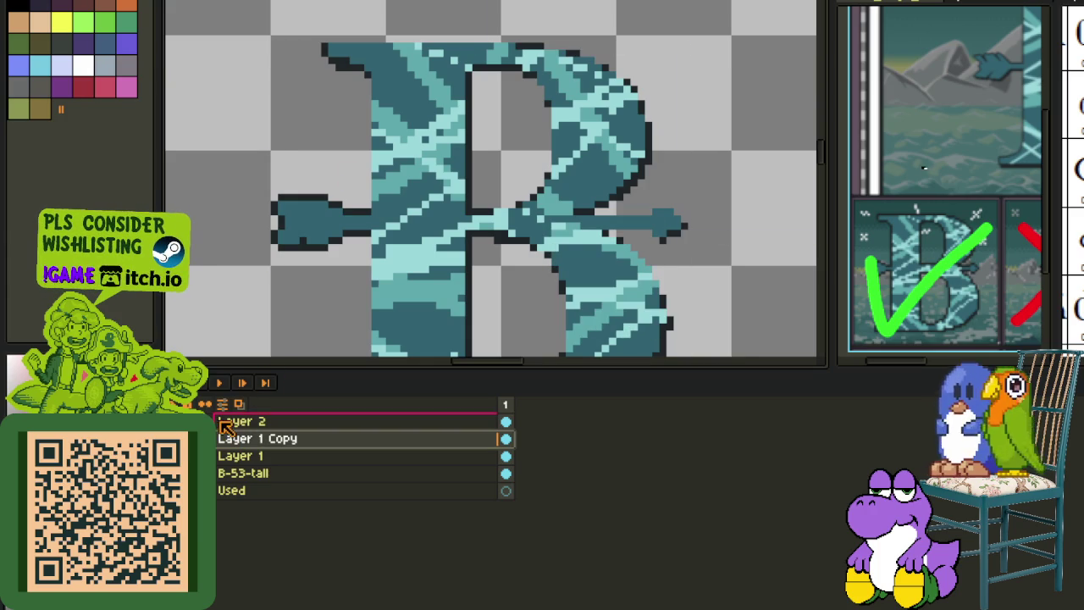
{"action": "right_click", "coordinate": [227, 423]}
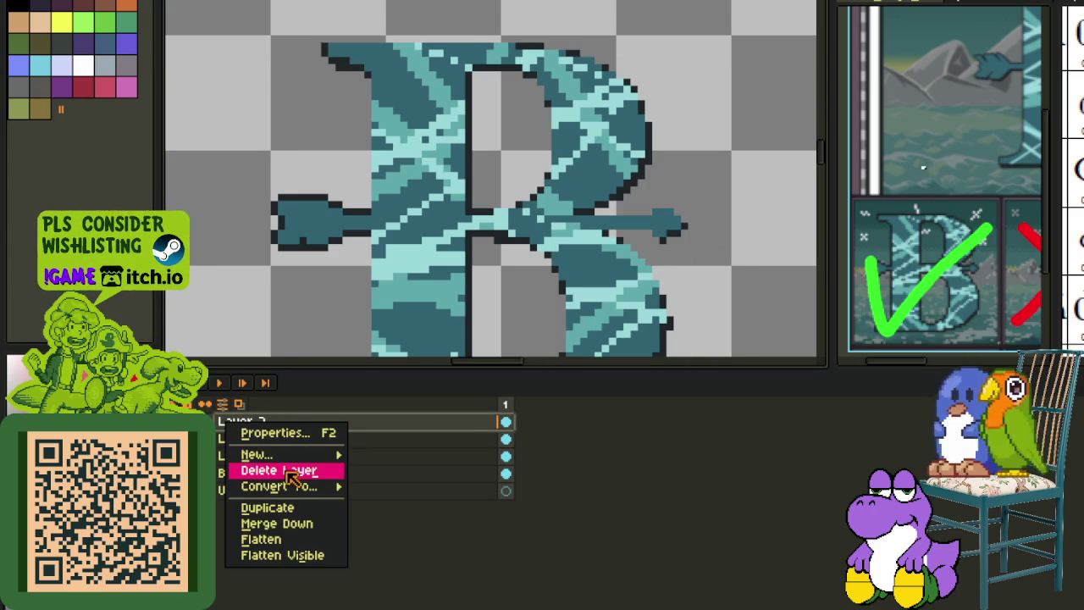
{"action": "mouse_move", "coordinate": [280, 486]}
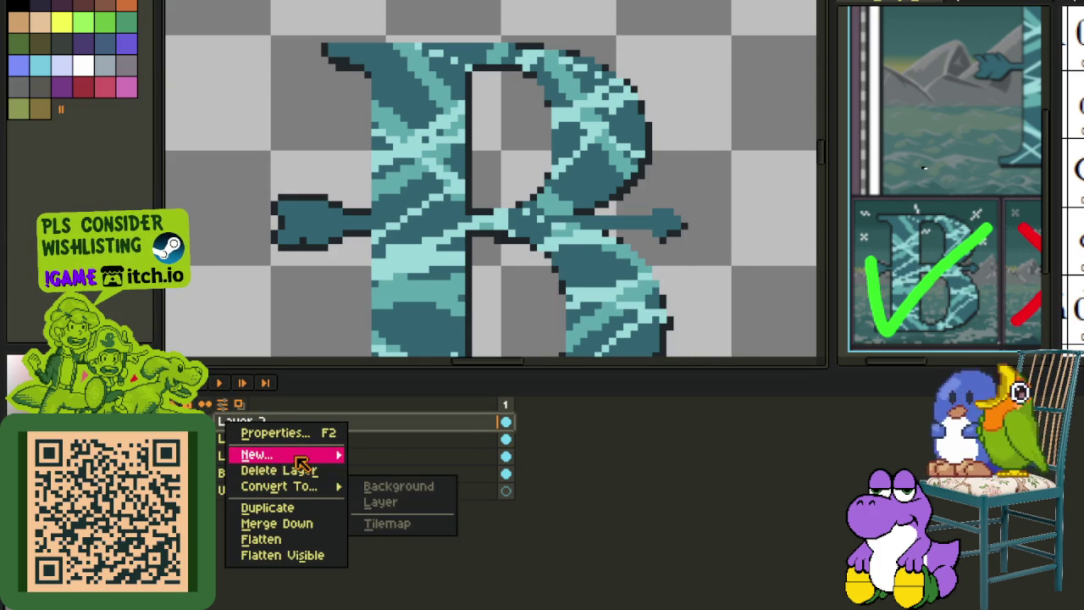
{"action": "left_click", "coordinate": [350, 426]}
{"action": "right_click", "coordinate": [370, 423]}
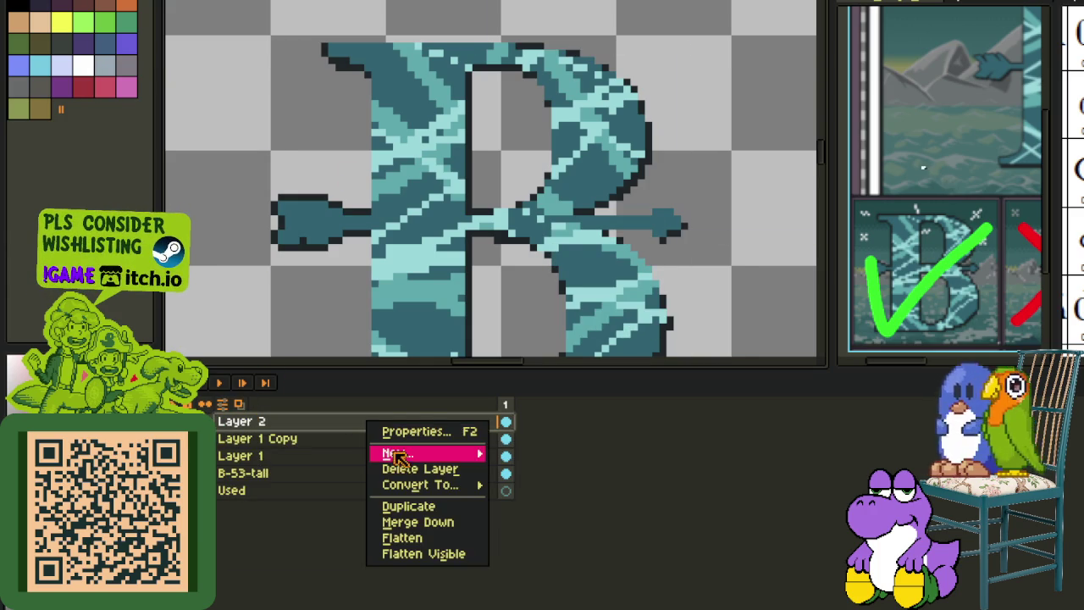
{"action": "left_click", "coordinate": [222, 432]}
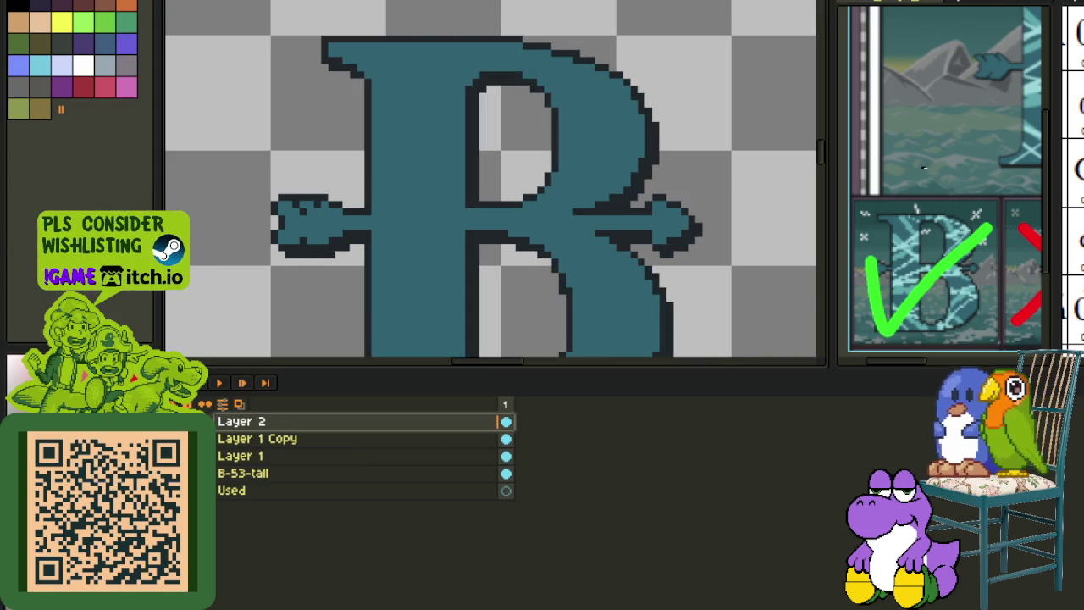
{"action": "right_click", "coordinate": [251, 438]}
{"action": "left_click", "coordinate": [291, 516]}
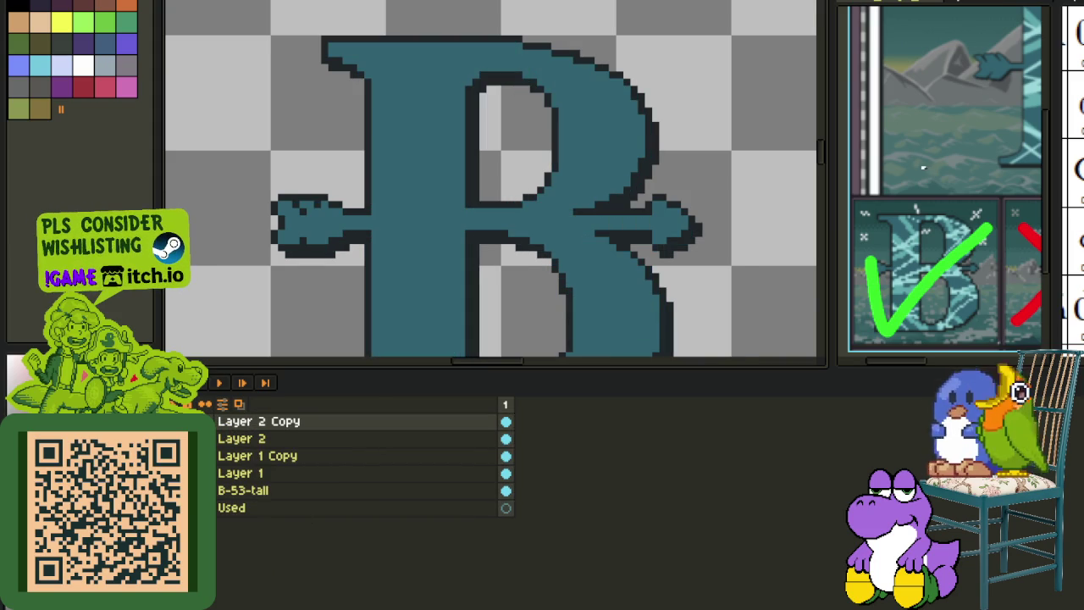
{"action": "left_click_drag", "start_coordinate": [250, 421], "coordinate": [245, 449]}
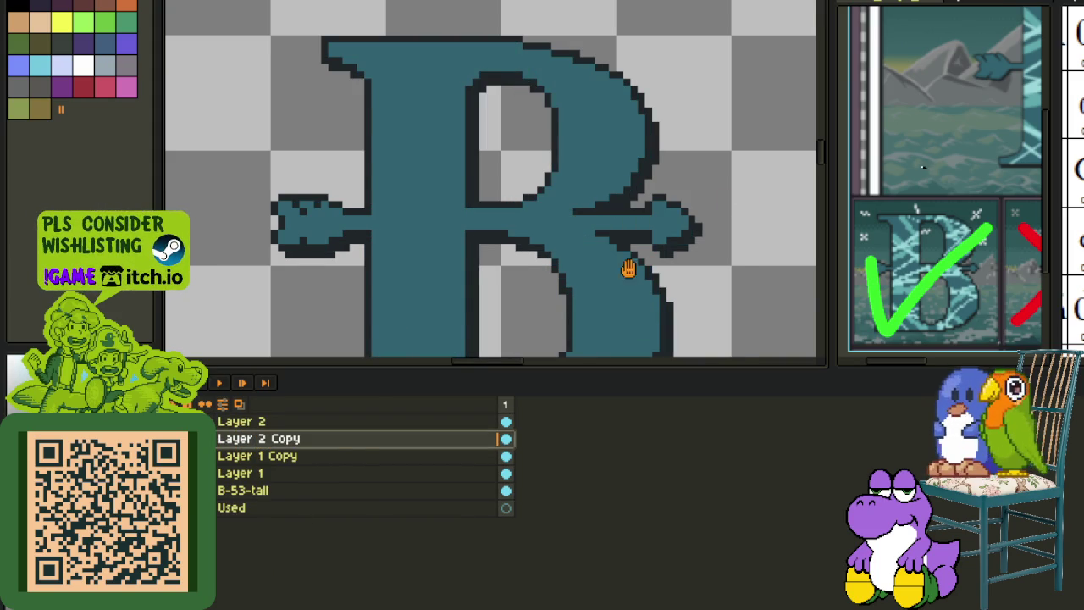
- Apply the colour replacement to the B and save the file
{"action": "left_click", "coordinate": [475, 471]}
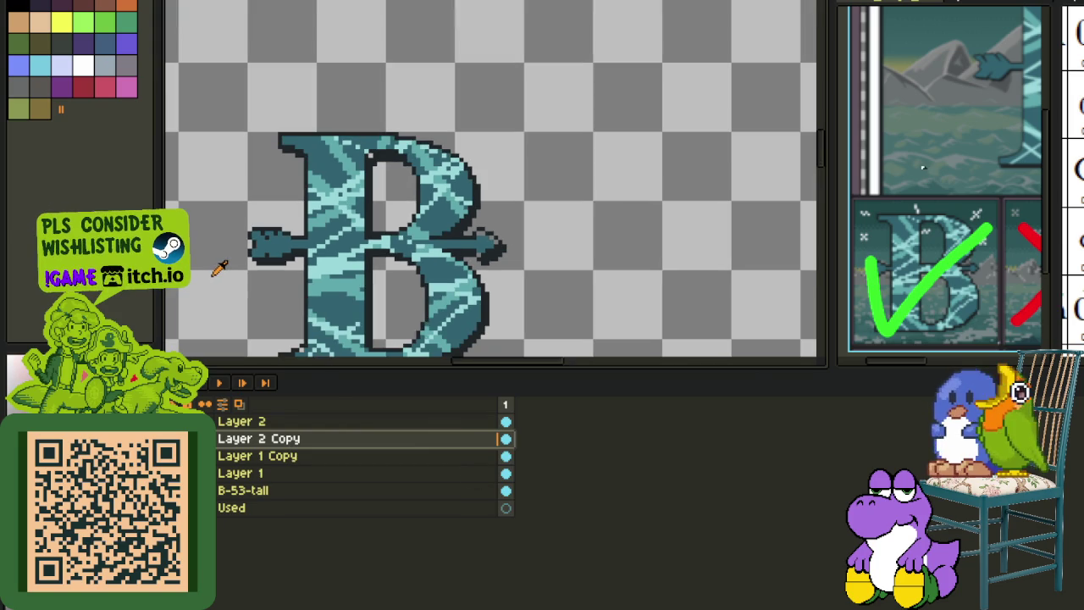
{"action": "key", "text": "Tab"}
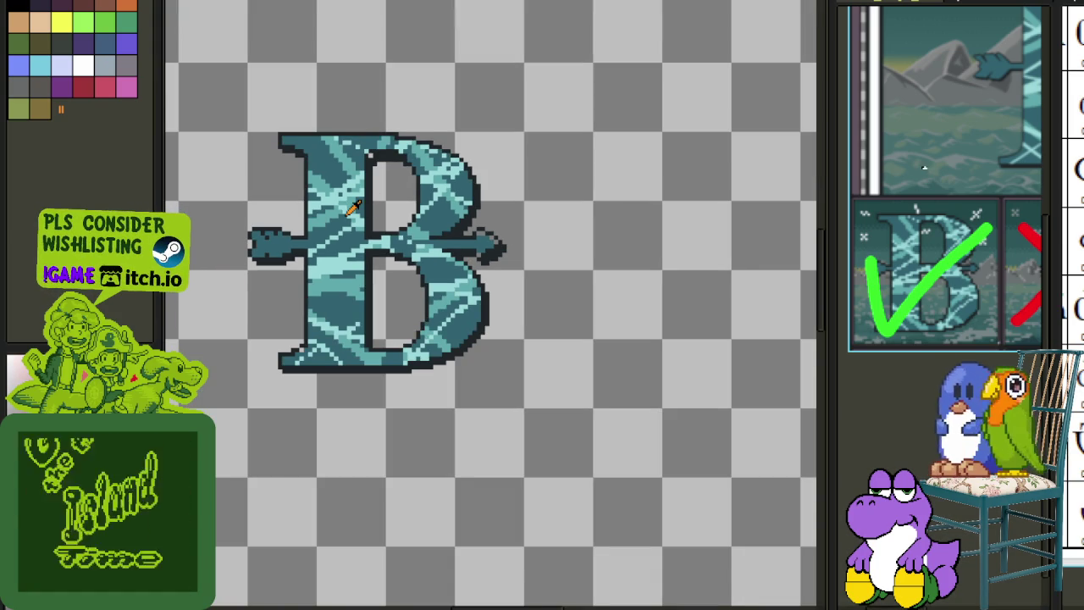
{"action": "scroll", "coordinate": [373, 199], "scroll_direction": "up", "scroll_amount": 2}
{"action": "key", "text": "ctrl+s"}
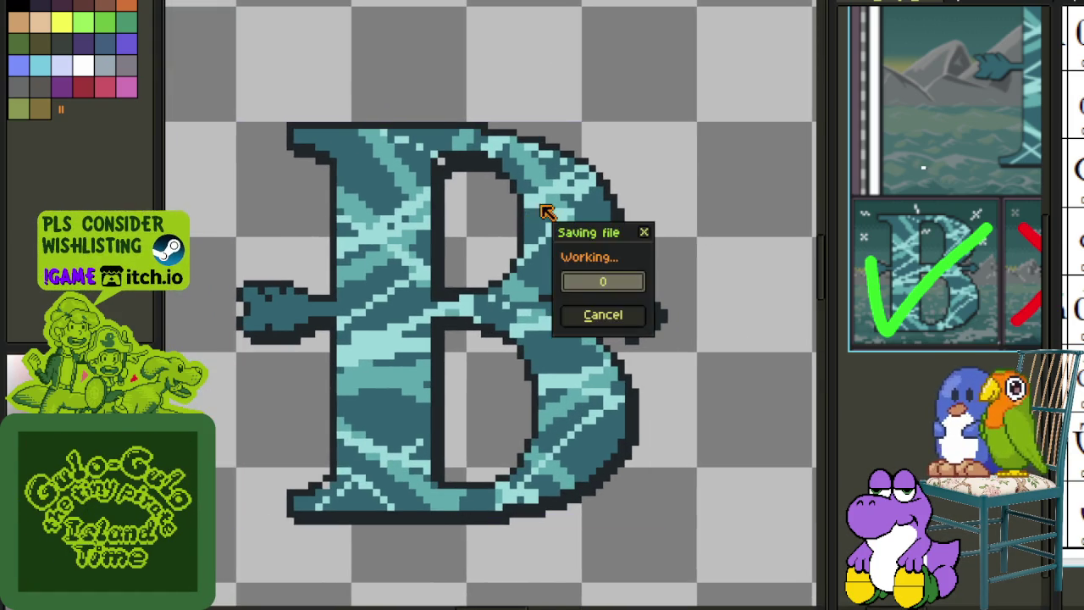
- Start a short red guide line across the B
{"action": "scroll", "coordinate": [390, 204], "scroll_direction": "up", "scroll_amount": 1}
{"action": "scroll", "coordinate": [383, 214], "scroll_direction": "up", "scroll_amount": 1}
{"action": "mouse_move", "coordinate": [451, 157]}
{"action": "left_mouse_down"}
{"action": "mouse_move", "coordinate": [560, 250]}
{"action": "mouse_move", "coordinate": [453, 193]}
{"action": "left_mouse_up"}
{"action": "scroll", "coordinate": [454, 212], "scroll_direction": "down", "scroll_amount": 1}
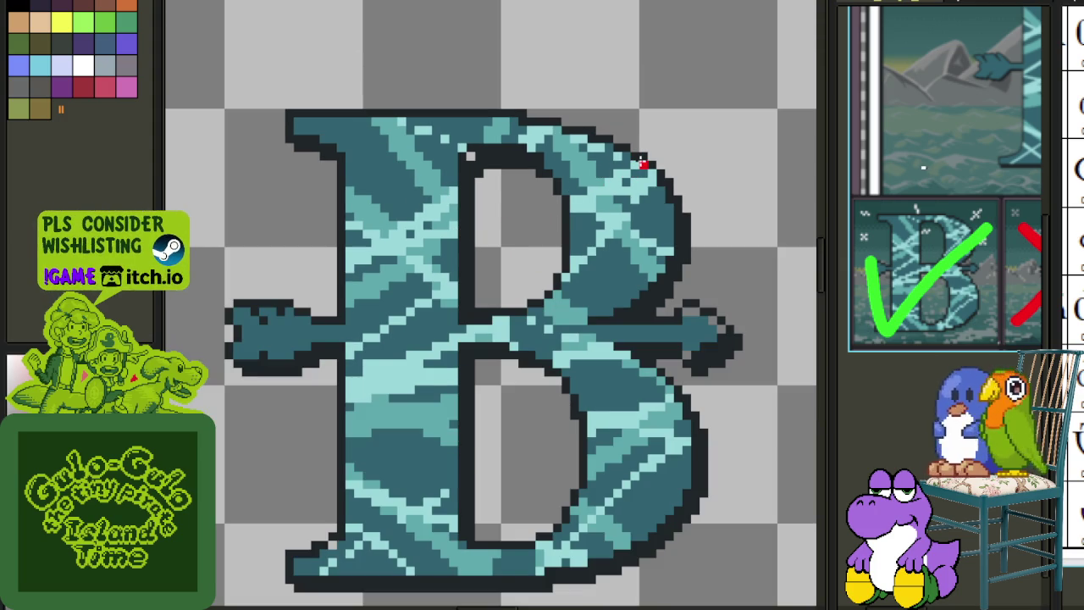
- Draw two parallel curved red diagonals across the B's upper half and save
{"action": "left_click_drag", "start_coordinate": [644, 163], "coordinate": [339, 381]}
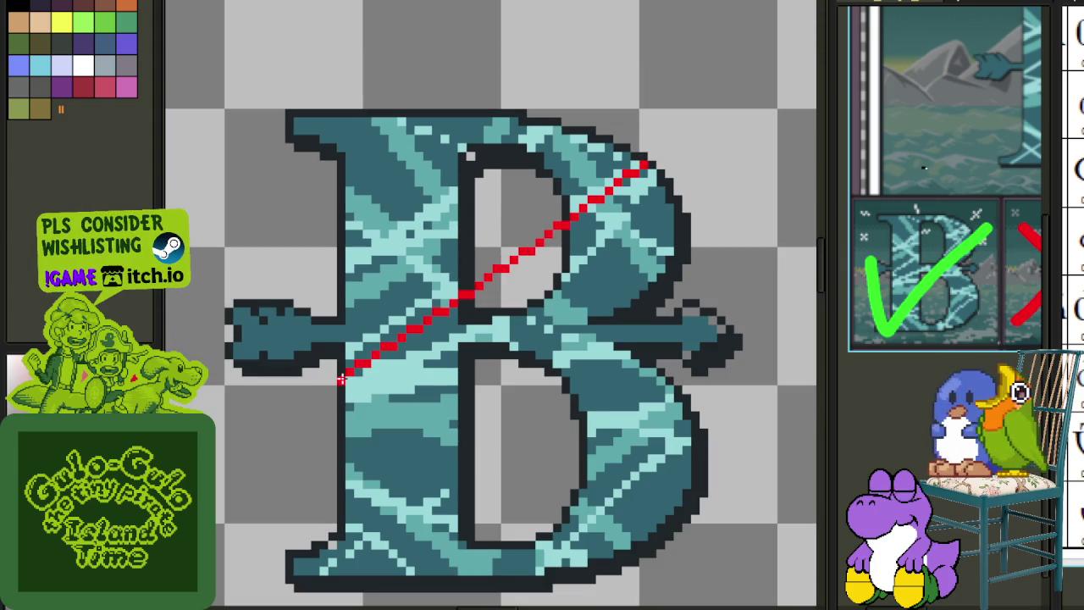
{"action": "left_click_drag", "start_coordinate": [491, 275], "coordinate": [549, 293]}
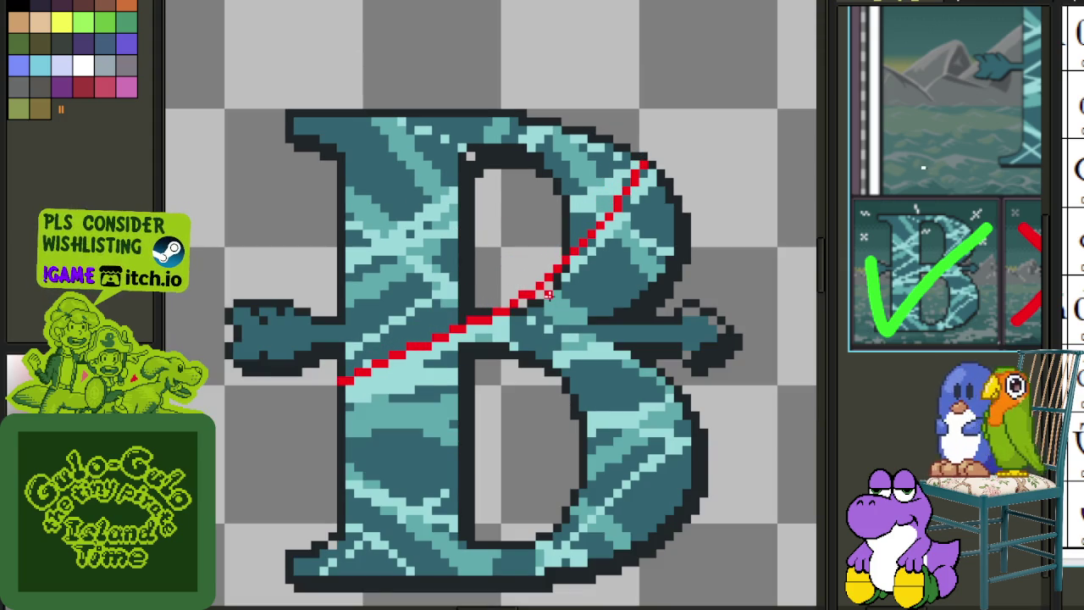
{"action": "left_click_drag", "start_coordinate": [654, 172], "coordinate": [349, 398]}
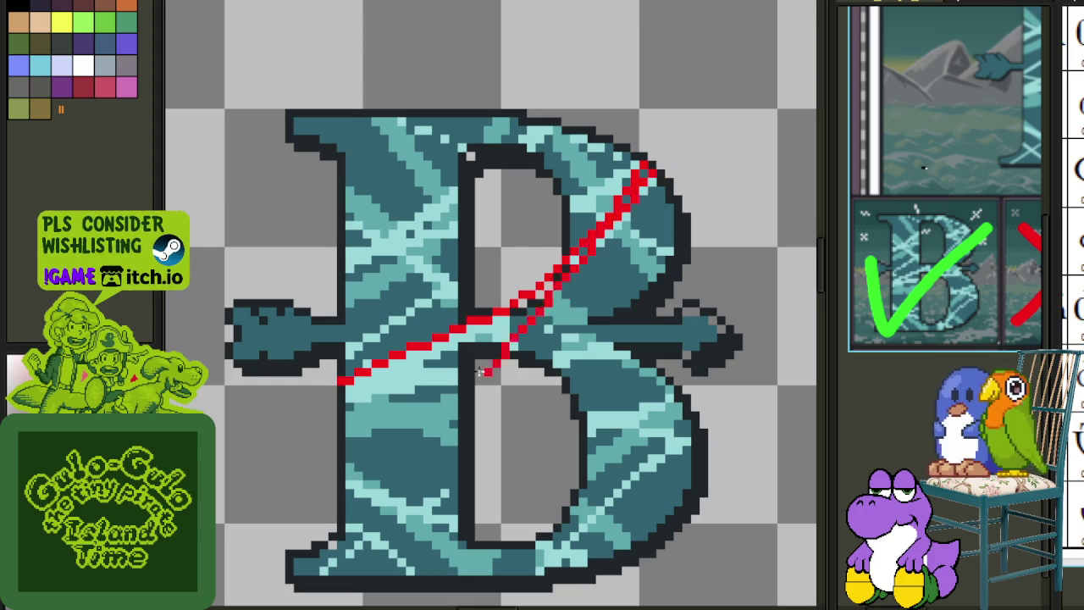
{"action": "mouse_move", "coordinate": [496, 279]}
{"action": "left_mouse_down"}
{"action": "mouse_move", "coordinate": [596, 297]}
{"action": "mouse_move", "coordinate": [565, 300]}
{"action": "left_mouse_up"}
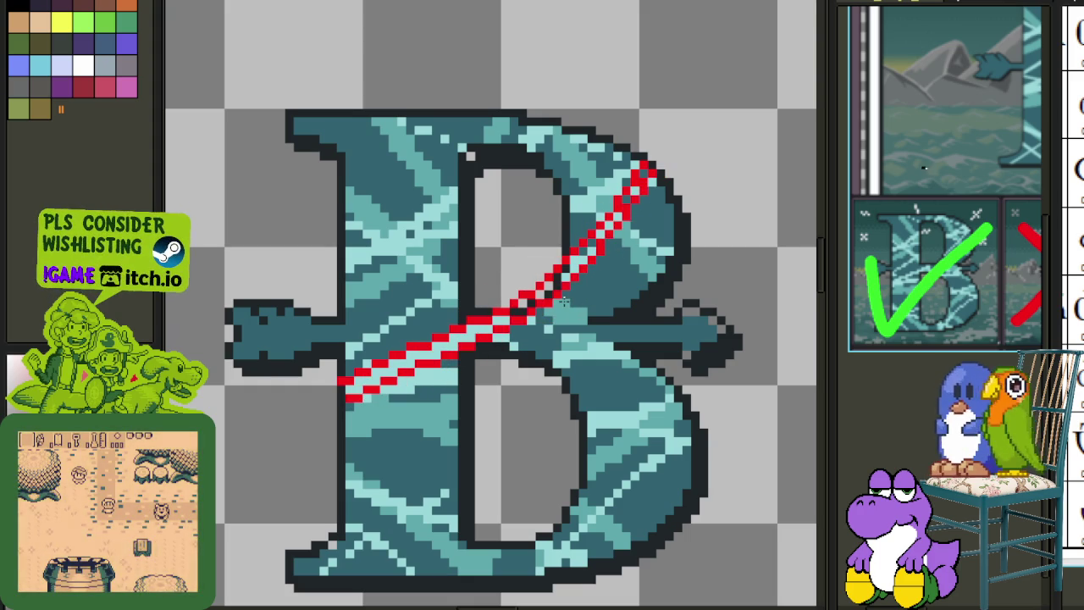
{"action": "left_click_drag", "start_coordinate": [387, 381], "coordinate": [608, 342]}
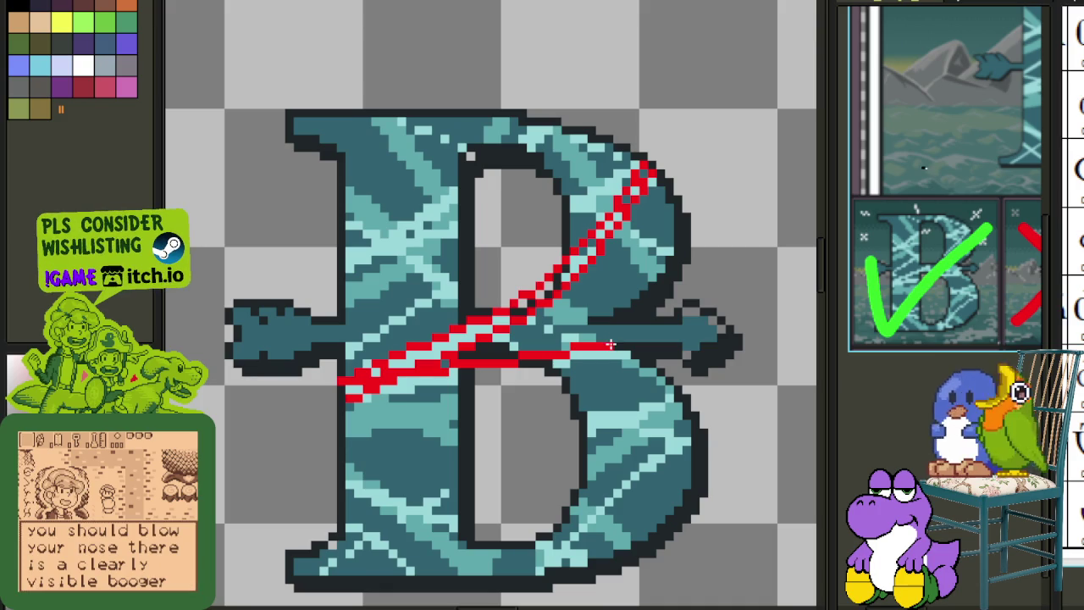
{"action": "left_click_drag", "start_coordinate": [612, 345], "coordinate": [546, 347]}
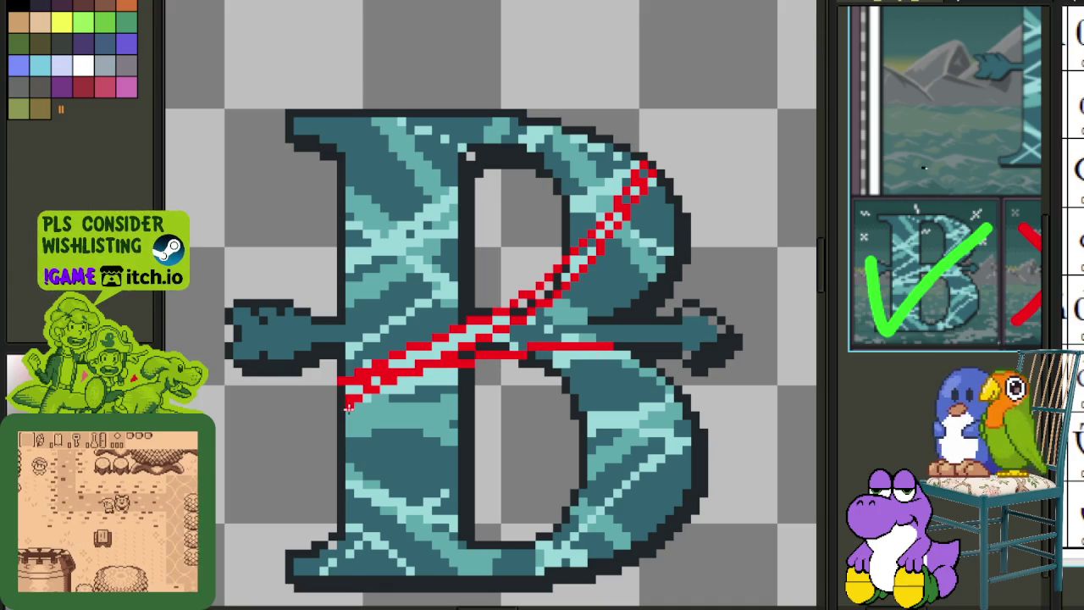
{"action": "left_click_drag", "start_coordinate": [343, 386], "coordinate": [582, 365]}
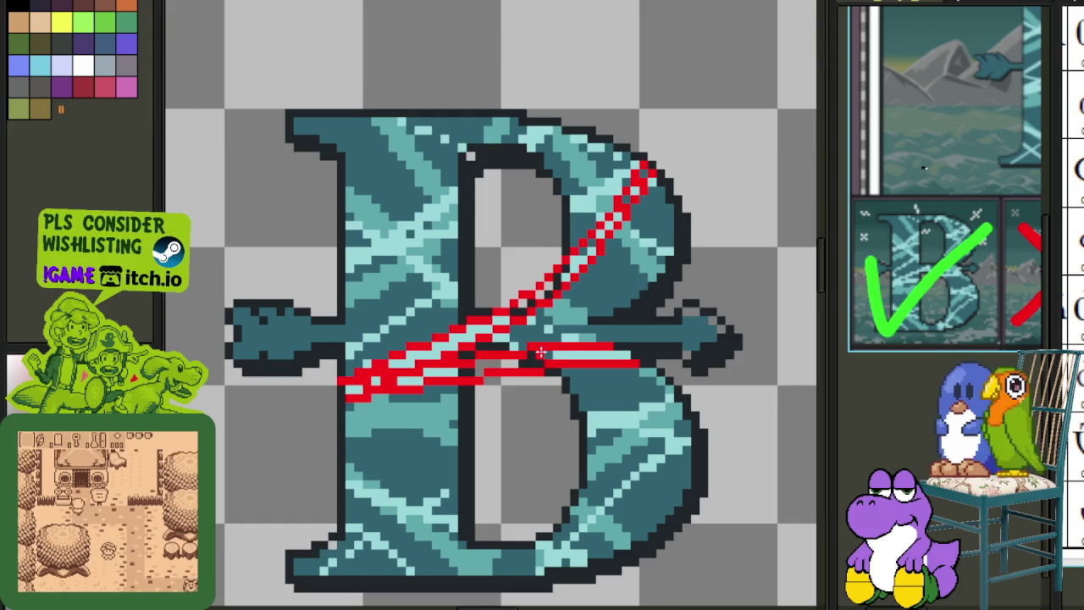
{"action": "scroll", "coordinate": [540, 352], "scroll_direction": "down", "scroll_amount": 1}
{"action": "key", "text": "ctrl+s"}
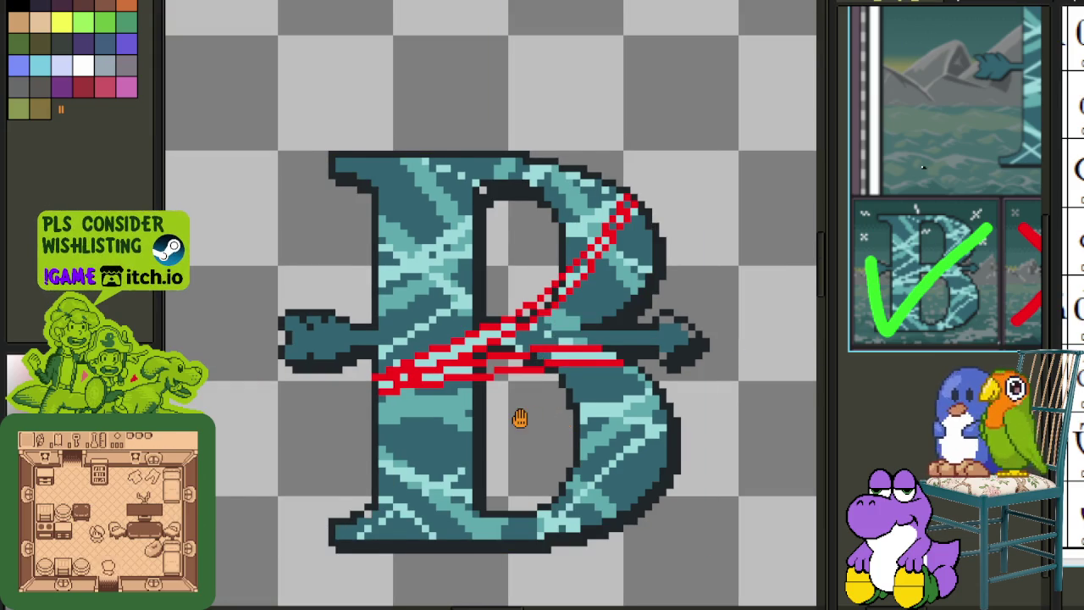
- Draw a second pair of parallel red diagonals across the B's lower half
{"action": "left_click_drag", "start_coordinate": [517, 416], "coordinate": [473, 380]}
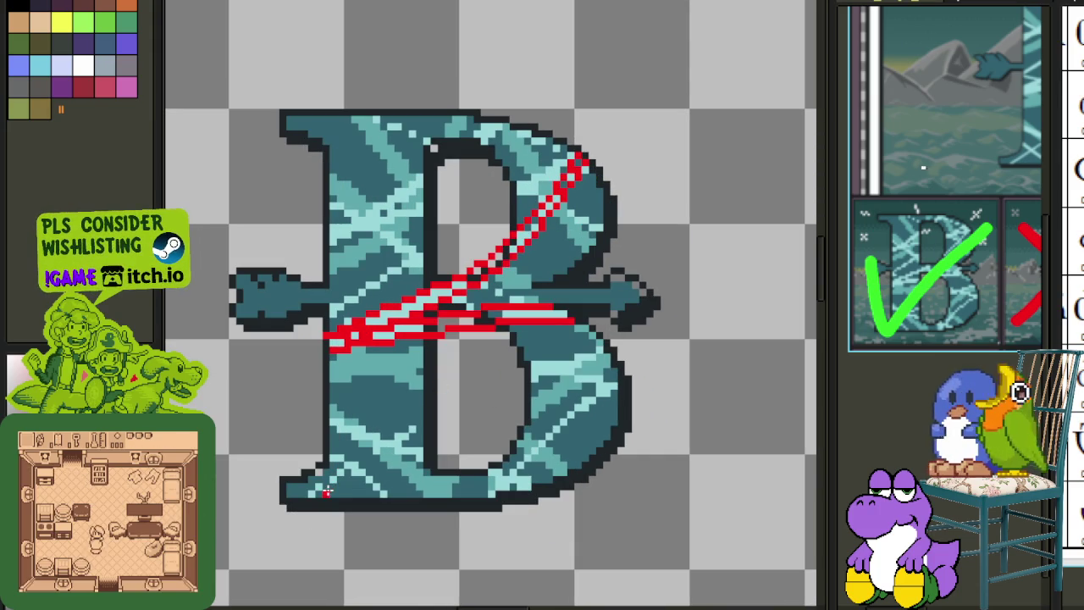
{"action": "left_click_drag", "start_coordinate": [311, 493], "coordinate": [609, 349]}
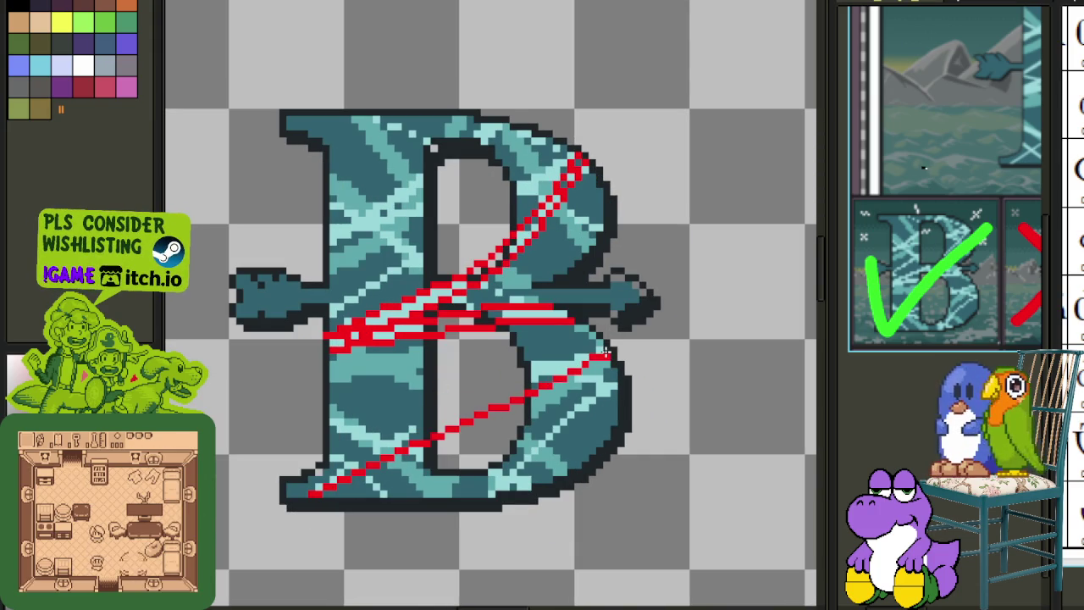
{"action": "left_click_drag", "start_coordinate": [503, 366], "coordinate": [462, 379]}
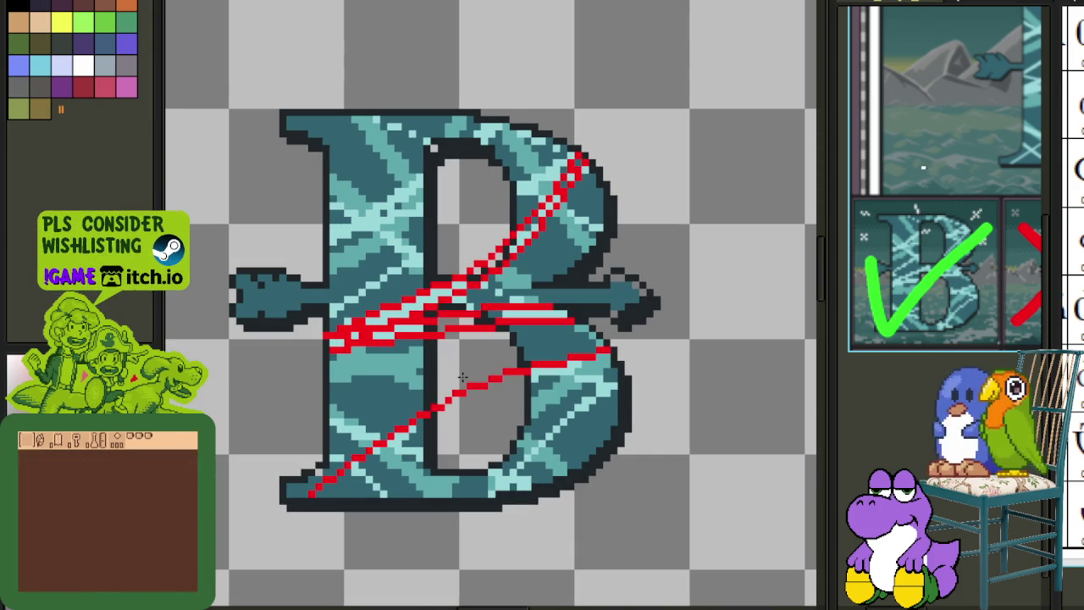
{"action": "left_click_drag", "start_coordinate": [323, 495], "coordinate": [610, 356]}
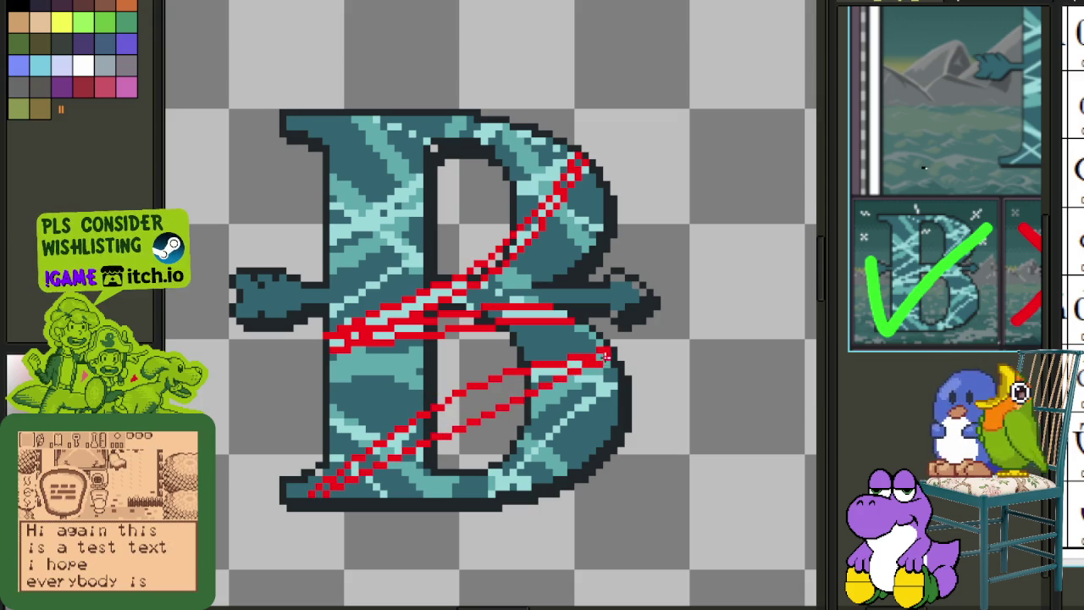
{"action": "left_click_drag", "start_coordinate": [547, 383], "coordinate": [500, 383]}
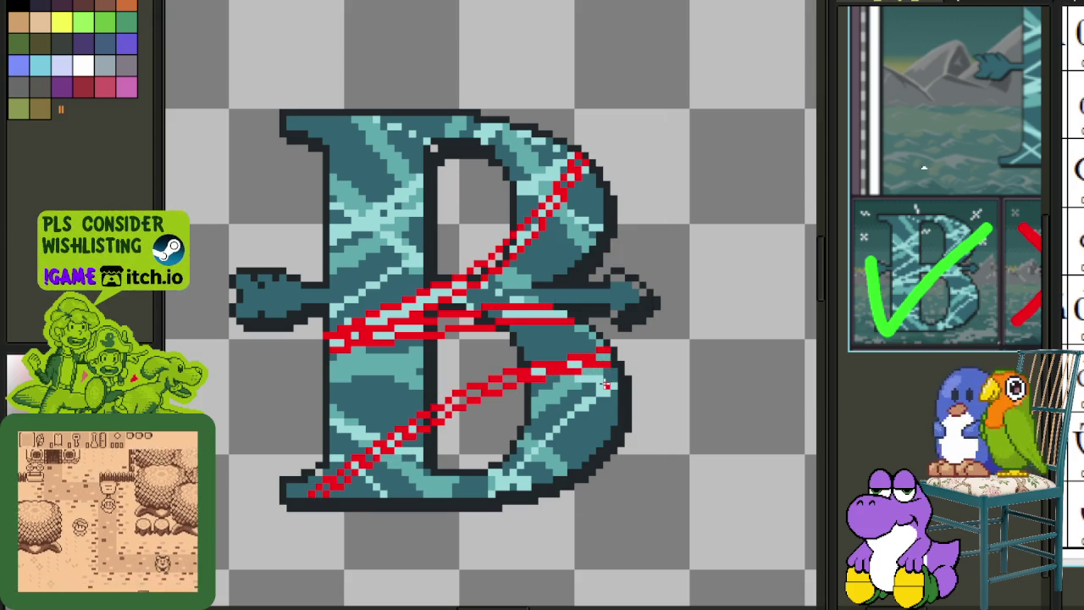
{"action": "scroll", "coordinate": [888, 379], "scroll_direction": "down", "scroll_amount": 2}
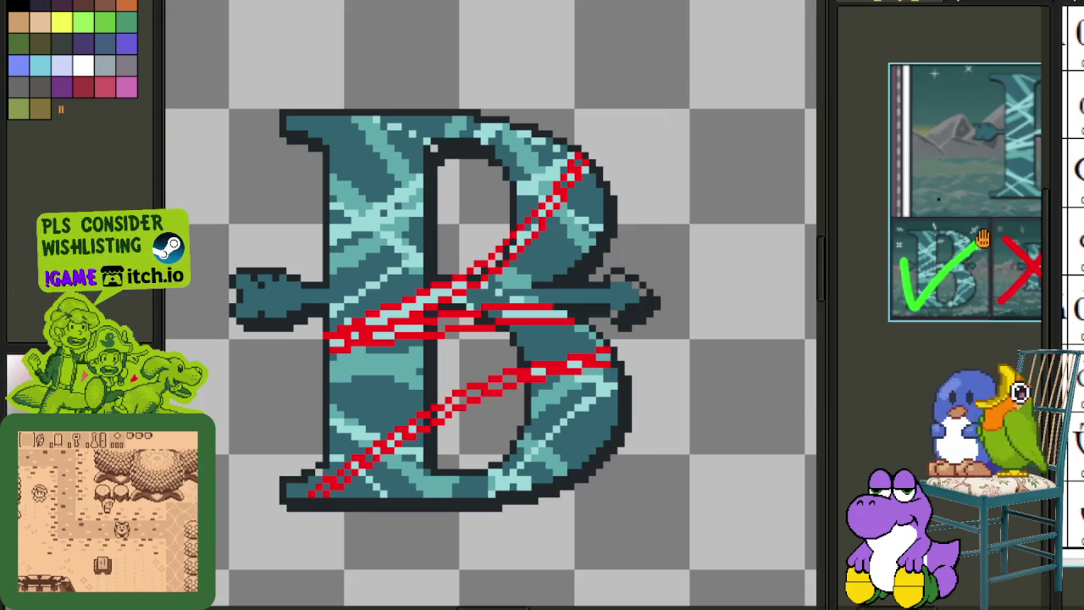
- Add another red diagonal across the B's lower bowl and save
{"action": "scroll", "coordinate": [888, 379], "scroll_direction": "down", "scroll_amount": 2}
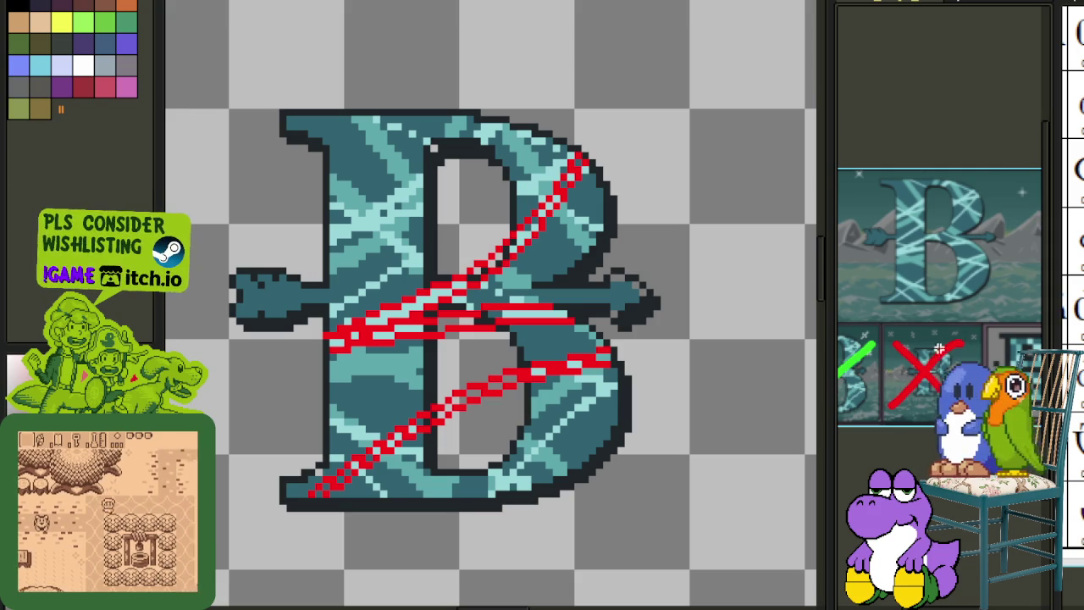
{"action": "scroll", "coordinate": [922, 357], "scroll_direction": "up", "scroll_amount": 1}
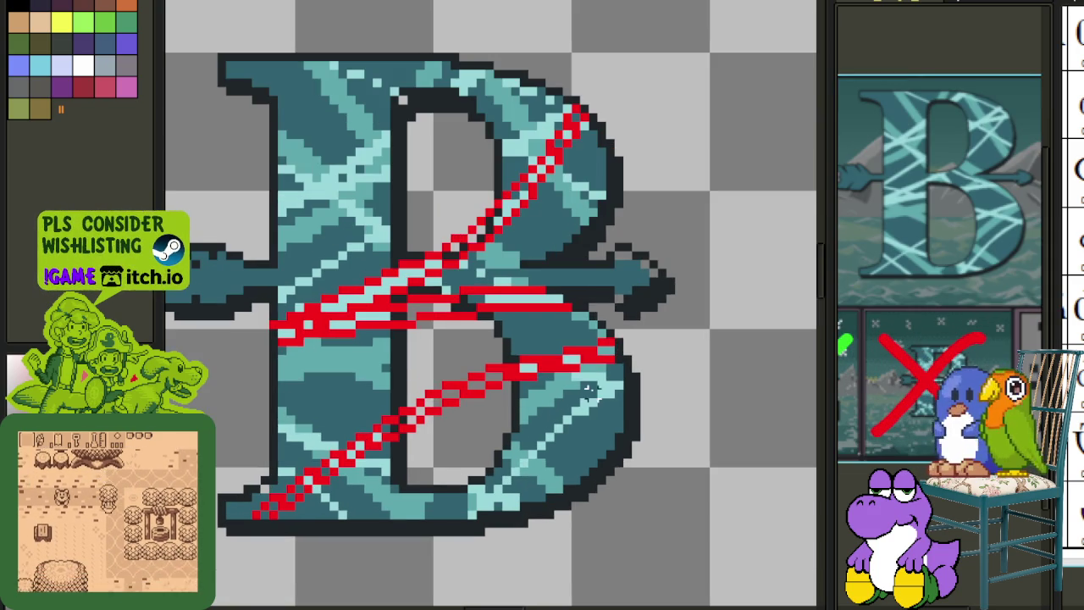
{"action": "scroll", "coordinate": [603, 386], "scroll_direction": "up", "scroll_amount": 1}
{"action": "left_click_drag", "start_coordinate": [621, 383], "coordinate": [472, 517]}
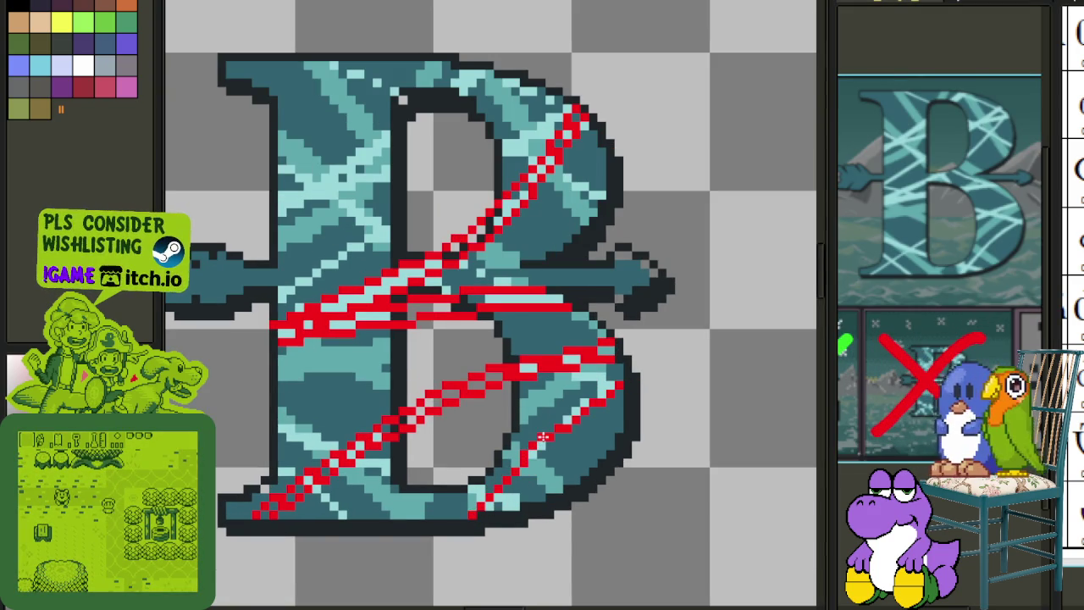
{"action": "scroll", "coordinate": [535, 422], "scroll_direction": "down", "scroll_amount": 1}
{"action": "key", "text": "ctrl+s"}
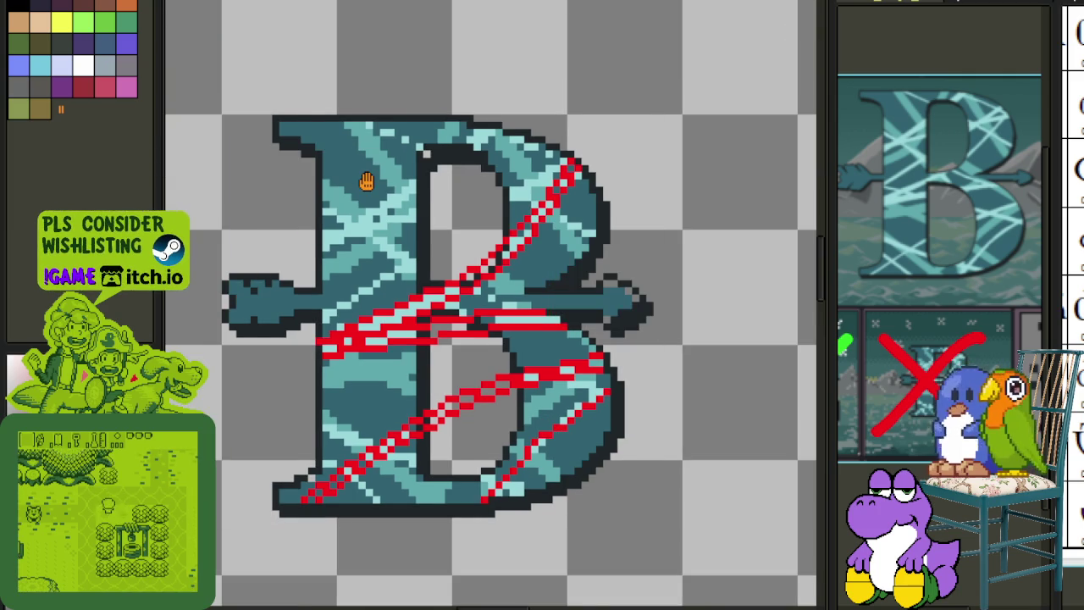
- Draw two parallel red diagonals across the upper stem into the upper bowl
{"action": "scroll", "coordinate": [399, 255], "scroll_direction": "up", "scroll_amount": 1}
{"action": "scroll", "coordinate": [399, 315], "scroll_direction": "up", "scroll_amount": 2}
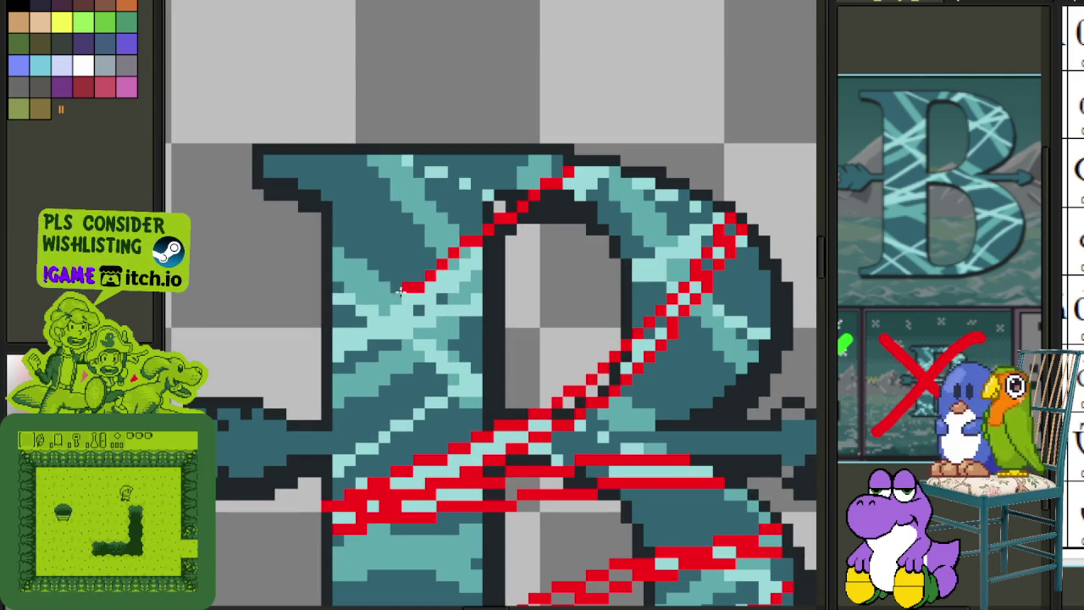
{"action": "left_click_drag", "start_coordinate": [569, 172], "coordinate": [334, 333]}
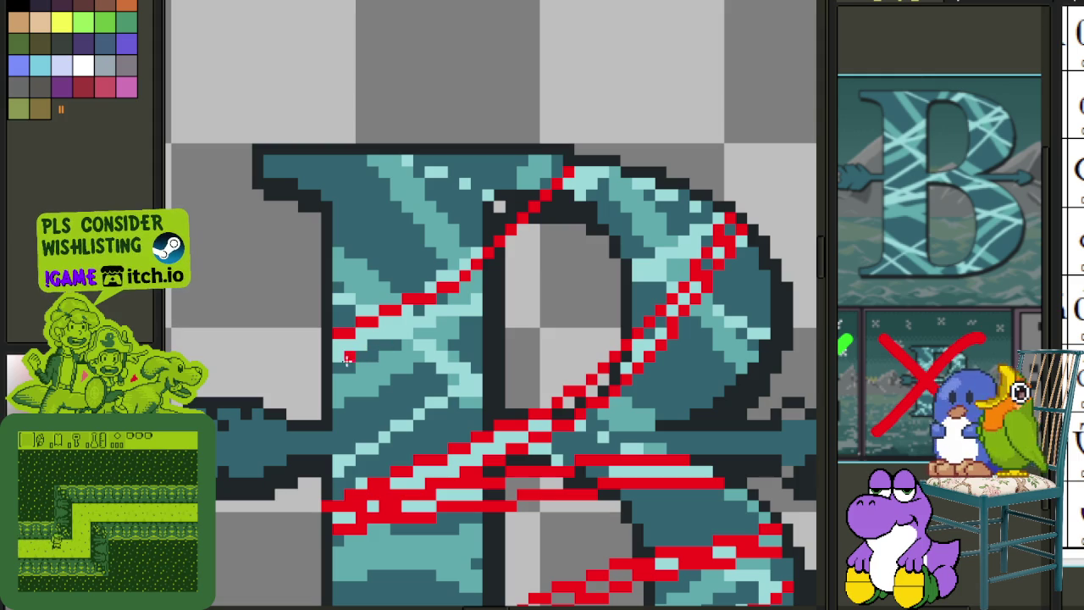
{"action": "left_click_drag", "start_coordinate": [336, 367], "coordinate": [616, 169]}
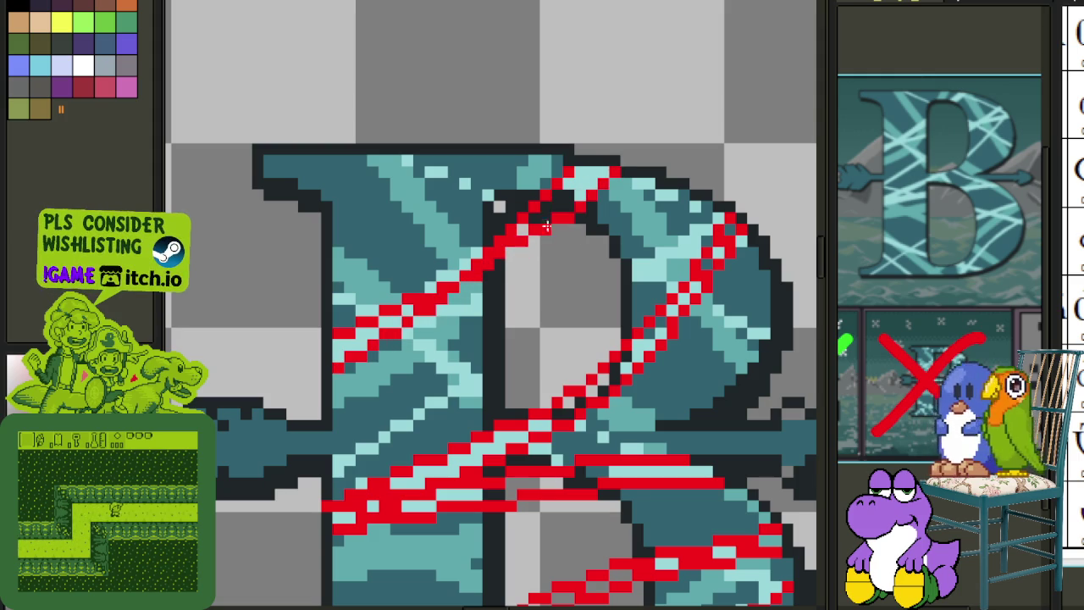
{"action": "scroll", "coordinate": [544, 247], "scroll_direction": "down", "scroll_amount": 2}
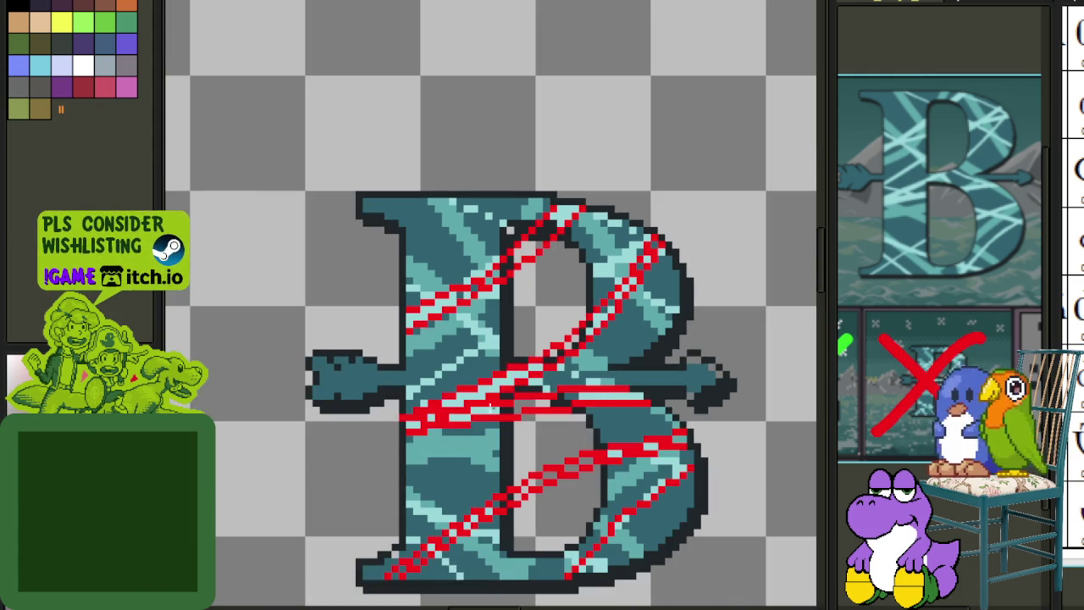
- Toggle the teal fill layer's visibility and select Layer 2 Copy
{"action": "key", "text": "Tab"}
{"action": "left_click", "coordinate": [222, 445]}
{"action": "key", "text": "Tab"}
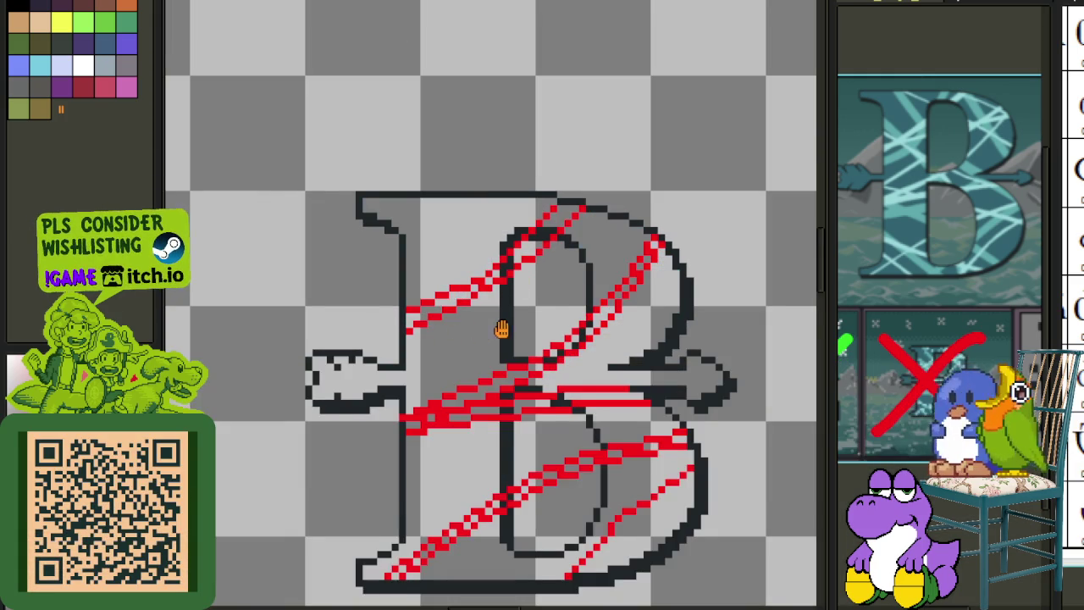
{"action": "left_click_drag", "start_coordinate": [497, 327], "coordinate": [440, 243]}
{"action": "key", "text": "Tab"}
{"action": "left_click", "coordinate": [237, 446]}
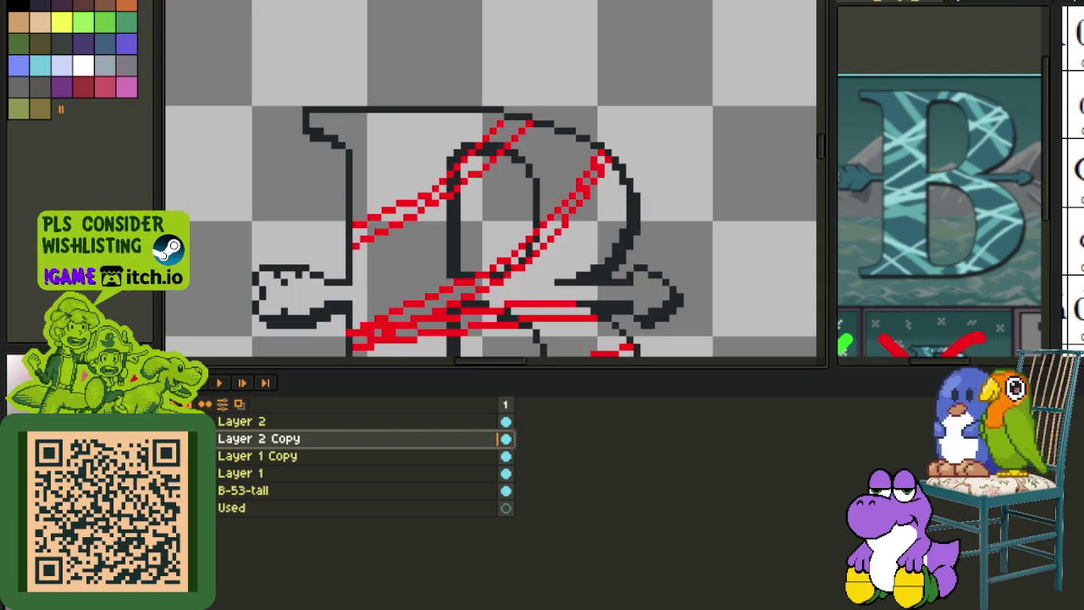
{"action": "left_click", "coordinate": [254, 421]}
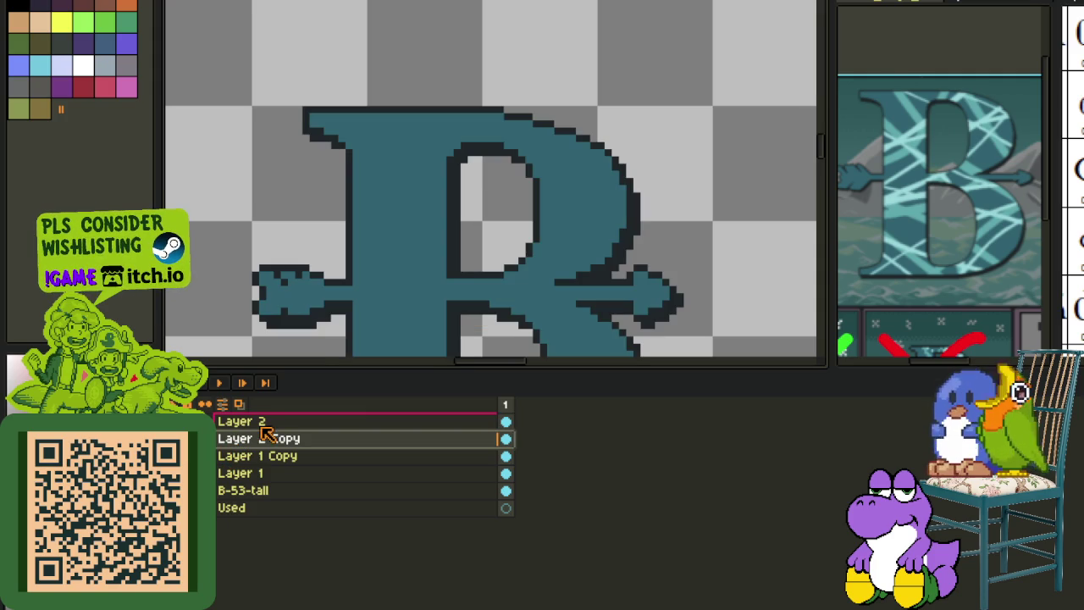
- Duplicate Layer 2 Copy and move the new copy below Layer 2
{"action": "right_click", "coordinate": [258, 421]}
{"action": "left_click", "coordinate": [337, 507]}
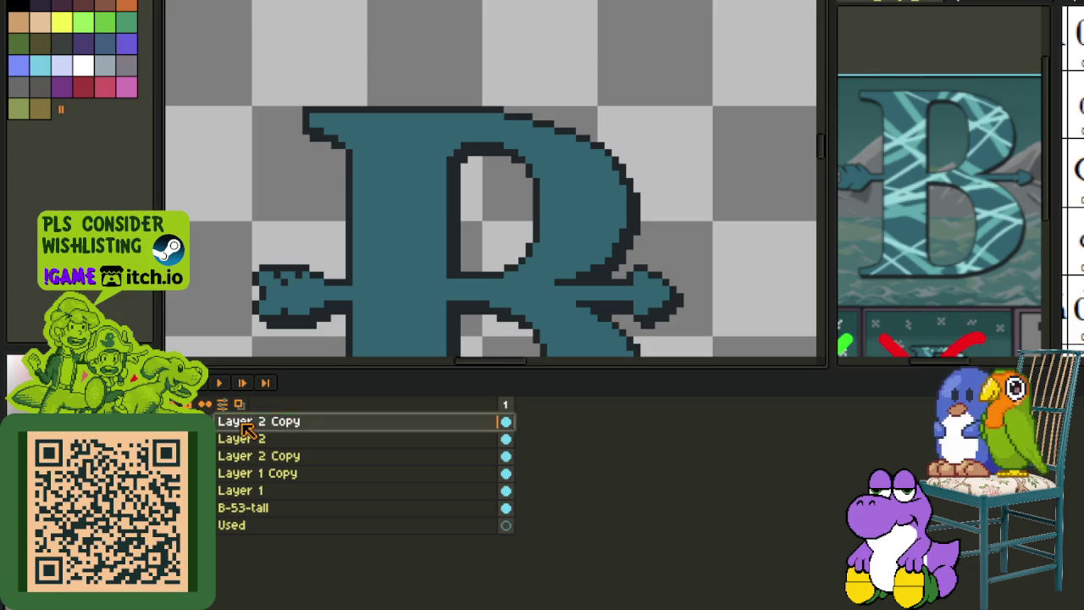
{"action": "left_click_drag", "start_coordinate": [254, 421], "coordinate": [241, 450]}
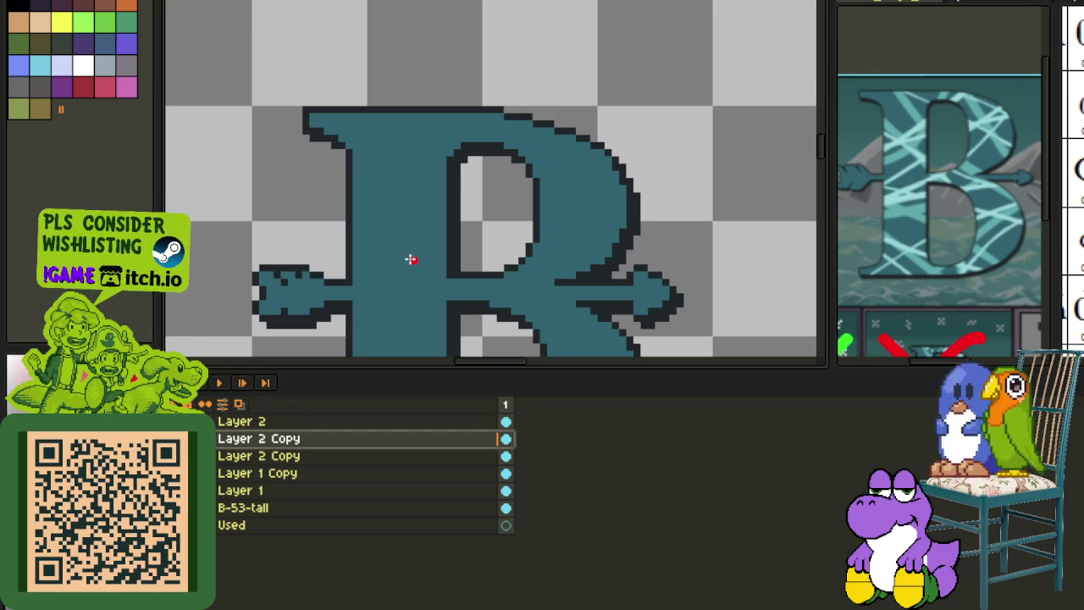
{"action": "key", "text": "ctrl+z"}
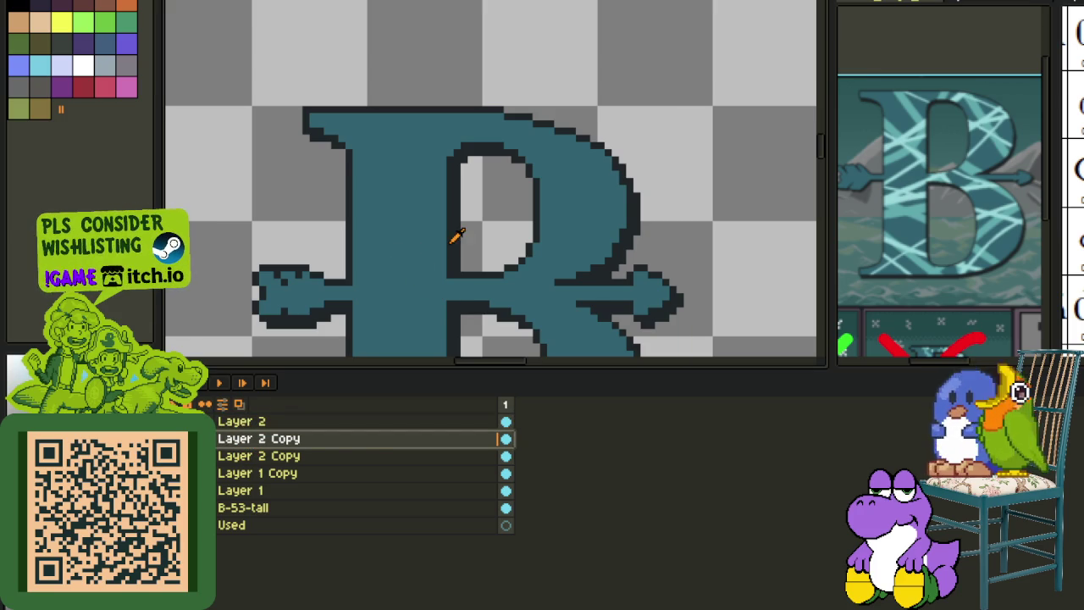
- Replace the teal fill with transparency and merge the layer down
{"action": "key", "text": "shift+r"}
{"action": "left_click", "coordinate": [475, 472]}
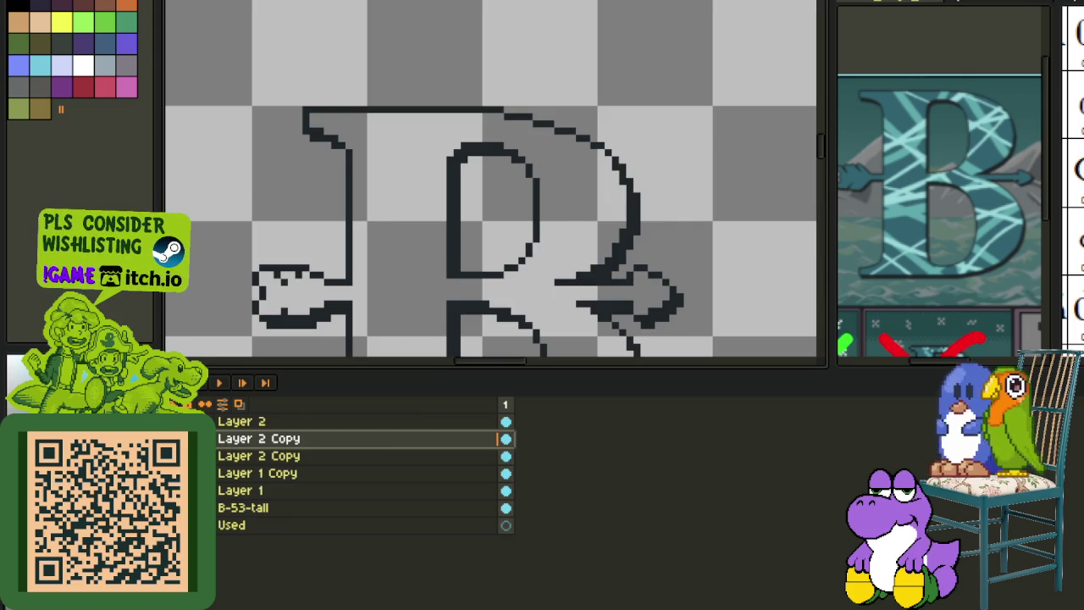
{"action": "right_click", "coordinate": [252, 440]}
{"action": "left_click", "coordinate": [319, 546]}
{"action": "key", "text": "Tab"}
- Try red bucket fills in the B's lower and upper counters, then undo both
{"action": "scroll", "coordinate": [498, 407], "scroll_direction": "up", "scroll_amount": 3}
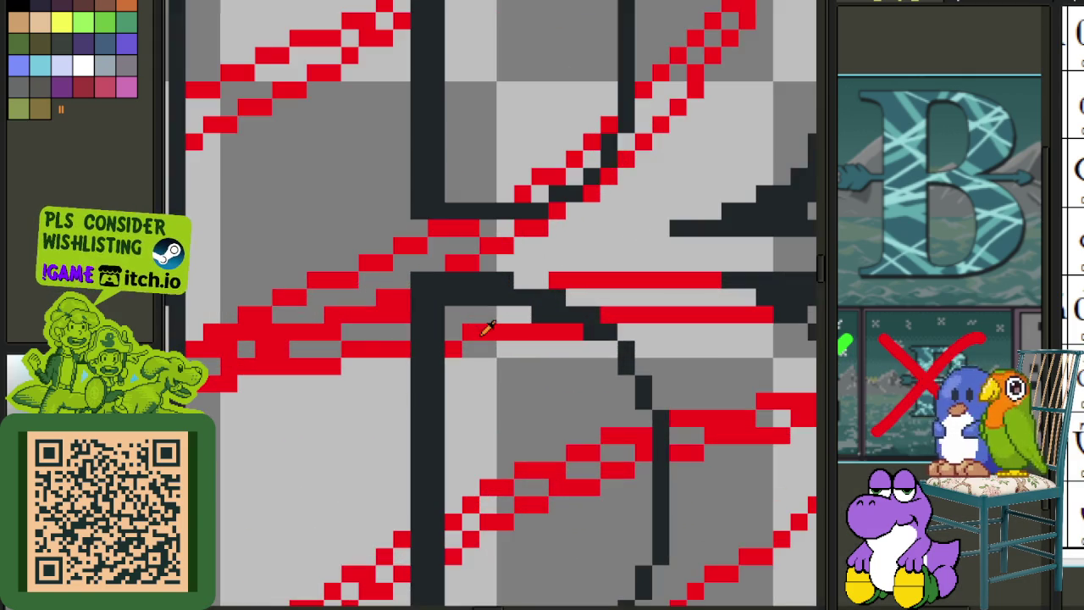
{"action": "left_click", "coordinate": [498, 407]}
{"action": "scroll", "coordinate": [498, 407], "scroll_direction": "down", "scroll_amount": 3}
{"action": "key", "text": "ctrl+z"}
{"action": "left_click", "coordinate": [500, 242]}
{"action": "key", "text": "ctrl+z"}
- Paint over the dashed red diagonals around the upper counter, top and lower bowl as thick solid bands
{"action": "scroll", "coordinate": [408, 234], "scroll_direction": "up", "scroll_amount": 2}
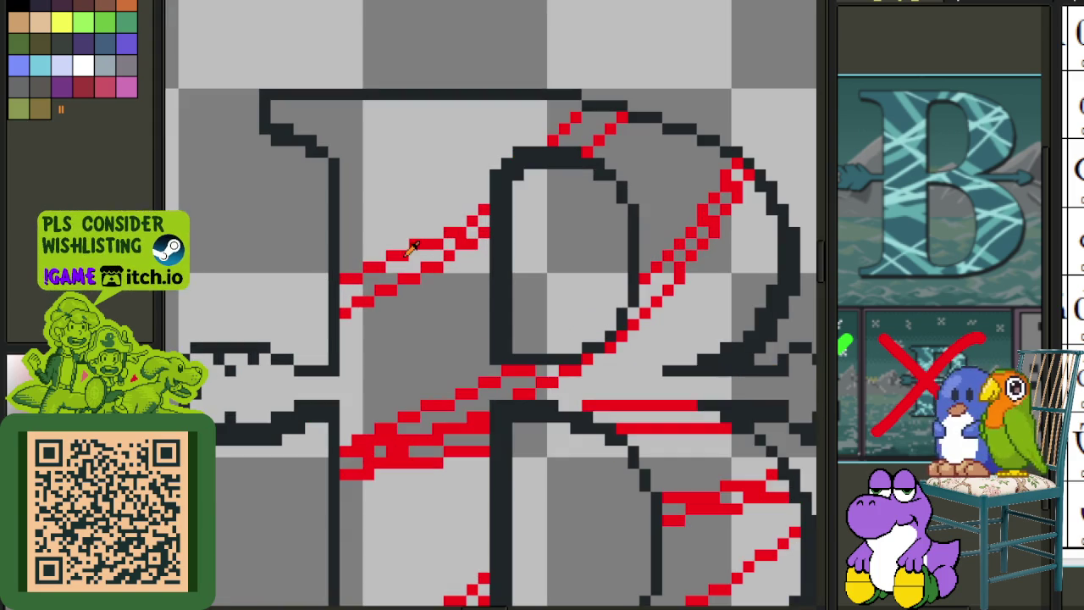
{"action": "left_click_drag", "start_coordinate": [343, 298], "coordinate": [467, 234]}
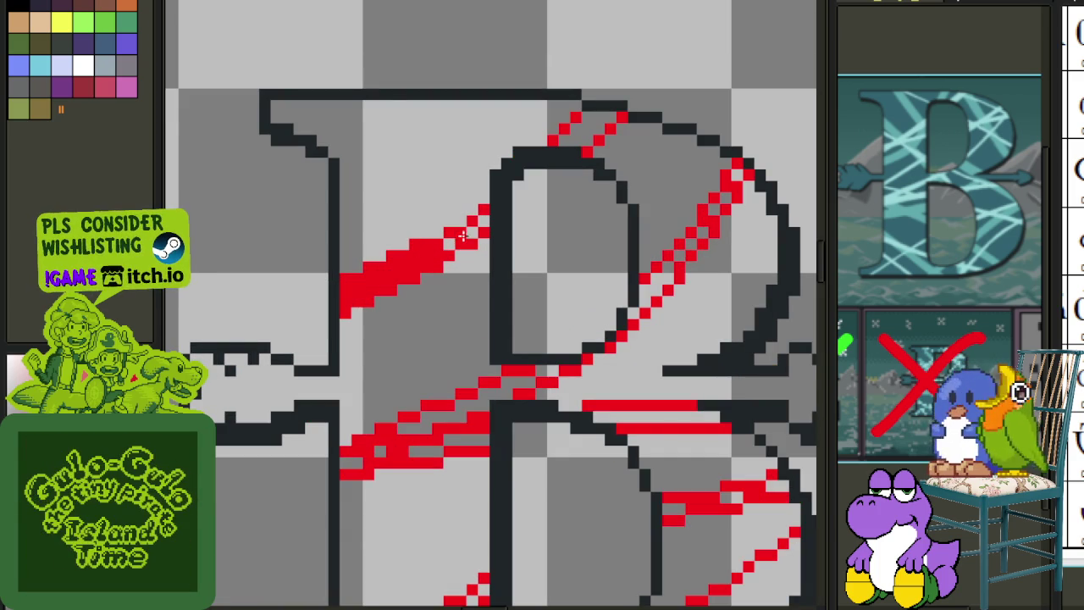
{"action": "left_click_drag", "start_coordinate": [575, 128], "coordinate": [614, 116]}
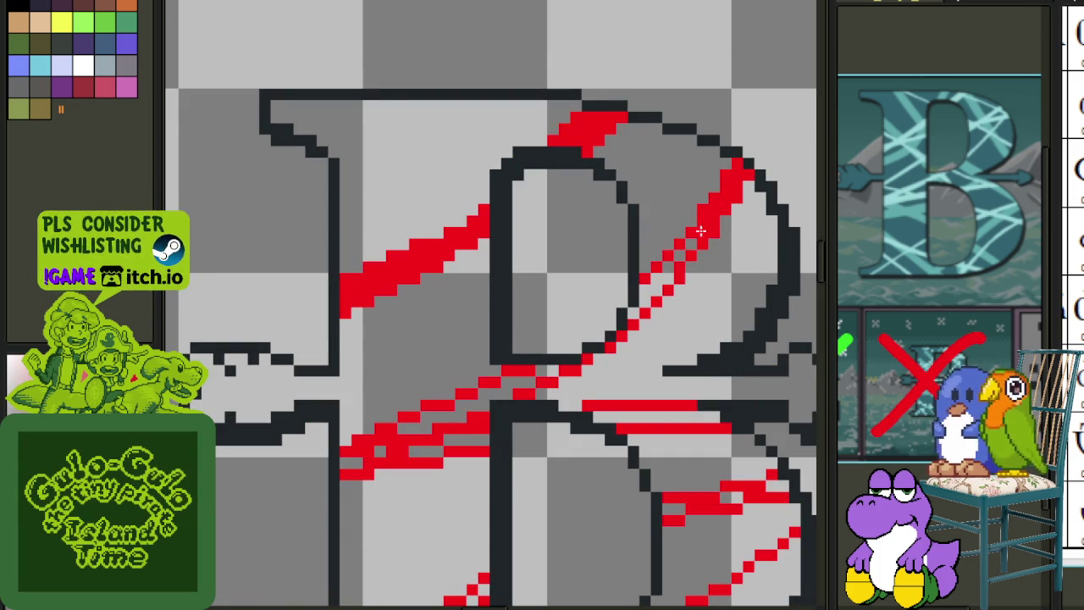
{"action": "left_click_drag", "start_coordinate": [666, 275], "coordinate": [631, 317]}
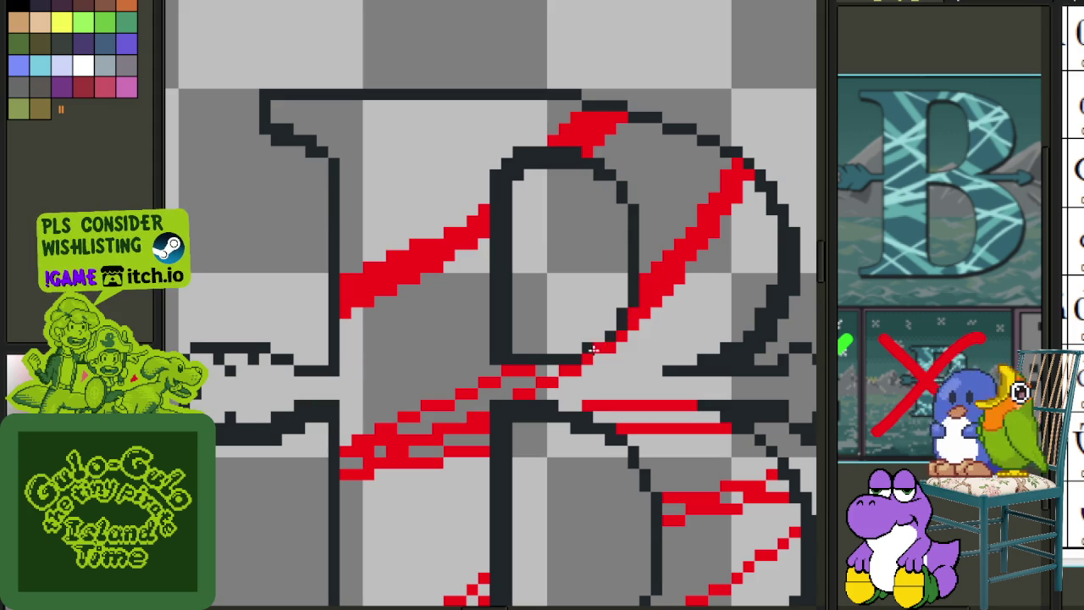
{"action": "left_click_drag", "start_coordinate": [537, 373], "coordinate": [519, 385]}
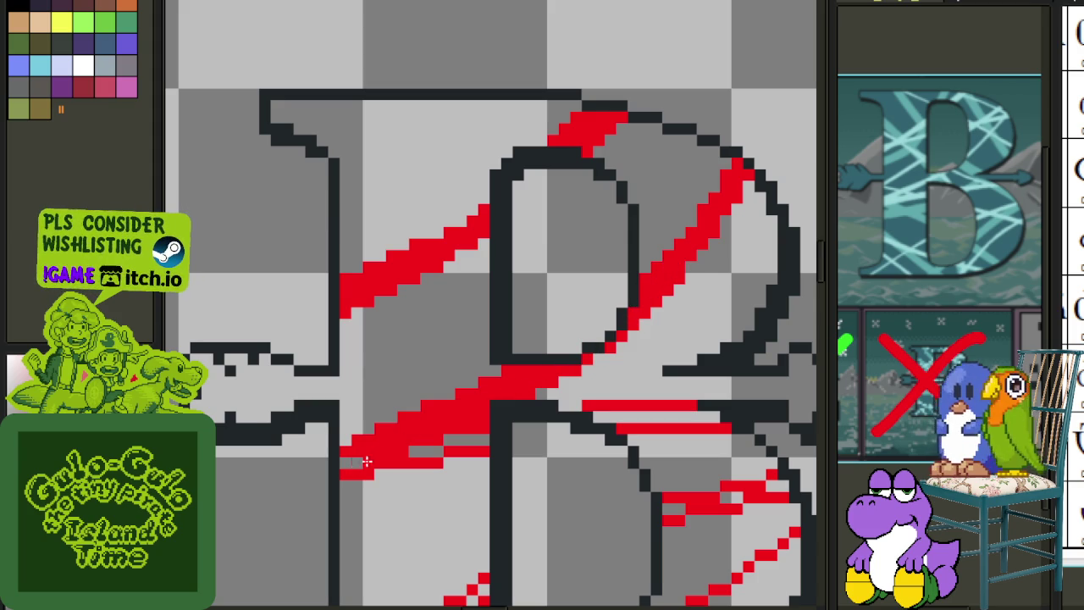
{"action": "mouse_move", "coordinate": [633, 416]}
{"action": "left_mouse_down"}
{"action": "mouse_move", "coordinate": [722, 415]}
{"action": "mouse_move", "coordinate": [476, 269]}
{"action": "mouse_move", "coordinate": [542, 251]}
{"action": "left_mouse_up"}
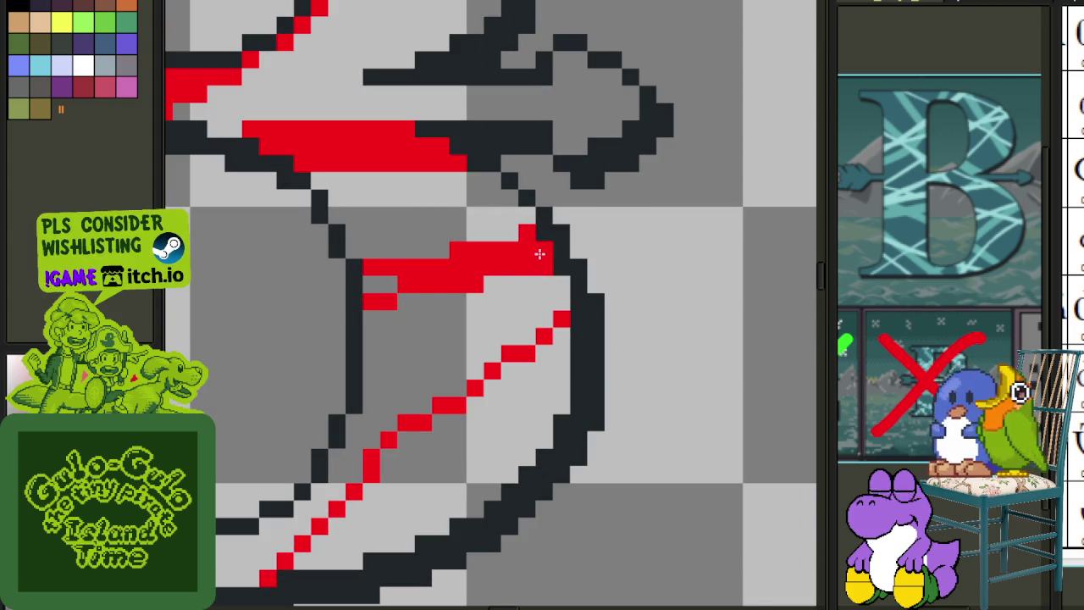
{"action": "left_click", "coordinate": [380, 283]}
{"action": "scroll", "coordinate": [522, 318], "scroll_direction": "up", "scroll_amount": 1}
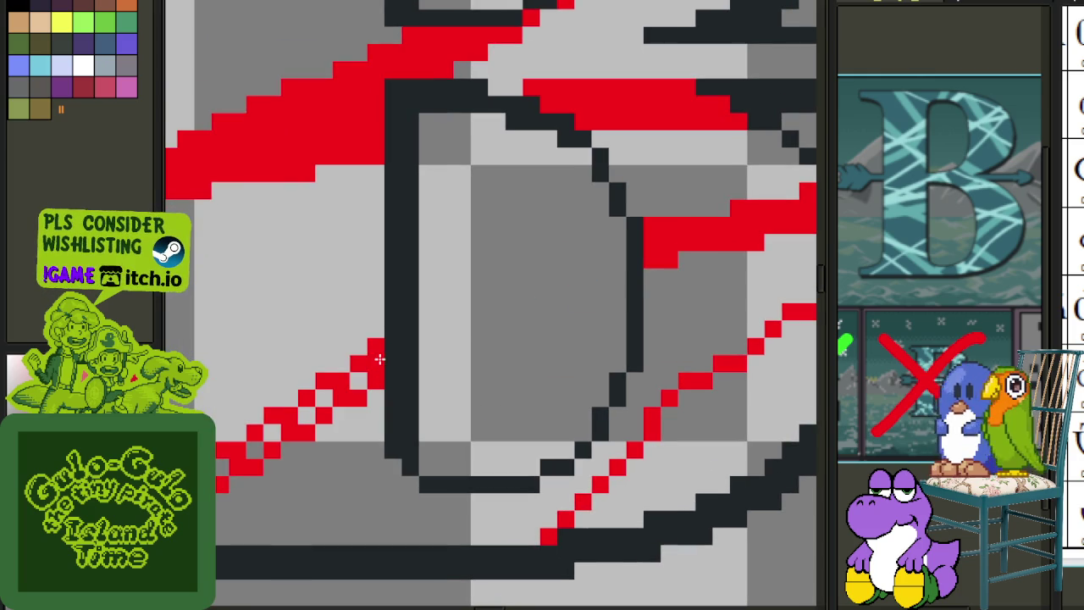
{"action": "mouse_move", "coordinate": [353, 379]}
{"action": "left_mouse_down"}
{"action": "mouse_move", "coordinate": [278, 432]}
{"action": "mouse_move", "coordinate": [455, 347]}
{"action": "mouse_move", "coordinate": [346, 417]}
{"action": "left_mouse_up"}
- Save the file with Ctrl+S
{"action": "scroll", "coordinate": [408, 305], "scroll_direction": "down", "scroll_amount": 2}
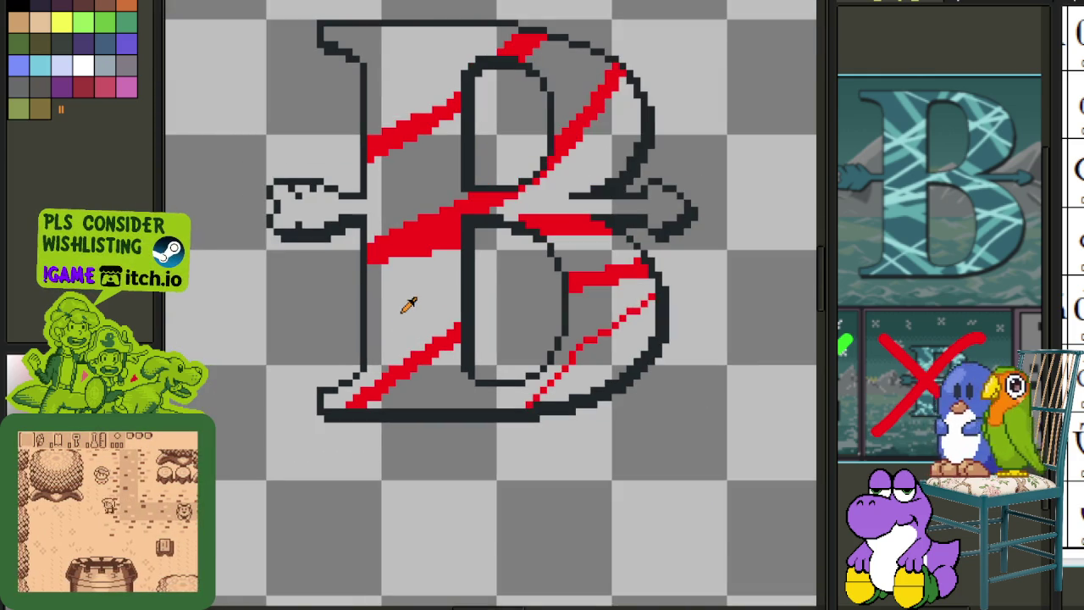
{"action": "scroll", "coordinate": [408, 305], "scroll_direction": "down", "scroll_amount": 1}
{"action": "key", "text": "ctrl+s"}
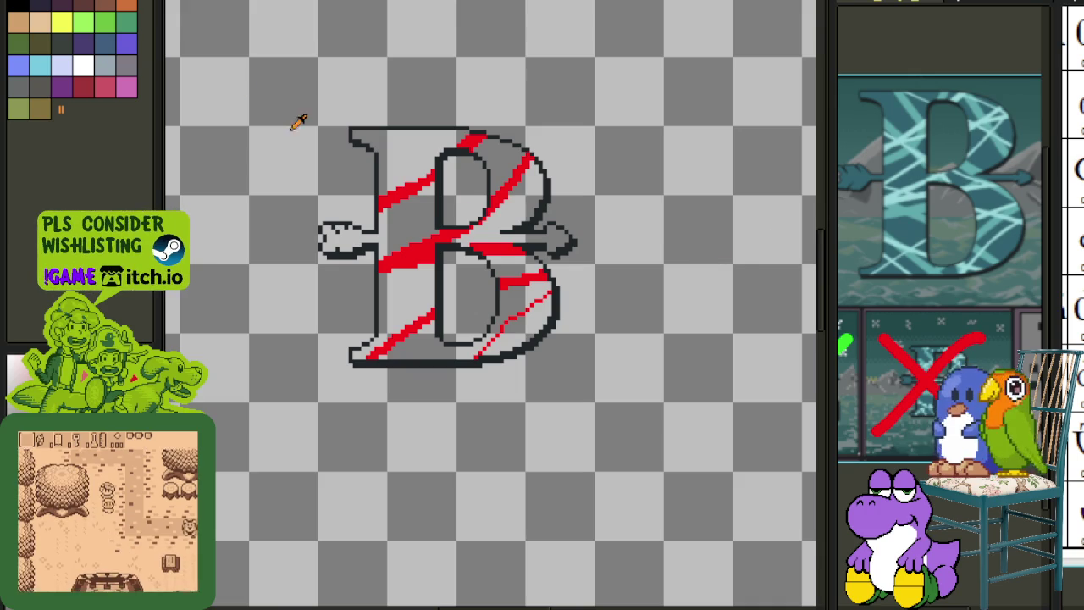
- Toggle the timeline layer list off and back on to check the stripe layer
{"action": "key", "text": "Tab"}
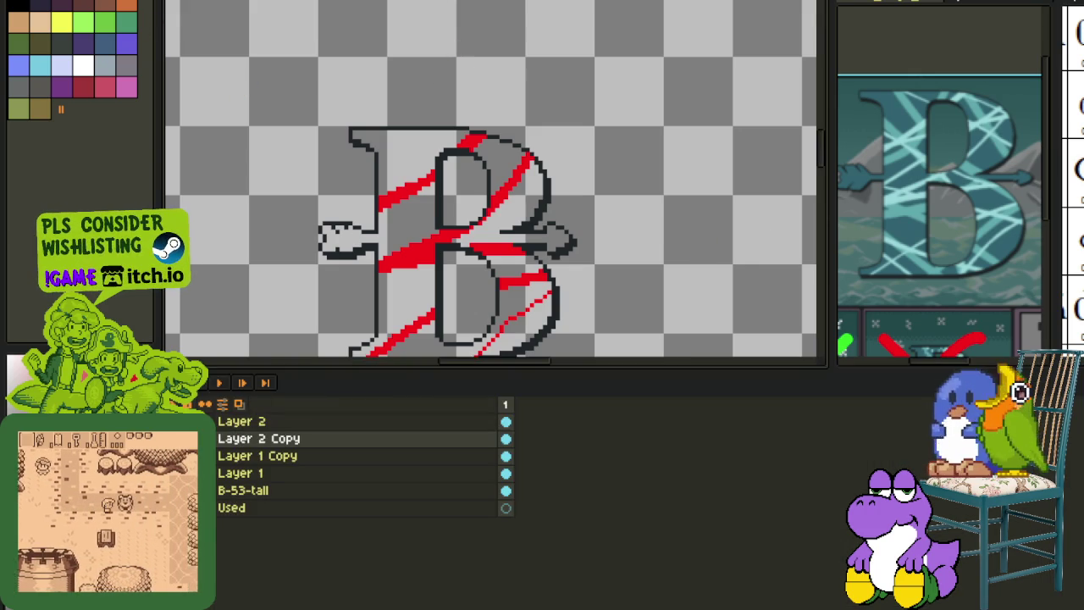
{"action": "scroll", "coordinate": [336, 295], "scroll_direction": "up", "scroll_amount": 3}
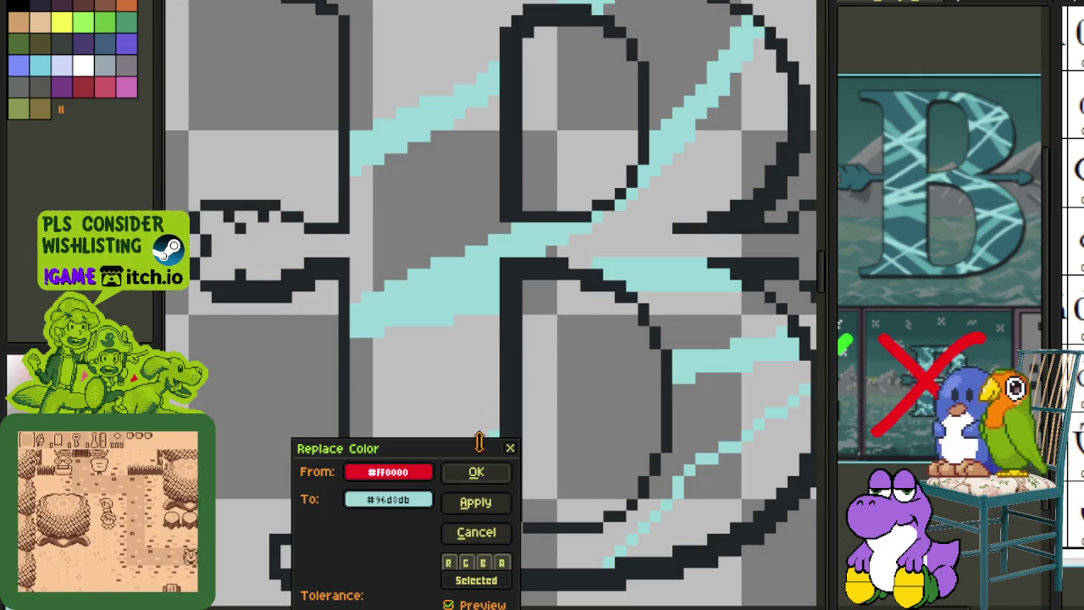
{"action": "key", "text": "Tab"}
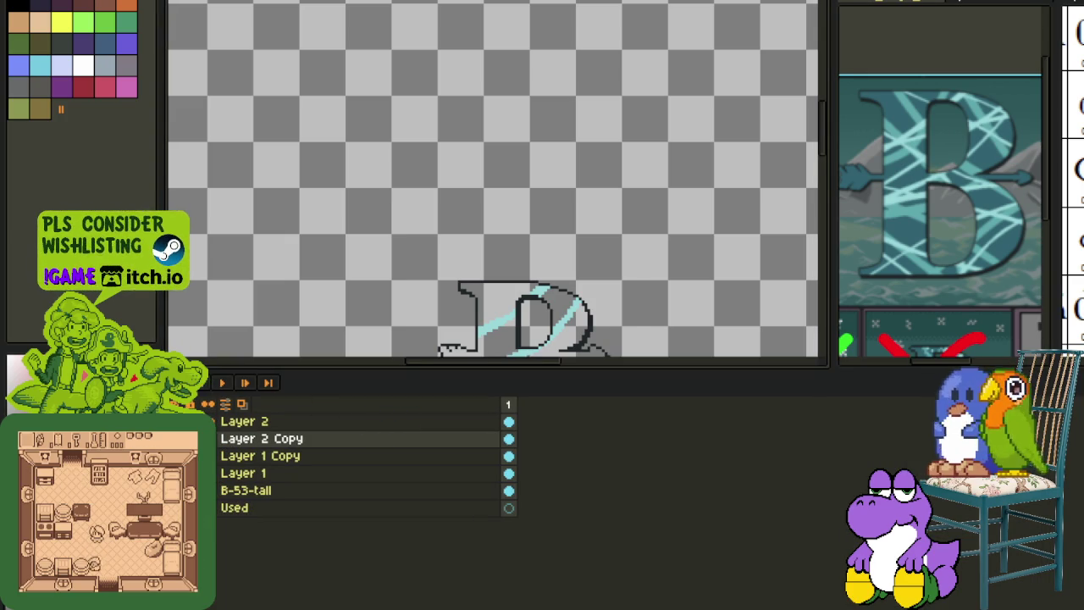
- Add a new empty layer above Layer 1 Copy and keep its default name, Layer 3
{"action": "right_click", "coordinate": [284, 462]}
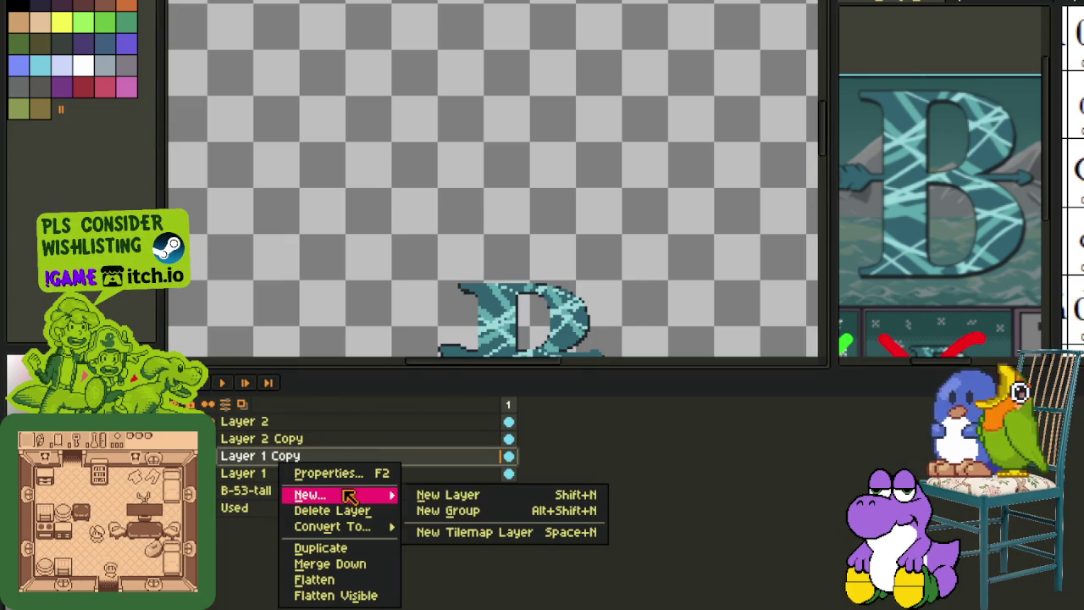
{"action": "left_click", "coordinate": [440, 494]}
{"action": "double_click", "coordinate": [237, 456]}
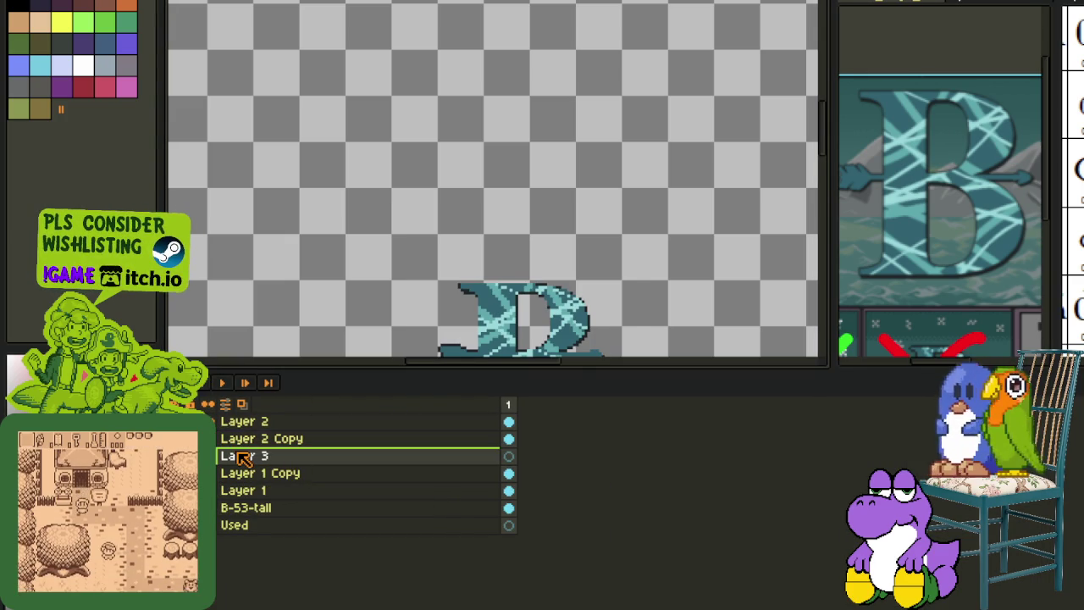
{"action": "key", "text": "Return"}
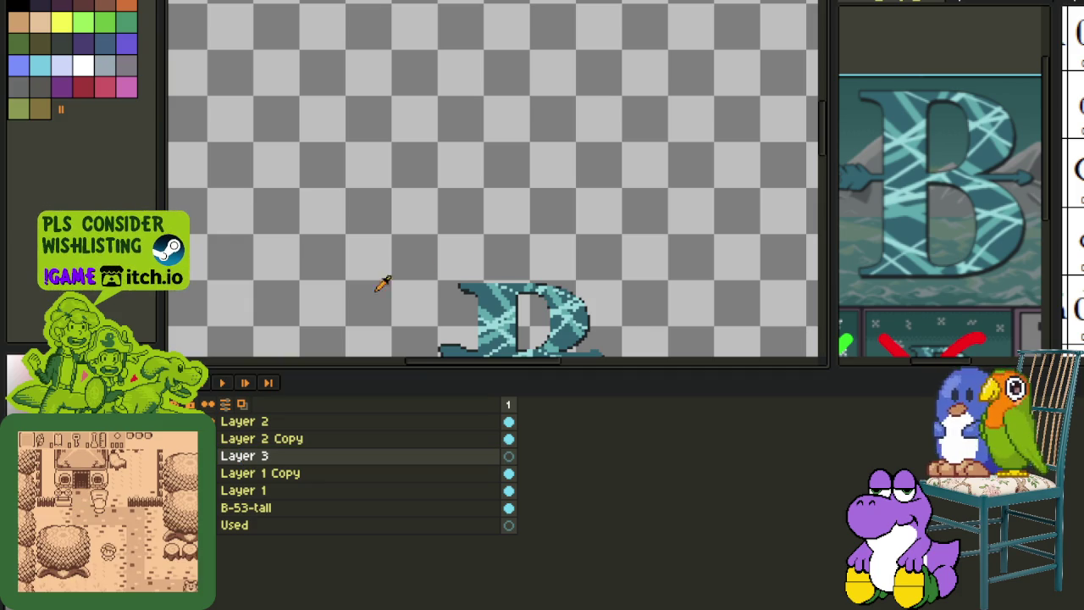
- Duplicate Layer 2 Copy and move the duplicate below the original
{"action": "key", "text": "Tab"}
{"action": "scroll", "coordinate": [535, 286], "scroll_direction": "up", "scroll_amount": 2}
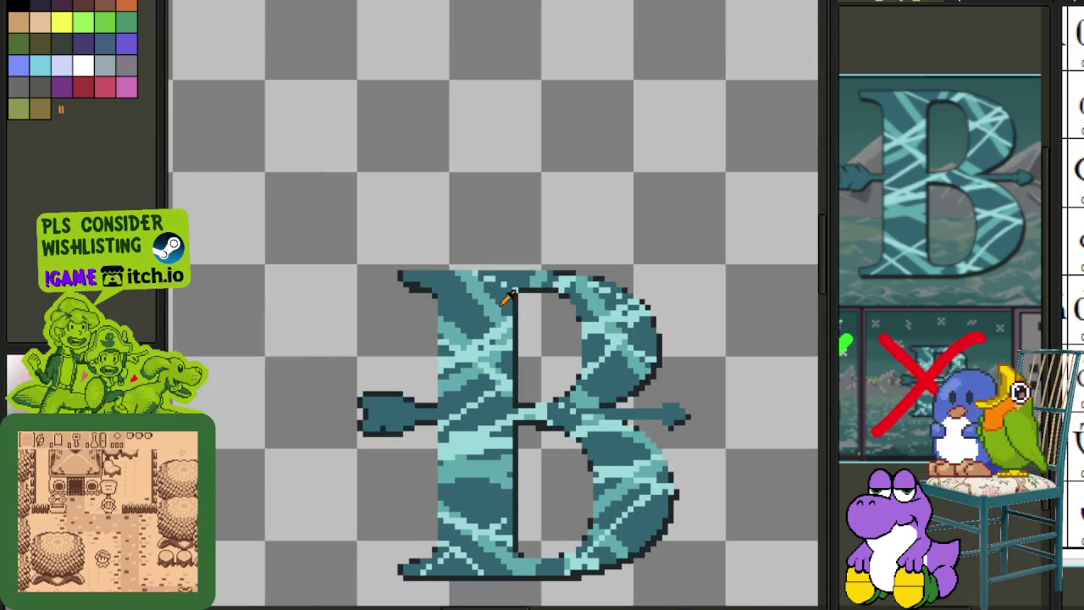
{"action": "key", "text": "Tab"}
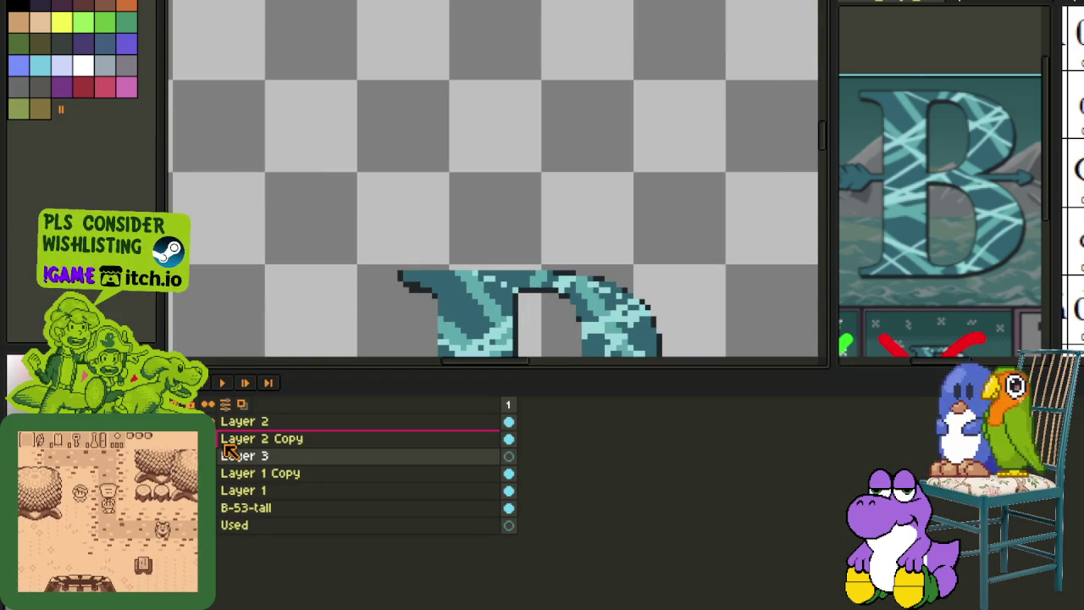
{"action": "right_click", "coordinate": [237, 421]}
{"action": "left_click", "coordinate": [271, 509]}
{"action": "left_click_drag", "start_coordinate": [258, 437], "coordinate": [267, 466]}
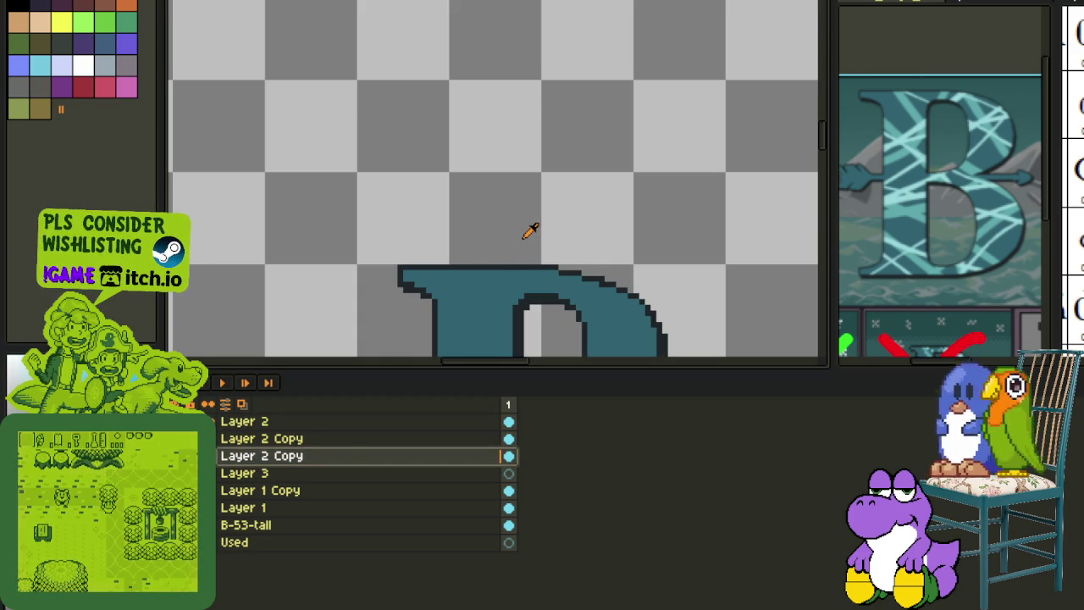
- Apply Replace Color to the duplicated layer, then make Layer 3 the active layer
{"action": "key", "text": "shift+r"}
{"action": "left_click", "coordinate": [496, 472]}
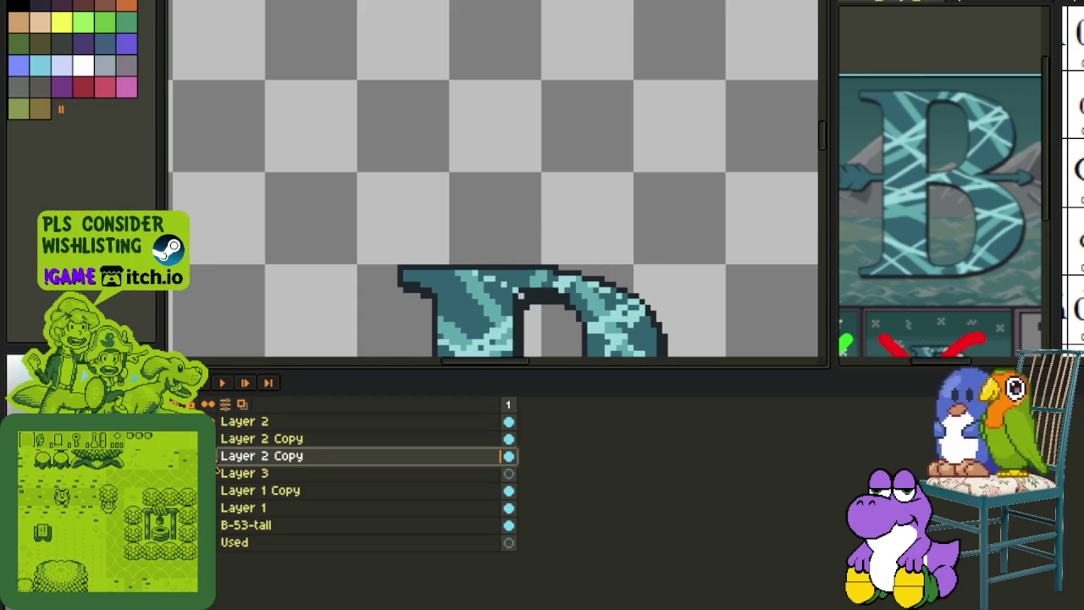
{"action": "left_click", "coordinate": [240, 479]}
{"action": "key", "text": "Tab"}
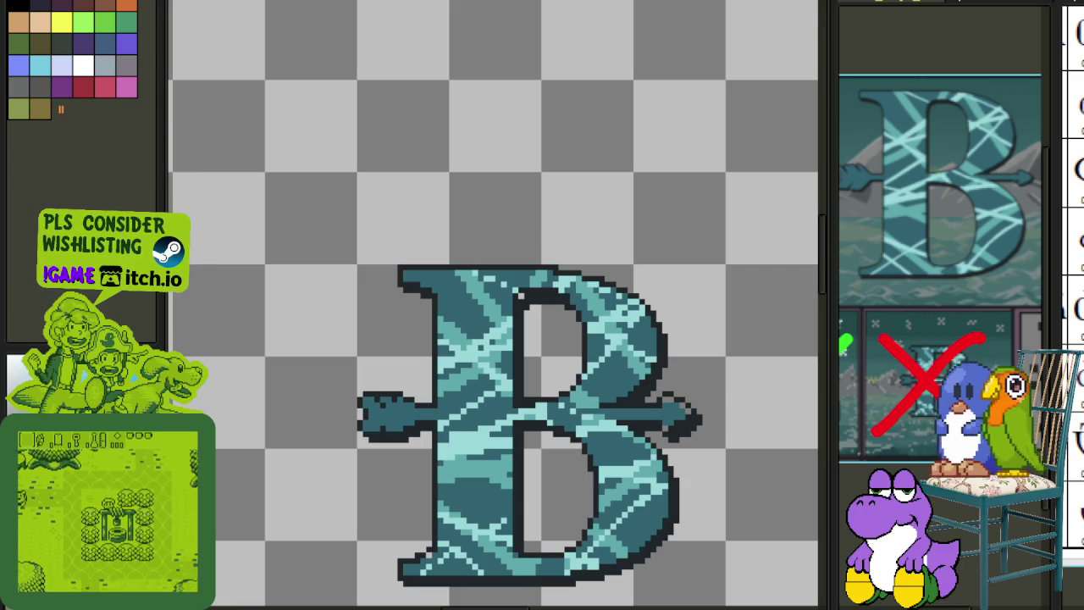
{"action": "scroll", "coordinate": [518, 336], "scroll_direction": "up", "scroll_amount": 1}
{"action": "scroll", "coordinate": [477, 339], "scroll_direction": "up", "scroll_amount": 1}
- Save the file and frame the B in the view
{"action": "key", "text": "ctrl+s"}
{"action": "left_click_drag", "start_coordinate": [510, 228], "coordinate": [402, 277]}
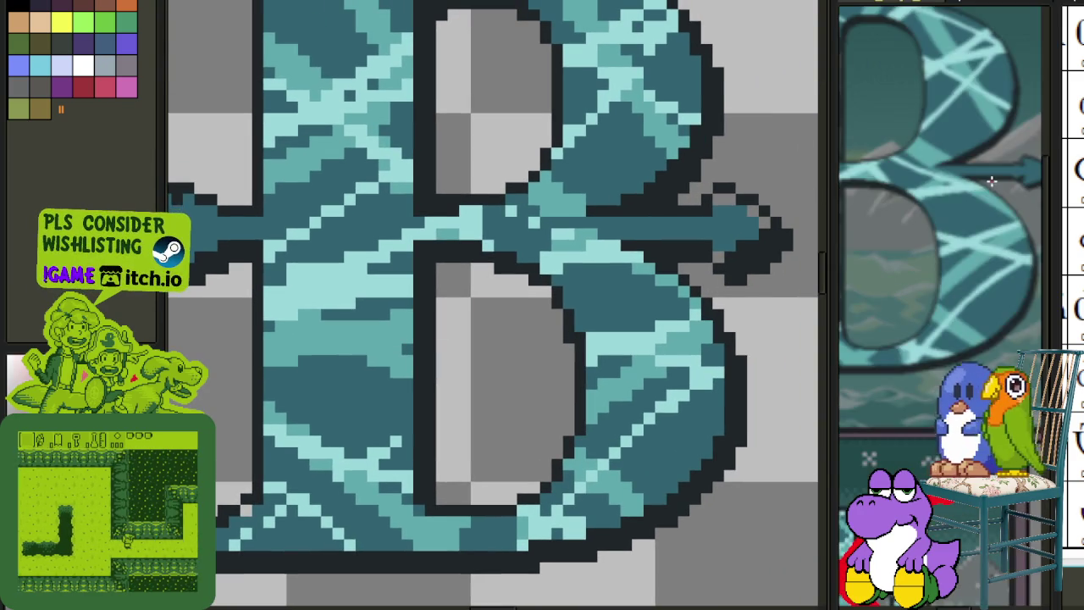
{"action": "mouse_move", "coordinate": [632, 251]}
{"action": "left_mouse_down"}
{"action": "mouse_move", "coordinate": [652, 254]}
{"action": "mouse_move", "coordinate": [288, 338]}
{"action": "left_mouse_up"}
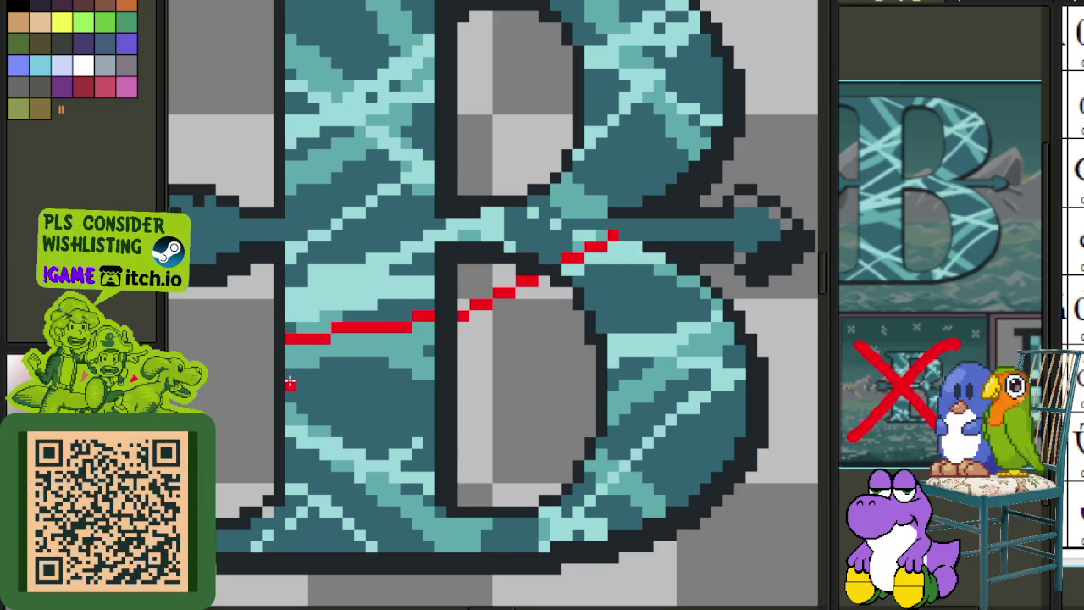
- Draw five red diagonal lines across the B's lower bowl and lower left stem
{"action": "mouse_move", "coordinate": [290, 373]}
{"action": "left_mouse_down"}
{"action": "mouse_move", "coordinate": [646, 258]}
{"action": "mouse_move", "coordinate": [476, 338]}
{"action": "left_mouse_up"}
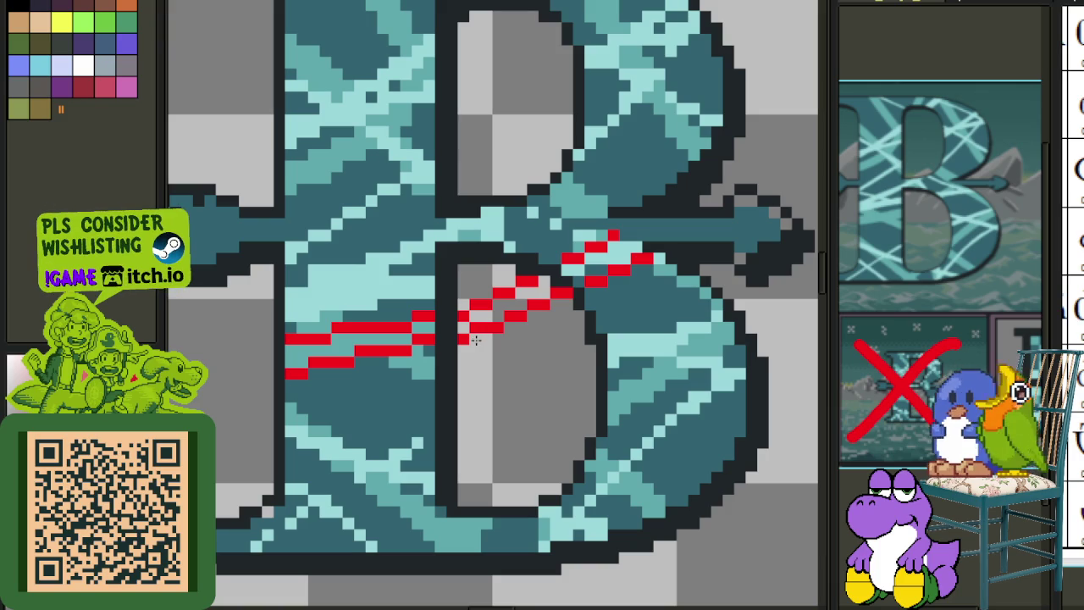
{"action": "mouse_move", "coordinate": [712, 314]}
{"action": "left_mouse_down"}
{"action": "mouse_move", "coordinate": [426, 540]}
{"action": "mouse_move", "coordinate": [500, 439]}
{"action": "left_mouse_up"}
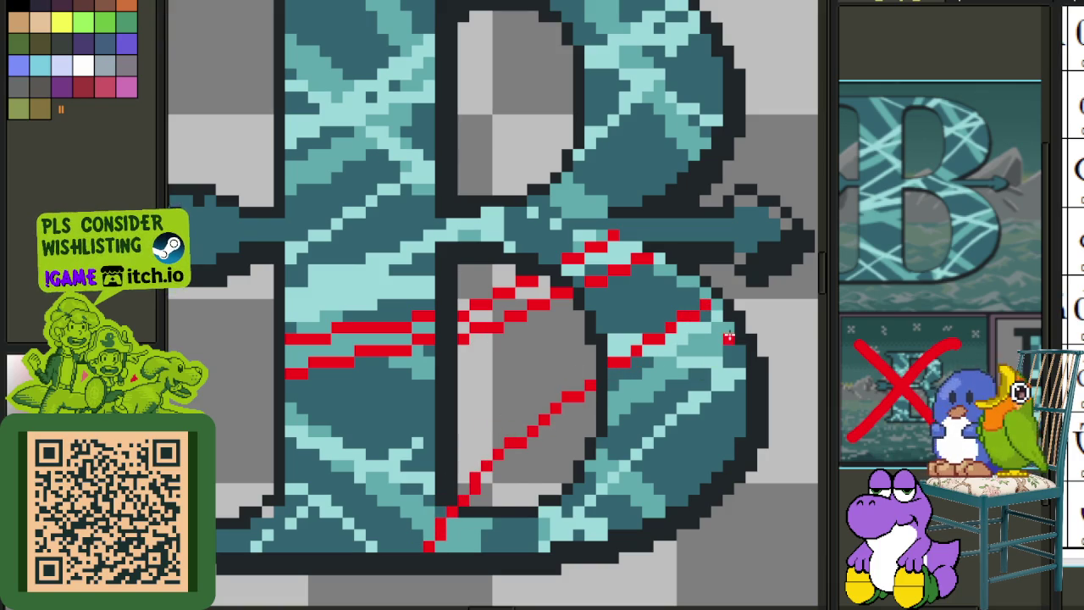
{"action": "left_click_drag", "start_coordinate": [729, 337], "coordinate": [565, 444]}
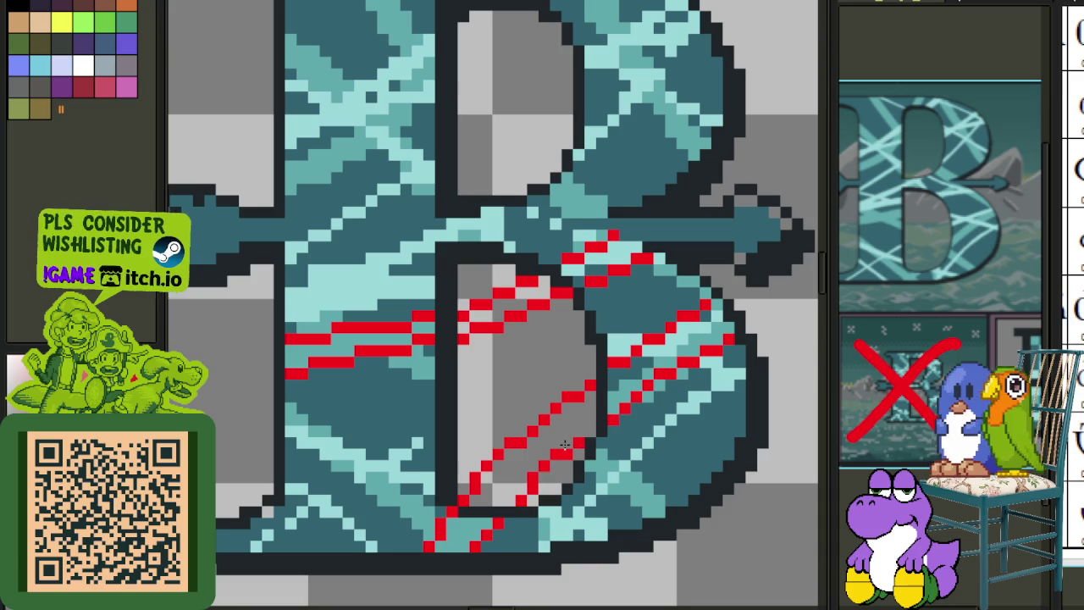
{"action": "mouse_move", "coordinate": [327, 412]}
{"action": "left_mouse_down"}
{"action": "mouse_move", "coordinate": [426, 450]}
{"action": "mouse_move", "coordinate": [408, 456]}
{"action": "left_mouse_up"}
{"action": "mouse_move", "coordinate": [287, 439]}
{"action": "left_mouse_down"}
{"action": "mouse_move", "coordinate": [430, 547]}
{"action": "mouse_move", "coordinate": [408, 505]}
{"action": "left_mouse_up"}
- Draw two parallel red diagonals across the upper bowl and a thick one down the left stem
{"action": "scroll", "coordinate": [407, 491], "scroll_direction": "down", "scroll_amount": 3}
{"action": "scroll", "coordinate": [390, 339], "scroll_direction": "up", "scroll_amount": 2}
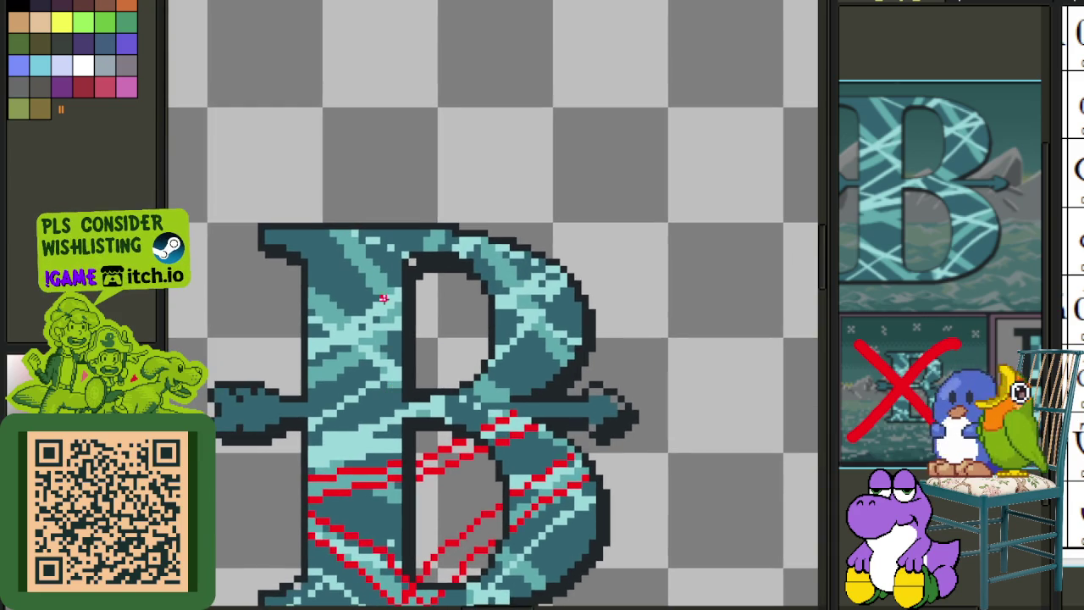
{"action": "scroll", "coordinate": [369, 277], "scroll_direction": "up", "scroll_amount": 1}
{"action": "scroll", "coordinate": [471, 240], "scroll_direction": "up", "scroll_amount": 1}
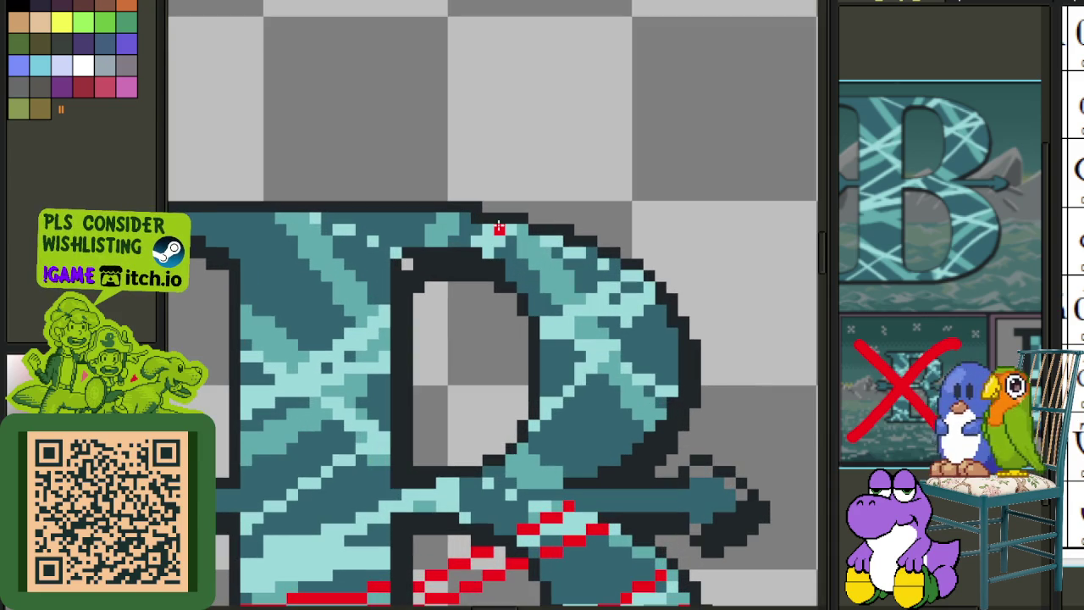
{"action": "left_click_drag", "start_coordinate": [499, 230], "coordinate": [640, 436]}
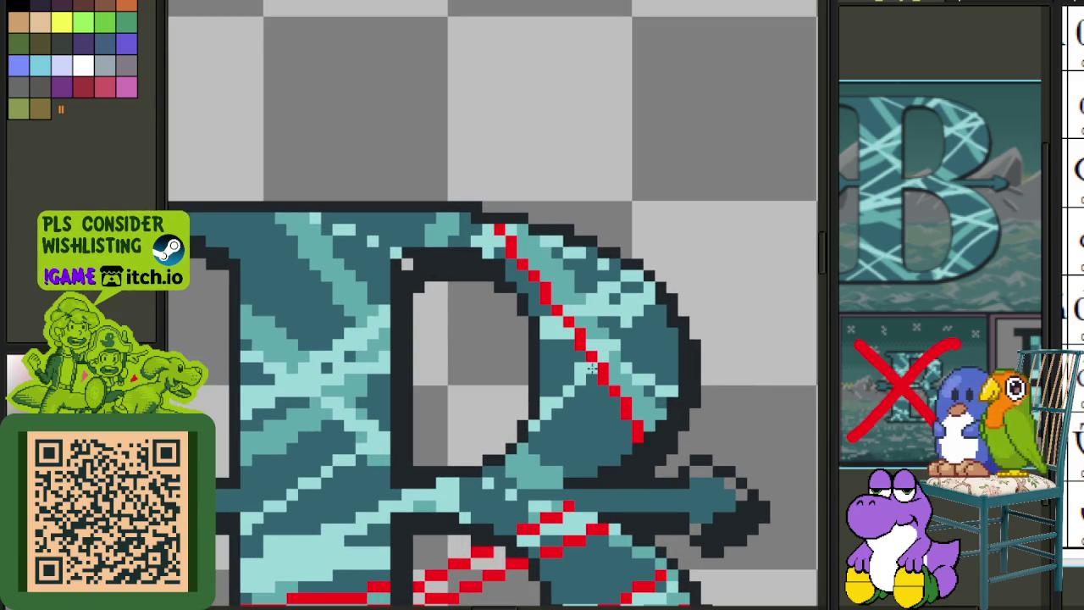
{"action": "left_click_drag", "start_coordinate": [546, 239], "coordinate": [665, 417]}
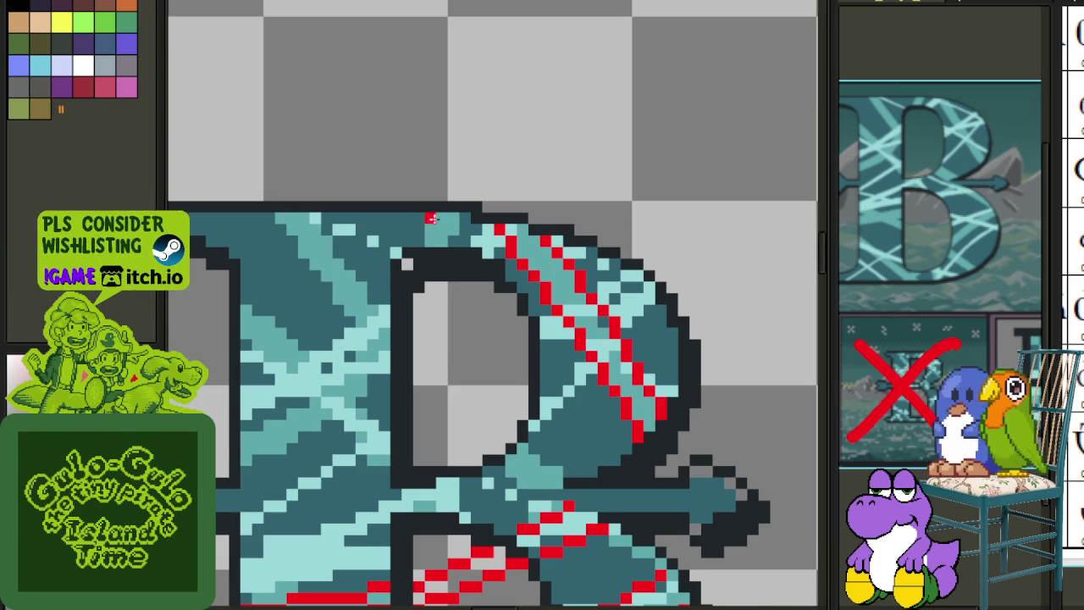
{"action": "left_click_drag", "start_coordinate": [438, 215], "coordinate": [244, 436]}
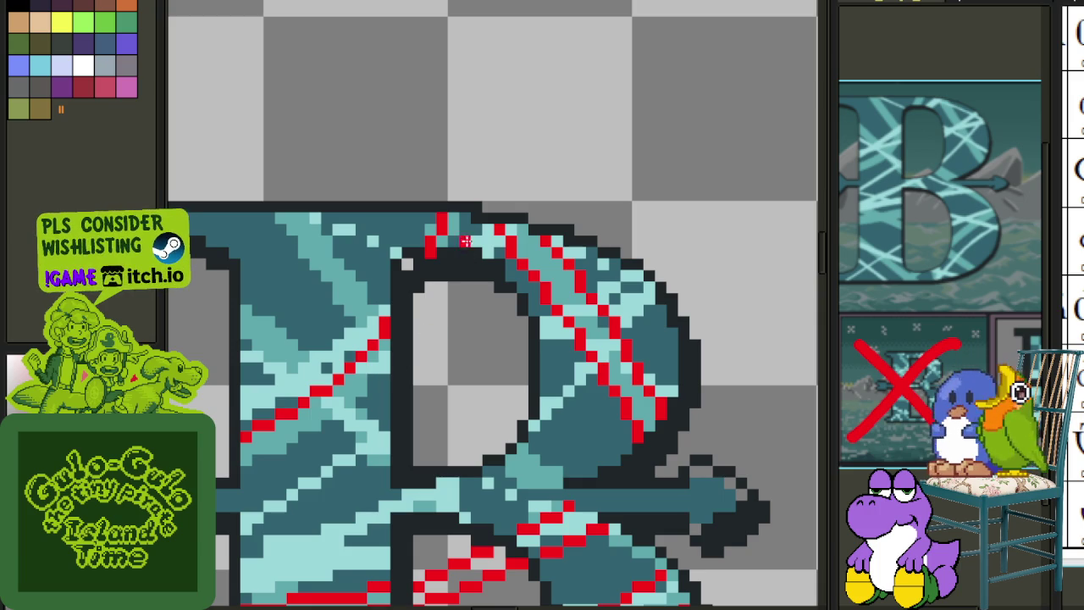
{"action": "mouse_move", "coordinate": [460, 240]}
{"action": "left_mouse_down"}
{"action": "mouse_move", "coordinate": [247, 463]}
{"action": "mouse_move", "coordinate": [386, 384]}
{"action": "left_mouse_up"}
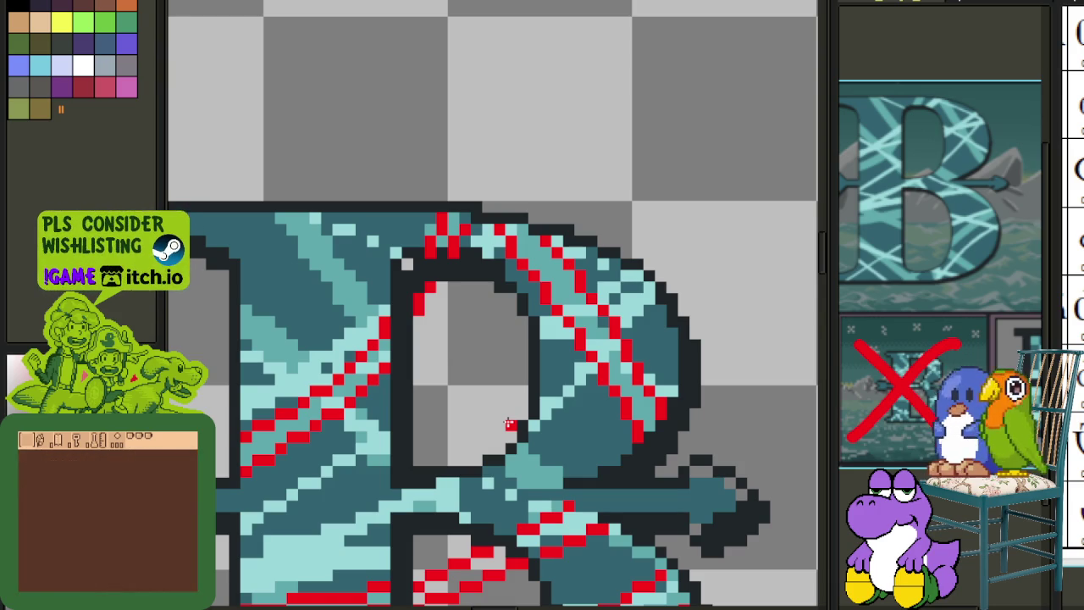
- Draw red diagonals across the upper left stem and top, then undo the last one
{"action": "scroll", "coordinate": [291, 412], "scroll_direction": "down", "scroll_amount": 2}
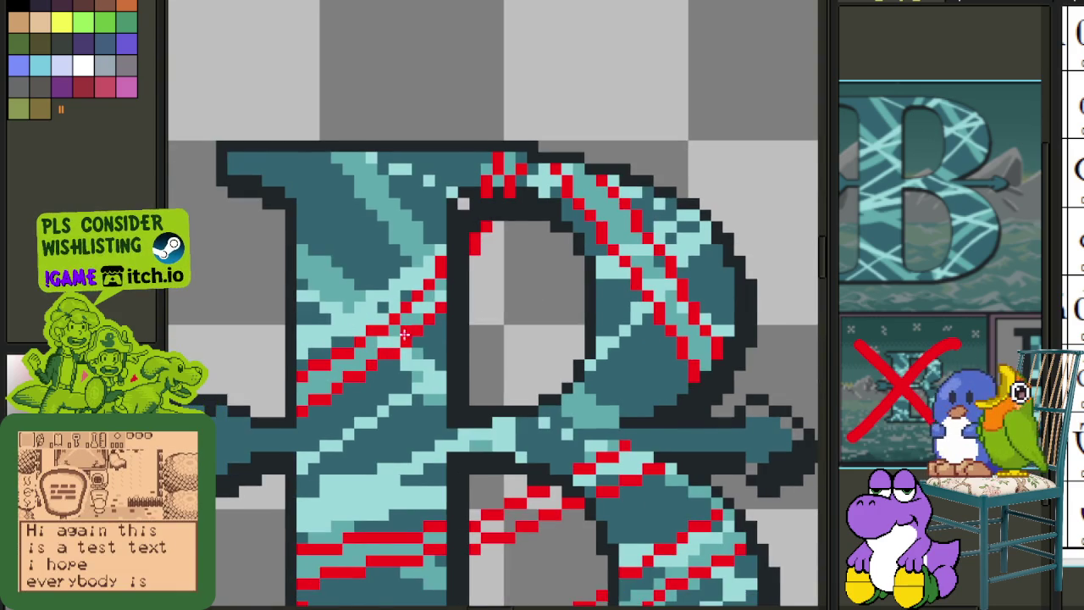
{"action": "scroll", "coordinate": [339, 356], "scroll_direction": "left", "scroll_amount": 2}
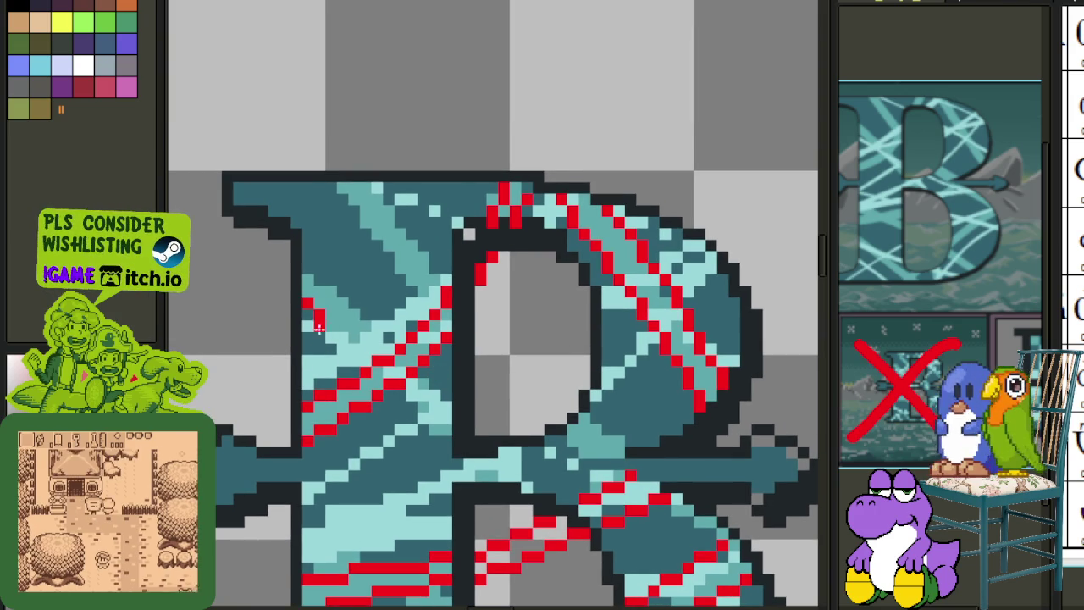
{"action": "left_click_drag", "start_coordinate": [310, 315], "coordinate": [461, 461]}
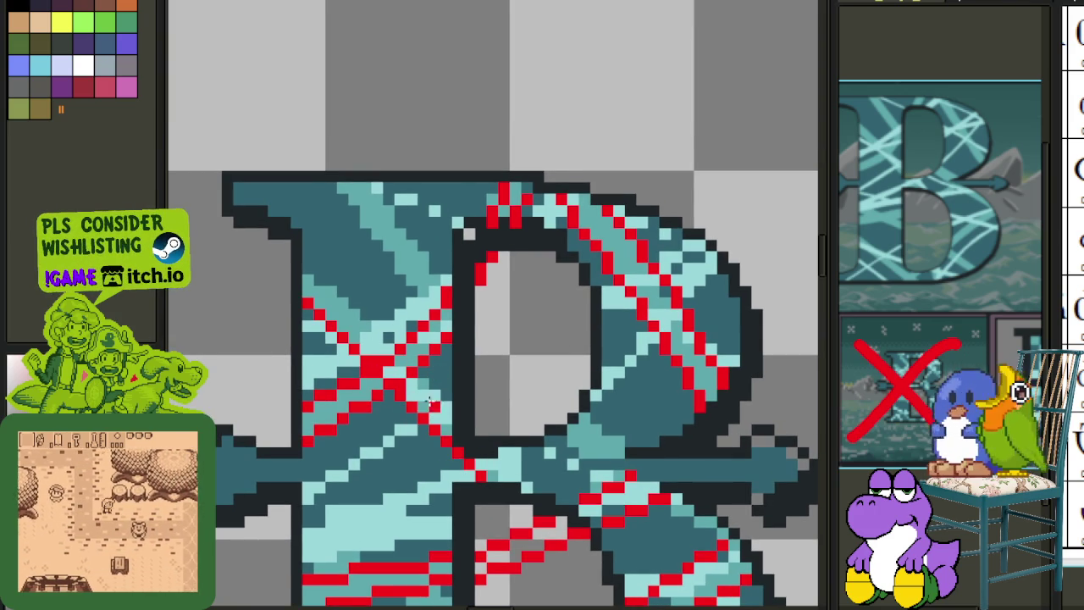
{"action": "left_click_drag", "start_coordinate": [308, 255], "coordinate": [538, 484]}
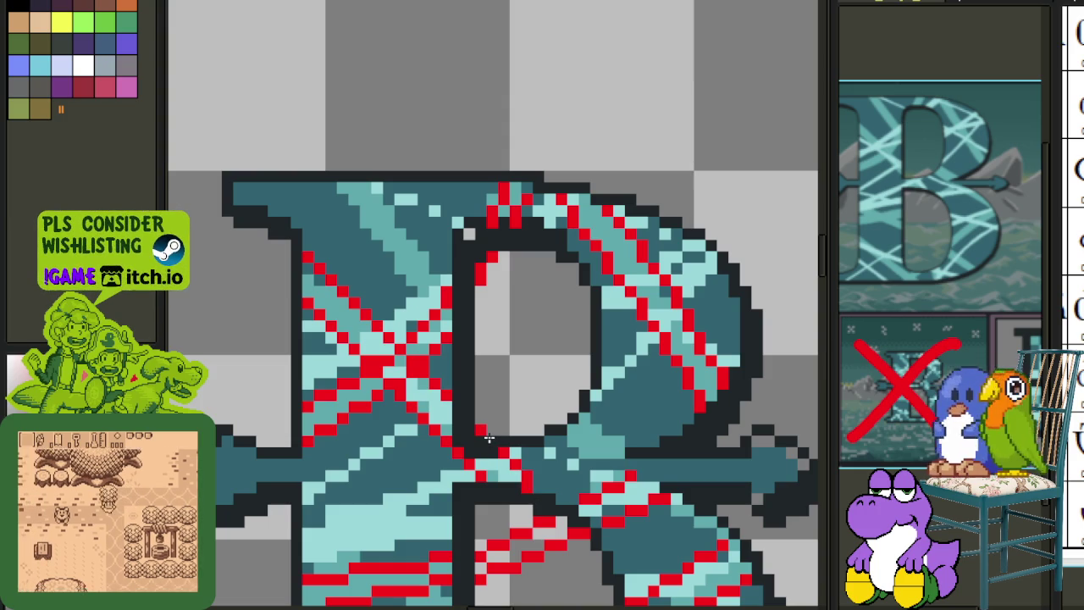
{"action": "mouse_move", "coordinate": [339, 184]}
{"action": "left_mouse_down"}
{"action": "mouse_move", "coordinate": [438, 303]}
{"action": "mouse_move", "coordinate": [597, 455]}
{"action": "mouse_move", "coordinate": [489, 379]}
{"action": "left_mouse_up"}
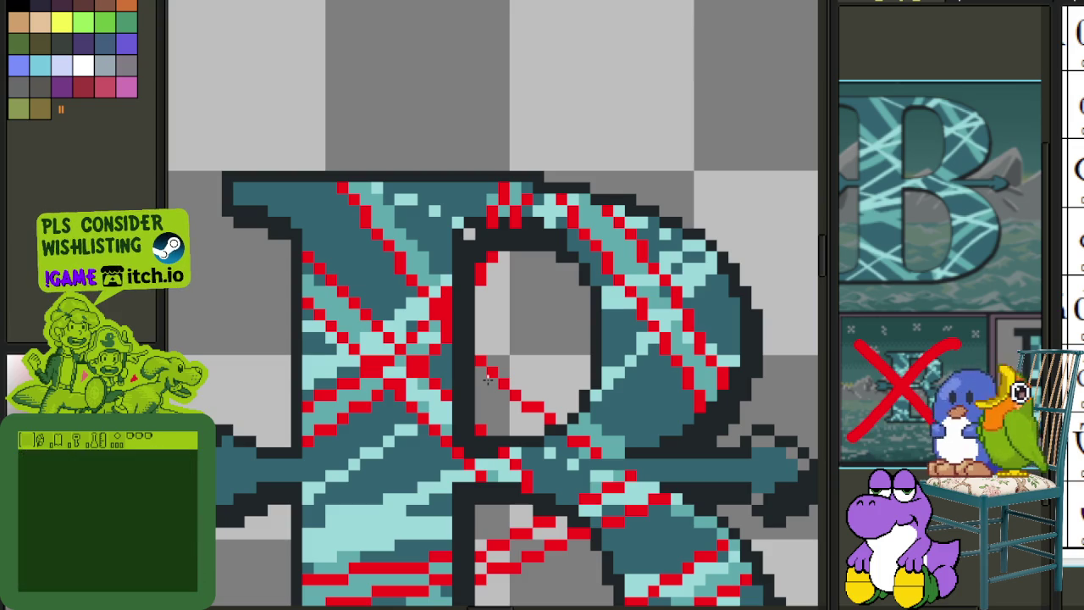
{"action": "key", "text": "ctrl+z"}
{"action": "key", "text": "ctrl+z"}
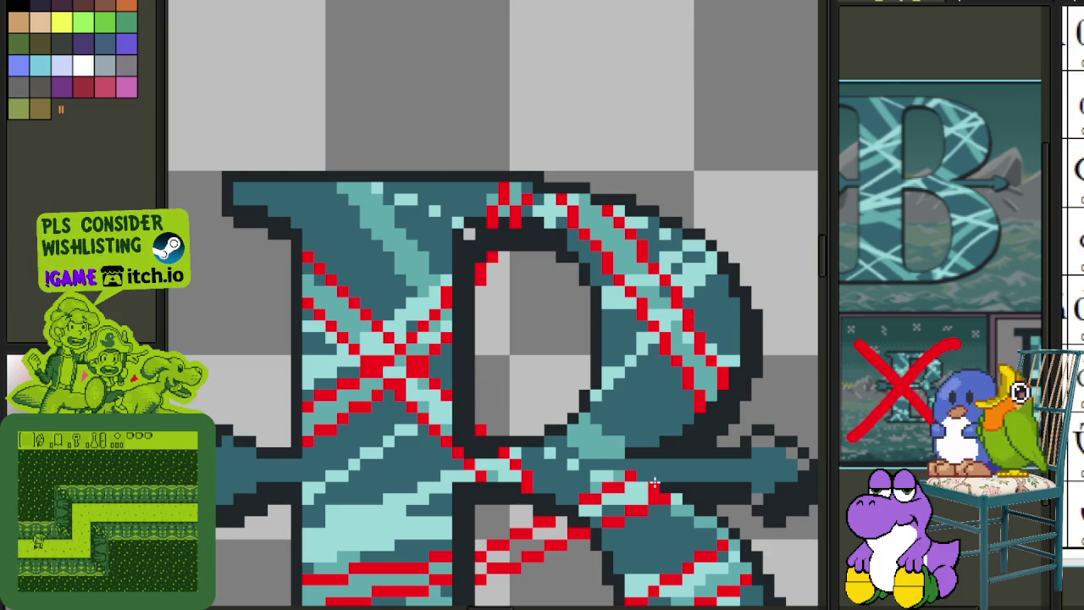
- Redraw a red diagonal from lower right to the top and add one through the upper bowl
{"action": "left_click_drag", "start_coordinate": [616, 460], "coordinate": [342, 188]}
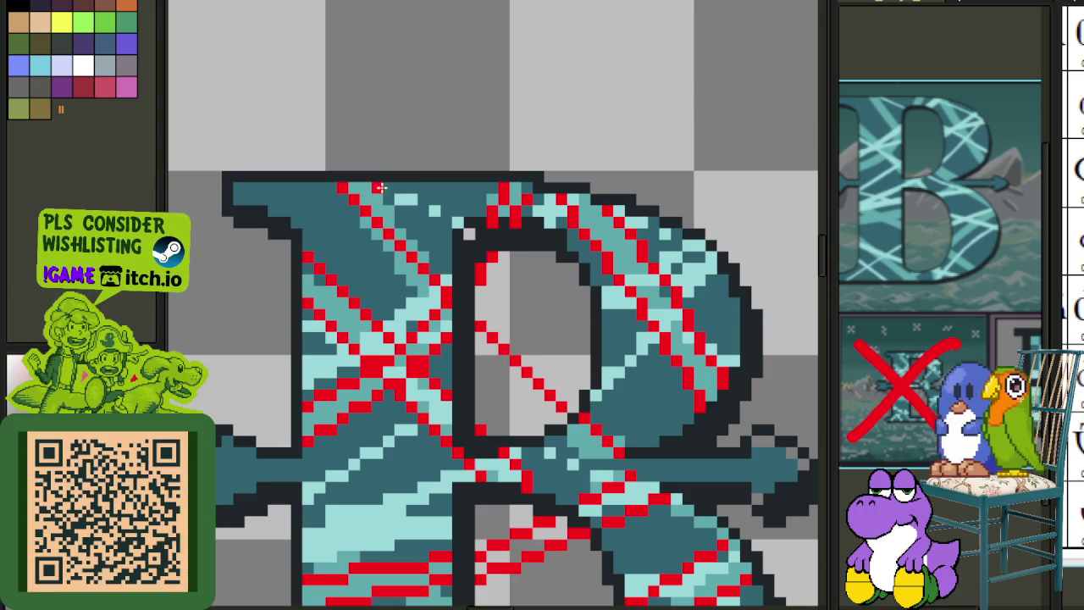
{"action": "left_click_drag", "start_coordinate": [510, 302], "coordinate": [642, 441]}
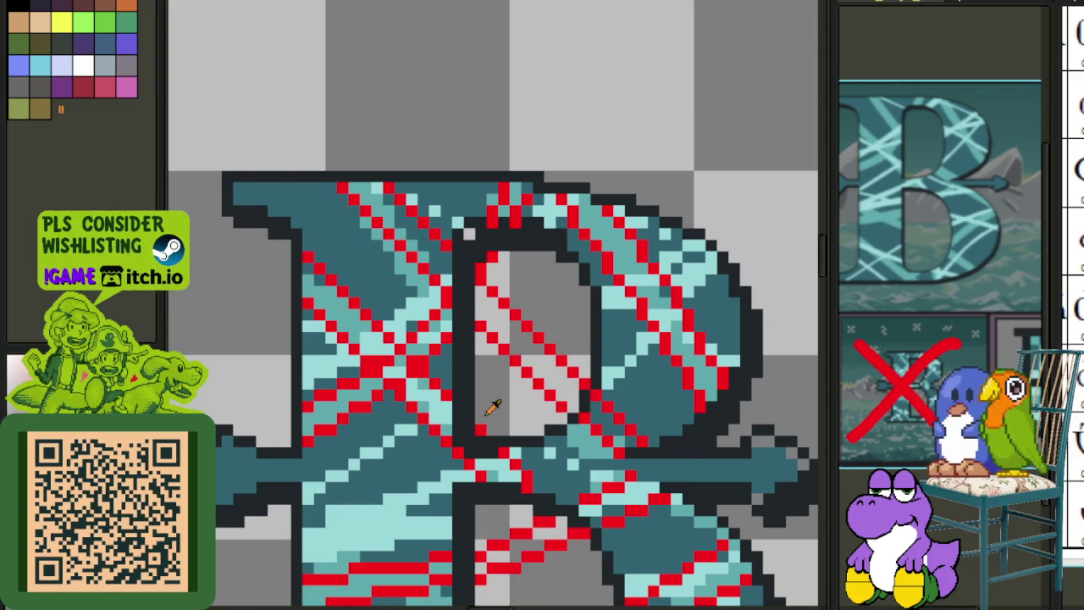
{"action": "key", "text": "Tab"}
{"action": "scroll", "coordinate": [477, 237], "scroll_direction": "down", "scroll_amount": 1}
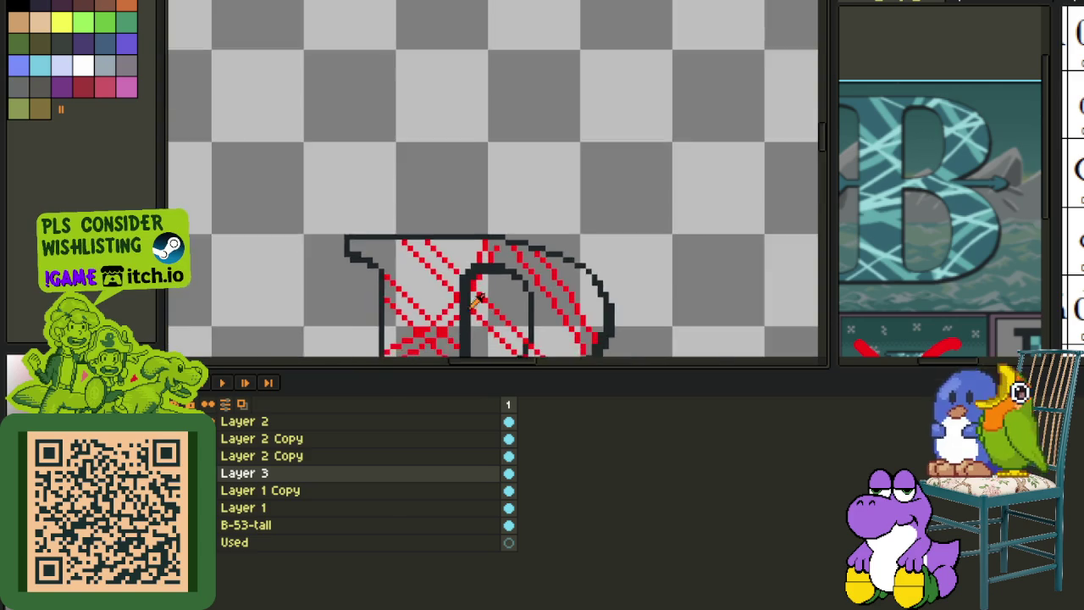
- Merge the second Layer 2 Copy down into Layer 3
{"action": "scroll", "coordinate": [477, 238], "scroll_direction": "down", "scroll_amount": 1}
{"action": "scroll", "coordinate": [477, 237], "scroll_direction": "up", "scroll_amount": 1}
{"action": "left_click", "coordinate": [279, 455]}
{"action": "right_click", "coordinate": [277, 457]}
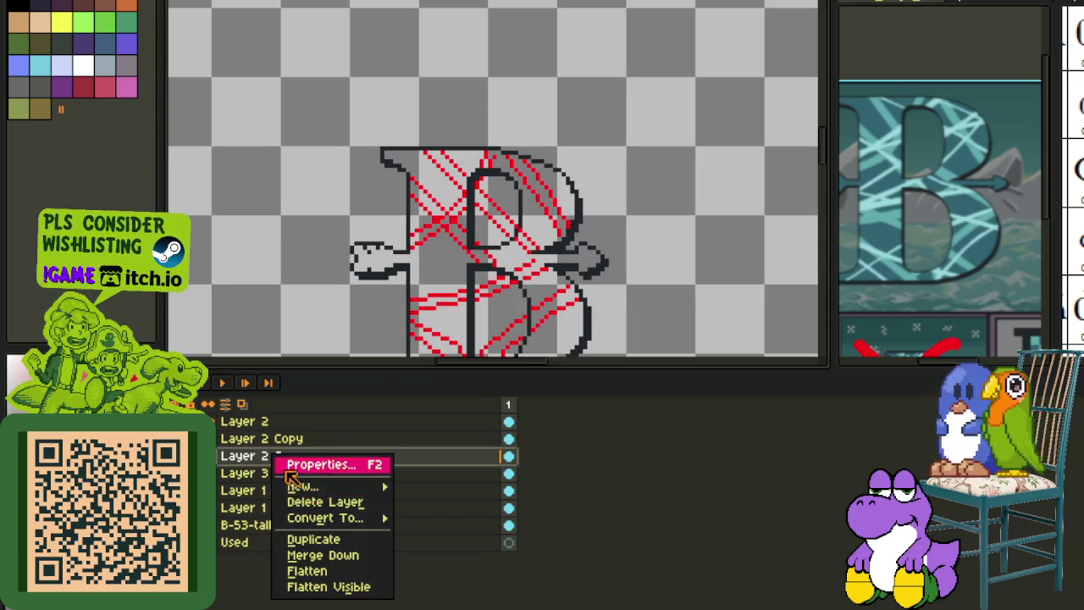
{"action": "left_click", "coordinate": [350, 555]}
- Try a red fill in an enclosed area inside the outline and undo it
{"action": "key", "text": "Tab"}
{"action": "scroll", "coordinate": [508, 204], "scroll_direction": "up", "scroll_amount": 1}
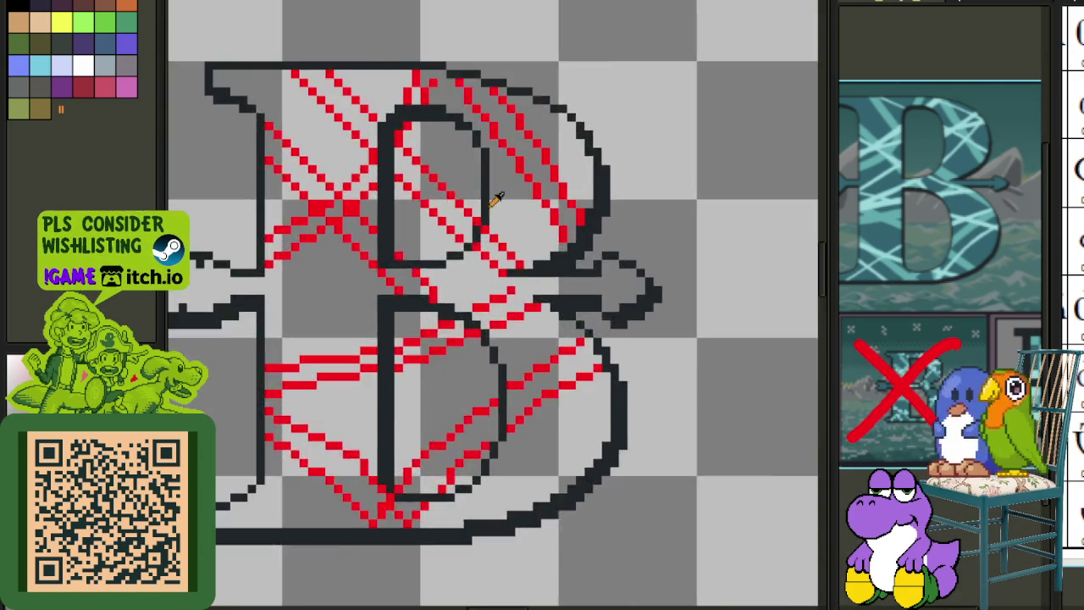
{"action": "scroll", "coordinate": [461, 222], "scroll_direction": "up", "scroll_amount": 2}
{"action": "scroll", "coordinate": [468, 220], "scroll_direction": "up", "scroll_amount": 1}
{"action": "left_click_drag", "start_coordinate": [404, 278], "coordinate": [526, 155]}
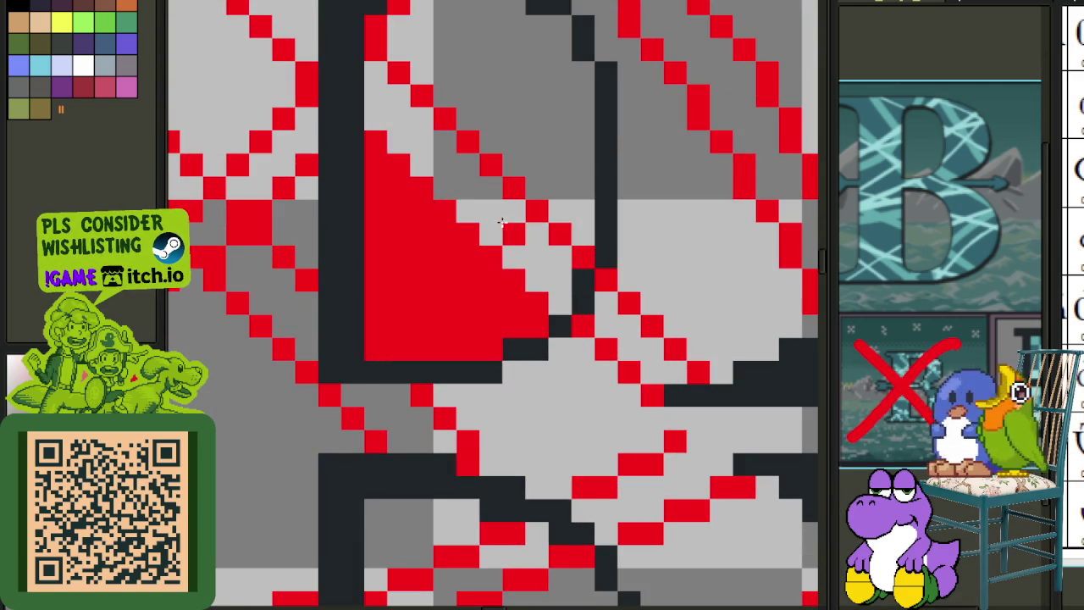
{"action": "key", "text": "ctrl+z"}
- Try red fills over the lower bowl's inner area, then undo them
{"action": "scroll", "coordinate": [484, 164], "scroll_direction": "down", "scroll_amount": 3}
{"action": "scroll", "coordinate": [460, 363], "scroll_direction": "up", "scroll_amount": 3}
{"action": "left_click_drag", "start_coordinate": [455, 291], "coordinate": [515, 464]}
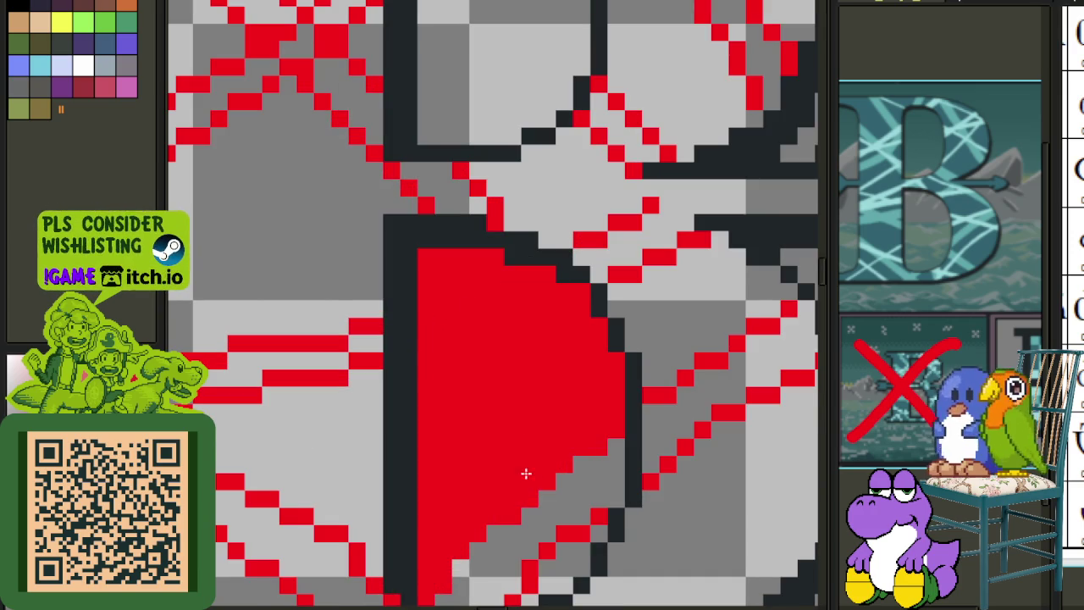
{"action": "scroll", "coordinate": [512, 424], "scroll_direction": "down", "scroll_amount": 3}
{"action": "left_click_drag", "start_coordinate": [508, 376], "coordinate": [517, 454]}
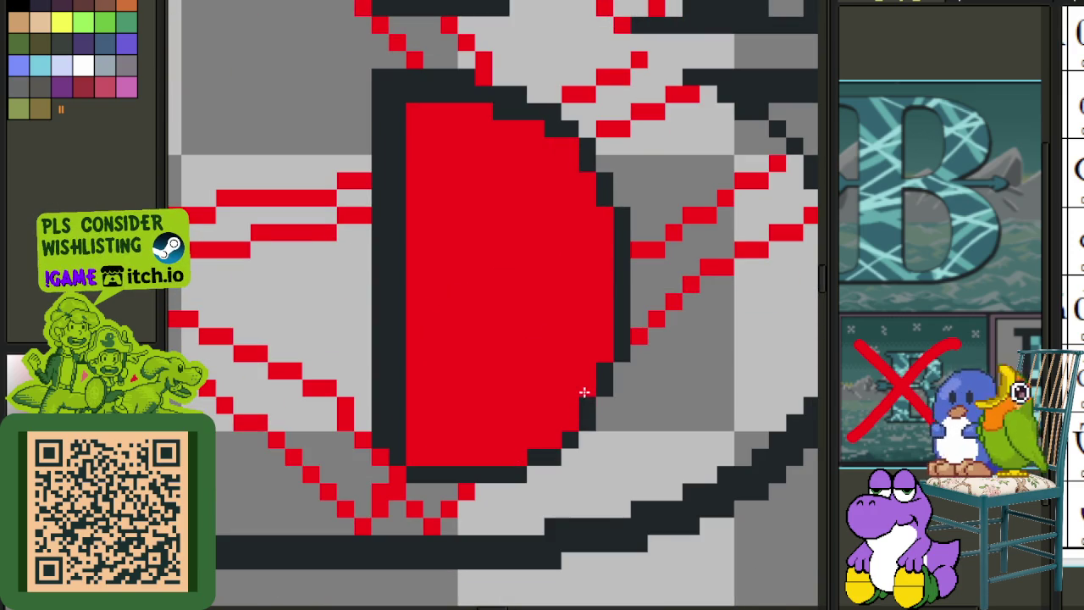
{"action": "key", "text": "ctrl+z"}
{"action": "scroll", "coordinate": [527, 365], "scroll_direction": "down", "scroll_amount": 3}
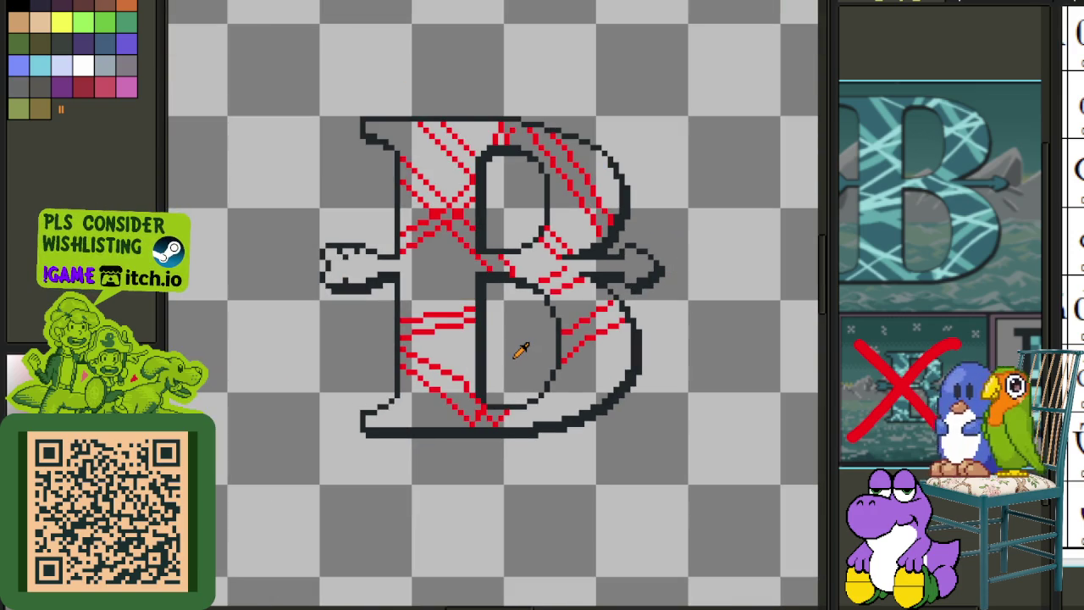
{"action": "scroll", "coordinate": [562, 242], "scroll_direction": "up", "scroll_amount": 2}
{"action": "scroll", "coordinate": [567, 280], "scroll_direction": "up", "scroll_amount": 2}
{"action": "scroll", "coordinate": [567, 281], "scroll_direction": "down", "scroll_amount": 3}
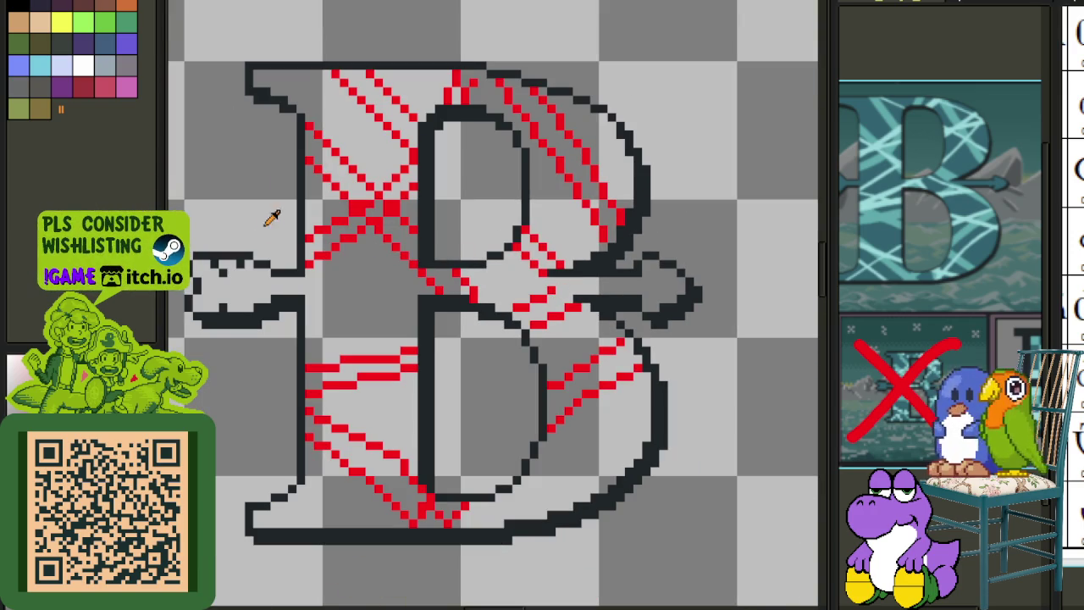
- Paint a few test yellow pixels on the teal letter's right bowl
{"action": "key", "text": "Tab"}
{"action": "key", "text": "Tab"}
{"action": "scroll", "coordinate": [551, 288], "scroll_direction": "up", "scroll_amount": 3}
{"action": "left_click", "coordinate": [553, 288]}
{"action": "scroll", "coordinate": [552, 288], "scroll_direction": "up", "scroll_amount": 1}
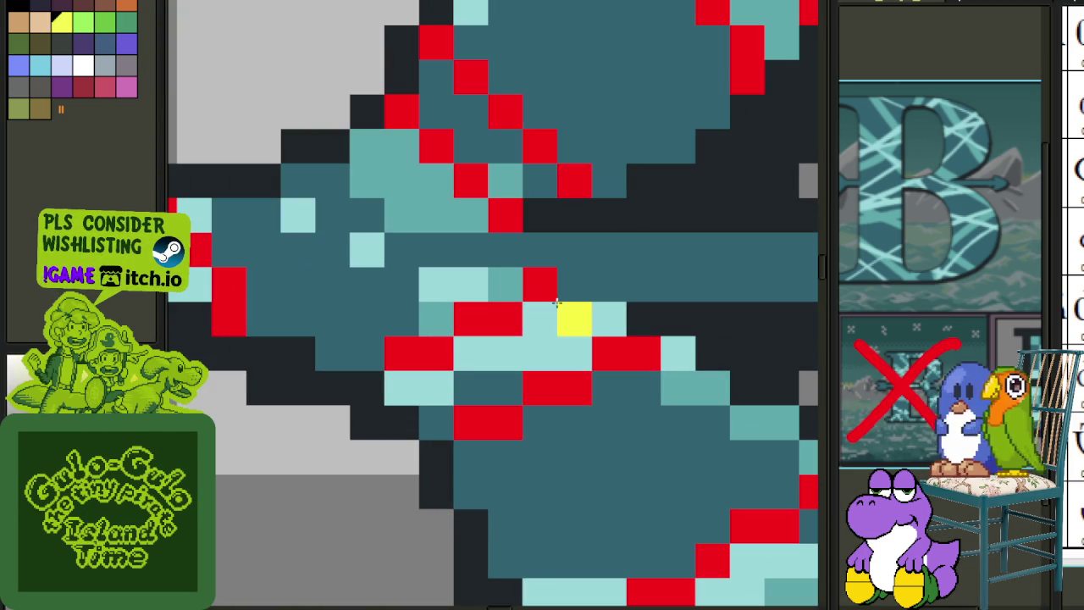
{"action": "left_click", "coordinate": [607, 316]}
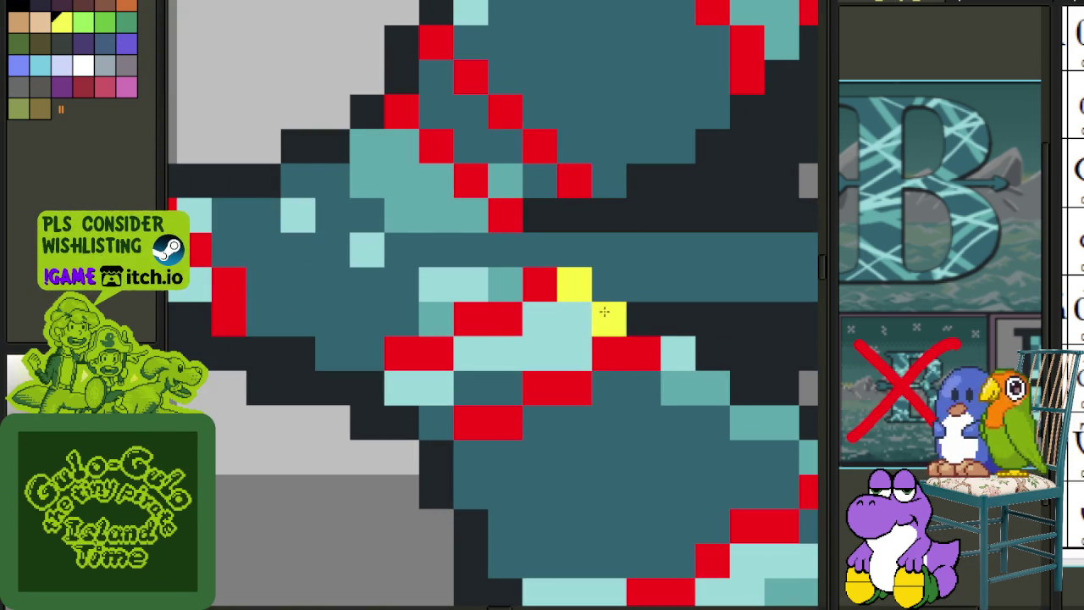
{"action": "scroll", "coordinate": [606, 316], "scroll_direction": "down", "scroll_amount": 2}
{"action": "scroll", "coordinate": [594, 363], "scroll_direction": "up", "scroll_amount": 1}
{"action": "key", "text": "Tab"}
{"action": "left_click", "coordinate": [620, 361]}
{"action": "key", "text": "Tab"}
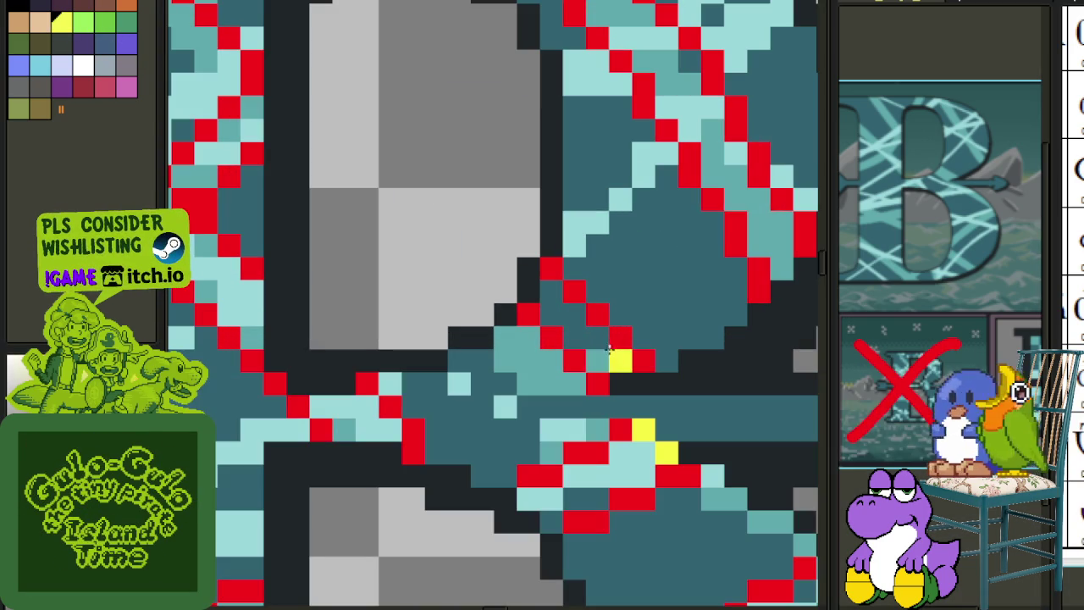
{"action": "scroll", "coordinate": [569, 374], "scroll_direction": "down", "scroll_amount": 2}
- Hide the teal fill layer
{"action": "mouse_move", "coordinate": [575, 424]}
{"action": "left_mouse_down"}
{"action": "mouse_move", "coordinate": [572, 326]}
{"action": "mouse_move", "coordinate": [509, 381]}
{"action": "left_mouse_up"}
{"action": "key", "text": "Tab"}
{"action": "left_click", "coordinate": [508, 453]}
{"action": "key", "text": "Tab"}
{"action": "scroll", "coordinate": [568, 342], "scroll_direction": "up", "scroll_amount": 2}
- Paint yellow along both red X diagonals and the lower-left and upper-left diagonals
{"action": "left_click_drag", "start_coordinate": [363, 303], "coordinate": [394, 312]}
{"action": "mouse_move", "coordinate": [383, 276]}
{"action": "left_mouse_down"}
{"action": "mouse_move", "coordinate": [468, 399]}
{"action": "mouse_move", "coordinate": [586, 493]}
{"action": "left_mouse_up"}
{"action": "left_click_drag", "start_coordinate": [499, 458], "coordinate": [411, 347]}
{"action": "left_click_drag", "start_coordinate": [500, 280], "coordinate": [441, 348]}
{"action": "left_click_drag", "start_coordinate": [292, 212], "coordinate": [415, 339]}
{"action": "left_click", "coordinate": [362, 402]}
{"action": "left_click_drag", "start_coordinate": [363, 396], "coordinate": [292, 466]}
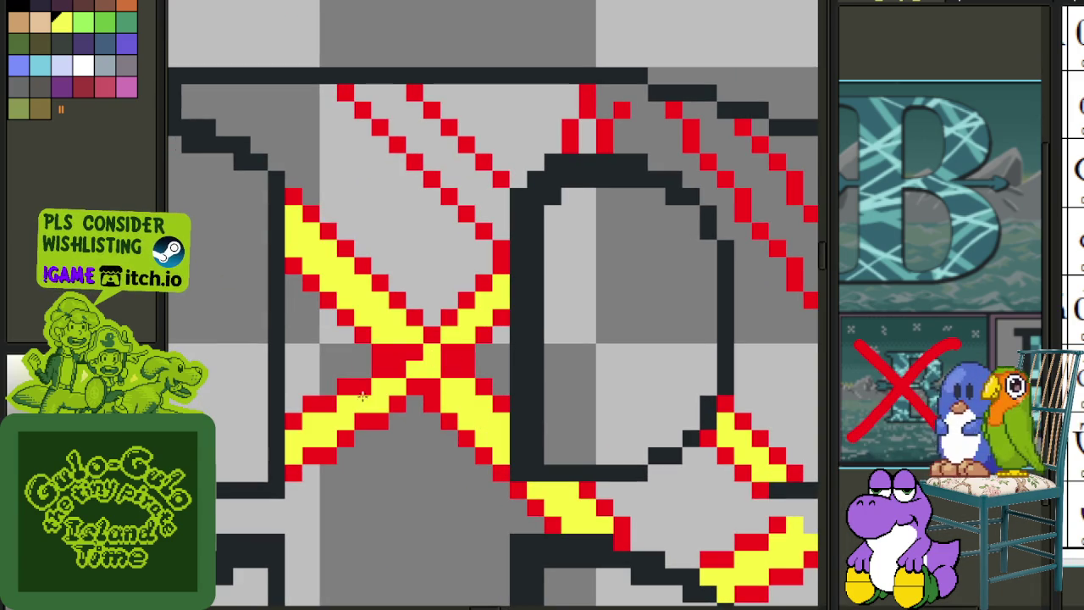
{"action": "left_click_drag", "start_coordinate": [356, 93], "coordinate": [500, 233]}
- Tidy the top end of the right stripe and paint yellow along the right red diagonal
{"action": "left_click", "coordinate": [588, 138]}
{"action": "left_click", "coordinate": [607, 105]}
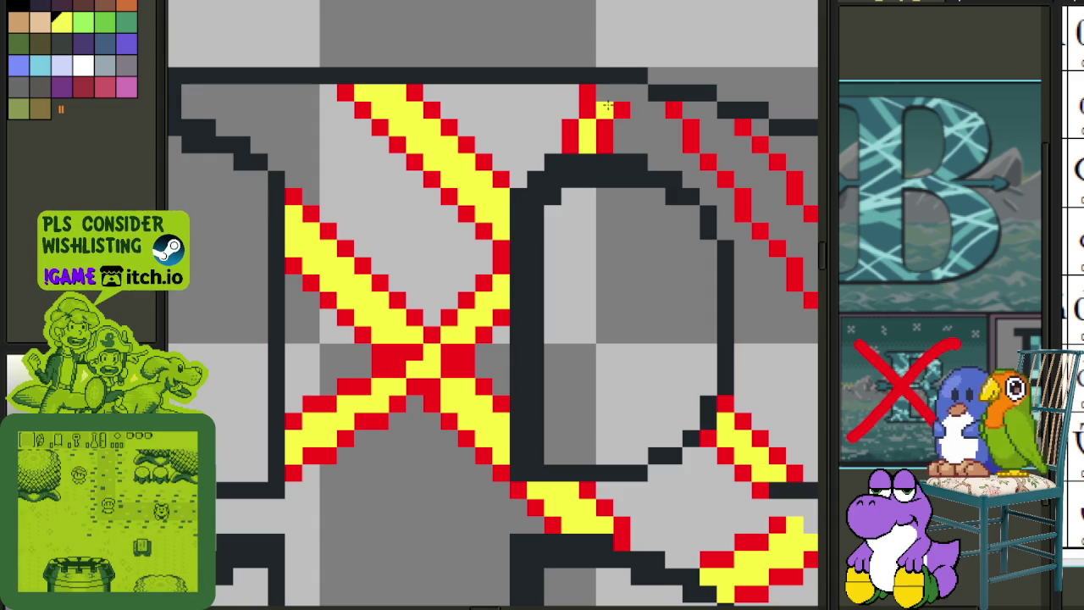
{"action": "mouse_move", "coordinate": [607, 105]}
{"action": "left_mouse_down"}
{"action": "mouse_move", "coordinate": [625, 102]}
{"action": "mouse_move", "coordinate": [605, 127]}
{"action": "left_mouse_up"}
{"action": "left_click", "coordinate": [632, 94]}
{"action": "left_click", "coordinate": [622, 93]}
{"action": "left_click_drag", "start_coordinate": [743, 145], "coordinate": [805, 280]}
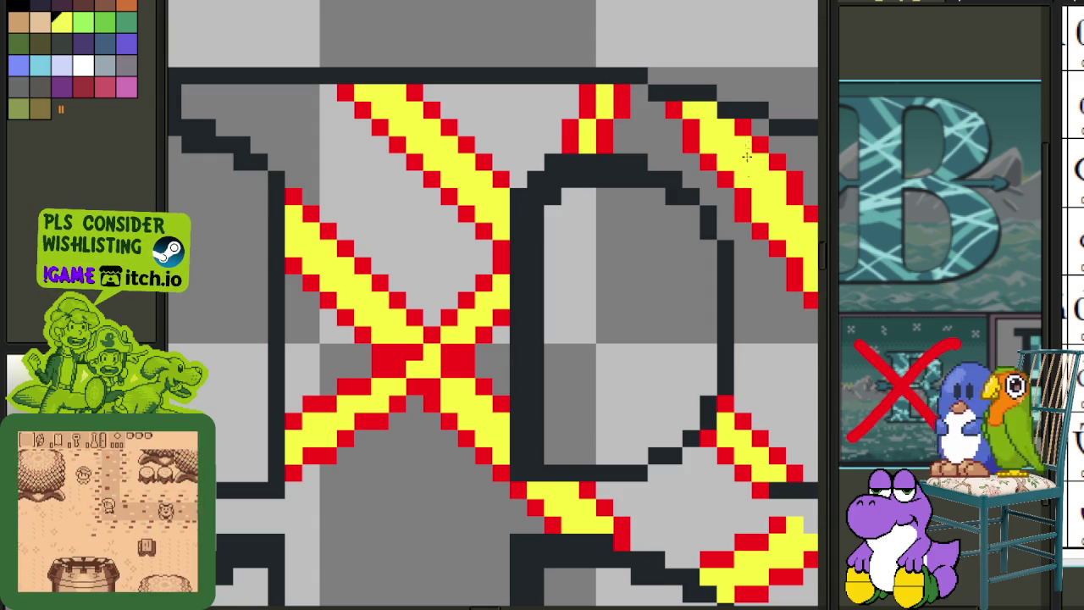
- Fill the left, lower-left and right bands between red lines yellow, then eyedrop the yellow
{"action": "scroll", "coordinate": [745, 148], "scroll_direction": "down", "scroll_amount": 3}
{"action": "scroll", "coordinate": [355, 286], "scroll_direction": "up", "scroll_amount": 2}
{"action": "scroll", "coordinate": [283, 257], "scroll_direction": "up", "scroll_amount": 1}
{"action": "left_click_drag", "start_coordinate": [343, 245], "coordinate": [225, 276]}
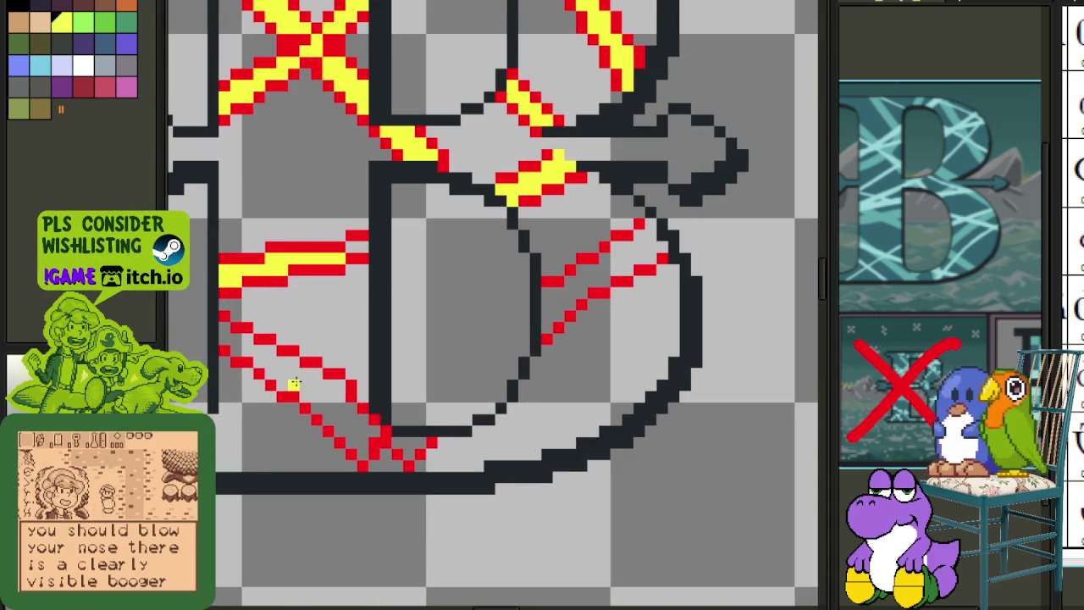
{"action": "left_click", "coordinate": [294, 384]}
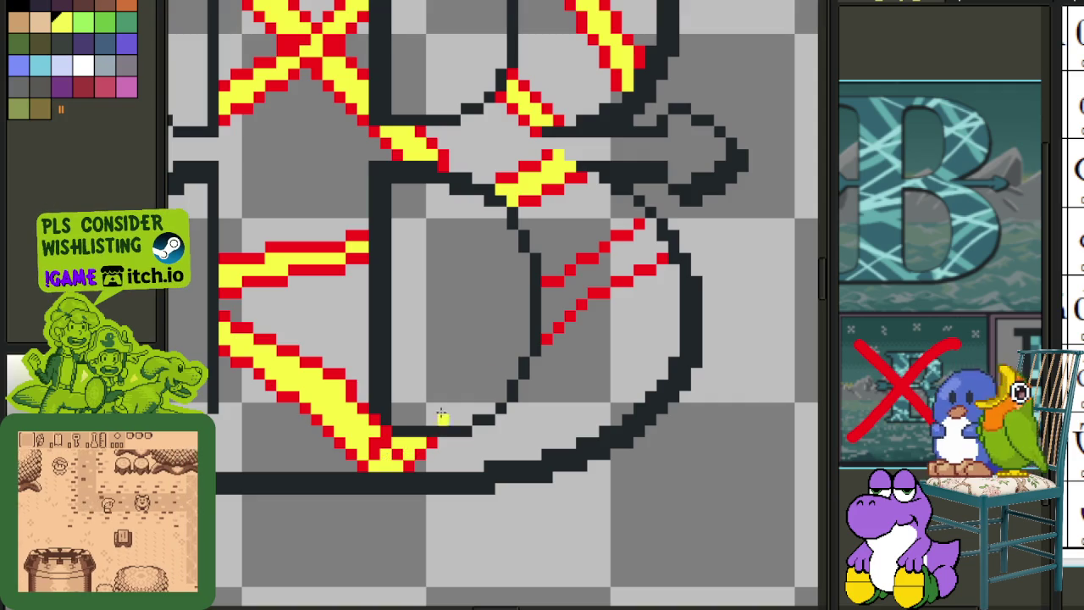
{"action": "left_click", "coordinate": [636, 255]}
{"action": "scroll", "coordinate": [637, 255], "scroll_direction": "down", "scroll_amount": 2}
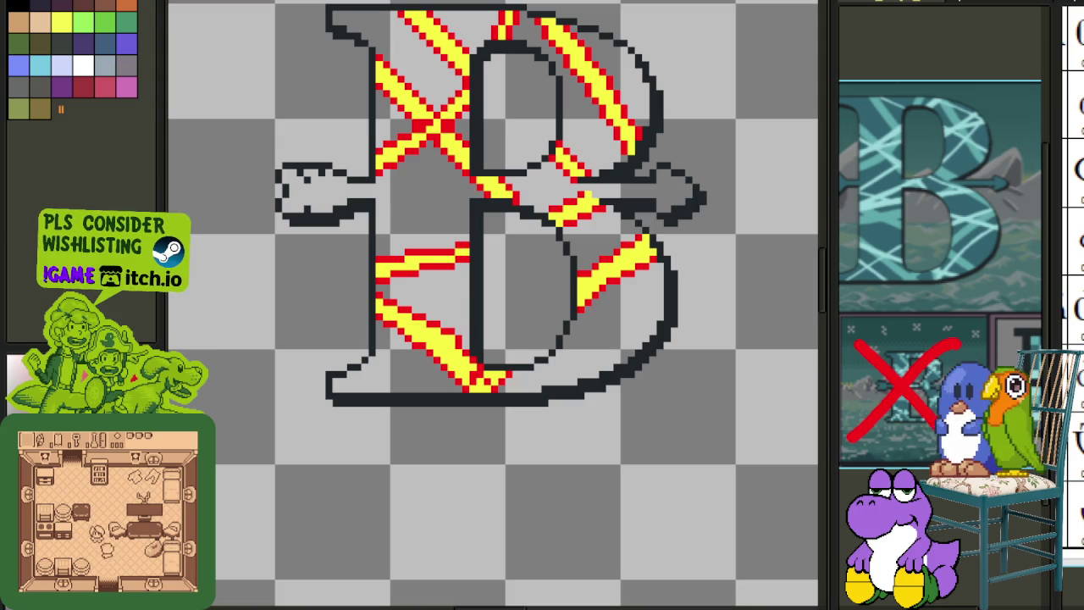
{"action": "scroll", "coordinate": [627, 285], "scroll_direction": "up", "scroll_amount": 3}
{"action": "left_click", "coordinate": [581, 212]}
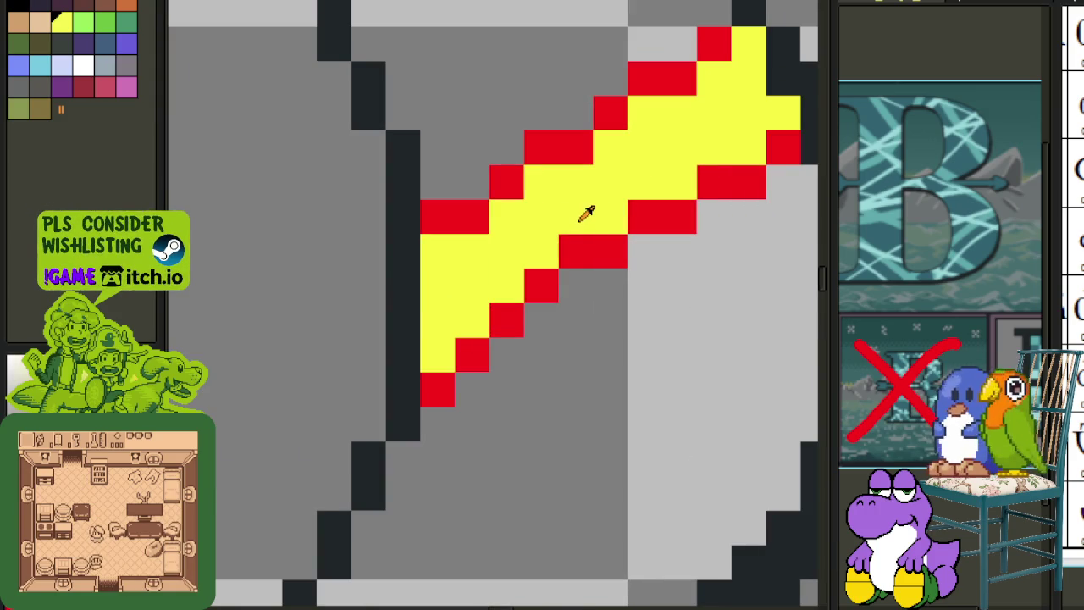
- Replace the yellow stripe colour with red and save the file
{"action": "key", "text": "shift+r"}
{"action": "left_click", "coordinate": [500, 481]}
{"action": "scroll", "coordinate": [537, 450], "scroll_direction": "down", "scroll_amount": 2}
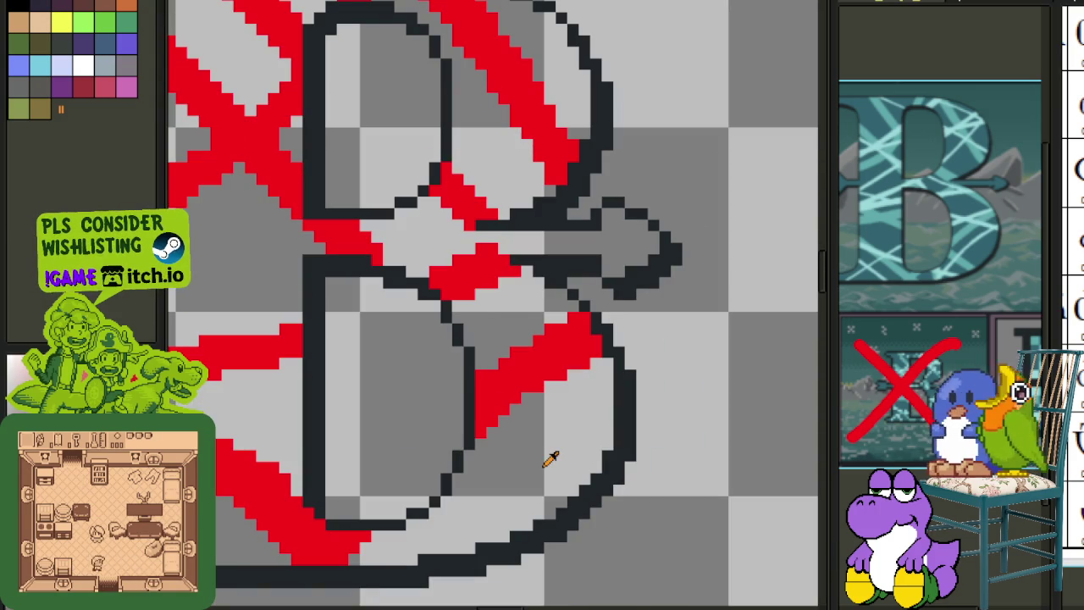
{"action": "scroll", "coordinate": [798, 377], "scroll_direction": "down", "scroll_amount": 2}
{"action": "key", "text": "ctrl+s"}
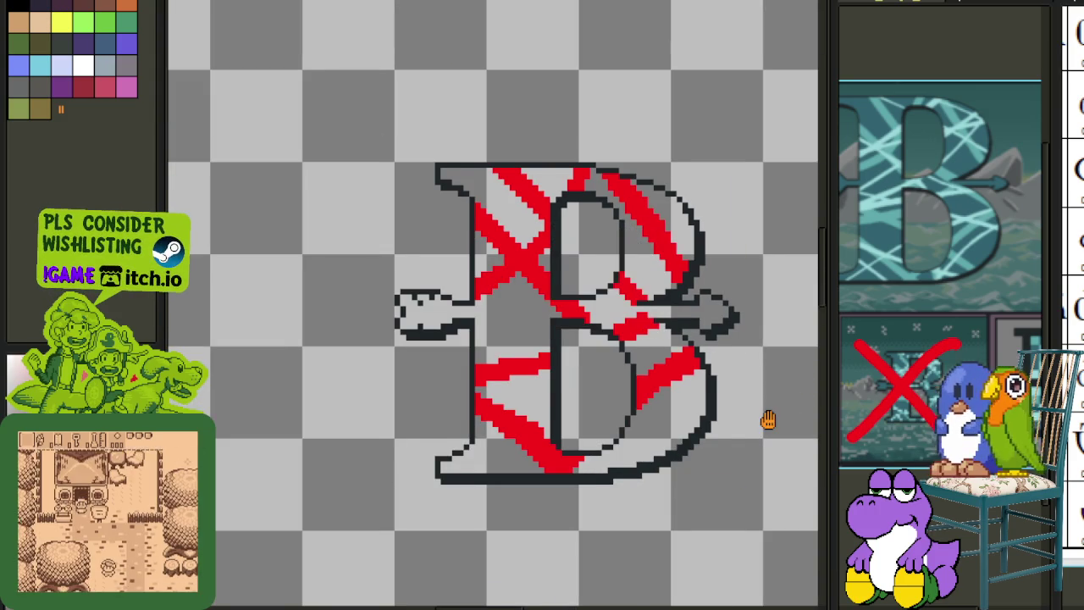
- Compare against the small teal reference B, then return and show the layers panel
{"action": "left_click_drag", "start_coordinate": [770, 419], "coordinate": [569, 383]}
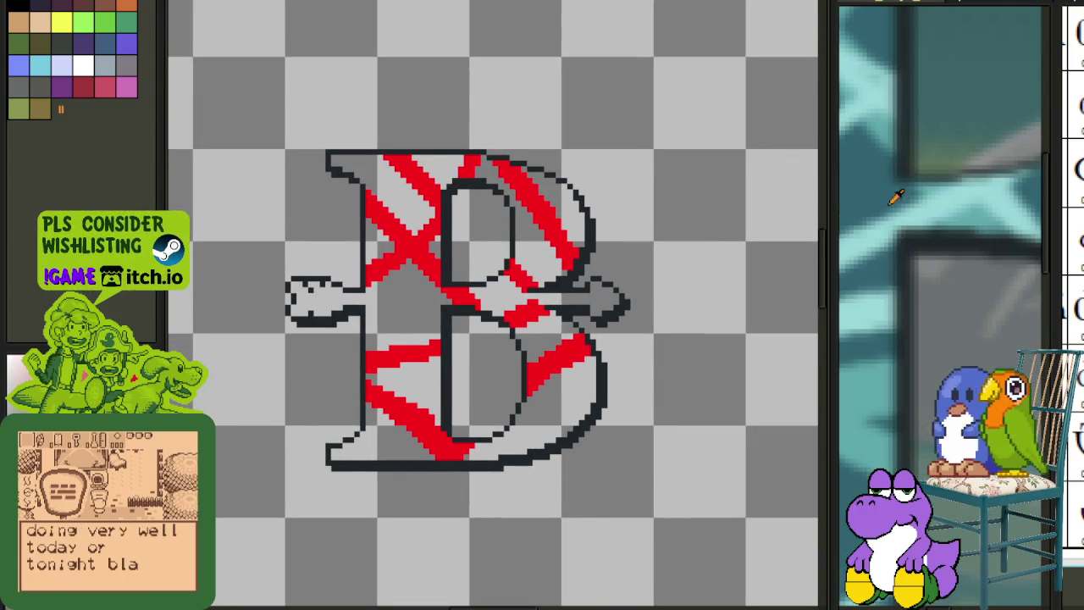
{"action": "key", "text": "ctrl+Tab"}
{"action": "scroll", "coordinate": [351, 158], "scroll_direction": "up", "scroll_amount": 2}
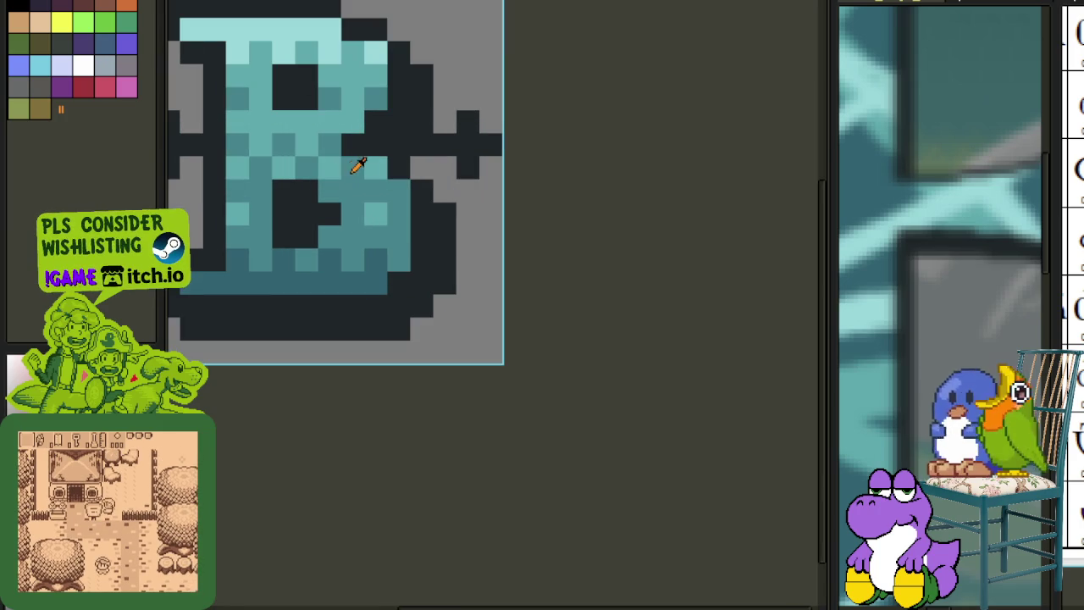
{"action": "key", "text": "ctrl+Tab"}
{"action": "key", "text": "ctrl+Tab"}
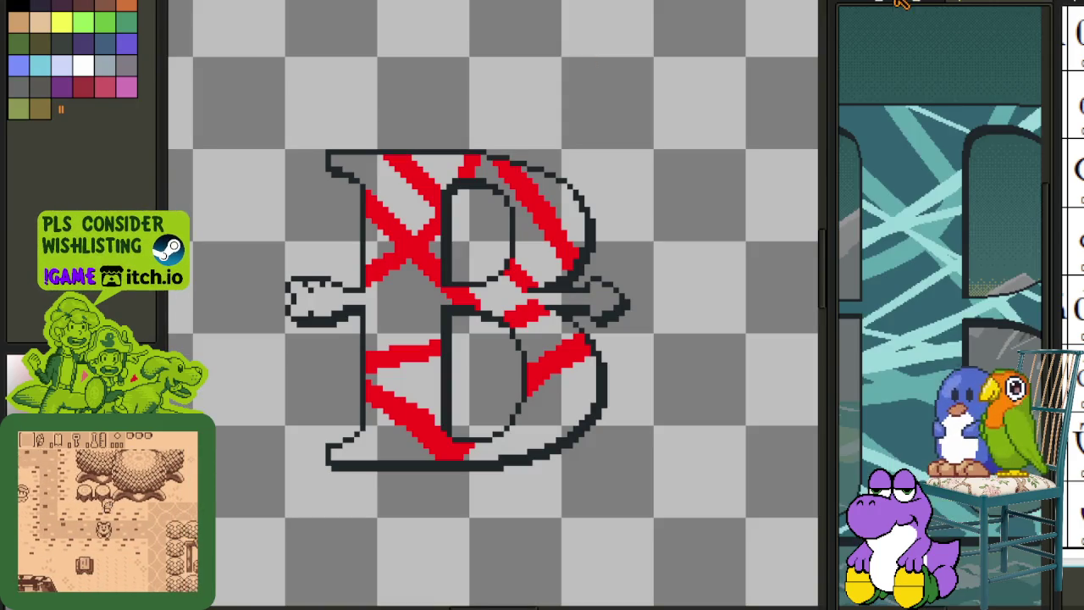
{"action": "scroll", "coordinate": [574, 239], "scroll_direction": "up", "scroll_amount": 1}
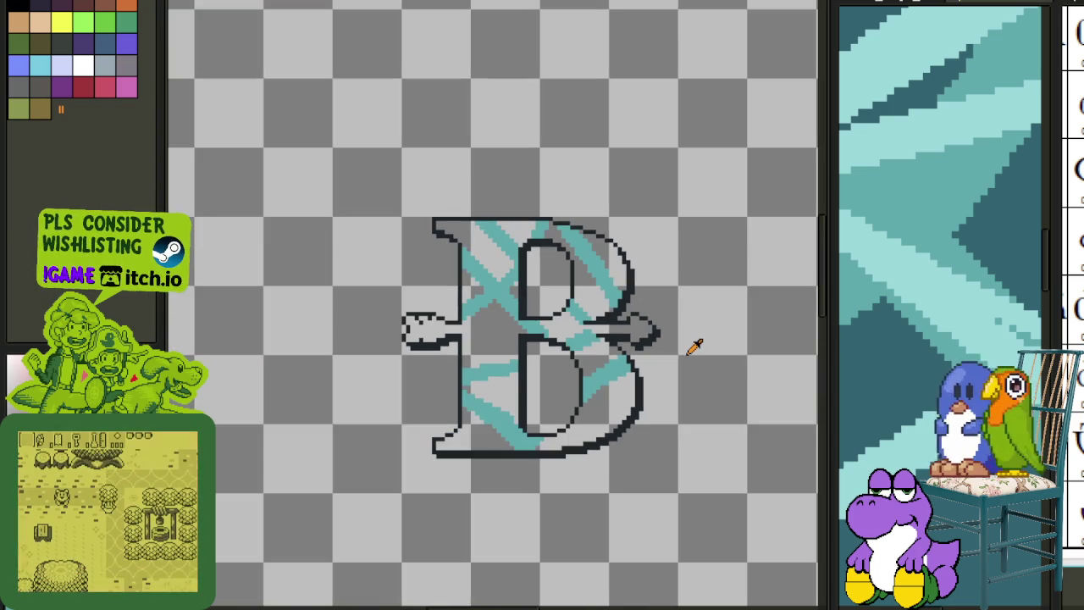
{"action": "left_click_drag", "start_coordinate": [706, 399], "coordinate": [636, 307]}
{"action": "key", "text": "Tab"}
{"action": "scroll", "coordinate": [390, 244], "scroll_direction": "down", "scroll_amount": 2}
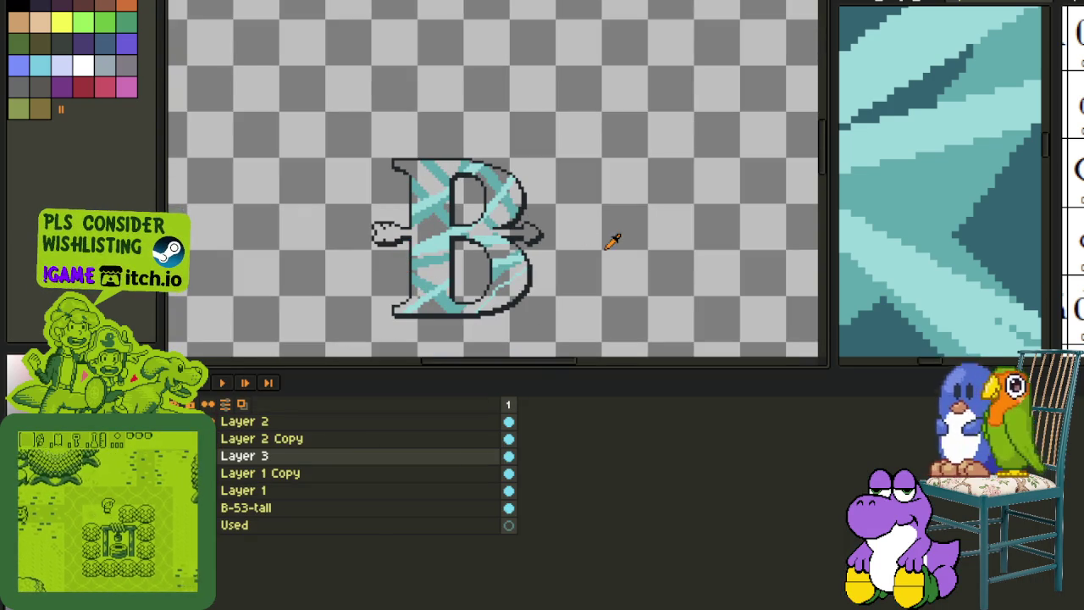
{"action": "left_click_drag", "start_coordinate": [254, 456], "coordinate": [262, 440]}
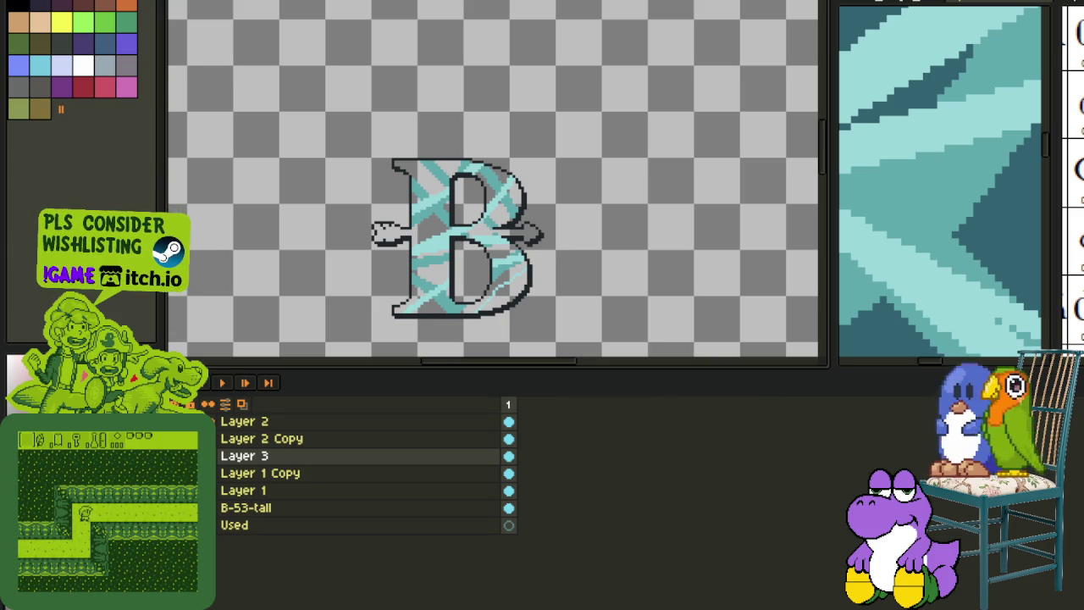
- Delete Layer 2 Copy and move Layer 3 directly above Layer 2
{"action": "scroll", "coordinate": [584, 278], "scroll_direction": "down", "scroll_amount": 1}
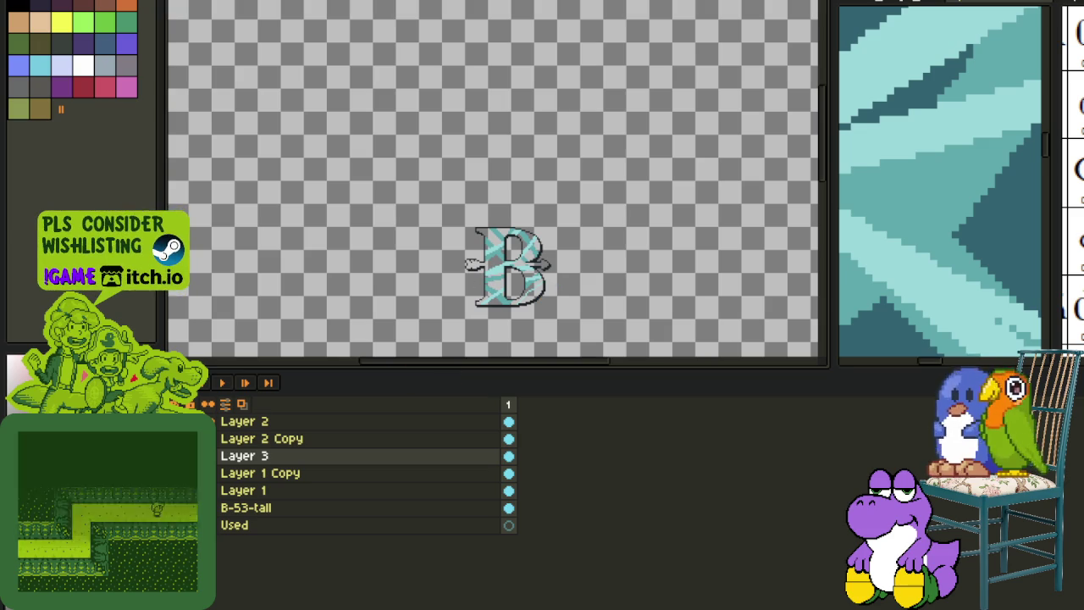
{"action": "right_click", "coordinate": [283, 440]}
{"action": "left_click", "coordinate": [332, 487]}
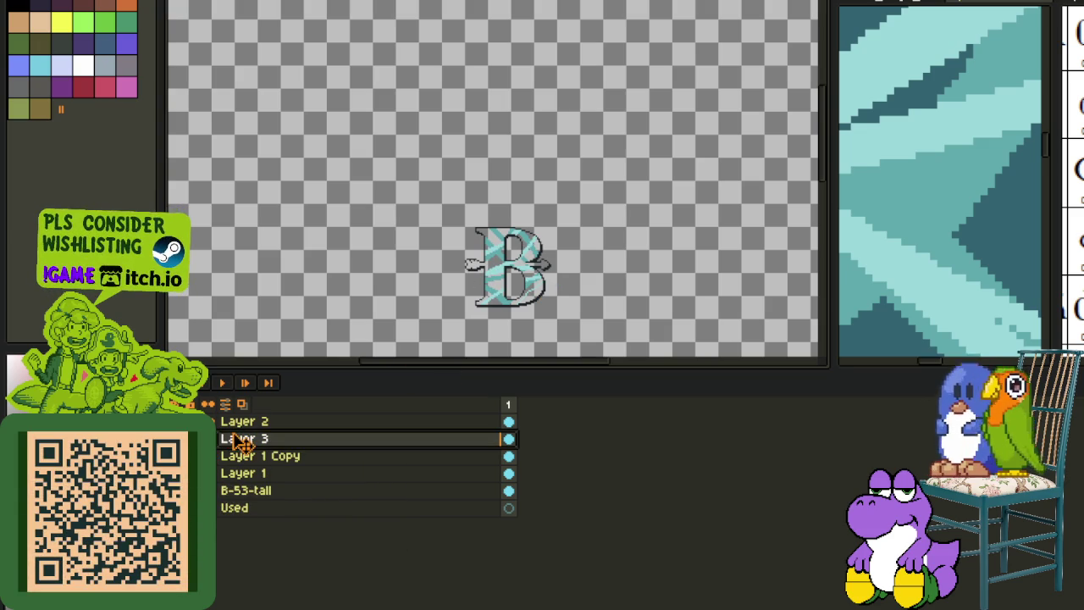
{"action": "left_click_drag", "start_coordinate": [240, 439], "coordinate": [242, 421]}
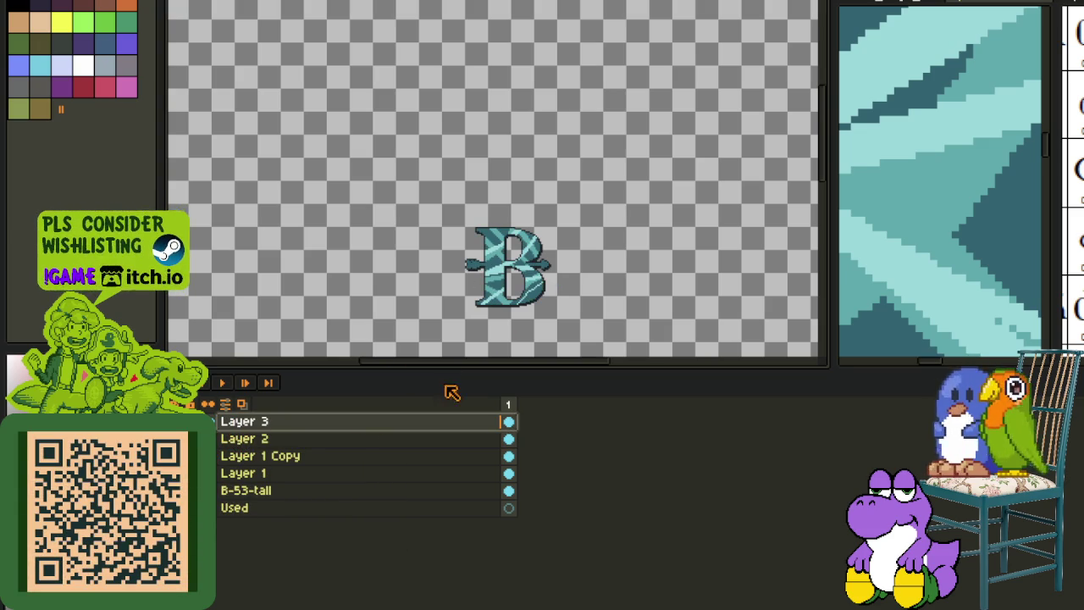
- Merge Layer 3 down into Layer 2 and hide the timeline
{"action": "scroll", "coordinate": [518, 275], "scroll_direction": "up", "scroll_amount": 1}
{"action": "right_click", "coordinate": [322, 426]}
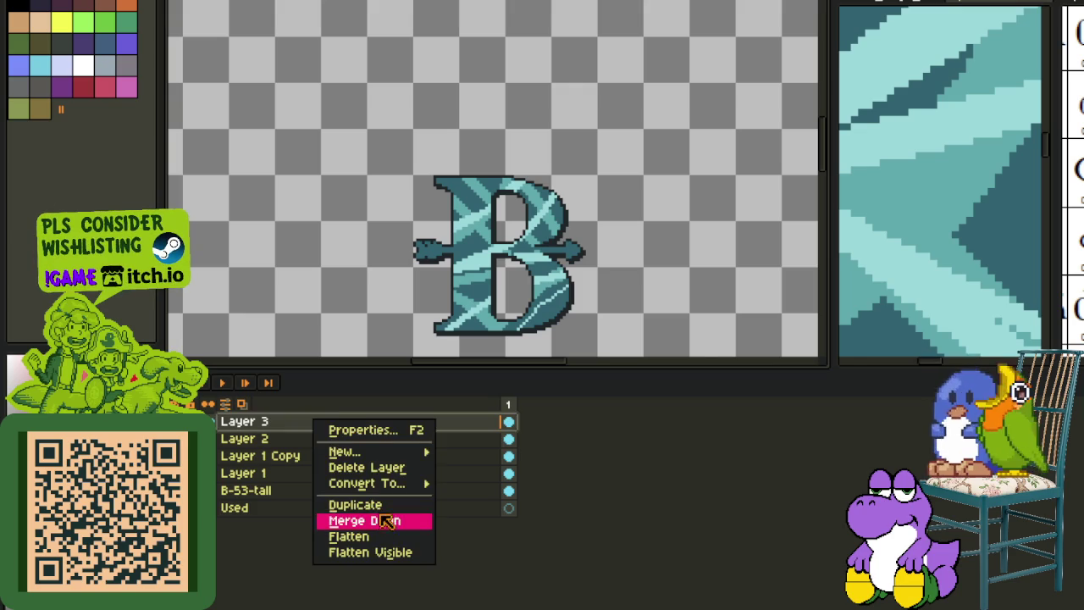
{"action": "left_click", "coordinate": [347, 466]}
{"action": "key", "text": "Tab"}
{"action": "scroll", "coordinate": [599, 214], "scroll_direction": "down", "scroll_amount": 5}
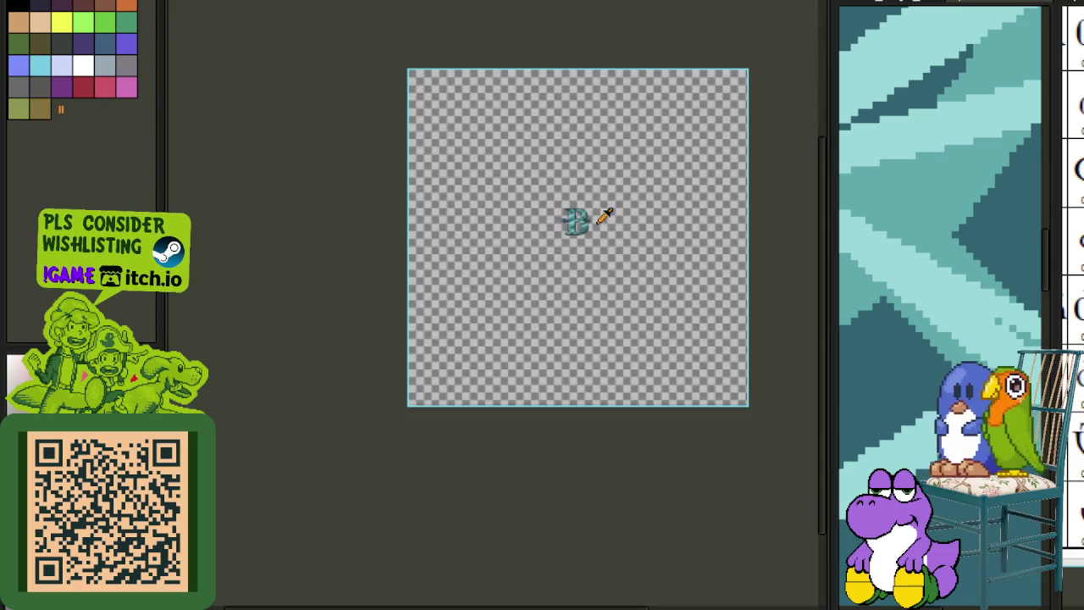
{"action": "scroll", "coordinate": [601, 216], "scroll_direction": "up", "scroll_amount": 3}
{"action": "scroll", "coordinate": [600, 229], "scroll_direction": "down", "scroll_amount": 2}
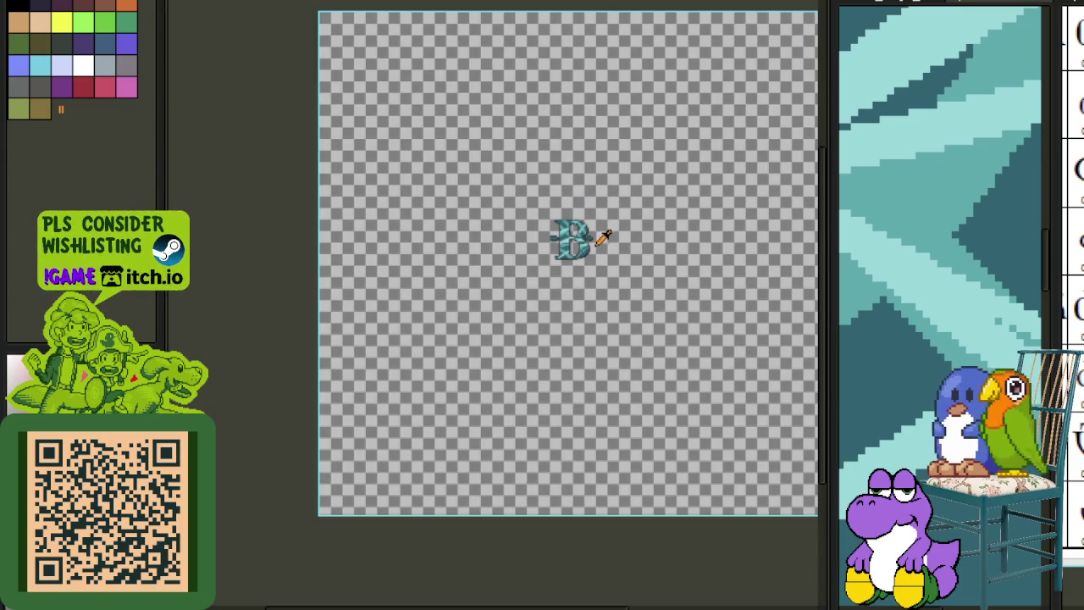
{"action": "scroll", "coordinate": [603, 237], "scroll_direction": "up", "scroll_amount": 4}
{"action": "scroll", "coordinate": [552, 254], "scroll_direction": "up", "scroll_amount": 1}
{"action": "scroll", "coordinate": [968, 239], "scroll_direction": "down", "scroll_amount": 2}
{"action": "scroll", "coordinate": [932, 260], "scroll_direction": "down", "scroll_amount": 2}
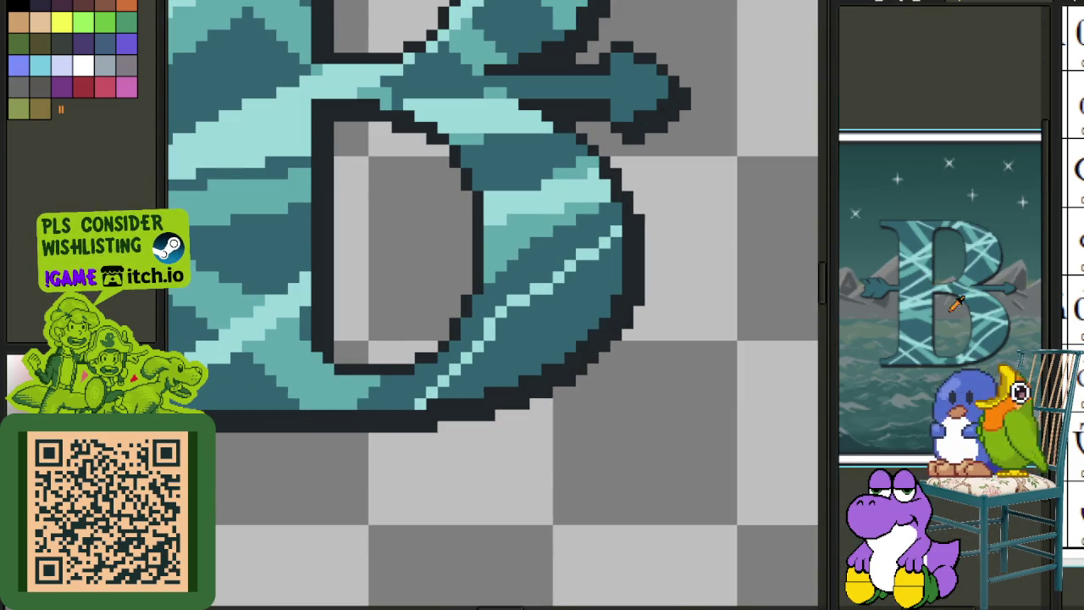
- On a new layer above Layer 2, paint dark teal over the cyan stripe on the B's lower bowl
{"action": "scroll", "coordinate": [942, 305], "scroll_direction": "up", "scroll_amount": 2}
{"action": "scroll", "coordinate": [489, 342], "scroll_direction": "up", "scroll_amount": 1}
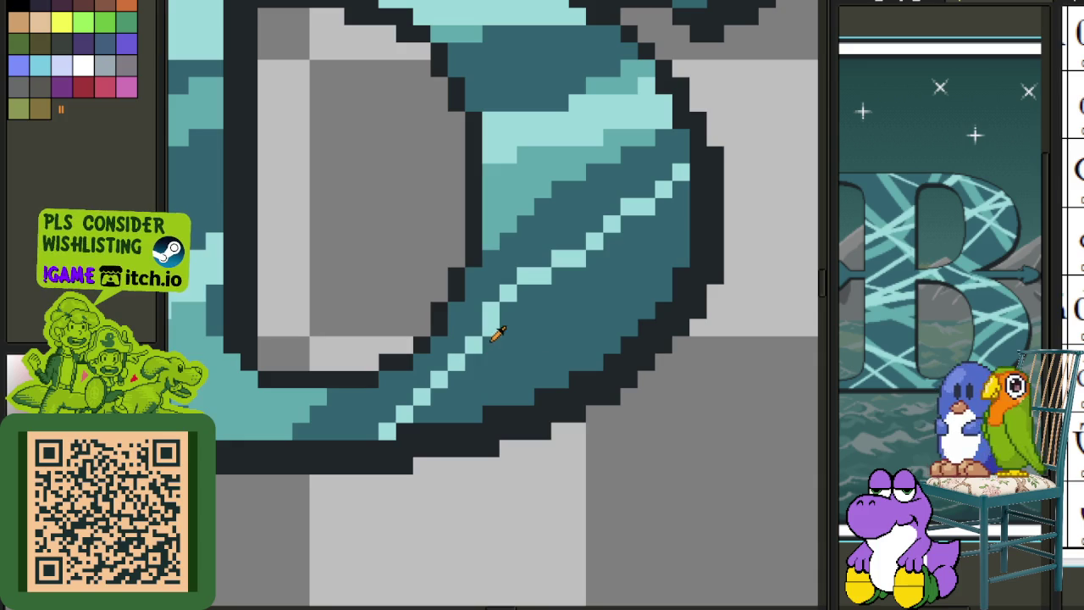
{"action": "key", "text": "Tab"}
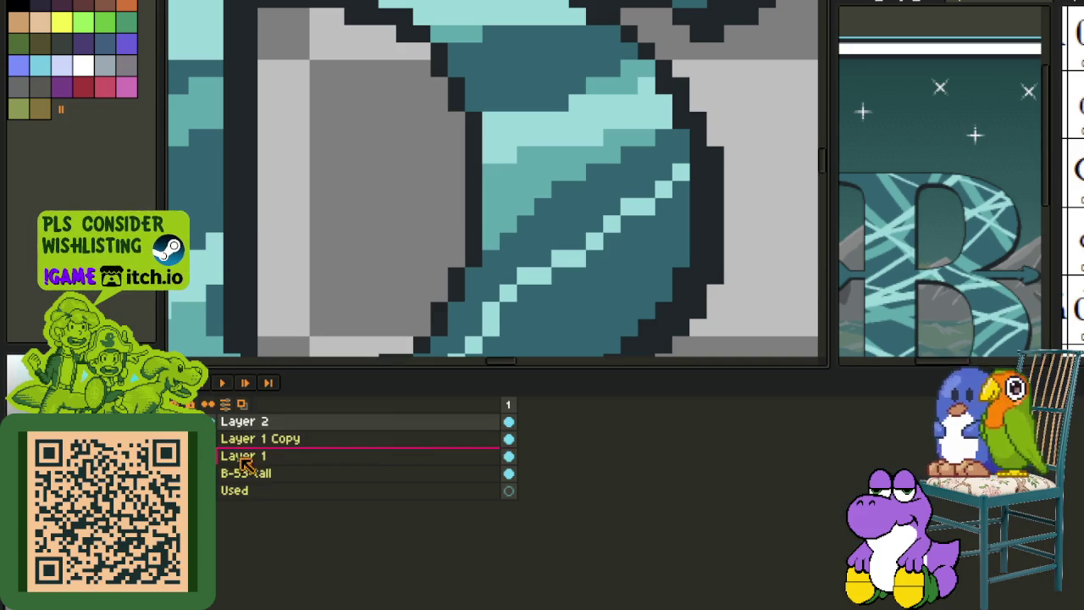
{"action": "right_click", "coordinate": [246, 423]}
{"action": "left_click", "coordinate": [415, 456]}
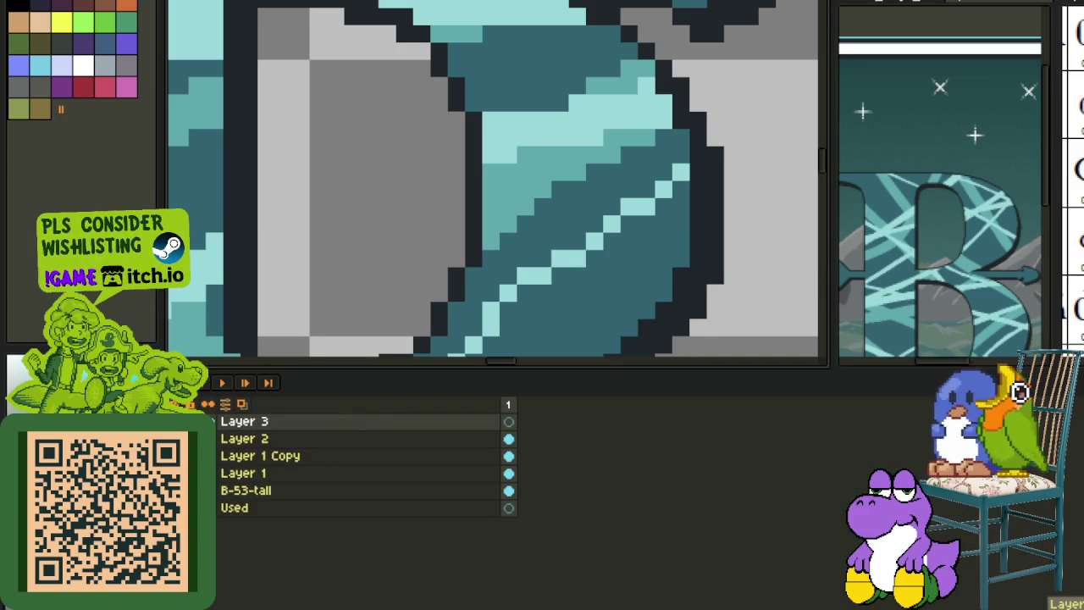
{"action": "key", "text": "Tab"}
{"action": "mouse_move", "coordinate": [388, 430]}
{"action": "left_mouse_down"}
{"action": "mouse_move", "coordinate": [486, 340]}
{"action": "mouse_move", "coordinate": [508, 300]}
{"action": "mouse_move", "coordinate": [656, 192]}
{"action": "left_mouse_up"}
{"action": "left_click", "coordinate": [678, 174]}
{"action": "scroll", "coordinate": [711, 170], "scroll_direction": "down", "scroll_amount": 2}
- Merge the teal fix down into Layer 2 and add a fresh empty Layer 3 on top
{"action": "key", "text": "Tab"}
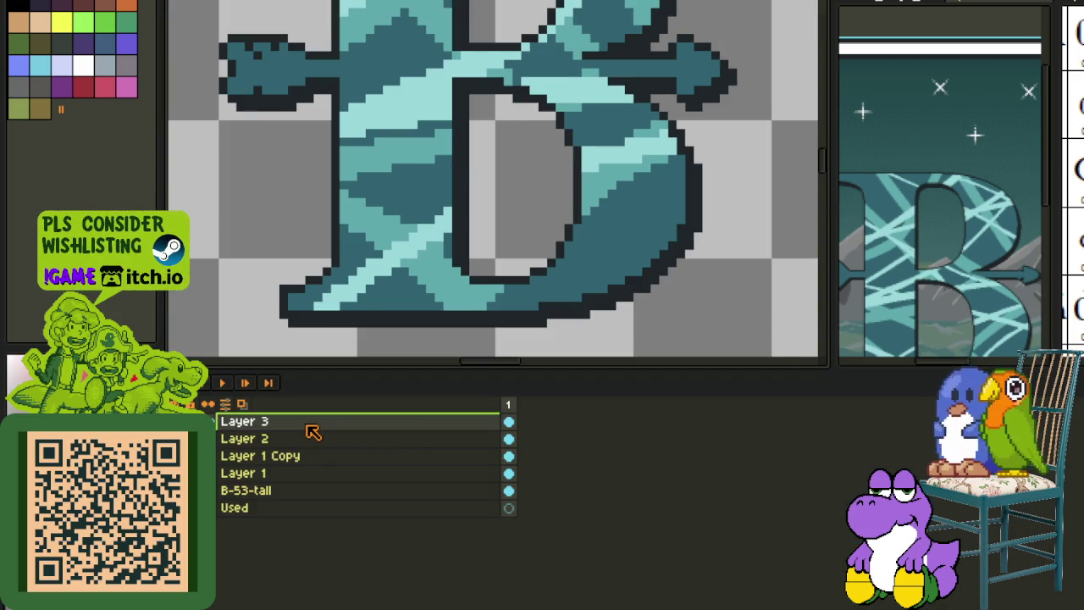
{"action": "right_click", "coordinate": [314, 433]}
{"action": "left_click", "coordinate": [369, 523]}
{"action": "right_click", "coordinate": [286, 422]}
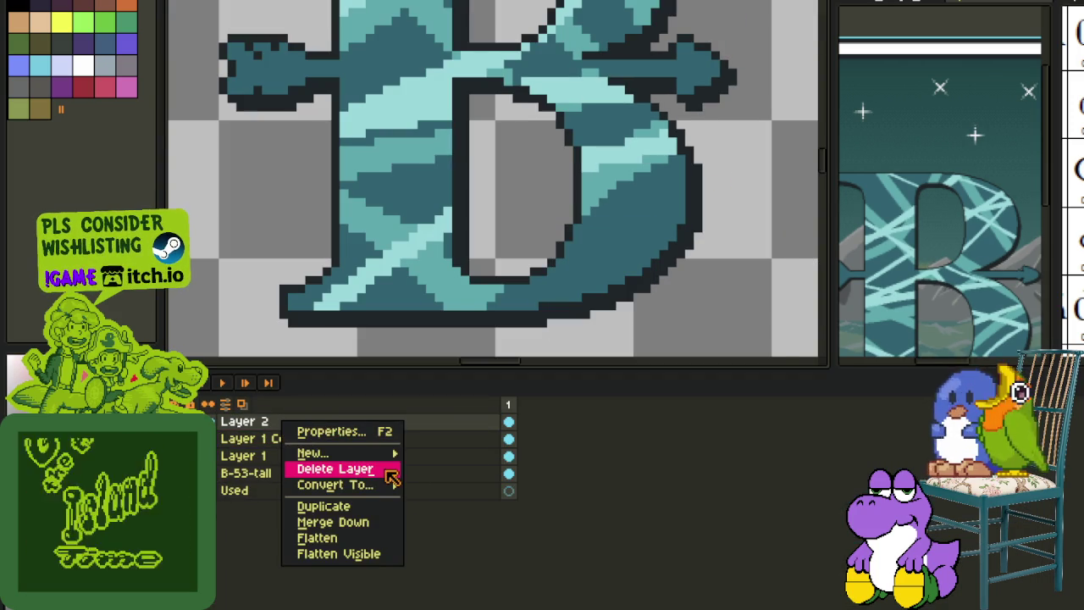
{"action": "mouse_move", "coordinate": [313, 454]}
{"action": "left_click", "coordinate": [432, 450]}
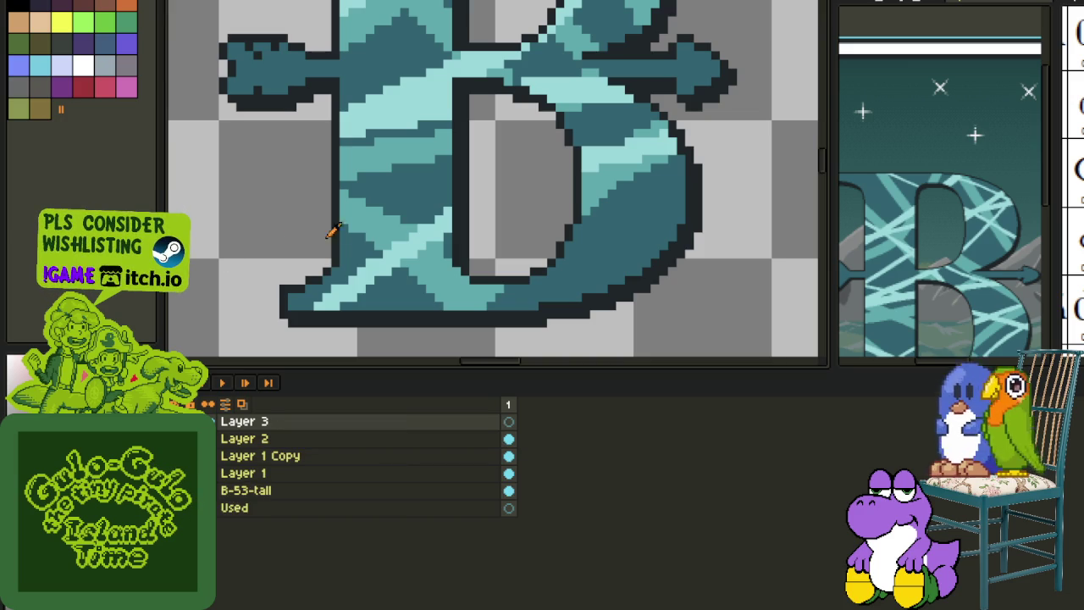
{"action": "key", "text": "Tab"}
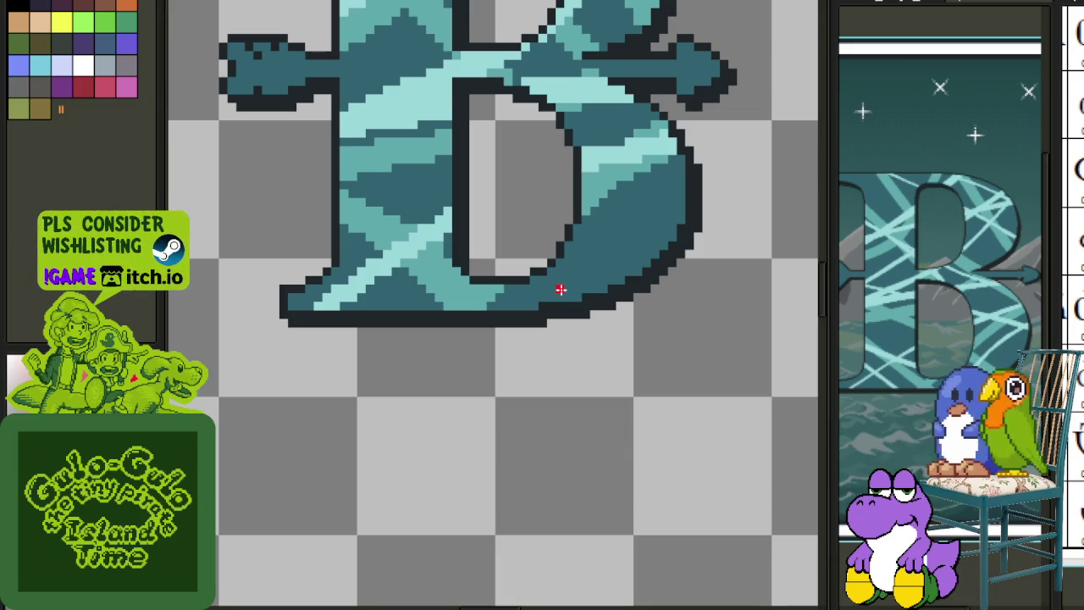
- Sketch two parallel red diagonal strokes along the B's lower bowl, then undo them out of view
{"action": "mouse_move", "coordinate": [558, 300]}
{"action": "left_mouse_down"}
{"action": "mouse_move", "coordinate": [658, 206]}
{"action": "mouse_move", "coordinate": [685, 198]}
{"action": "mouse_move", "coordinate": [622, 221]}
{"action": "left_mouse_up"}
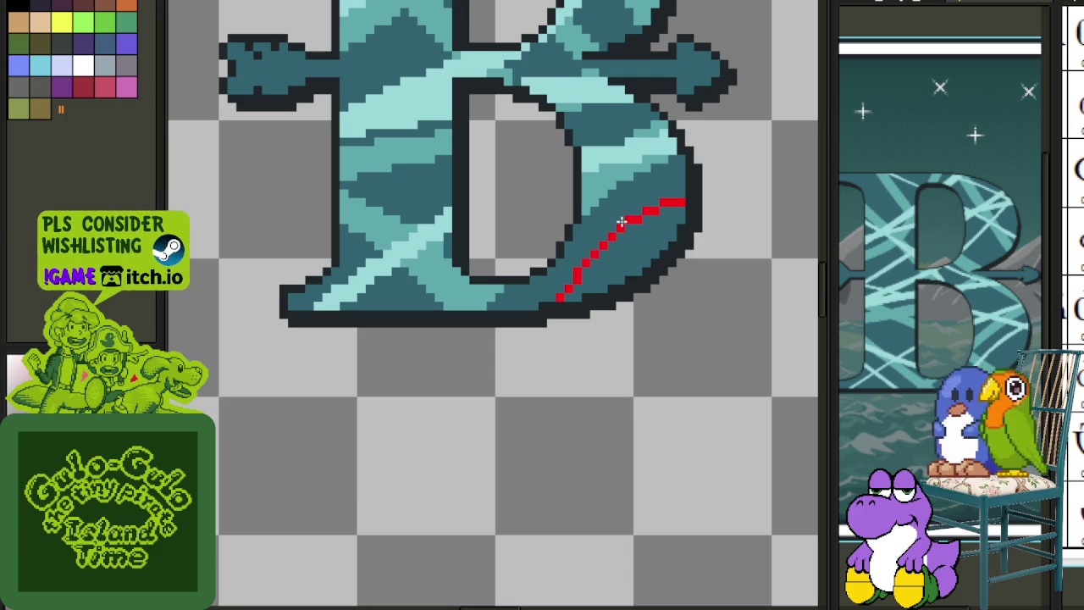
{"action": "scroll", "coordinate": [617, 229], "scroll_direction": "up", "scroll_amount": 1}
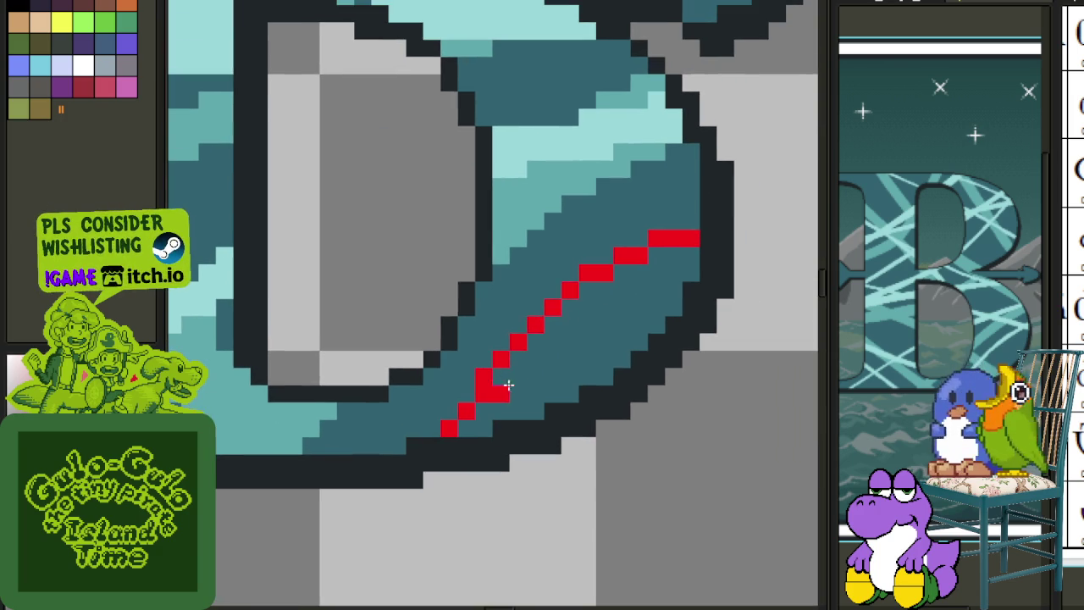
{"action": "mouse_move", "coordinate": [504, 408]}
{"action": "left_mouse_down"}
{"action": "mouse_move", "coordinate": [552, 310]}
{"action": "mouse_move", "coordinate": [656, 279]}
{"action": "mouse_move", "coordinate": [678, 290]}
{"action": "mouse_move", "coordinate": [695, 273]}
{"action": "mouse_move", "coordinate": [582, 298]}
{"action": "left_mouse_up"}
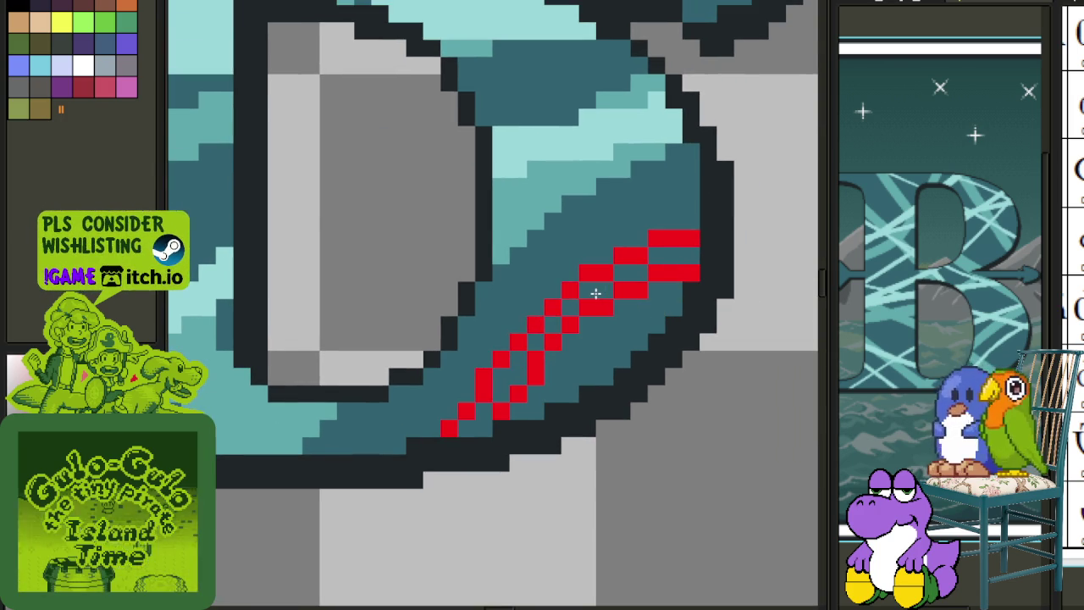
{"action": "mouse_move", "coordinate": [534, 380]}
{"action": "left_mouse_down"}
{"action": "mouse_move", "coordinate": [516, 380]}
{"action": "mouse_move", "coordinate": [470, 425]}
{"action": "mouse_move", "coordinate": [514, 358]}
{"action": "mouse_move", "coordinate": [661, 254]}
{"action": "left_mouse_up"}
{"action": "key", "text": "ctrl+z"}
{"action": "scroll", "coordinate": [601, 303], "scroll_direction": "down", "scroll_amount": 3}
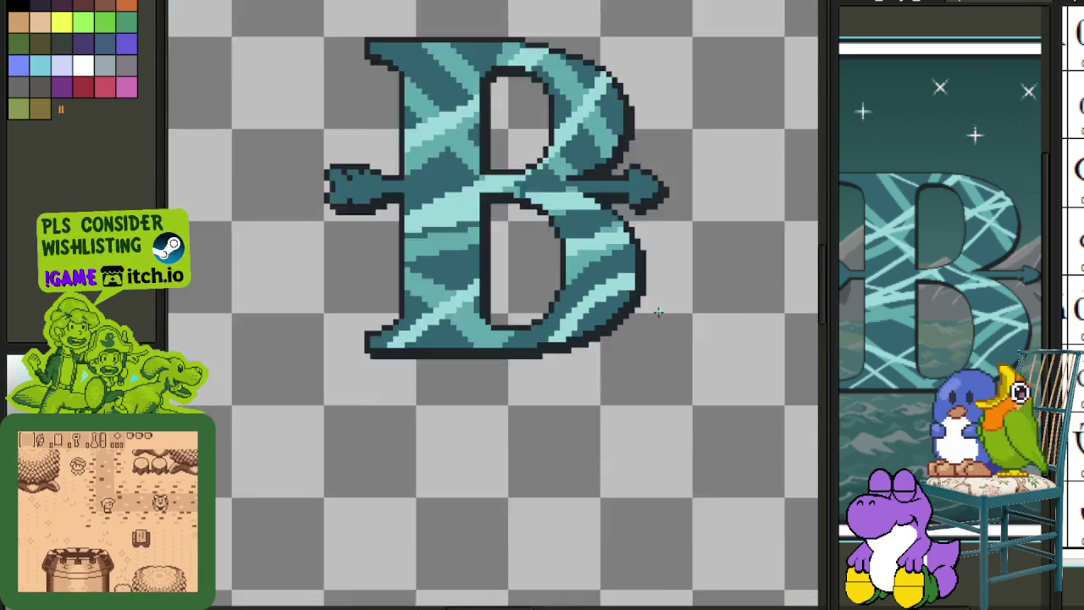
- Zoom into the canvas and bring the red sketch strokes back with redo
{"action": "scroll", "coordinate": [660, 313], "scroll_direction": "down", "scroll_amount": 3}
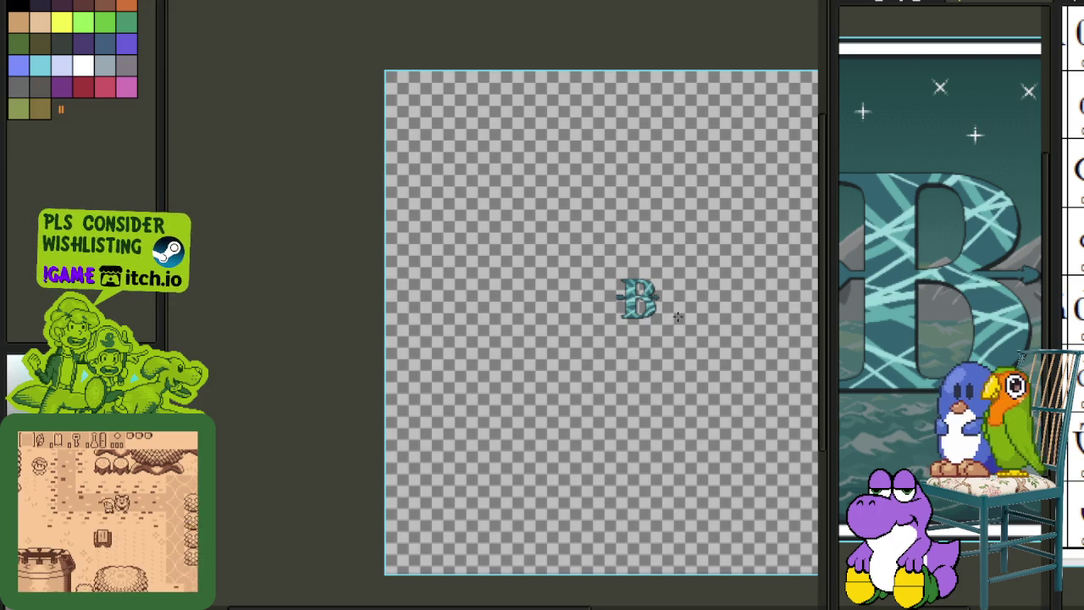
{"action": "scroll", "coordinate": [666, 323], "scroll_direction": "up", "scroll_amount": 1}
{"action": "scroll", "coordinate": [575, 366], "scroll_direction": "up", "scroll_amount": 2}
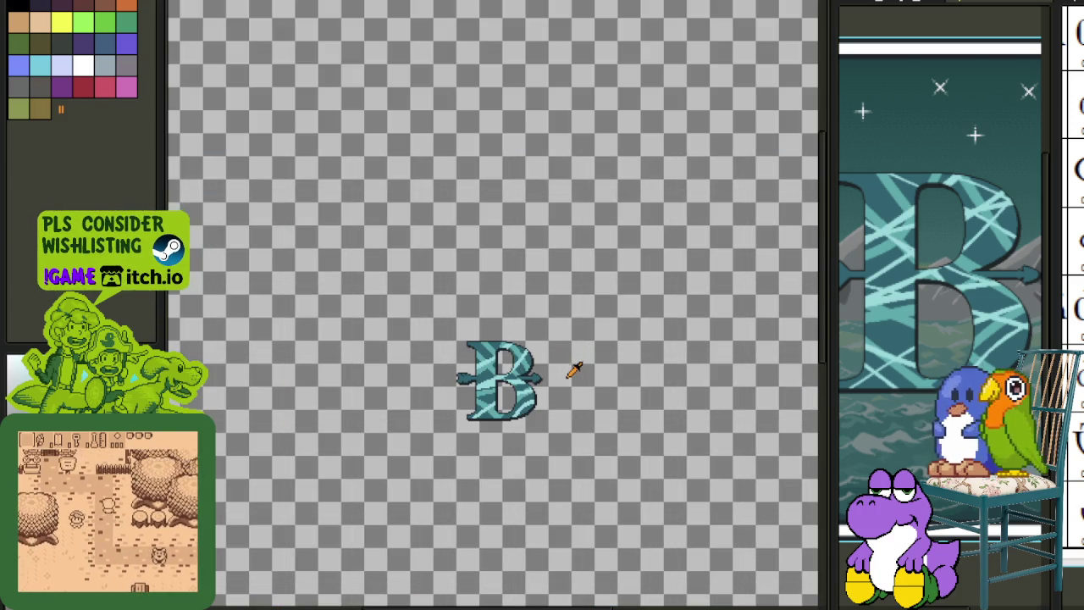
{"action": "scroll", "coordinate": [559, 381], "scroll_direction": "up", "scroll_amount": 3}
{"action": "scroll", "coordinate": [545, 399], "scroll_direction": "up", "scroll_amount": 2}
{"action": "key", "text": "ctrl+y"}
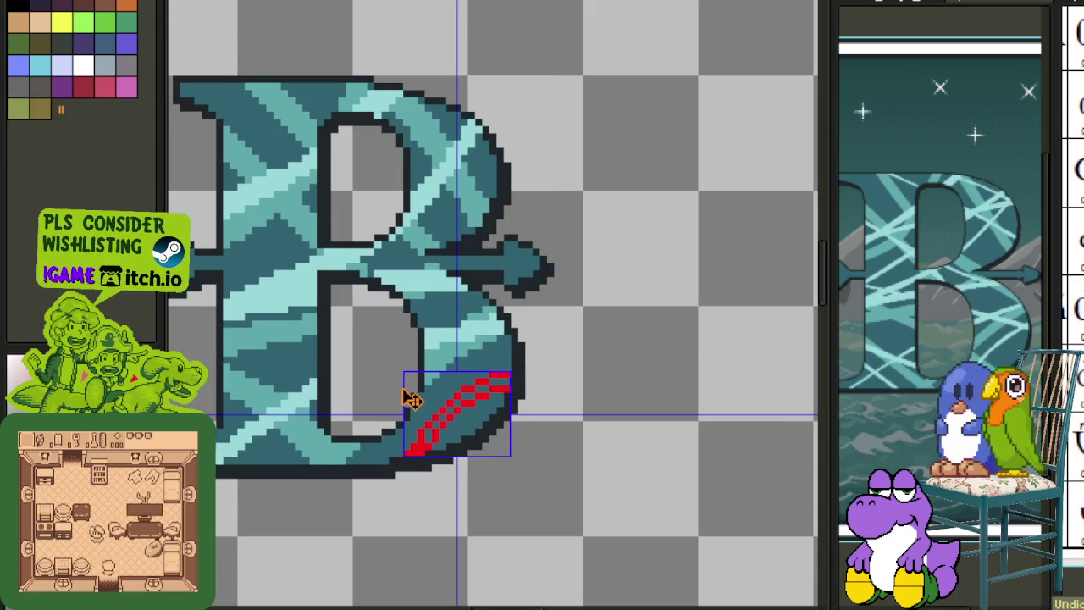
{"action": "scroll", "coordinate": [405, 398], "scroll_direction": "up", "scroll_amount": 2}
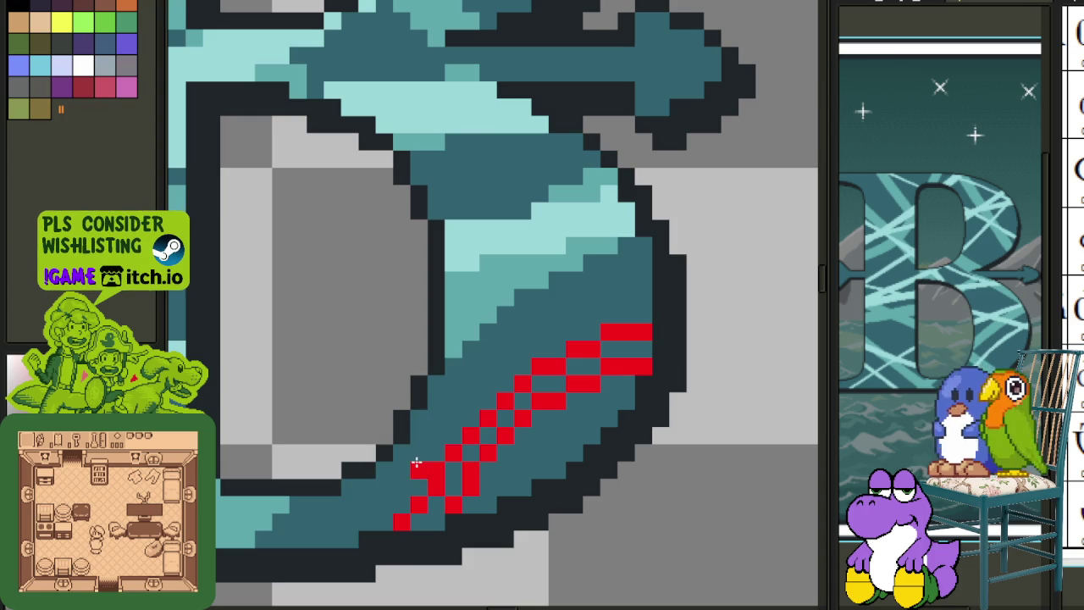
{"action": "scroll", "coordinate": [515, 419], "scroll_direction": "down", "scroll_amount": 2}
{"action": "scroll", "coordinate": [464, 445], "scroll_direction": "up", "scroll_amount": 2}
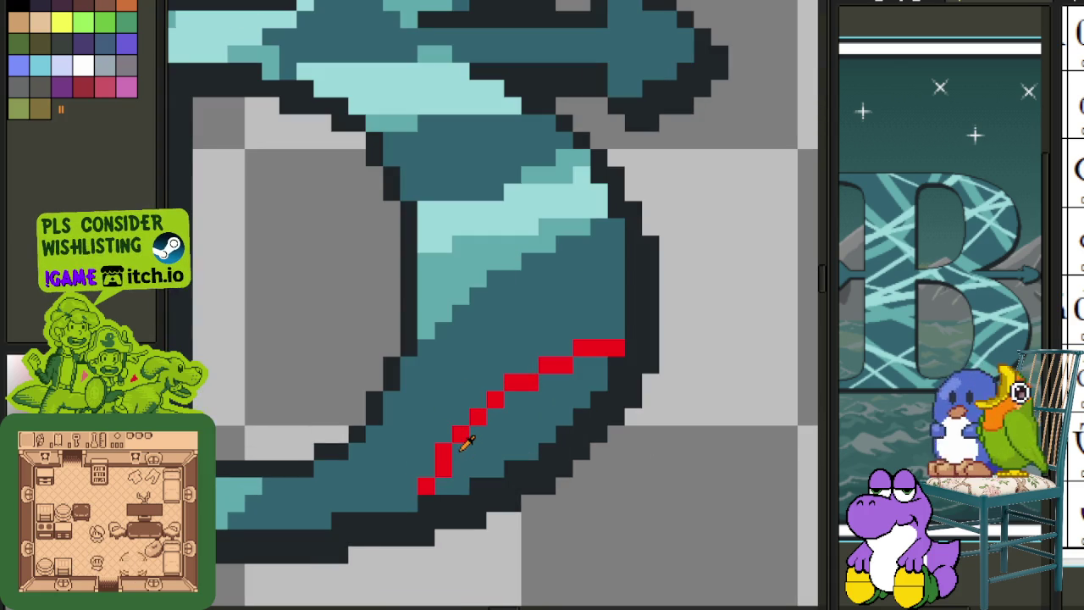
- Shift the selected red stroke one pixel right and one pixel down
{"action": "left_click_drag", "start_coordinate": [364, 551], "coordinate": [769, 268]}
{"action": "key", "text": "Right"}
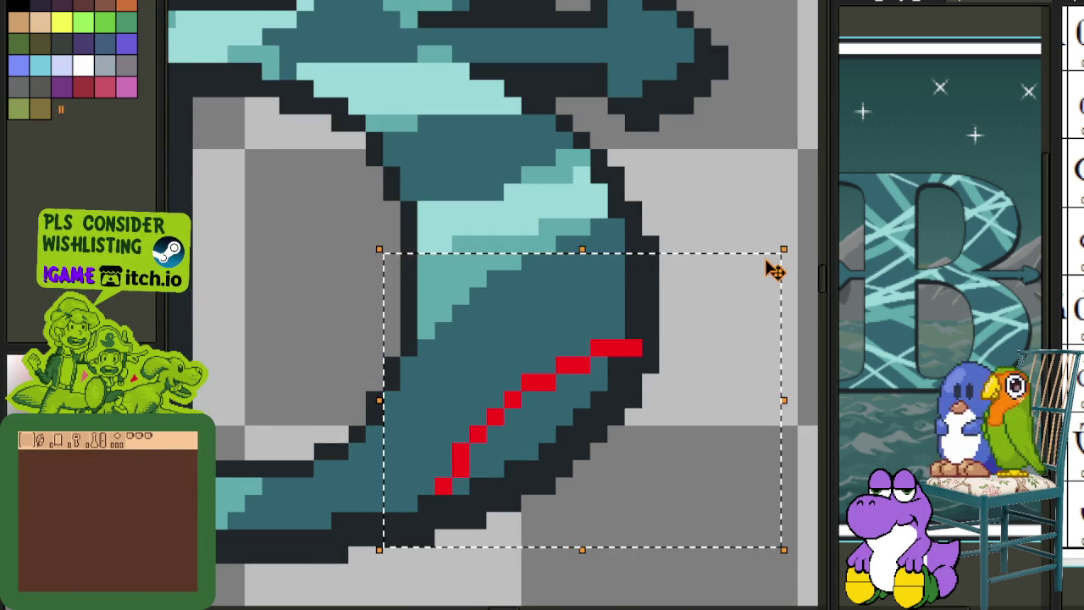
{"action": "key", "text": "Down"}
{"action": "key", "text": "ctrl+d"}
- Erase stray red pixels at both ends and thicken the red stroke along its length
{"action": "left_click", "coordinate": [634, 366]}
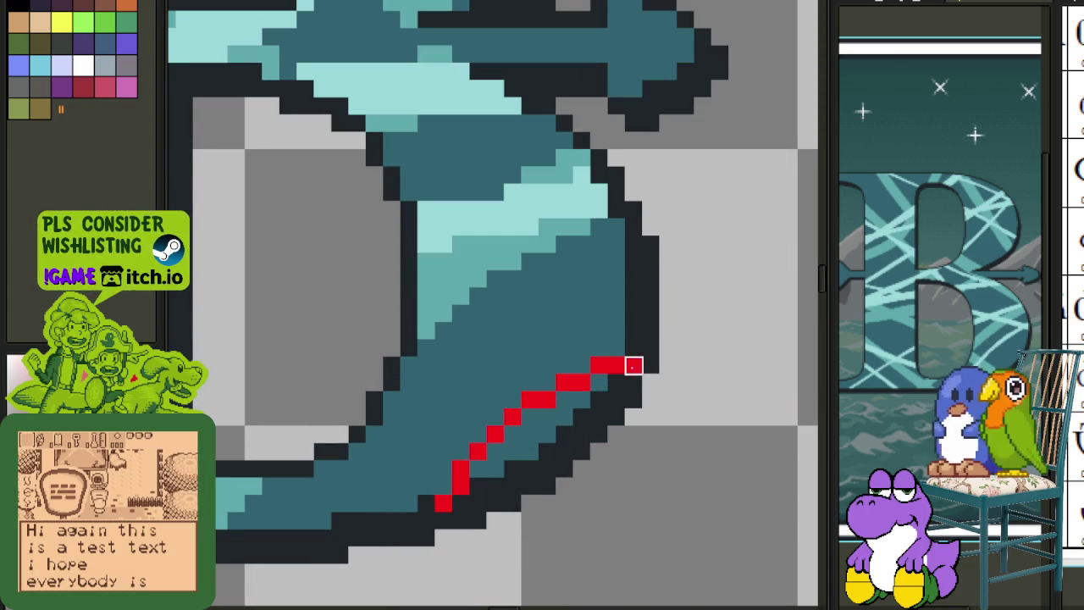
{"action": "left_click", "coordinate": [443, 503]}
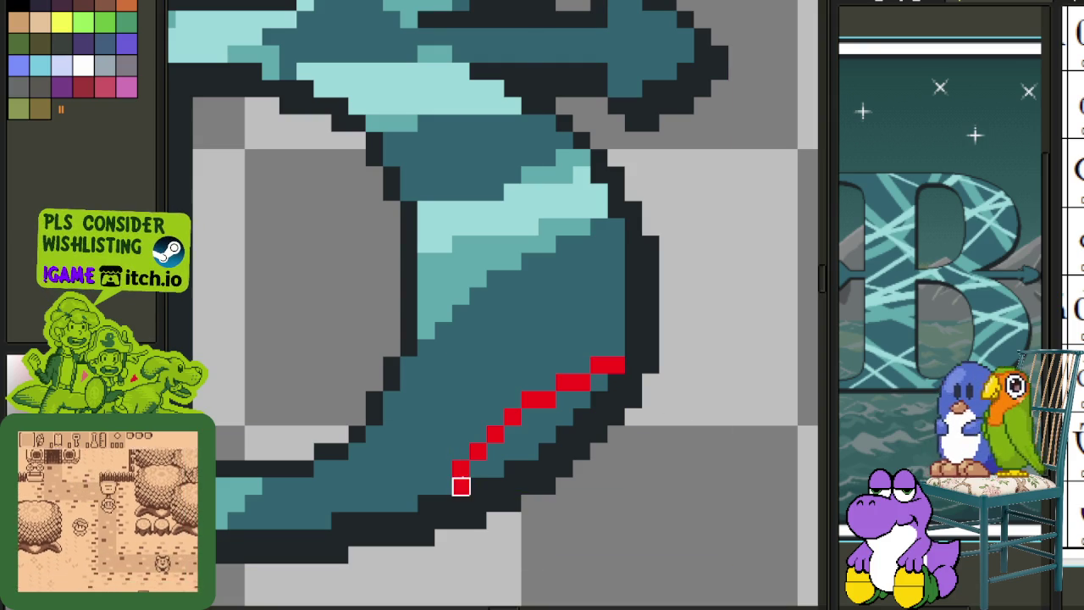
{"action": "left_click", "coordinate": [479, 470]}
{"action": "left_click", "coordinate": [496, 454]}
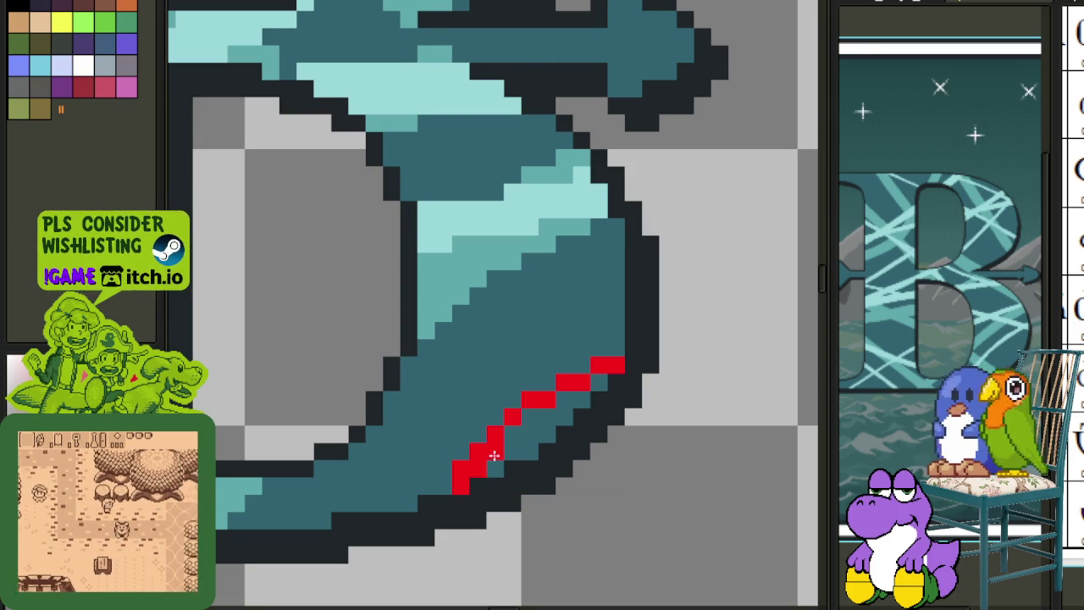
{"action": "left_click", "coordinate": [509, 428]}
{"action": "left_click", "coordinate": [534, 416]}
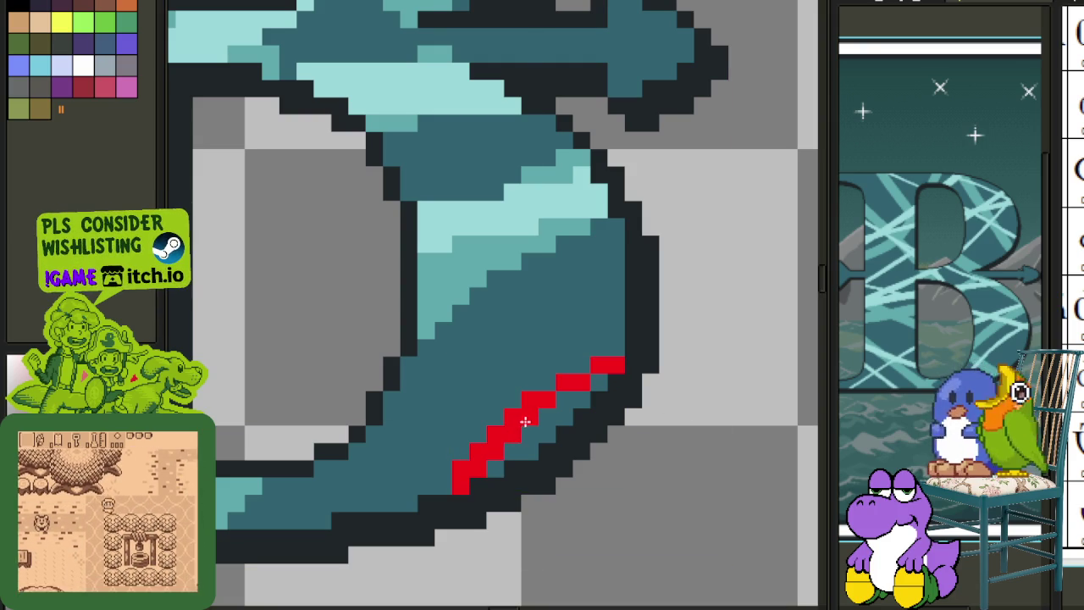
{"action": "left_click", "coordinate": [561, 401]}
{"action": "left_click", "coordinate": [580, 399]}
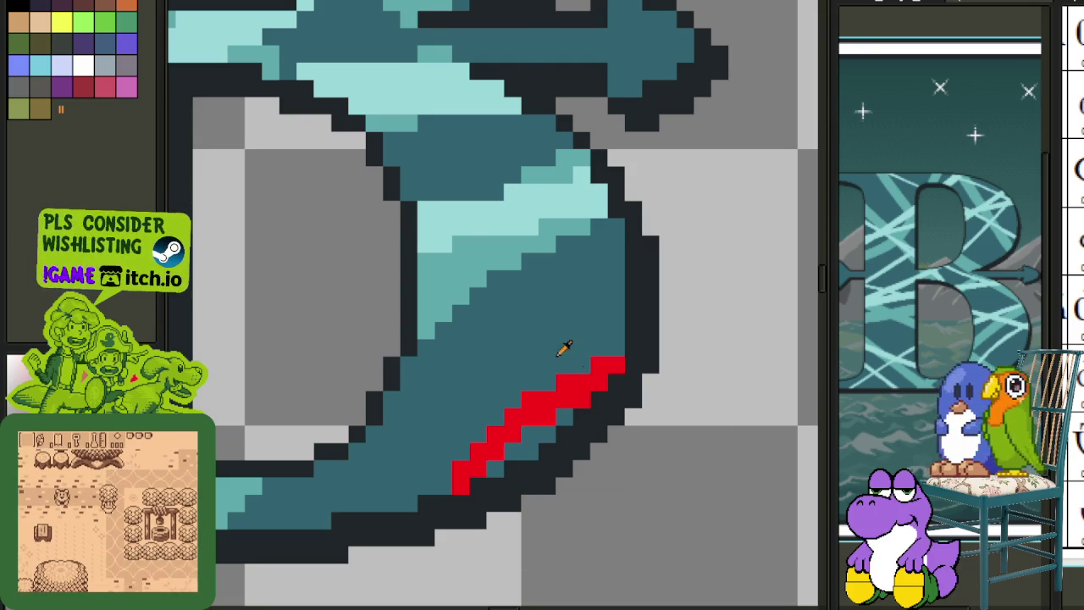
- Zoom out and save the sprite file
{"action": "scroll", "coordinate": [508, 296], "scroll_direction": "down", "scroll_amount": 1}
{"action": "scroll", "coordinate": [582, 424], "scroll_direction": "down", "scroll_amount": 3}
{"action": "scroll", "coordinate": [600, 436], "scroll_direction": "down", "scroll_amount": 2}
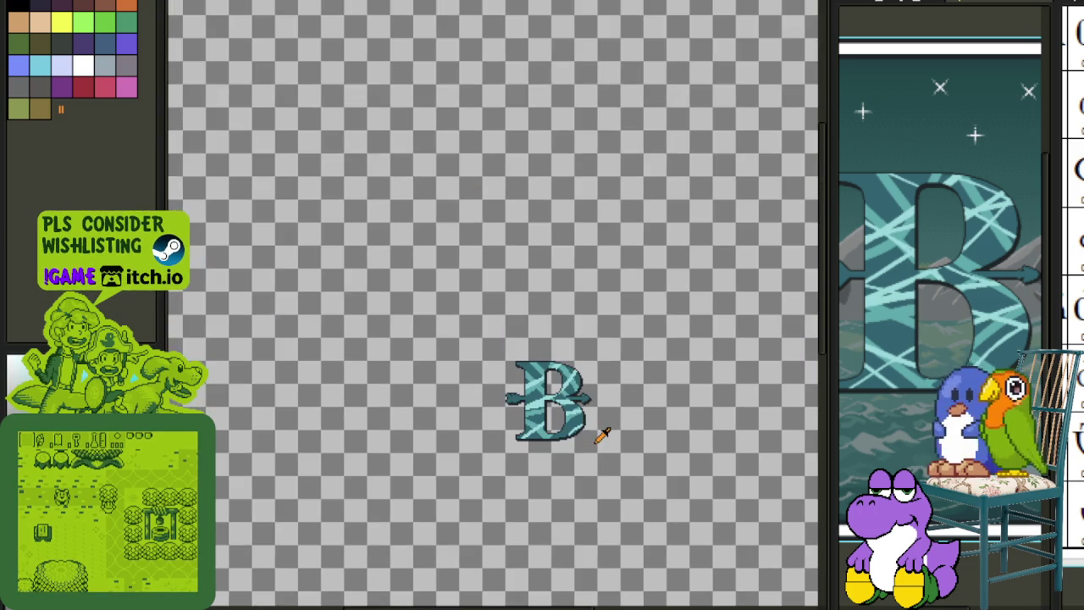
{"action": "scroll", "coordinate": [602, 434], "scroll_direction": "down", "scroll_amount": 1}
{"action": "key", "text": "ctrl+s"}
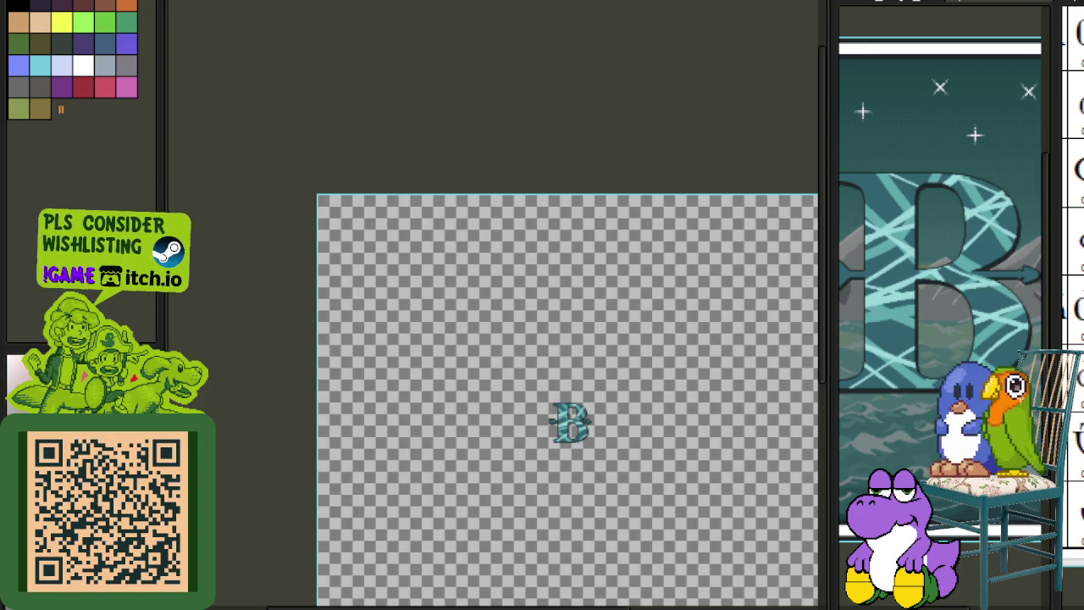
- Center the letter B in the view and zoom in for a close look
{"action": "scroll", "coordinate": [627, 438], "scroll_direction": "up", "scroll_amount": 3}
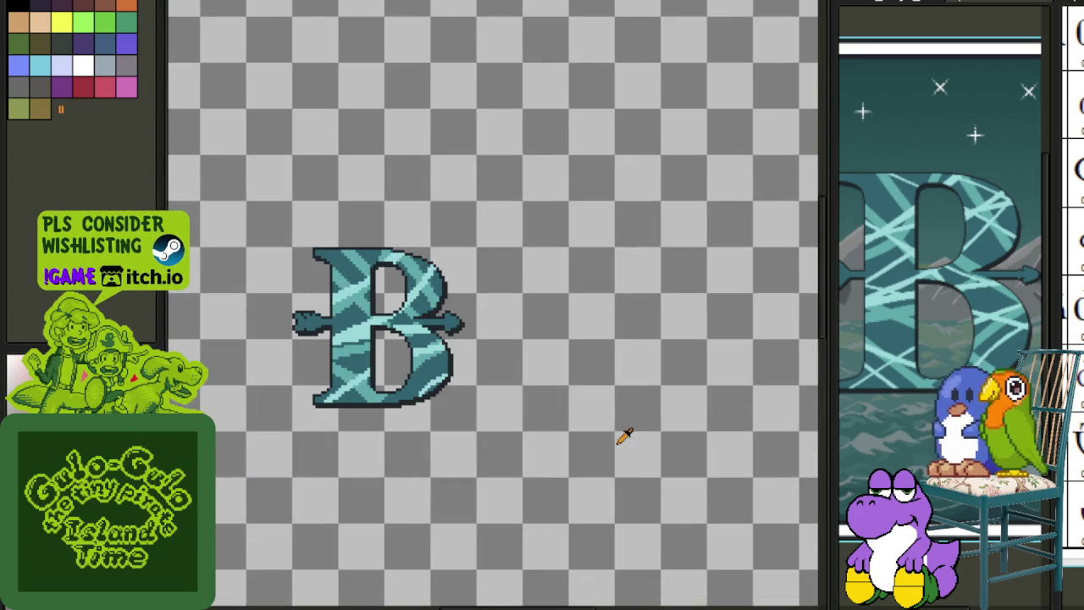
{"action": "left_click_drag", "start_coordinate": [545, 331], "coordinate": [627, 353]}
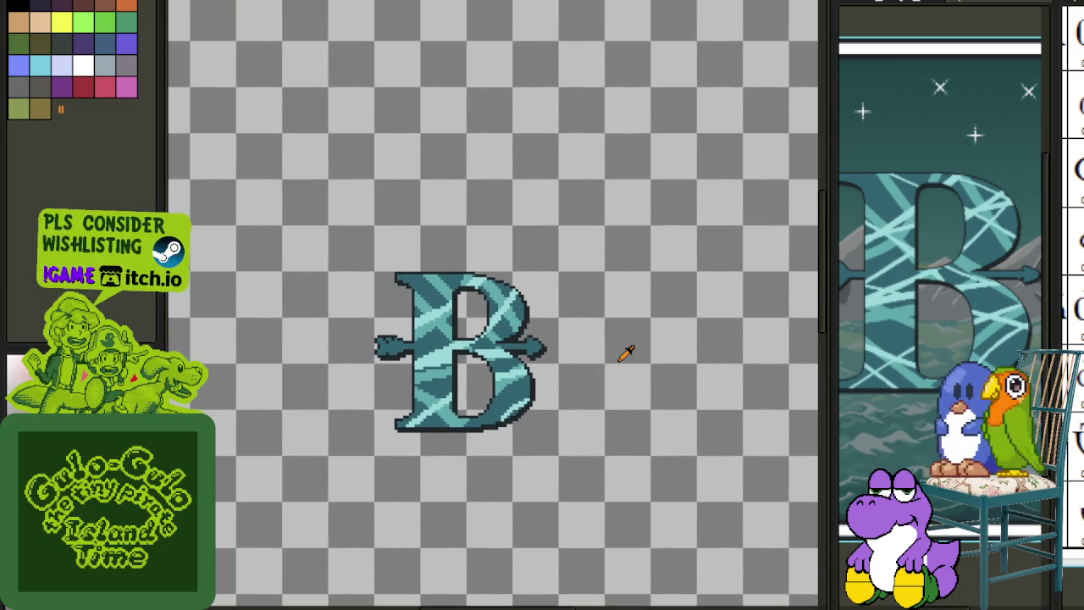
{"action": "scroll", "coordinate": [627, 353], "scroll_direction": "up", "scroll_amount": 1}
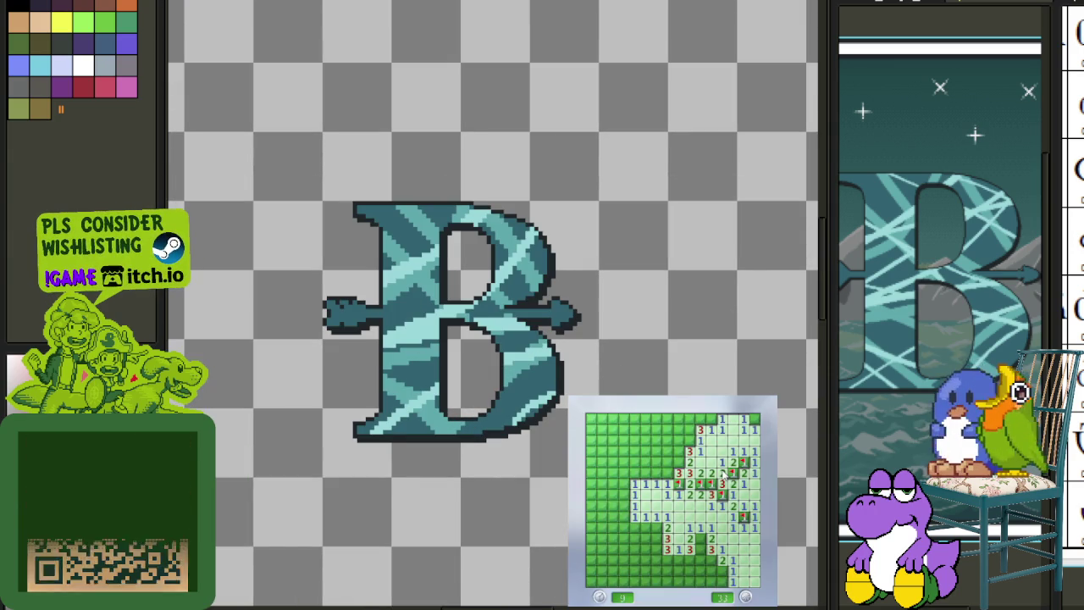
- Flag mines around the revealed numbers and open safe cells in the middle and upper-left areas
{"action": "right_click", "coordinate": [689, 419]}
{"action": "left_click", "coordinate": [667, 474]}
{"action": "right_click", "coordinate": [667, 461]}
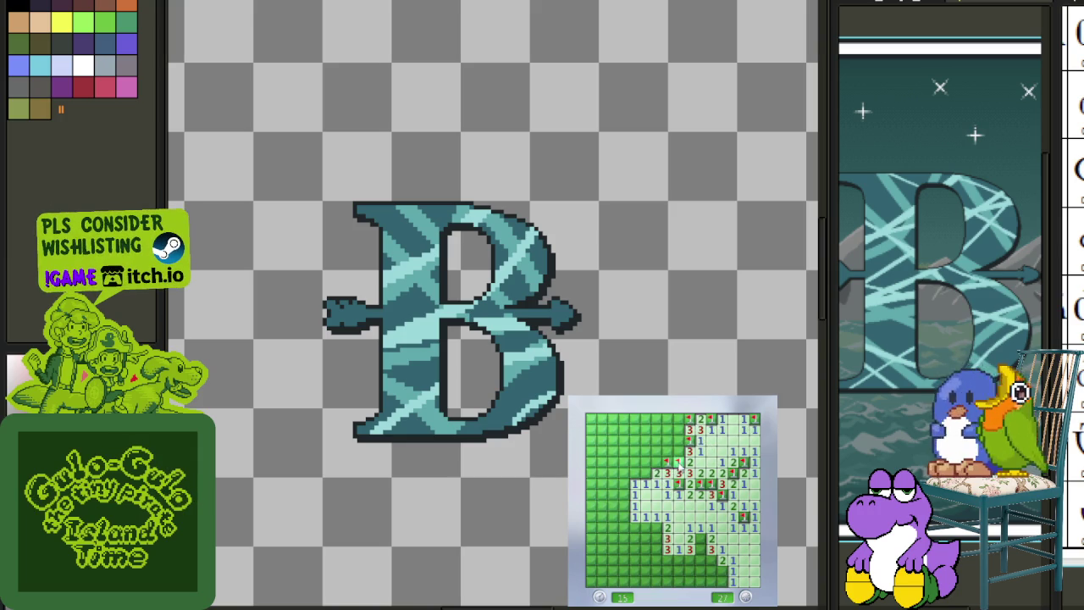
{"action": "left_click", "coordinate": [679, 441]}
{"action": "right_click", "coordinate": [647, 472]}
{"action": "left_click", "coordinate": [637, 481]}
{"action": "left_click", "coordinate": [667, 450]}
{"action": "right_click", "coordinate": [656, 430]}
{"action": "right_click", "coordinate": [657, 418]}
{"action": "right_click", "coordinate": [678, 430]}
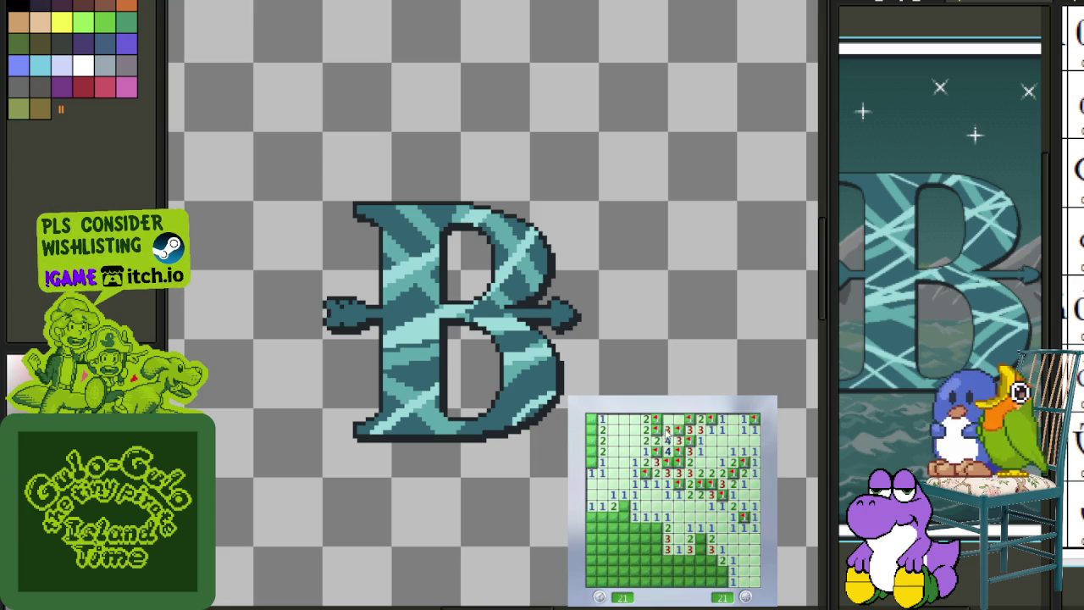
{"action": "right_click", "coordinate": [591, 441]}
{"action": "right_click", "coordinate": [591, 430]}
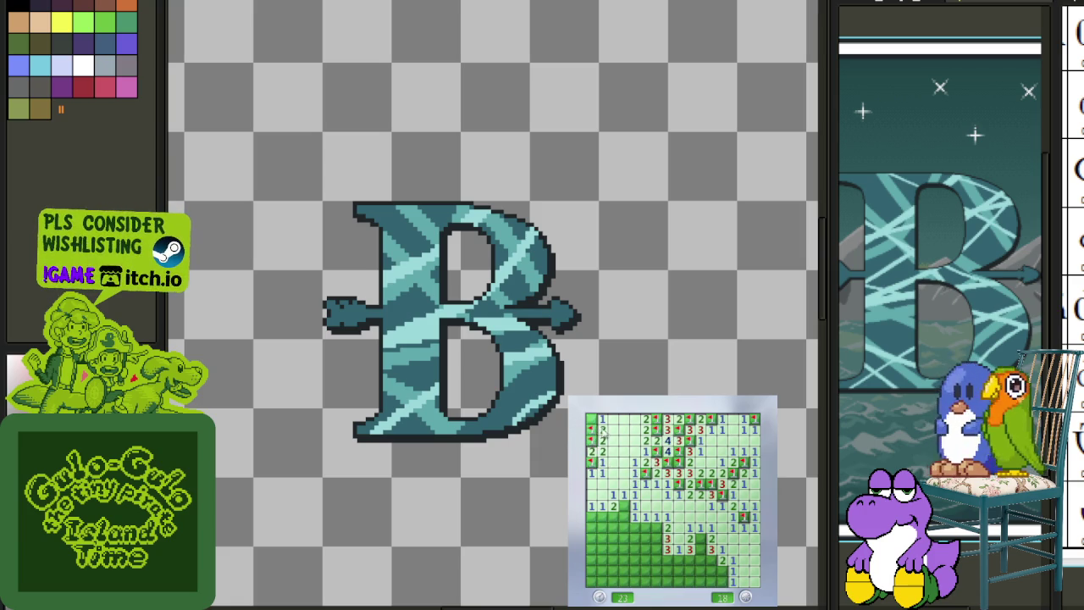
- Clear the left and bottom-left cells, flagging the remaining mines until the counter reaches 0
{"action": "right_click", "coordinate": [624, 506]}
{"action": "left_click", "coordinate": [634, 517]}
{"action": "right_click", "coordinate": [602, 517]}
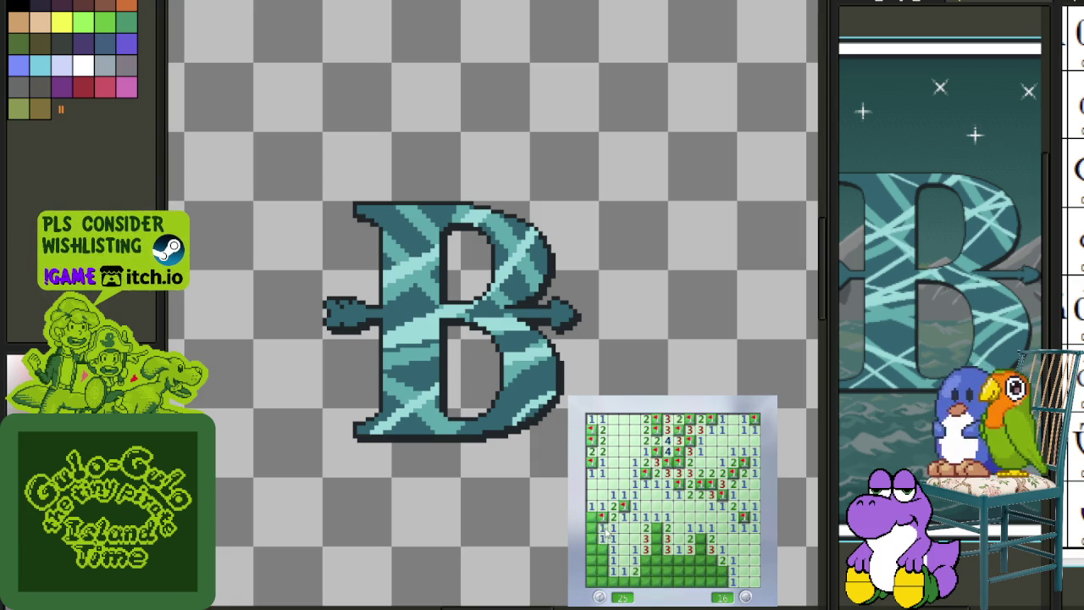
{"action": "left_click", "coordinate": [602, 528]}
{"action": "right_click", "coordinate": [601, 550]}
{"action": "left_click", "coordinate": [612, 561]}
{"action": "right_click", "coordinate": [613, 566]}
{"action": "left_click", "coordinate": [614, 584]}
{"action": "left_click", "coordinate": [625, 579]}
{"action": "right_click", "coordinate": [647, 562]}
{"action": "right_click", "coordinate": [646, 582]}
{"action": "left_click", "coordinate": [657, 581]}
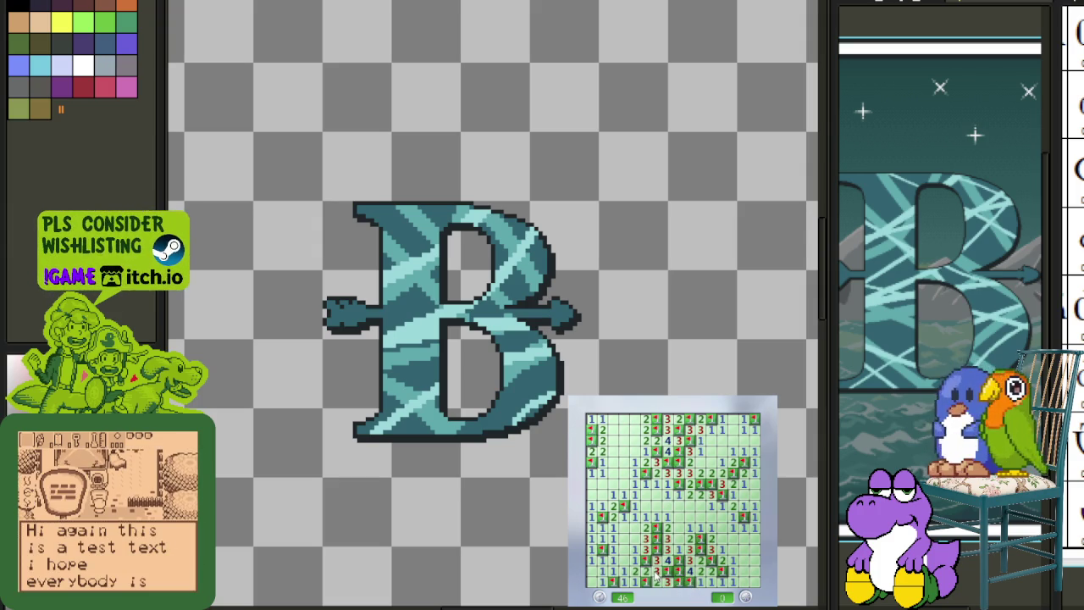
- Start a new game, open the first region, and flag the mines bordering it
{"action": "left_click", "coordinate": [666, 496]}
{"action": "right_click", "coordinate": [667, 517]}
{"action": "left_click", "coordinate": [690, 517]}
{"action": "right_click", "coordinate": [690, 527]}
{"action": "right_click", "coordinate": [701, 517]}
{"action": "left_click", "coordinate": [712, 527]}
{"action": "right_click", "coordinate": [711, 539]}
{"action": "left_click", "coordinate": [722, 505]}
{"action": "right_click", "coordinate": [722, 483]}
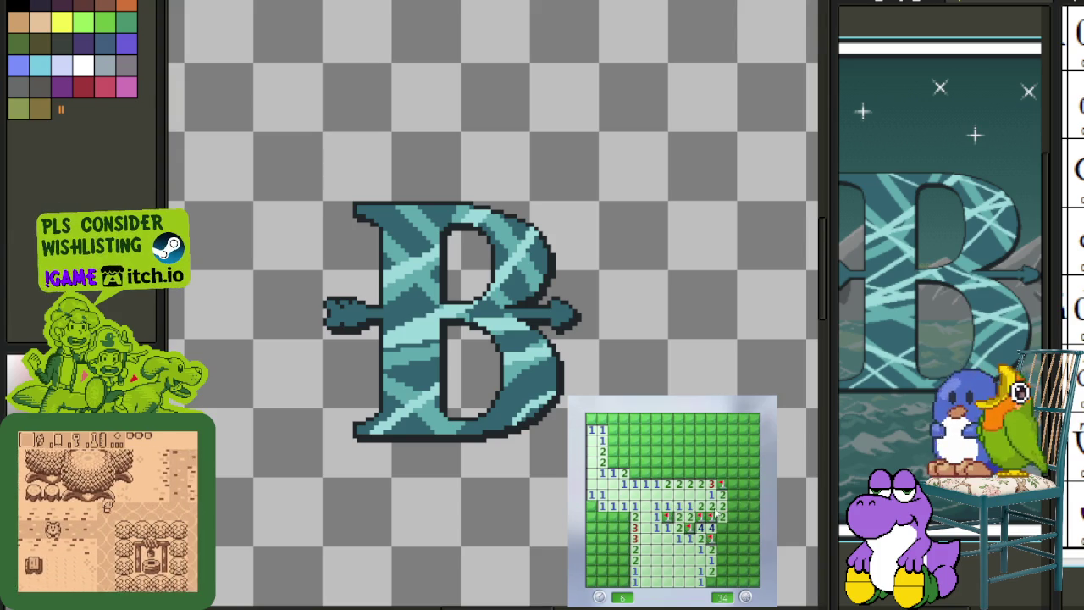
- Open the lower-right columns and flag the mines on the right side, including the bottom-right cell
{"action": "left_click", "coordinate": [722, 583]}
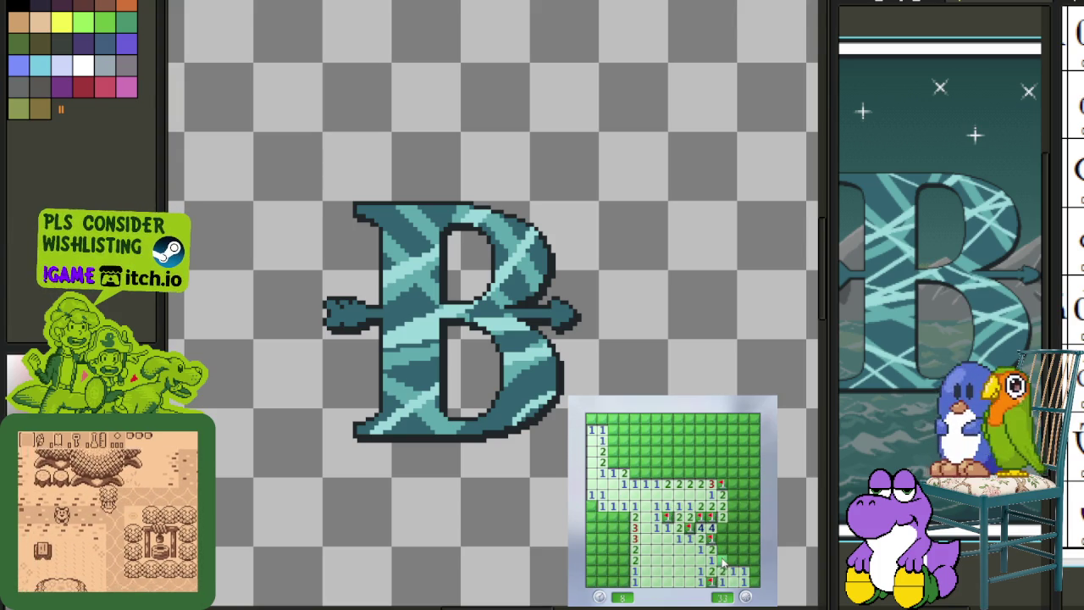
{"action": "left_click", "coordinate": [723, 543]}
{"action": "left_click", "coordinate": [736, 549]}
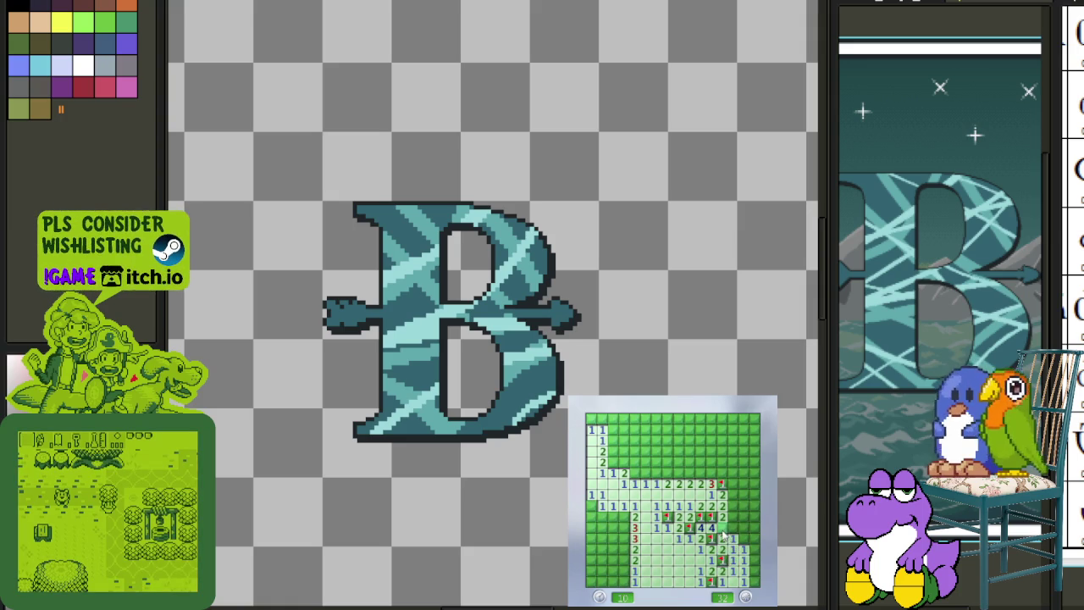
{"action": "right_click", "coordinate": [726, 537]}
{"action": "left_click", "coordinate": [735, 539]}
{"action": "right_click", "coordinate": [722, 494]}
{"action": "left_click", "coordinate": [733, 484]}
{"action": "right_click", "coordinate": [754, 549]}
{"action": "right_click", "coordinate": [754, 581]}
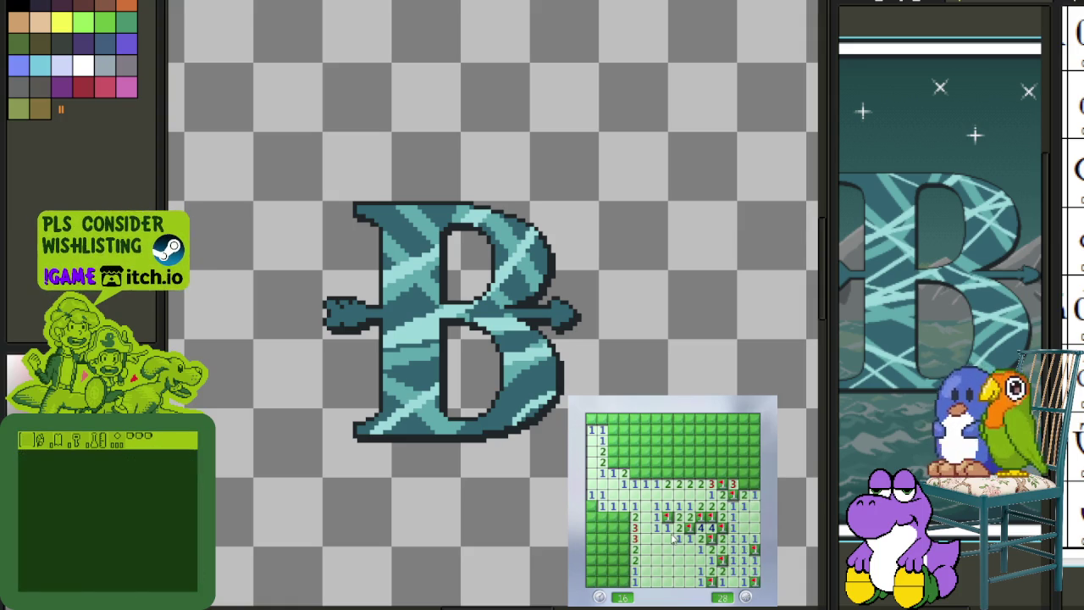
- Flag five mines down the left column and reveal the safe cell among them
{"action": "right_click", "coordinate": [623, 516]}
{"action": "right_click", "coordinate": [624, 527]}
{"action": "right_click", "coordinate": [623, 538]}
{"action": "right_click", "coordinate": [624, 549]}
{"action": "left_click", "coordinate": [613, 560]}
{"action": "right_click", "coordinate": [624, 570]}
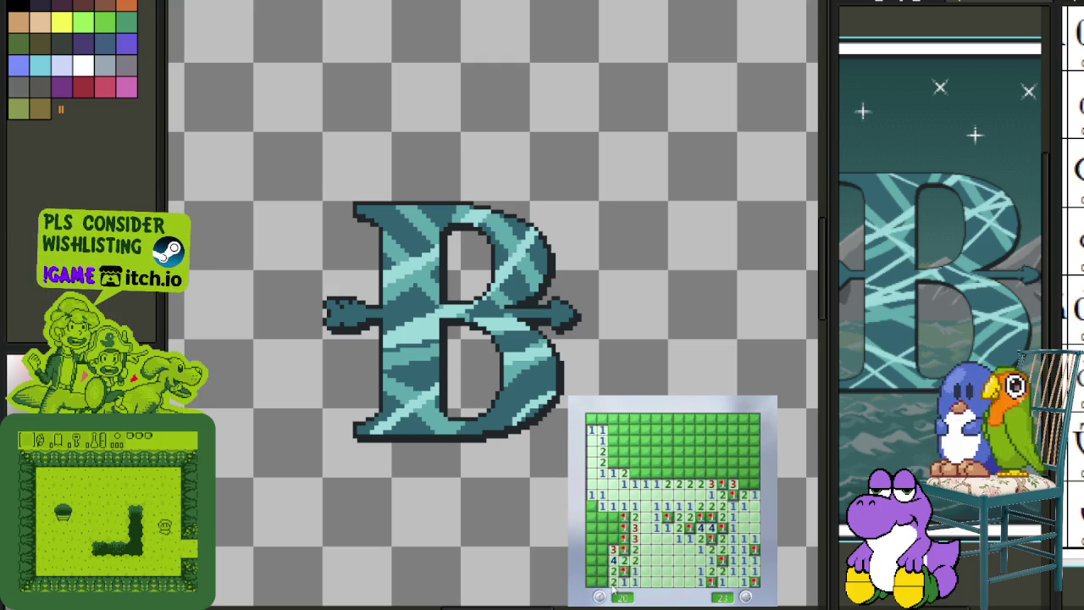
- Reveal further left-column cells and flag the remaining mines there
{"action": "left_click", "coordinate": [613, 517]}
{"action": "left_click", "coordinate": [603, 539]}
{"action": "right_click", "coordinate": [602, 549]}
{"action": "left_click", "coordinate": [603, 560]}
{"action": "right_click", "coordinate": [602, 581]}
{"action": "left_click", "coordinate": [591, 560]}
{"action": "left_click", "coordinate": [592, 581]}
{"action": "right_click", "coordinate": [591, 538]}
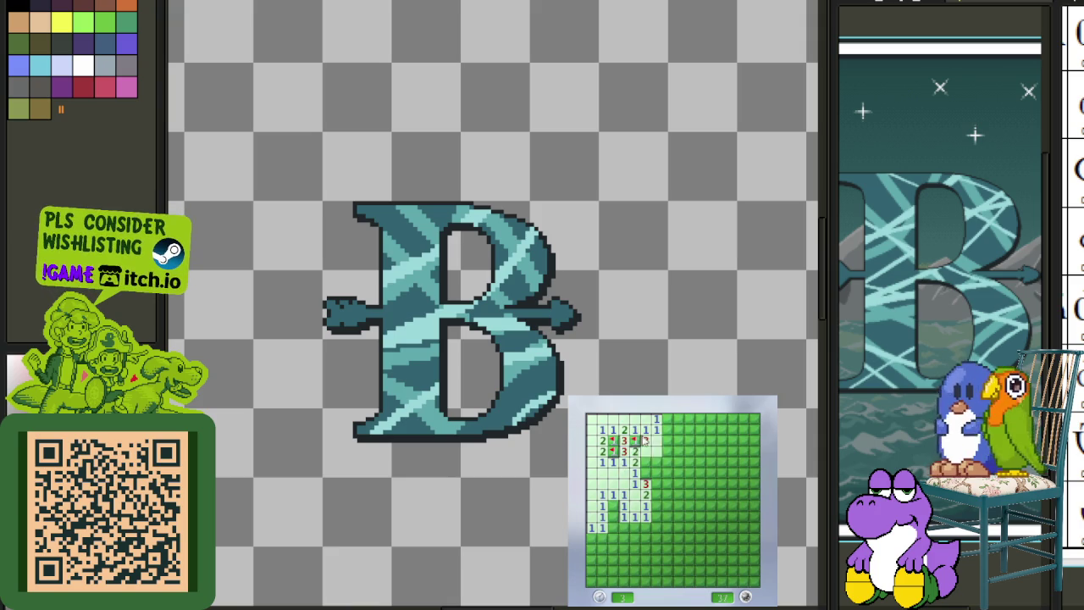
- Turn the question-marked cell beside the upper numbers into a flag
{"action": "right_click", "coordinate": [646, 451]}
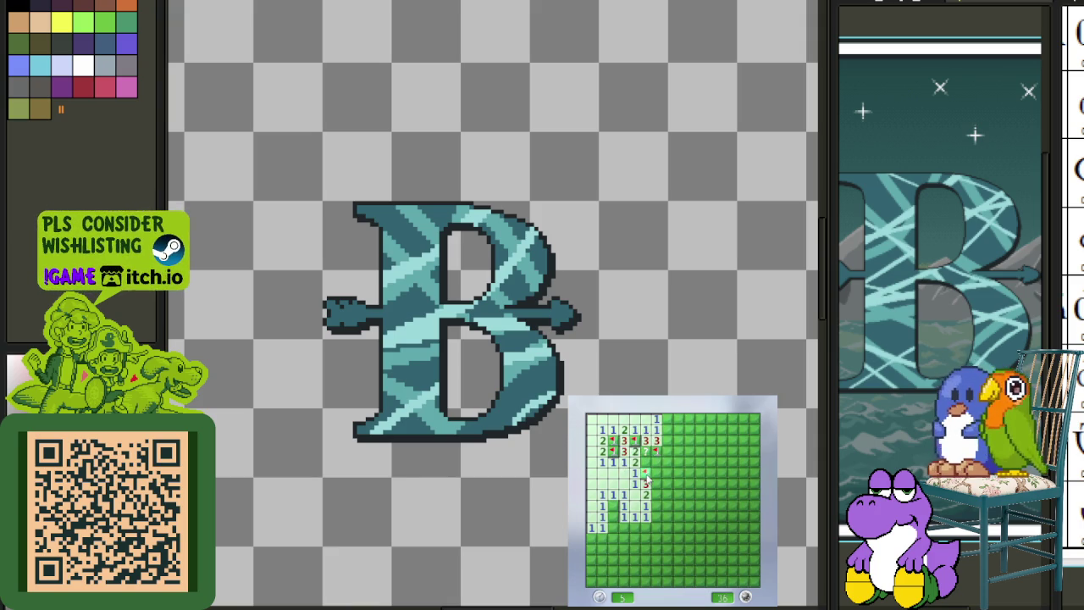
- Open the area below the 4 and 2, flagging the left-edge and lower-left mines
{"action": "left_click", "coordinate": [657, 461]}
{"action": "left_click", "coordinate": [657, 472]}
{"action": "right_click", "coordinate": [611, 506]}
{"action": "left_click", "coordinate": [625, 521]}
{"action": "right_click", "coordinate": [601, 538]}
{"action": "left_click", "coordinate": [603, 549]}
{"action": "right_click", "coordinate": [603, 560]}
{"action": "left_click", "coordinate": [614, 571]}
- Clear the bottom rows of the opened area, flagging the mines along its edges
{"action": "left_click", "coordinate": [591, 571]}
{"action": "left_click", "coordinate": [591, 581]}
{"action": "left_click", "coordinate": [603, 581]}
{"action": "right_click", "coordinate": [634, 582]}
{"action": "right_click", "coordinate": [646, 571]}
{"action": "left_click", "coordinate": [656, 581]}
{"action": "left_click", "coordinate": [656, 571]}
{"action": "left_click", "coordinate": [657, 560]}
{"action": "right_click", "coordinate": [667, 560]}
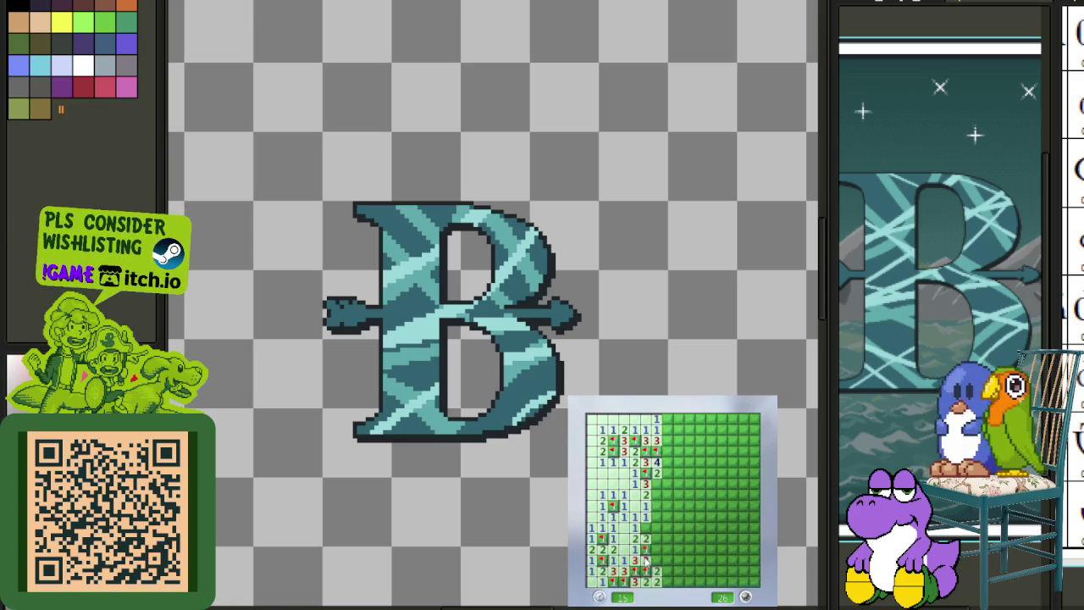
{"action": "left_click", "coordinate": [668, 571]}
{"action": "left_click", "coordinate": [678, 560]}
{"action": "right_click", "coordinate": [668, 582]}
- Reveal the 3 and 4 in the middle column, flag nearby mines, and open rightward
{"action": "right_click", "coordinate": [646, 528]}
{"action": "left_click", "coordinate": [656, 539]}
{"action": "left_click", "coordinate": [657, 528]}
{"action": "right_click", "coordinate": [668, 539]}
{"action": "right_click", "coordinate": [668, 528]}
{"action": "left_click", "coordinate": [681, 550]}
{"action": "left_click", "coordinate": [689, 539]}
{"action": "right_click", "coordinate": [679, 517]}
{"action": "left_click", "coordinate": [689, 517]}
- Open the upper row of 3s and the right-hand block, flagging mines above and right
{"action": "left_click", "coordinate": [679, 496]}
{"action": "left_click", "coordinate": [656, 473]}
{"action": "left_click", "coordinate": [689, 483]}
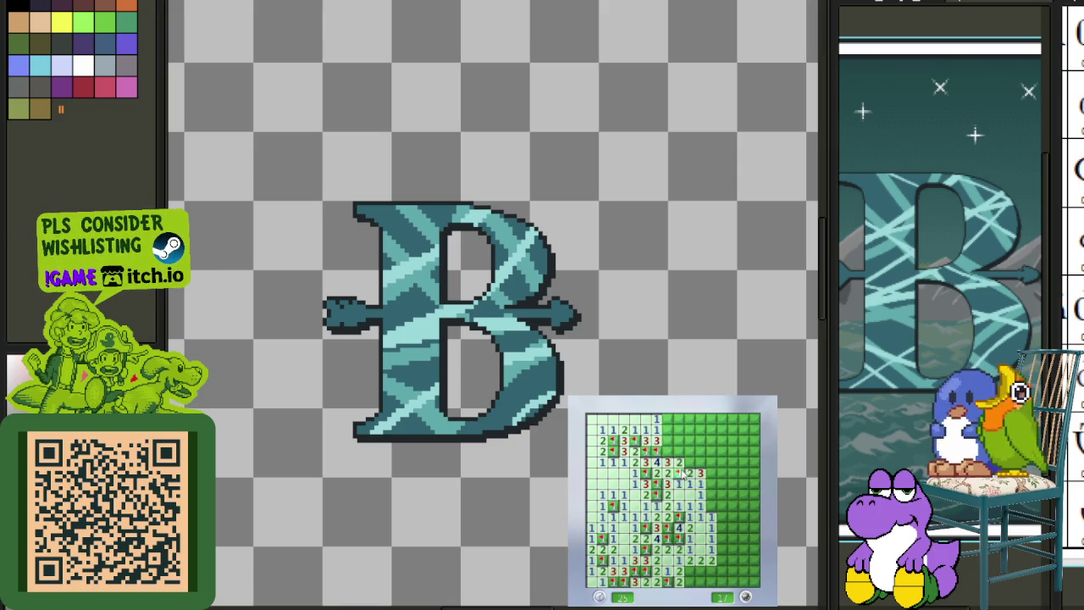
{"action": "left_click", "coordinate": [684, 453]}
{"action": "right_click", "coordinate": [710, 462]}
{"action": "right_click", "coordinate": [712, 477]}
{"action": "left_click", "coordinate": [723, 516]}
{"action": "right_click", "coordinate": [727, 463]}
{"action": "left_click", "coordinate": [718, 455]}
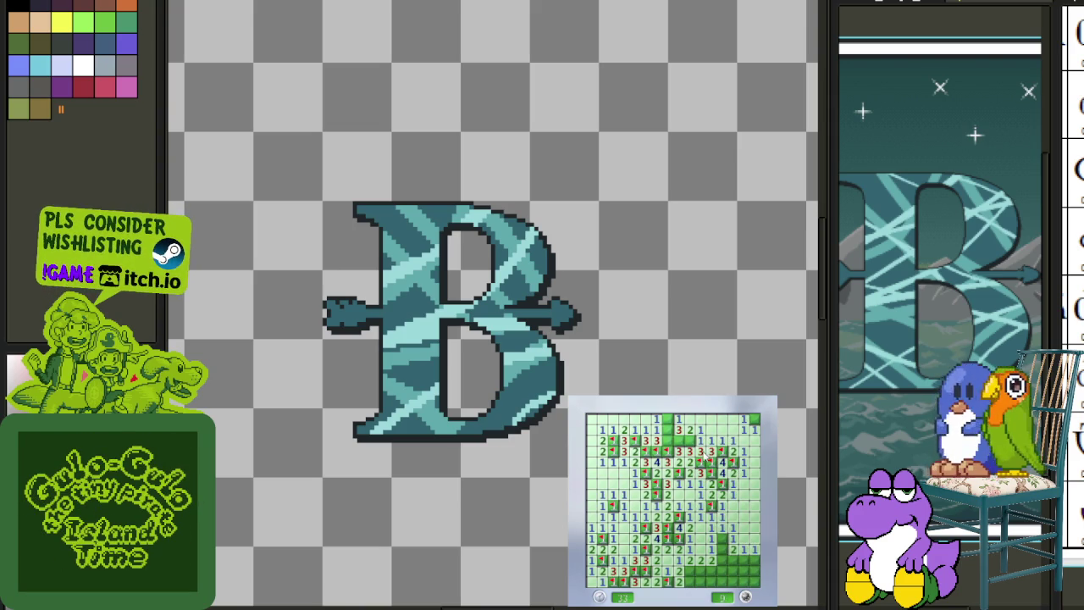
- Flag three upper mines, then clear the lower grid while flagging its mines
{"action": "right_click", "coordinate": [685, 440]}
{"action": "right_click", "coordinate": [674, 440]}
{"action": "right_click", "coordinate": [668, 419]}
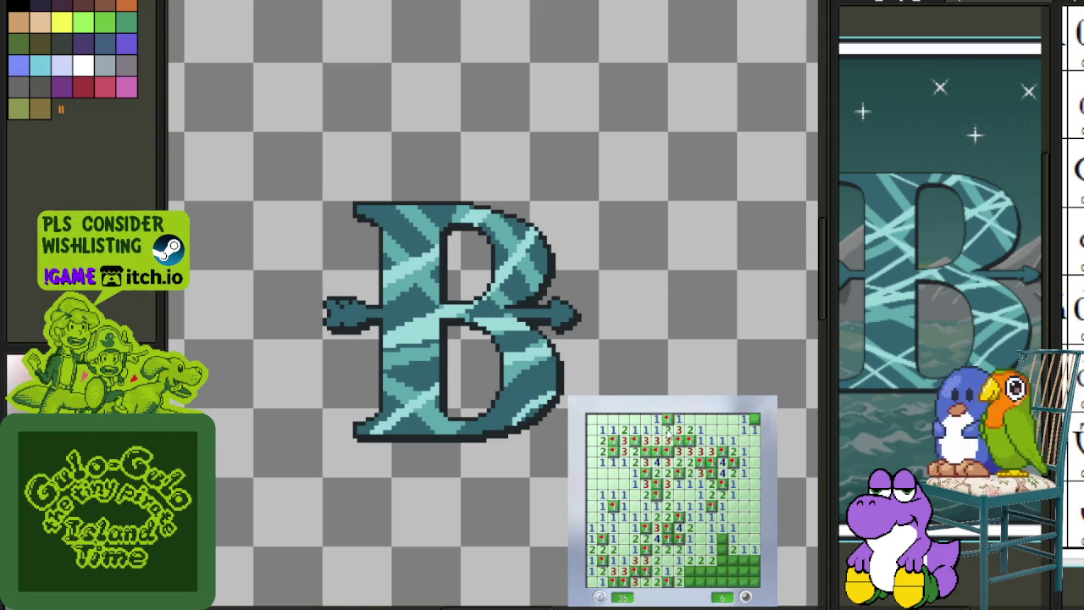
{"action": "left_click", "coordinate": [726, 550]}
{"action": "right_click", "coordinate": [743, 560]}
{"action": "right_click", "coordinate": [737, 569]}
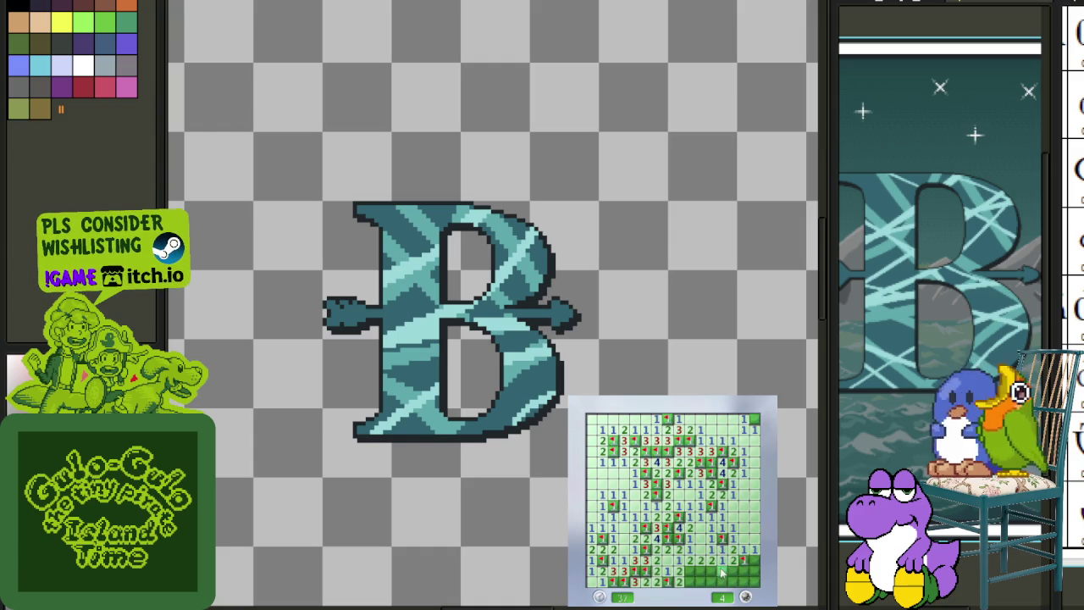
{"action": "right_click", "coordinate": [725, 570]}
{"action": "left_click", "coordinate": [741, 566]}
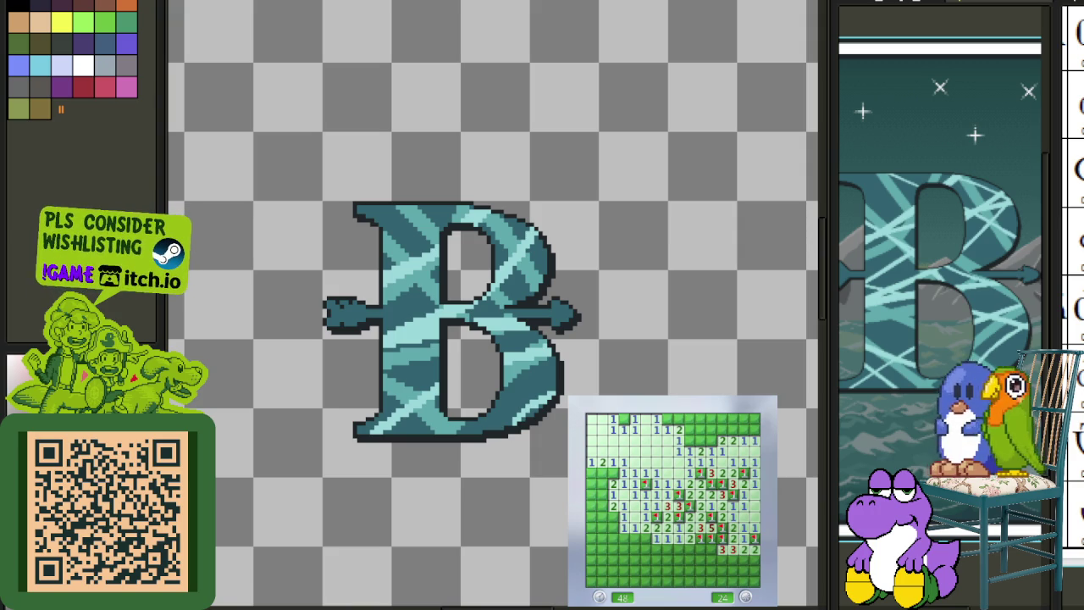
- Flag the mines along the left edge and clear the safe lower-left cells
{"action": "right_click", "coordinate": [592, 473]}
{"action": "left_click", "coordinate": [602, 473]}
{"action": "right_click", "coordinate": [602, 483]}
{"action": "left_click", "coordinate": [591, 484]}
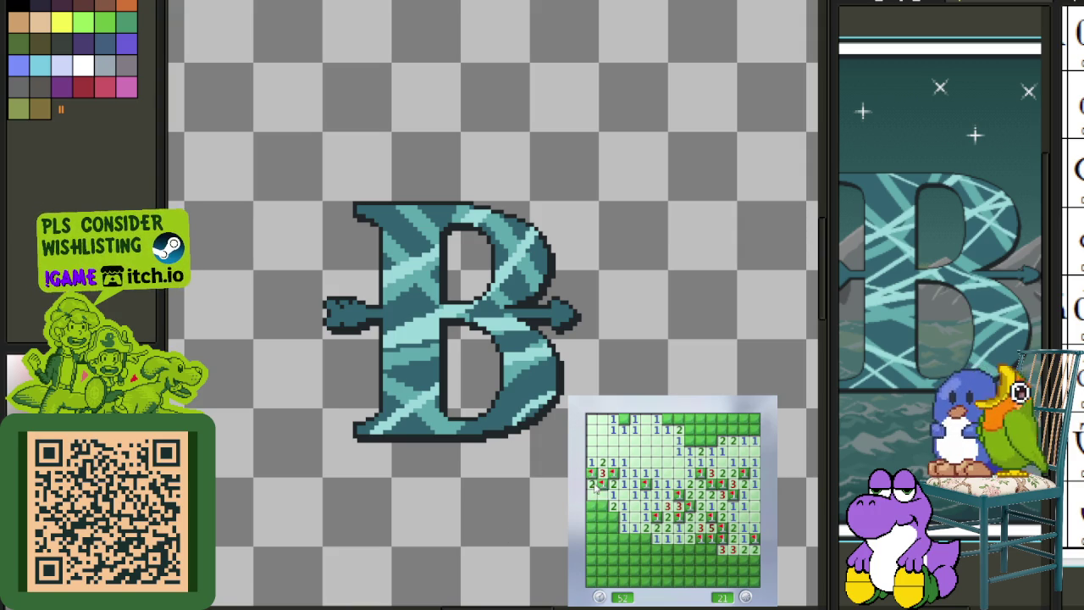
{"action": "right_click", "coordinate": [612, 517]}
{"action": "right_click", "coordinate": [601, 516]}
{"action": "left_click", "coordinate": [591, 538]}
{"action": "right_click", "coordinate": [634, 539]}
{"action": "left_click", "coordinate": [645, 539]}
{"action": "left_click", "coordinate": [645, 550]}
{"action": "right_click", "coordinate": [623, 560]}
{"action": "right_click", "coordinate": [623, 571]}
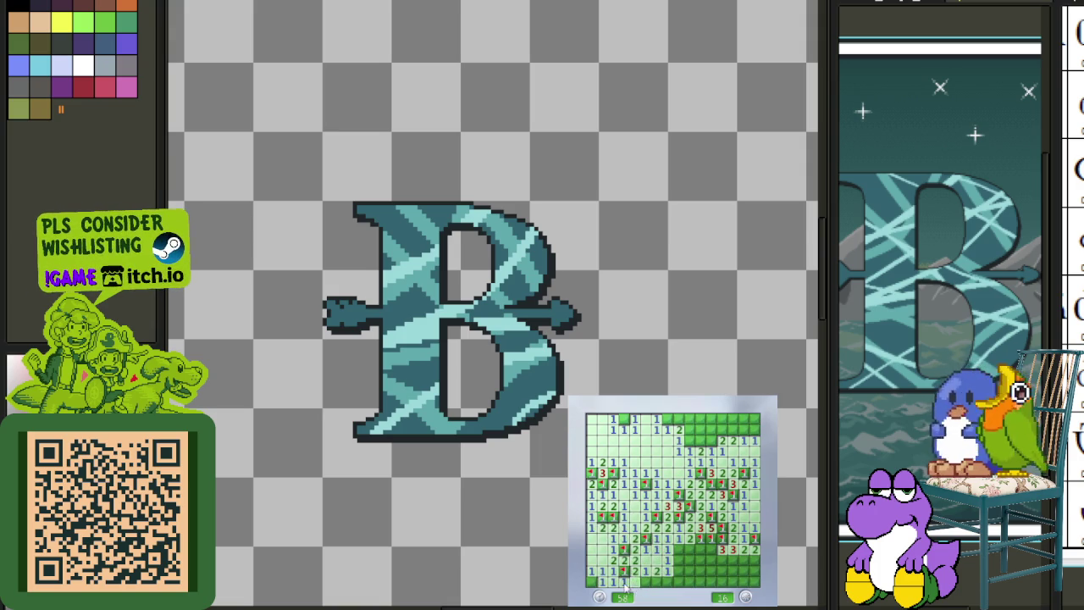
- Clear the bottom rows toward the lower right, flagging the mines there
{"action": "left_click", "coordinate": [677, 572]}
{"action": "right_click", "coordinate": [688, 561]}
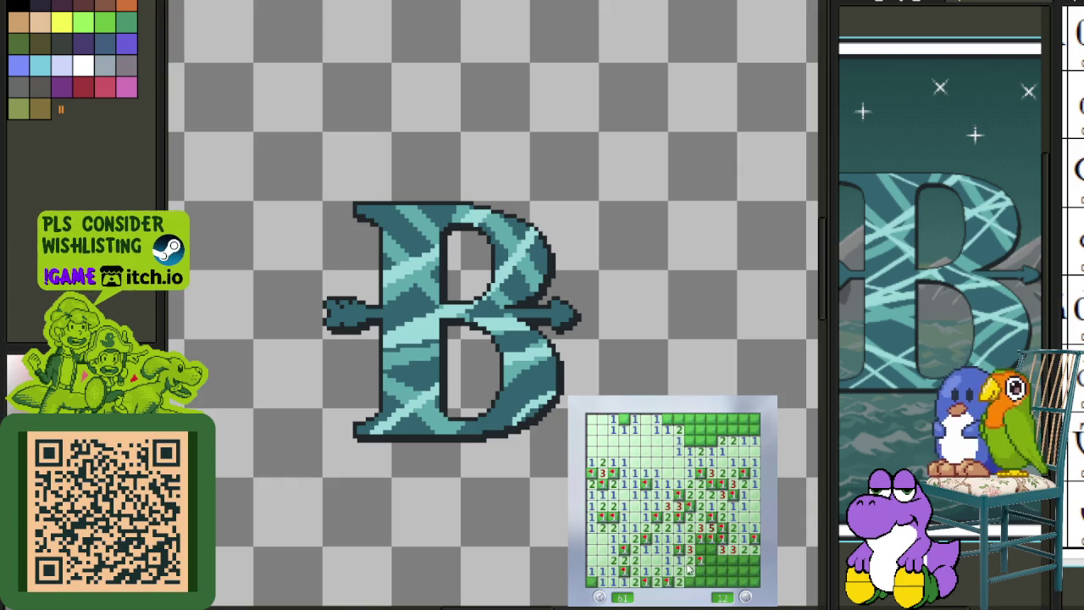
{"action": "left_click", "coordinate": [700, 578]}
{"action": "left_click", "coordinate": [719, 563]}
{"action": "left_click", "coordinate": [747, 564]}
{"action": "right_click", "coordinate": [744, 577]}
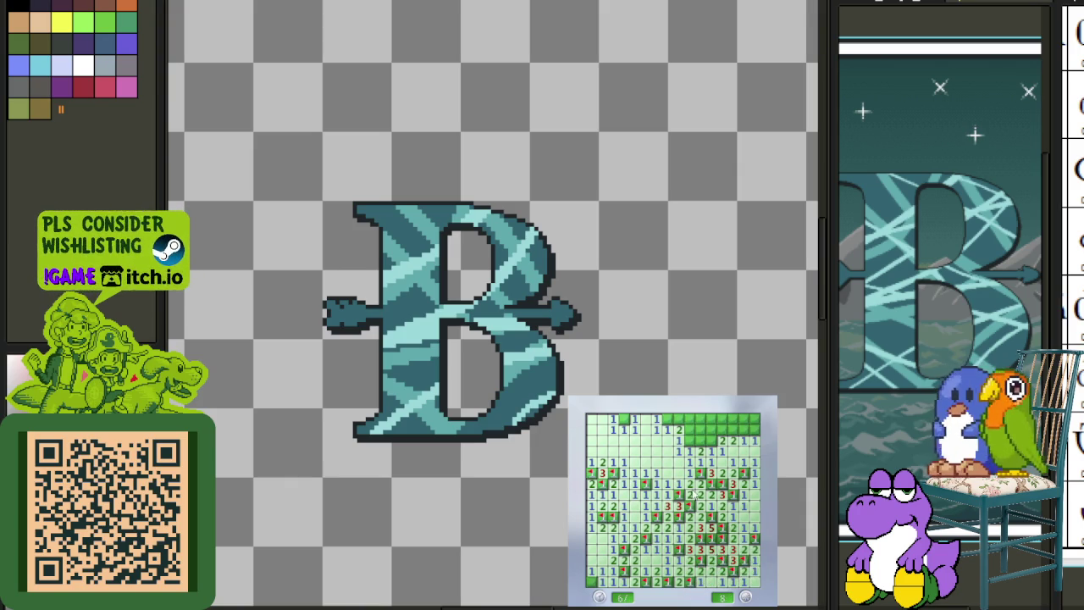
- Flag the last top mines, clear the top-right corner, and start a fresh game
{"action": "right_click", "coordinate": [703, 449]}
{"action": "left_click", "coordinate": [700, 440]}
{"action": "right_click", "coordinate": [698, 434]}
{"action": "left_click", "coordinate": [695, 421]}
{"action": "left_click", "coordinate": [744, 436]}
{"action": "left_click", "coordinate": [736, 424]}
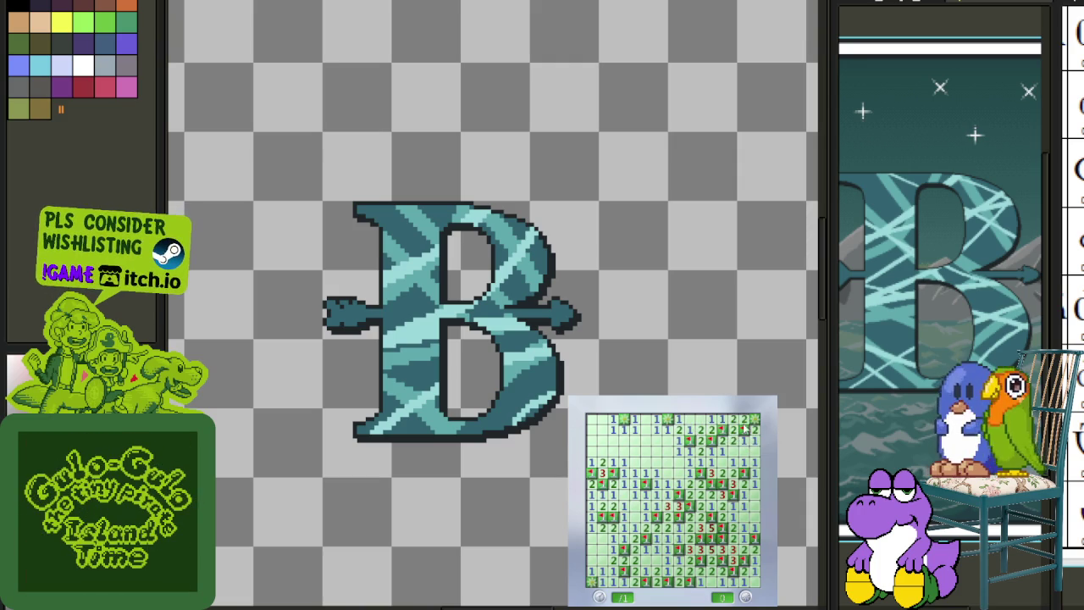
{"action": "left_click", "coordinate": [703, 522]}
{"action": "left_click", "coordinate": [666, 497]}
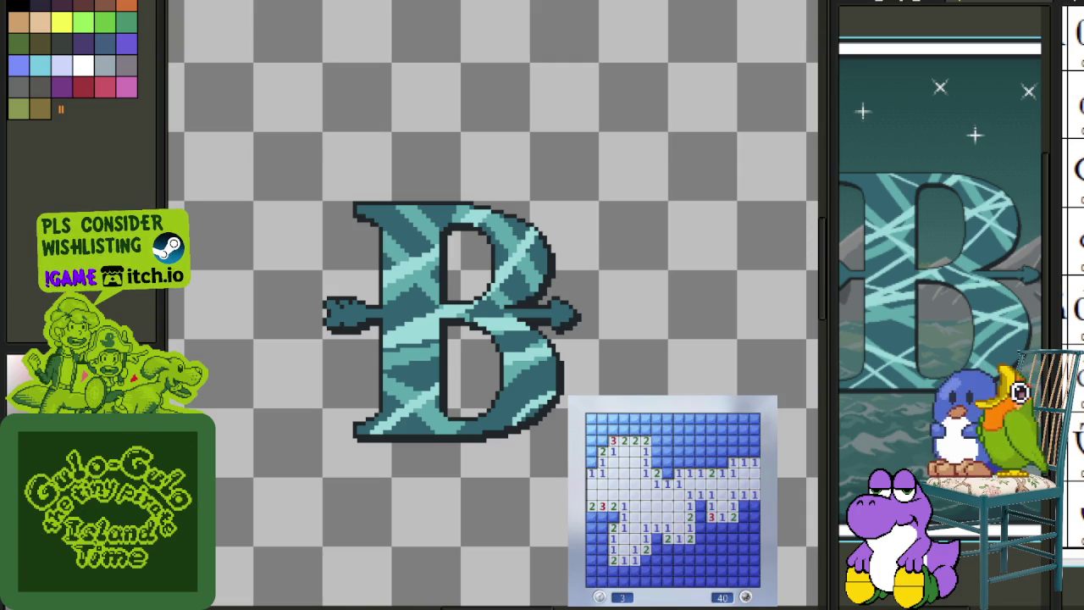
- Flag mines around the opening and reveal cells toward the upper right
{"action": "right_click", "coordinate": [657, 462]}
{"action": "left_click", "coordinate": [656, 451]}
{"action": "left_click", "coordinate": [669, 449]}
{"action": "right_click", "coordinate": [678, 472]}
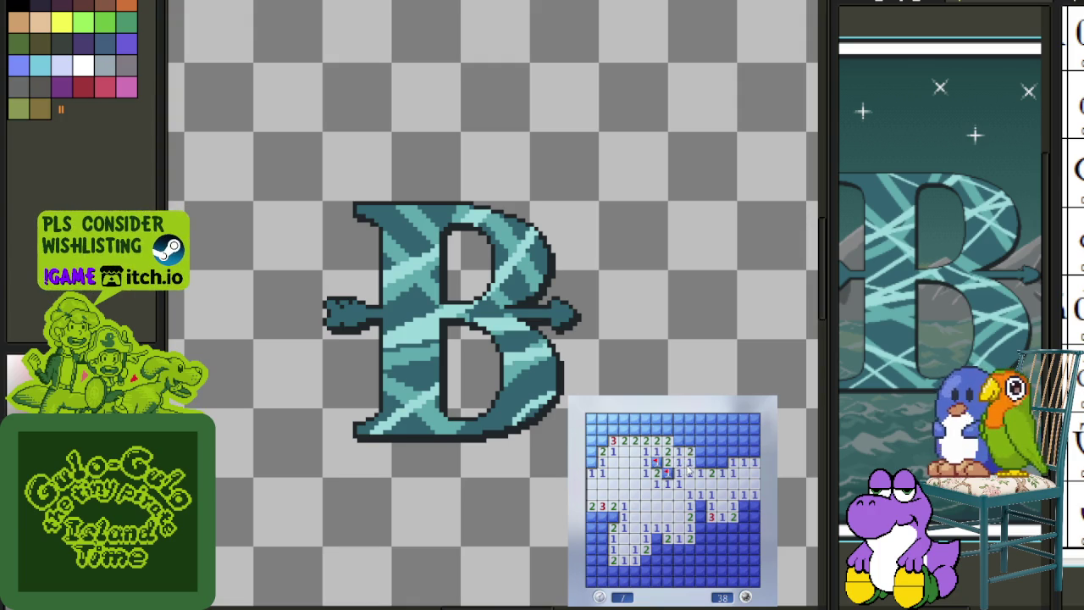
{"action": "left_click", "coordinate": [689, 440]}
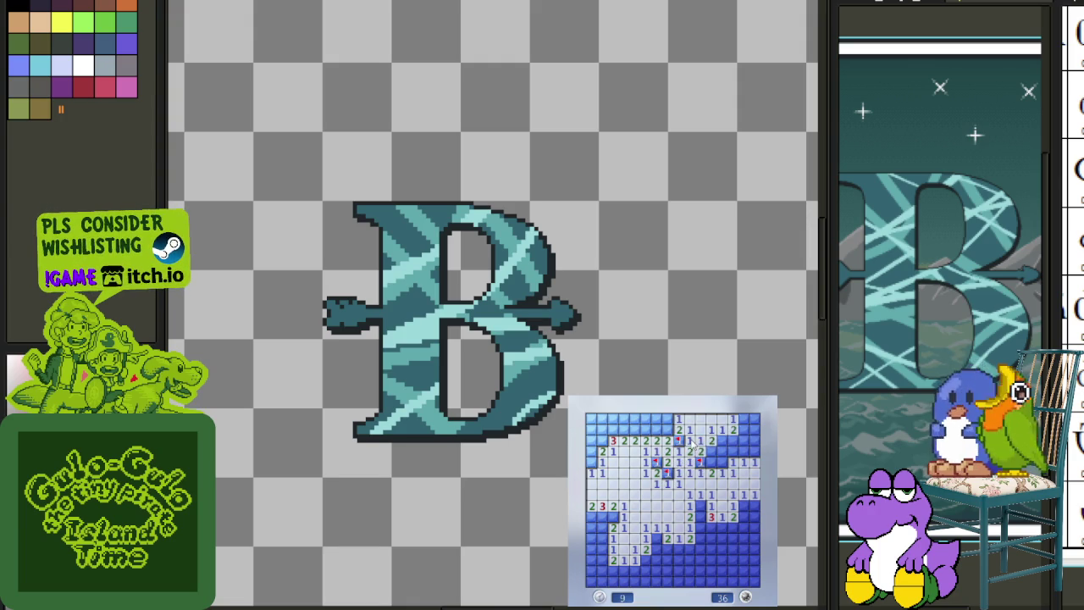
{"action": "left_click", "coordinate": [733, 451]}
{"action": "right_click", "coordinate": [752, 441]}
{"action": "left_click", "coordinate": [755, 430]}
- Flag the top-left mines and reveal the safe cells in that corner
{"action": "right_click", "coordinate": [591, 440]}
{"action": "right_click", "coordinate": [590, 461]}
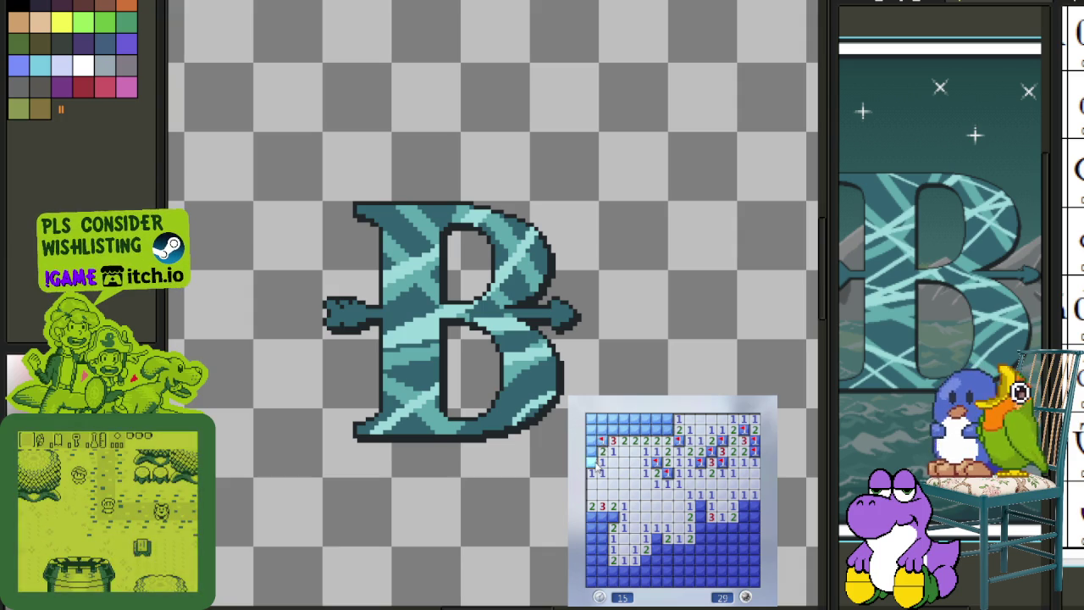
{"action": "left_click", "coordinate": [591, 451]}
{"action": "left_click", "coordinate": [596, 429]}
{"action": "right_click", "coordinate": [613, 430]}
{"action": "right_click", "coordinate": [625, 431]}
{"action": "left_click", "coordinate": [646, 434]}
- Flag the top-row mines, removing one misplaced flag, and reveal the safe top cells
{"action": "right_click", "coordinate": [667, 419]}
{"action": "right_click", "coordinate": [667, 431]}
{"action": "left_click", "coordinate": [656, 419]}
{"action": "right_click", "coordinate": [645, 419]}
{"action": "right_click", "coordinate": [646, 419]}
{"action": "left_click", "coordinate": [625, 420]}
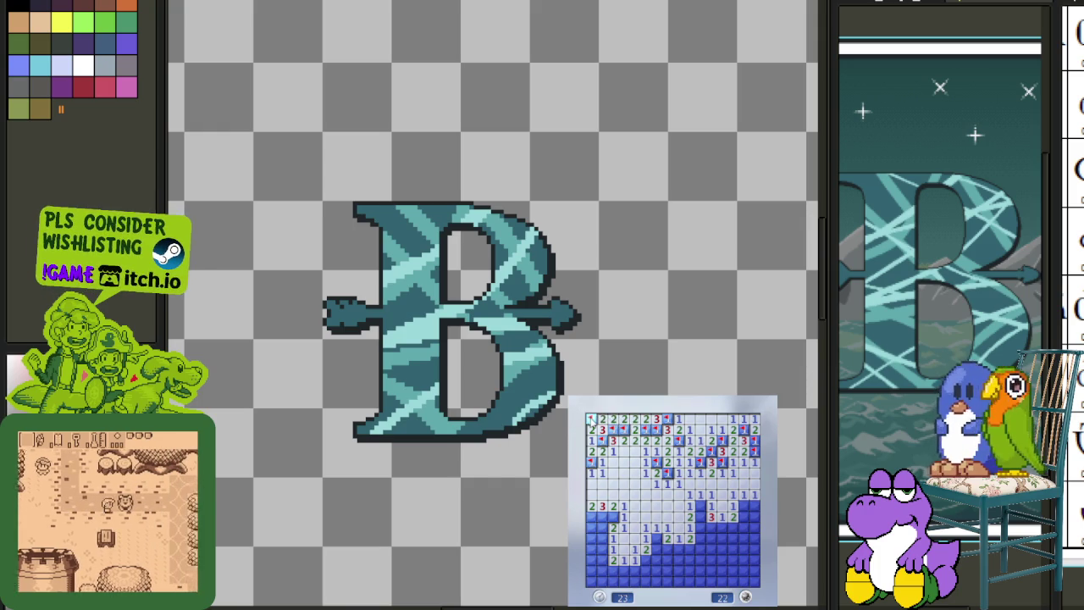
- Flag the column of lower-left mines and open the safe lower-left cells
{"action": "right_click", "coordinate": [603, 516]}
{"action": "right_click", "coordinate": [592, 517]}
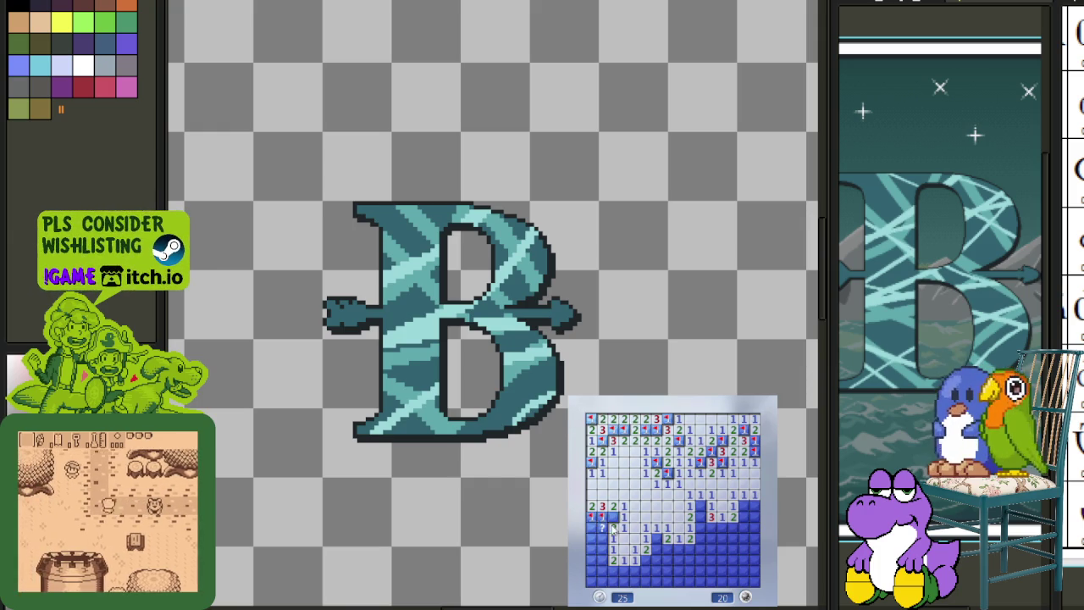
{"action": "right_click", "coordinate": [592, 527]}
{"action": "right_click", "coordinate": [592, 538]}
{"action": "right_click", "coordinate": [603, 549]}
{"action": "left_click", "coordinate": [594, 559]}
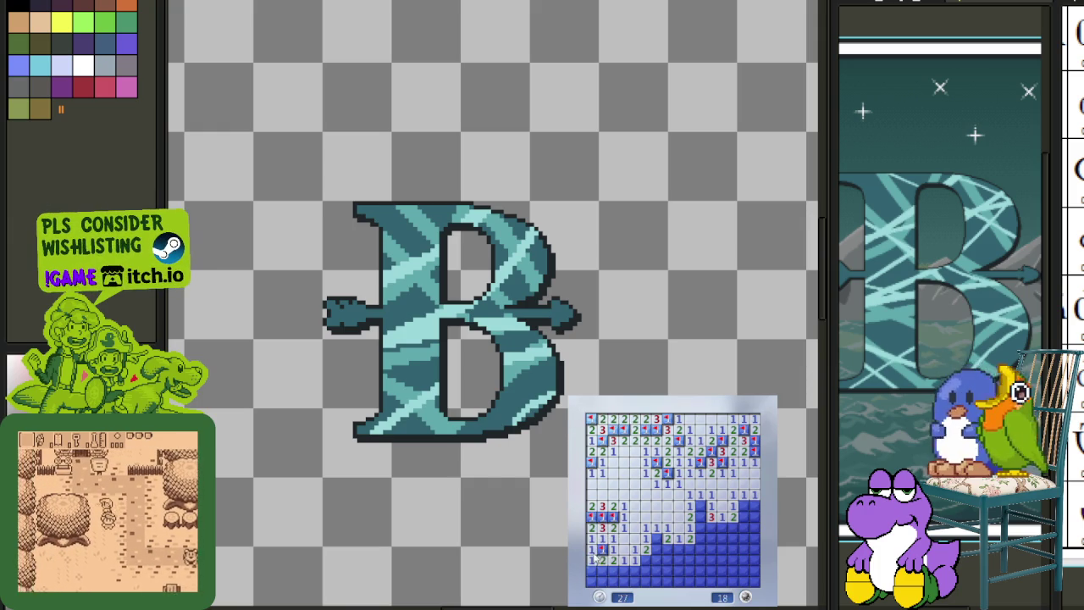
{"action": "right_click", "coordinate": [611, 571]}
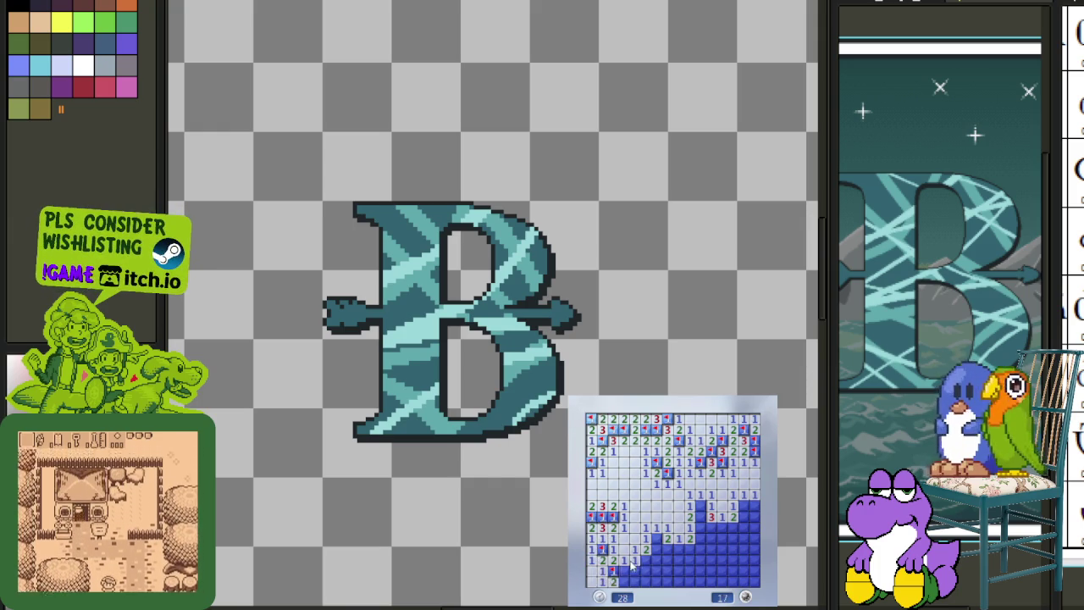
{"action": "left_click", "coordinate": [630, 566]}
- Clear the bottom row and lower-right area, flagging the mines found there
{"action": "right_click", "coordinate": [646, 560]}
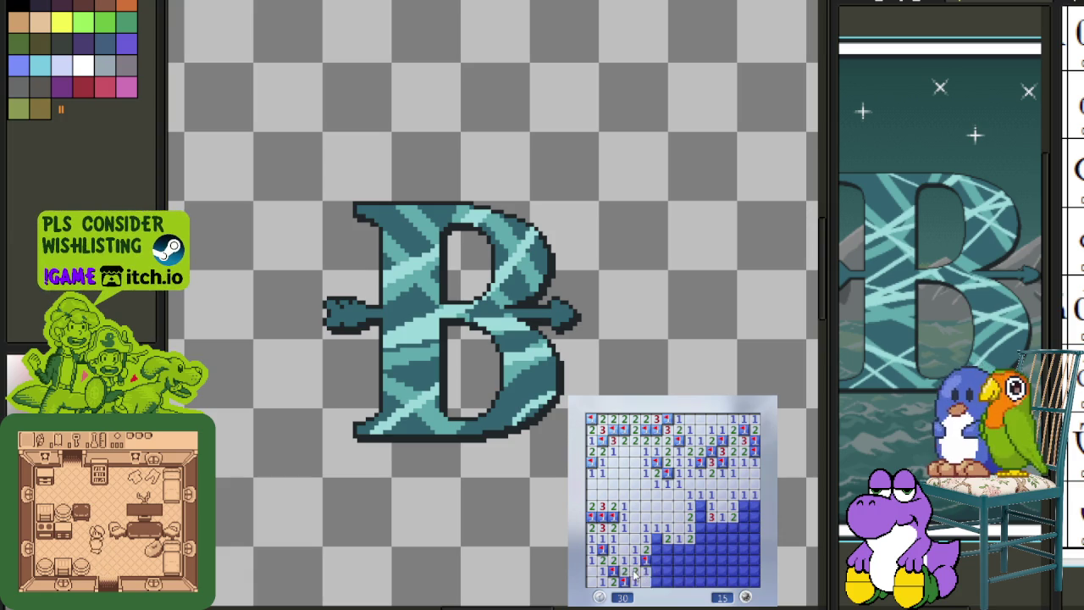
{"action": "left_click", "coordinate": [657, 561]}
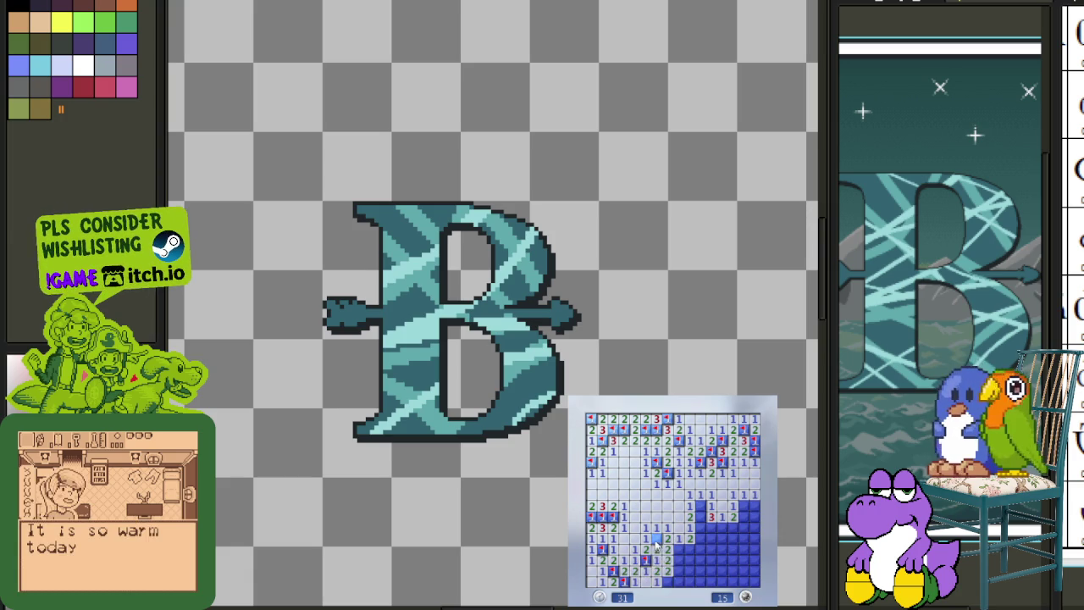
{"action": "left_click", "coordinate": [691, 572]}
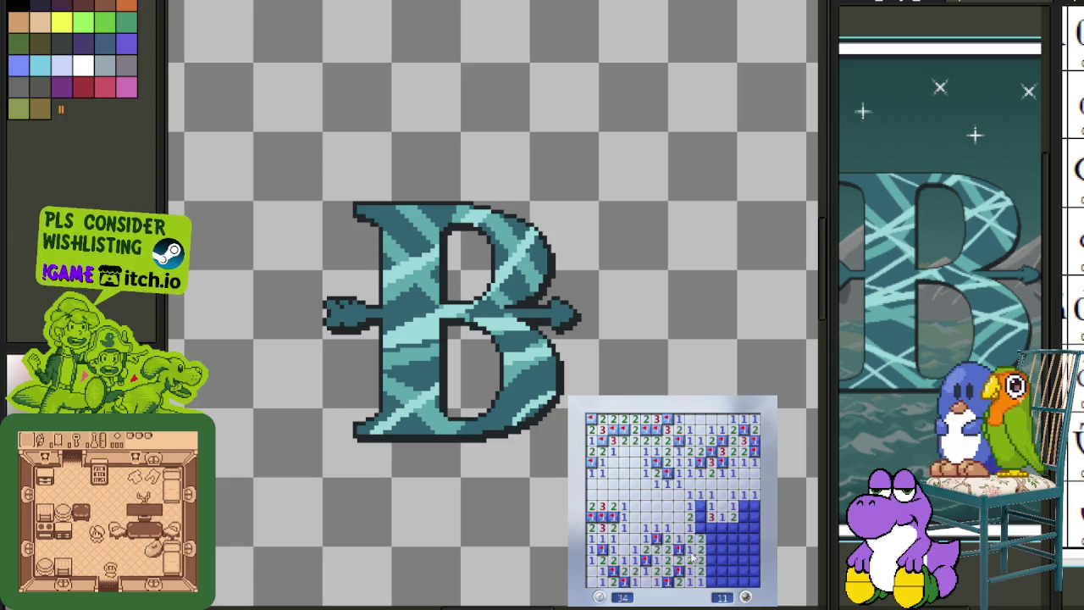
{"action": "right_click", "coordinate": [720, 527]}
{"action": "left_click", "coordinate": [732, 526]}
{"action": "left_click", "coordinate": [743, 509]}
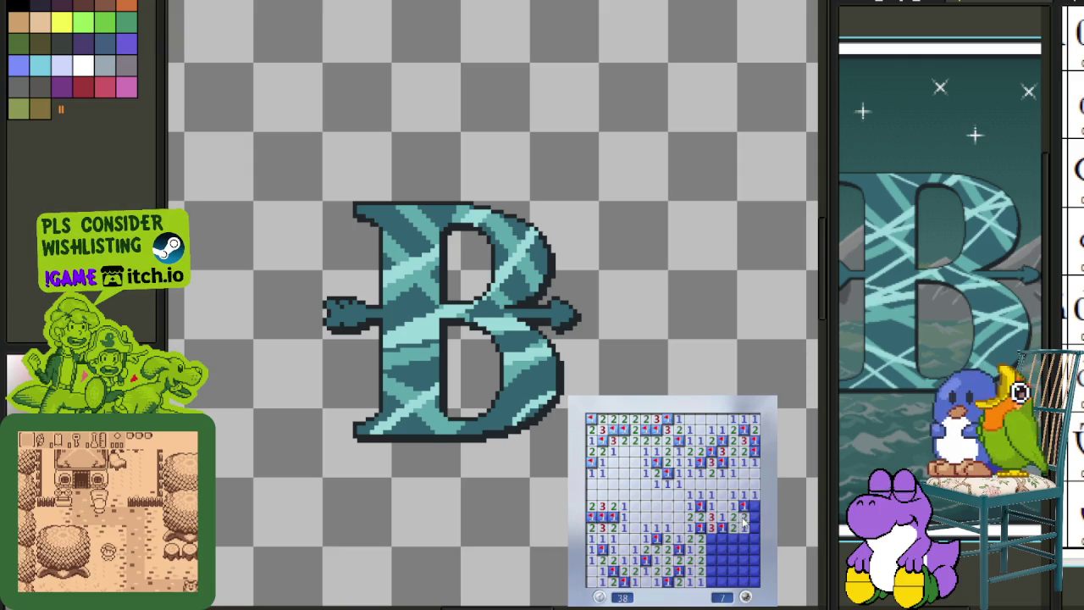
{"action": "left_click", "coordinate": [748, 527]}
{"action": "left_click", "coordinate": [738, 551]}
- Flag the final bottom-right mines to win, then begin a new game
{"action": "right_click", "coordinate": [721, 539]}
{"action": "right_click", "coordinate": [722, 559]}
{"action": "left_click", "coordinate": [732, 571]}
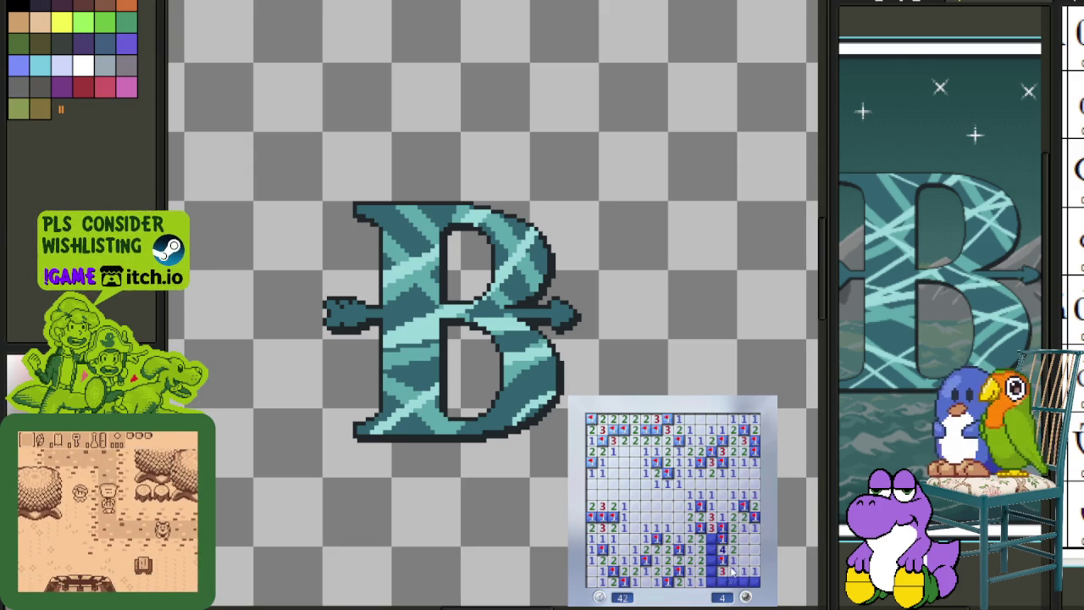
{"action": "left_click", "coordinate": [736, 571]}
{"action": "right_click", "coordinate": [712, 571]}
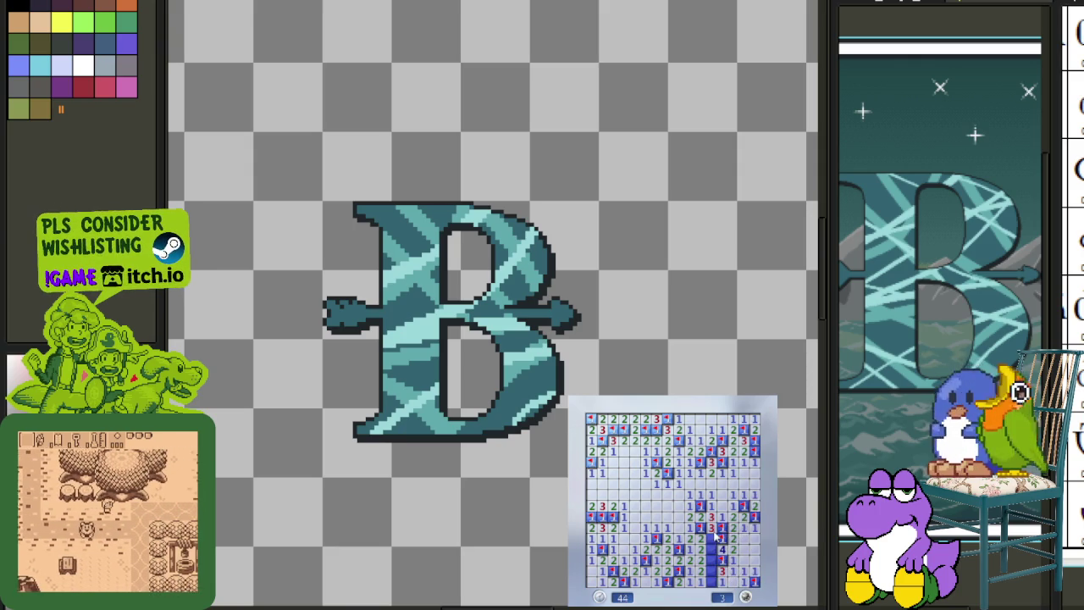
{"action": "right_click", "coordinate": [714, 563]}
{"action": "right_click", "coordinate": [714, 572]}
{"action": "right_click", "coordinate": [714, 582]}
{"action": "left_click", "coordinate": [700, 546]}
{"action": "key", "text": "Return"}
- Open the first area of the new Minesweeper board and flag the mines around its edges
{"action": "left_click", "coordinate": [671, 537]}
{"action": "right_click", "coordinate": [625, 537]}
{"action": "left_click", "coordinate": [610, 548]}
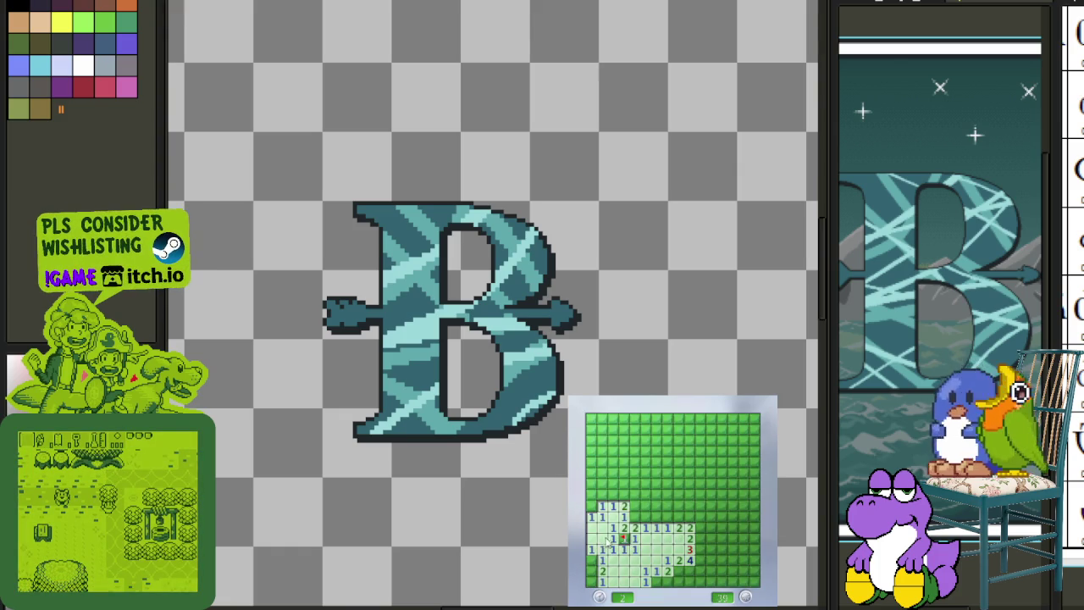
{"action": "right_click", "coordinate": [633, 517]}
{"action": "left_click", "coordinate": [641, 512]}
{"action": "left_click", "coordinate": [652, 514]}
{"action": "right_click", "coordinate": [667, 517]}
{"action": "right_click", "coordinate": [689, 517]}
{"action": "right_click", "coordinate": [592, 505]}
- Clear the cells above the opened area, flagging mines along the top and top-right
{"action": "left_click", "coordinate": [625, 494]}
{"action": "left_click", "coordinate": [634, 492]}
{"action": "right_click", "coordinate": [623, 494]}
{"action": "left_click", "coordinate": [653, 498]}
{"action": "left_click", "coordinate": [656, 484]}
{"action": "right_click", "coordinate": [645, 473]}
{"action": "left_click", "coordinate": [636, 473]}
{"action": "right_click", "coordinate": [645, 461]}
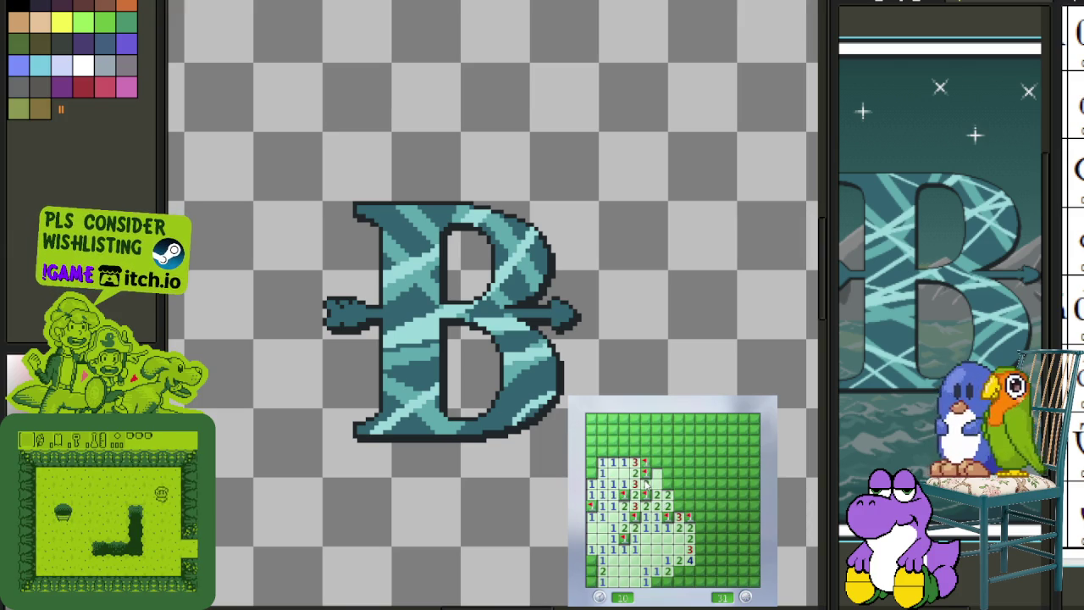
{"action": "left_click", "coordinate": [667, 489]}
{"action": "right_click", "coordinate": [678, 480]}
{"action": "left_click", "coordinate": [691, 486]}
{"action": "right_click", "coordinate": [700, 492]}
- Flag the mines beside the 4, down the right column, along the bottom row and in the left column
{"action": "left_click", "coordinate": [679, 506]}
{"action": "right_click", "coordinate": [690, 506]}
{"action": "right_click", "coordinate": [700, 502]}
{"action": "right_click", "coordinate": [700, 538]}
{"action": "right_click", "coordinate": [700, 549]}
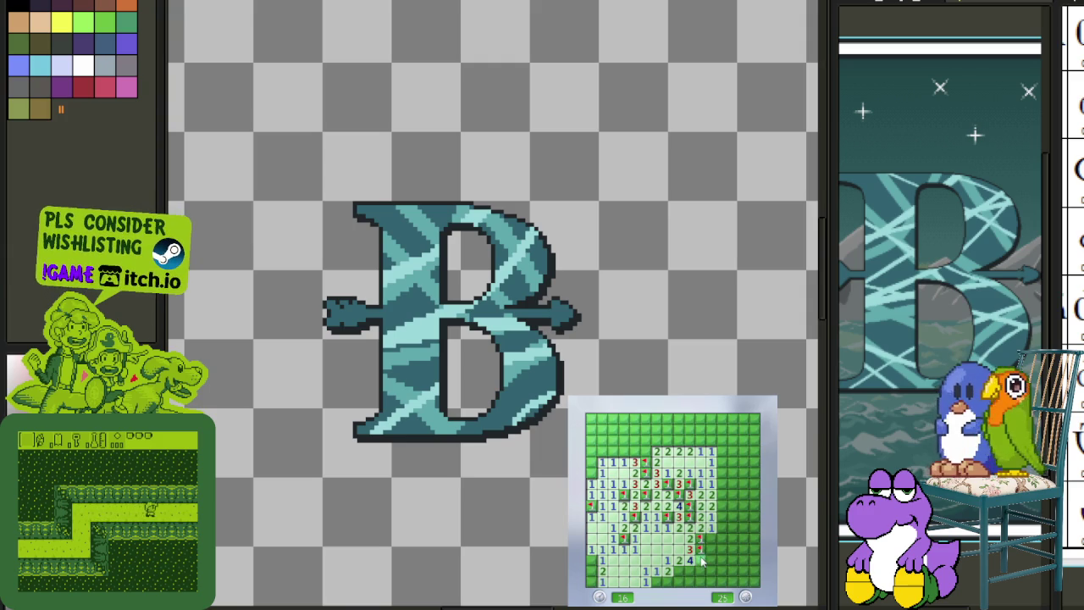
{"action": "right_click", "coordinate": [700, 560]}
{"action": "right_click", "coordinate": [700, 572]}
{"action": "right_click", "coordinate": [688, 573]}
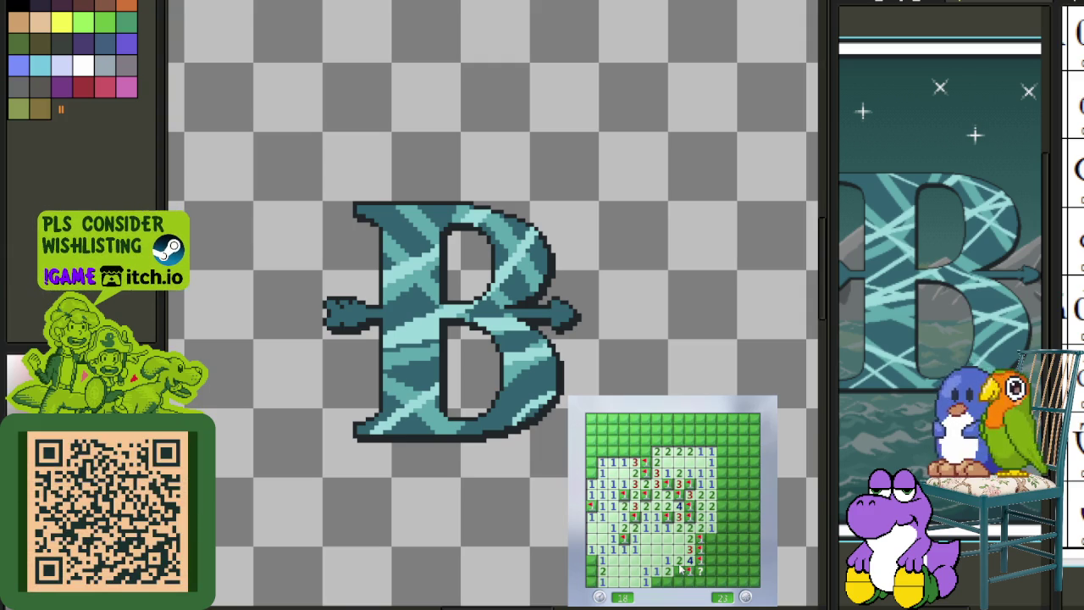
{"action": "left_click", "coordinate": [716, 563]}
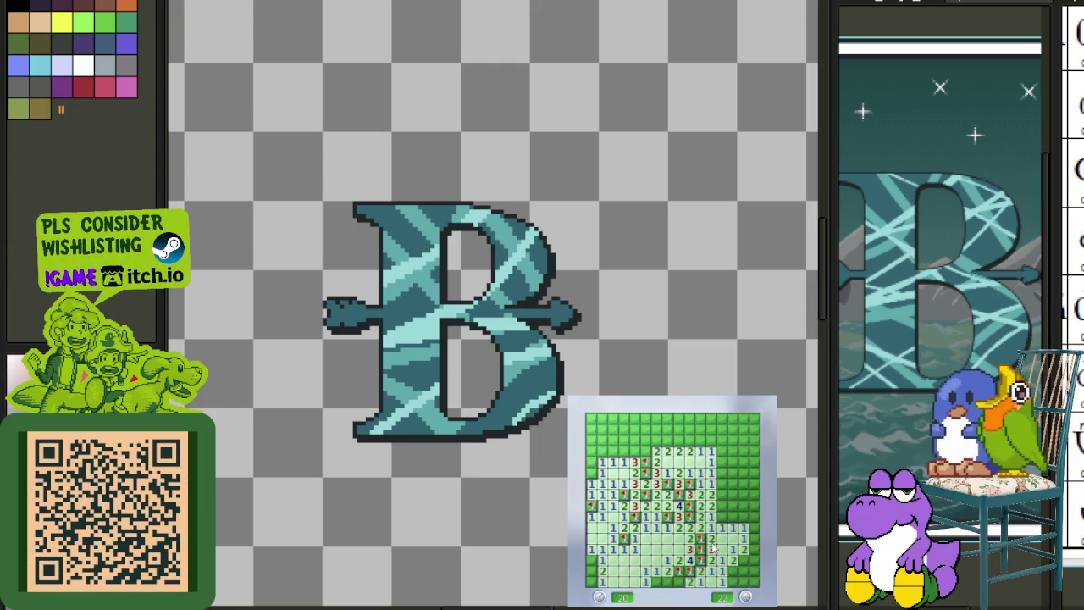
{"action": "right_click", "coordinate": [657, 582]}
{"action": "right_click", "coordinate": [592, 559]}
{"action": "left_click", "coordinate": [592, 576]}
{"action": "right_click", "coordinate": [591, 484]}
- Reveal the top-left cells and flag the mine near the top
{"action": "left_click", "coordinate": [602, 465]}
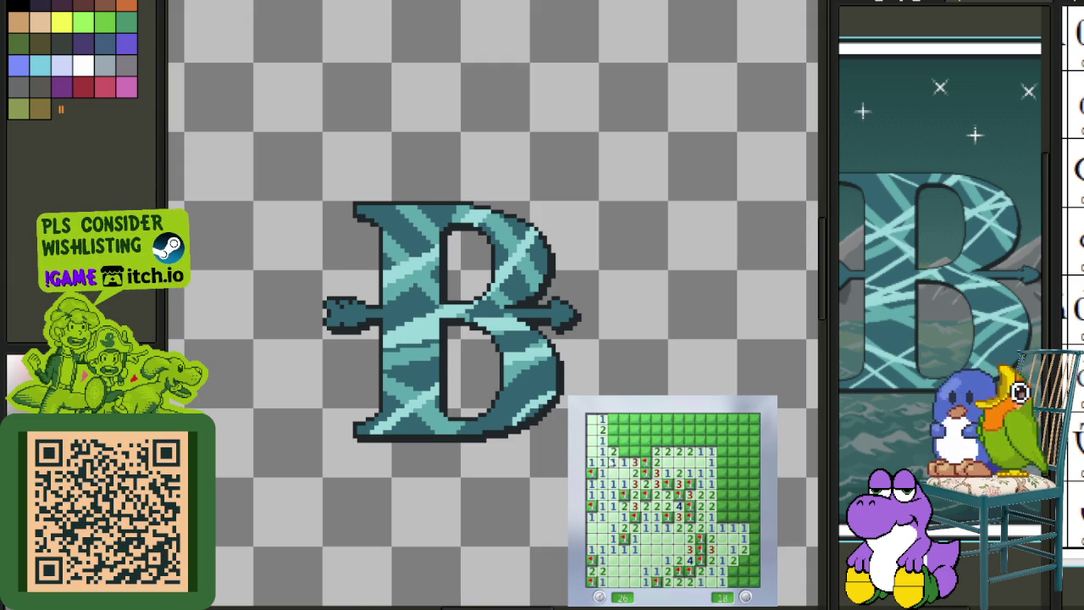
{"action": "left_click", "coordinate": [624, 441]}
{"action": "left_click", "coordinate": [635, 428]}
{"action": "right_click", "coordinate": [656, 439]}
{"action": "left_click", "coordinate": [656, 428]}
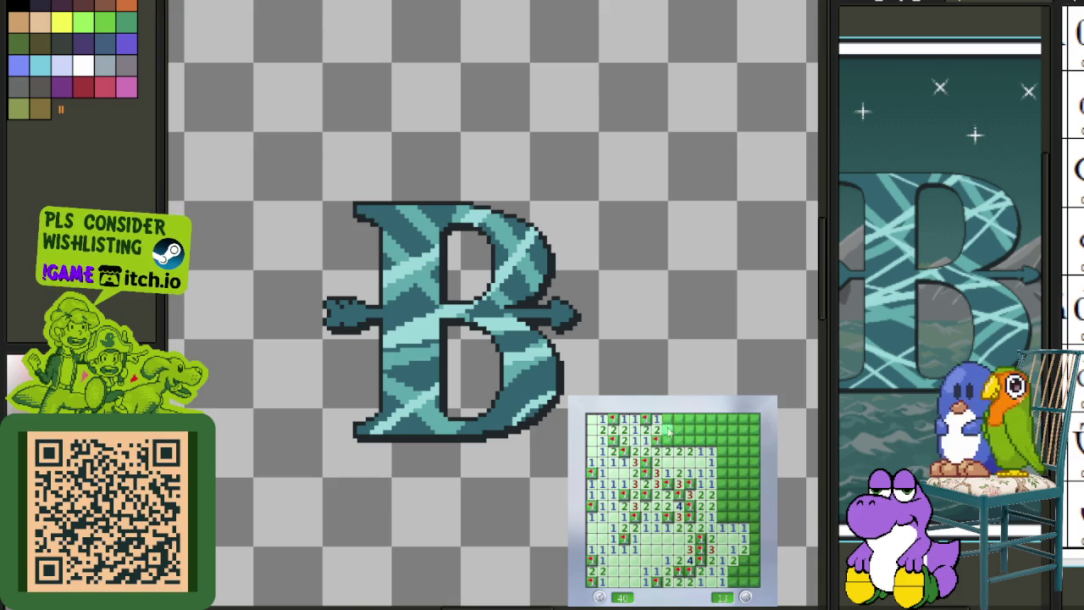
{"action": "left_click", "coordinate": [667, 440]}
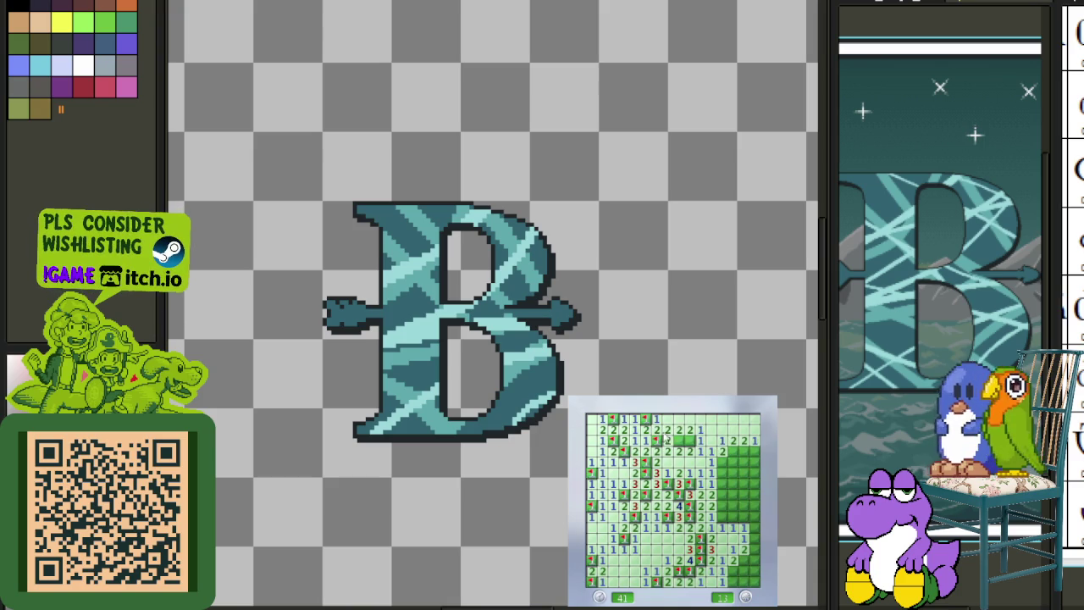
- Flag the remaining mines down the right side until the mine counter reaches 0
{"action": "right_click", "coordinate": [732, 452]}
{"action": "right_click", "coordinate": [733, 473]}
{"action": "right_click", "coordinate": [744, 462]}
{"action": "right_click", "coordinate": [735, 481]}
{"action": "left_click", "coordinate": [737, 495]}
{"action": "right_click", "coordinate": [725, 496]}
{"action": "left_click", "coordinate": [734, 507]}
{"action": "right_click", "coordinate": [733, 519]}
{"action": "right_click", "coordinate": [743, 527]}
{"action": "left_click", "coordinate": [747, 520]}
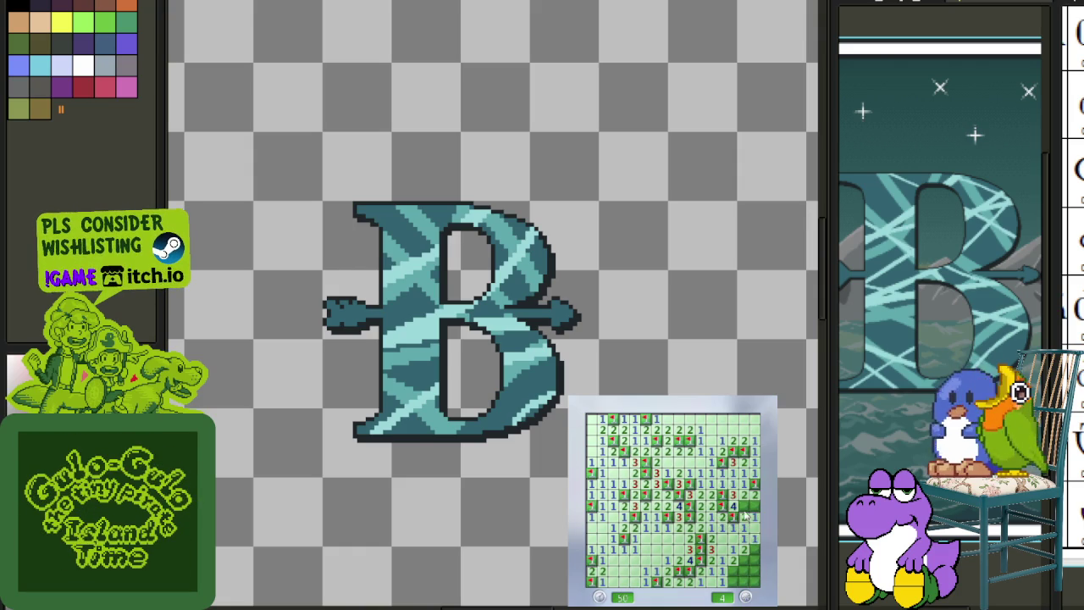
{"action": "right_click", "coordinate": [746, 508]}
{"action": "right_click", "coordinate": [754, 551]}
{"action": "right_click", "coordinate": [745, 562]}
{"action": "right_click", "coordinate": [734, 573]}
{"action": "left_click", "coordinate": [745, 575]}
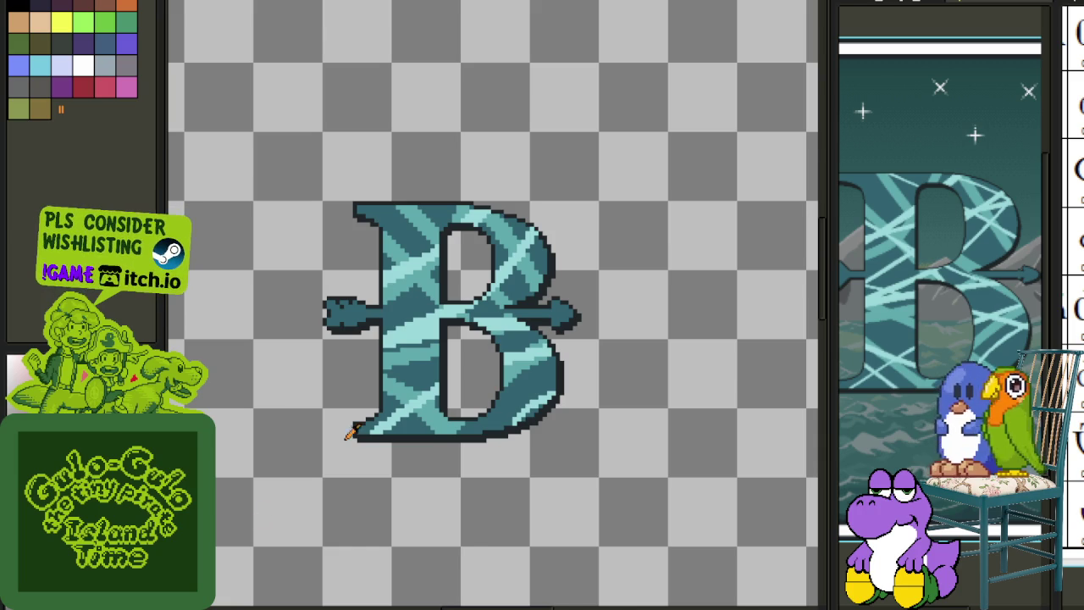
- Zoom in and out to inspect the B, then save the artwork with Ctrl+S
{"action": "scroll", "coordinate": [415, 318], "scroll_direction": "down", "scroll_amount": 3}
{"action": "scroll", "coordinate": [431, 339], "scroll_direction": "down", "scroll_amount": 3}
{"action": "scroll", "coordinate": [430, 347], "scroll_direction": "up", "scroll_amount": 1}
{"action": "scroll", "coordinate": [432, 309], "scroll_direction": "up", "scroll_amount": 2}
{"action": "scroll", "coordinate": [428, 315], "scroll_direction": "up", "scroll_amount": 2}
{"action": "scroll", "coordinate": [414, 338], "scroll_direction": "up", "scroll_amount": 2}
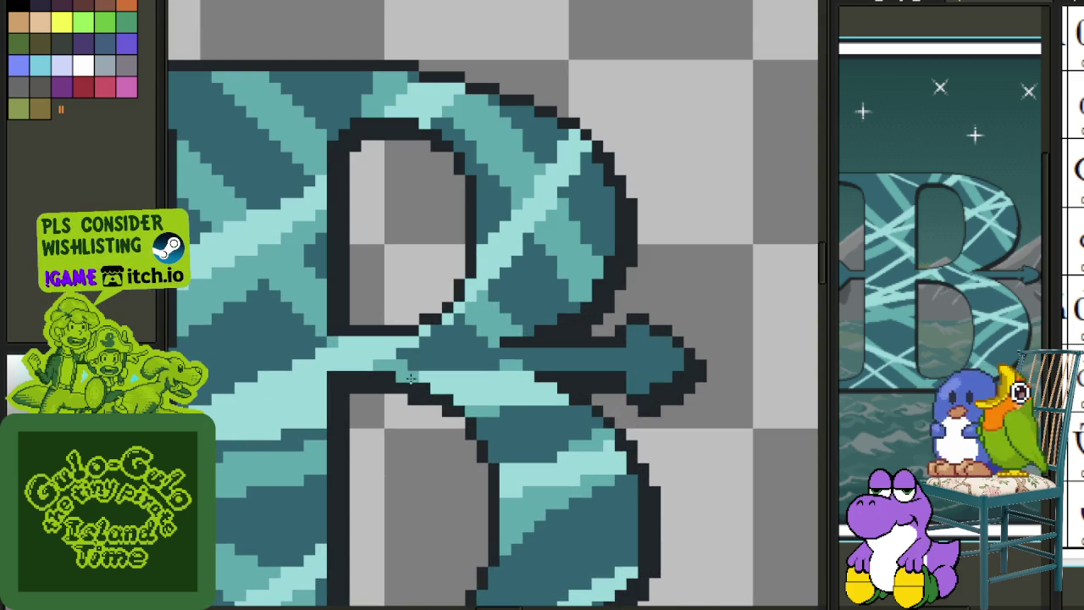
{"action": "scroll", "coordinate": [411, 369], "scroll_direction": "down", "scroll_amount": 2}
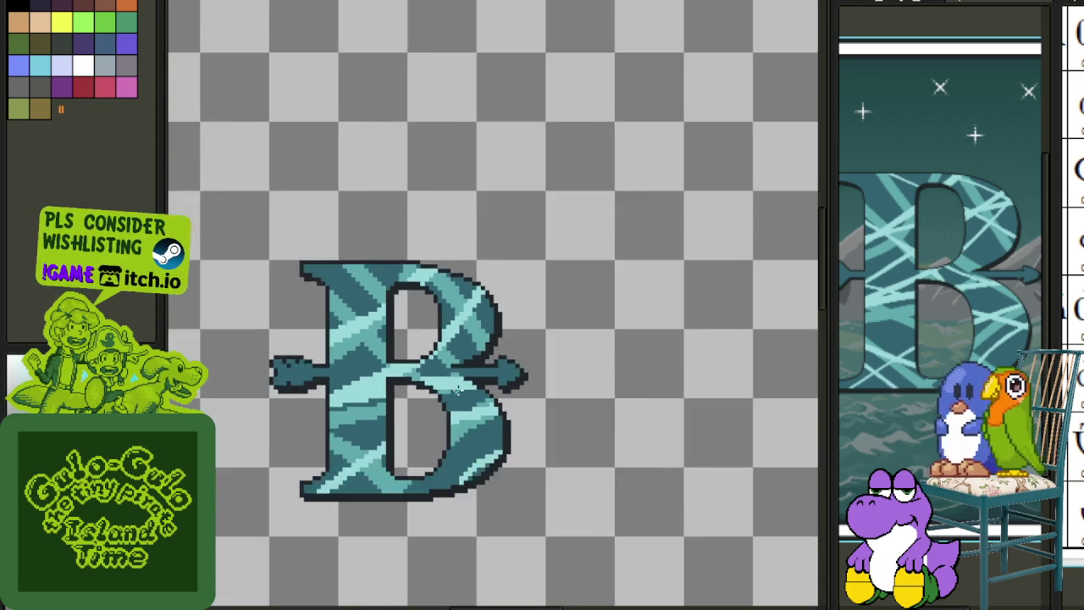
{"action": "scroll", "coordinate": [410, 370], "scroll_direction": "down", "scroll_amount": 1}
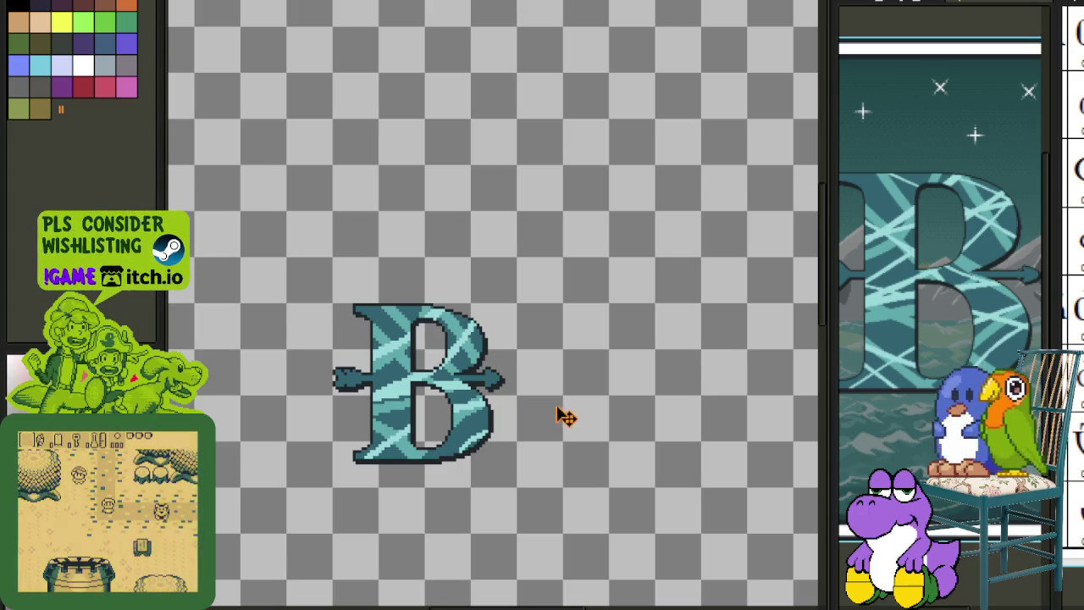
{"action": "scroll", "coordinate": [559, 383], "scroll_direction": "down", "scroll_amount": 1}
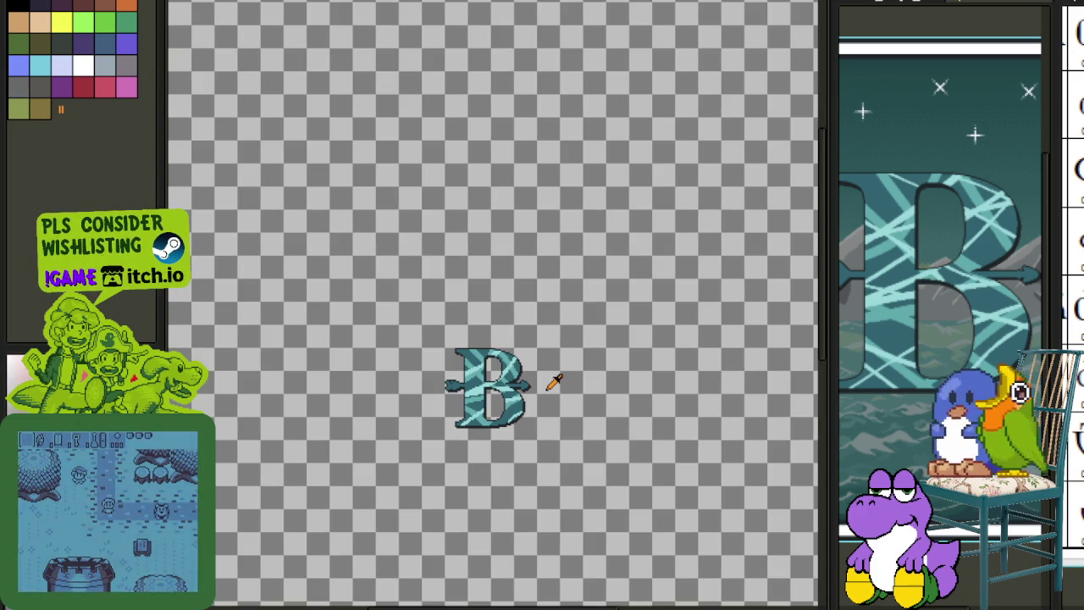
{"action": "scroll", "coordinate": [554, 381], "scroll_direction": "down", "scroll_amount": 1}
{"action": "key", "text": "ctrl+s"}
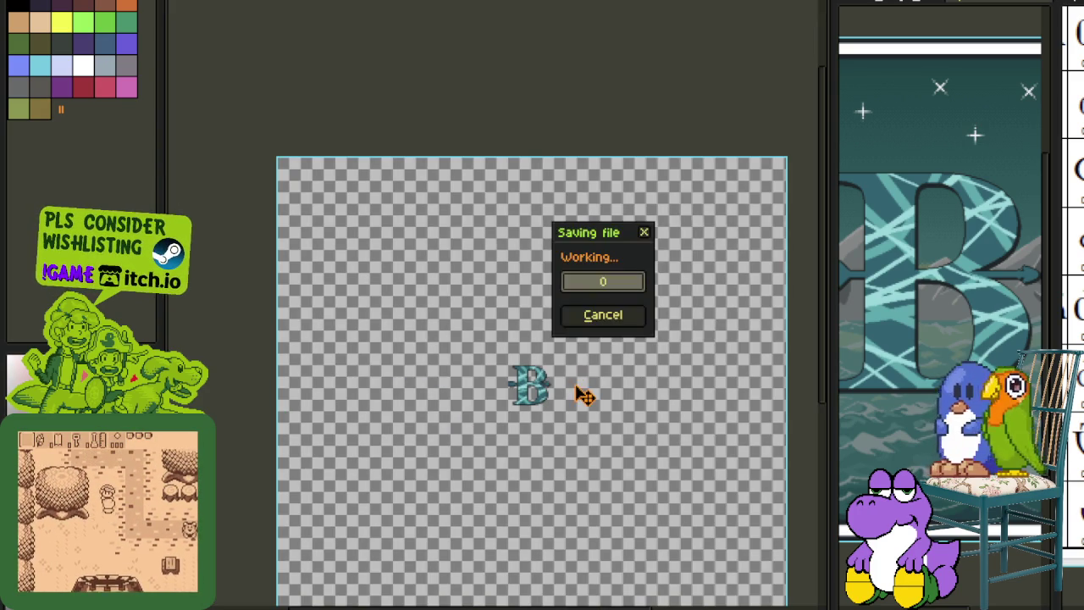
- Save the file again and show the layer timeline
{"action": "scroll", "coordinate": [583, 377], "scroll_direction": "down", "scroll_amount": 1}
{"action": "scroll", "coordinate": [583, 378], "scroll_direction": "up", "scroll_amount": 1}
{"action": "scroll", "coordinate": [581, 377], "scroll_direction": "up", "scroll_amount": 1}
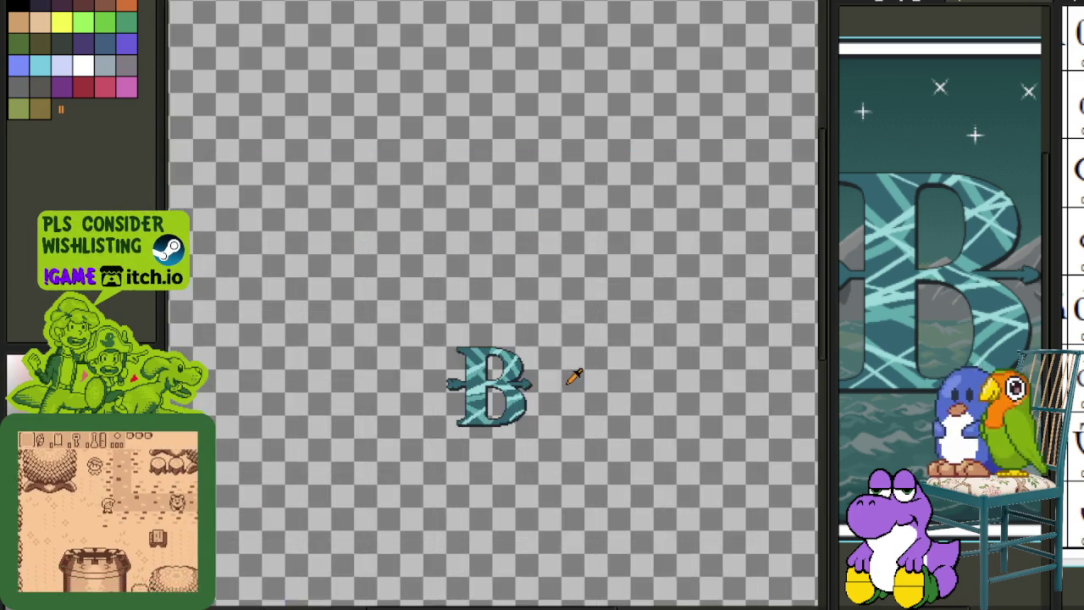
{"action": "scroll", "coordinate": [574, 379], "scroll_direction": "up", "scroll_amount": 1}
{"action": "key", "text": "ctrl+s"}
{"action": "key", "text": "Tab"}
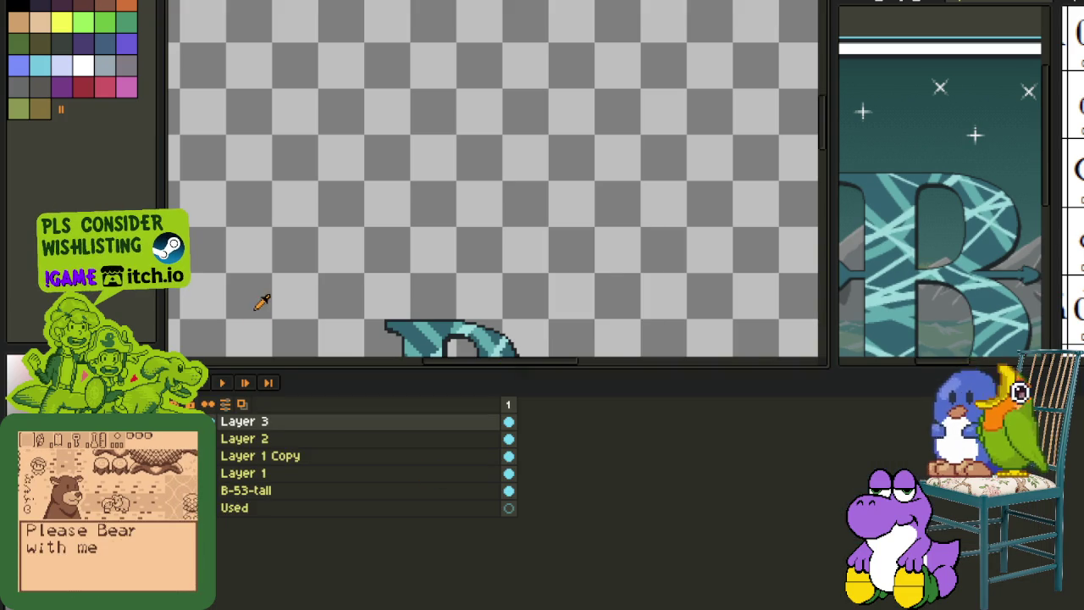
{"action": "scroll", "coordinate": [322, 262], "scroll_direction": "down", "scroll_amount": 1}
{"action": "scroll", "coordinate": [321, 262], "scroll_direction": "down", "scroll_amount": 1}
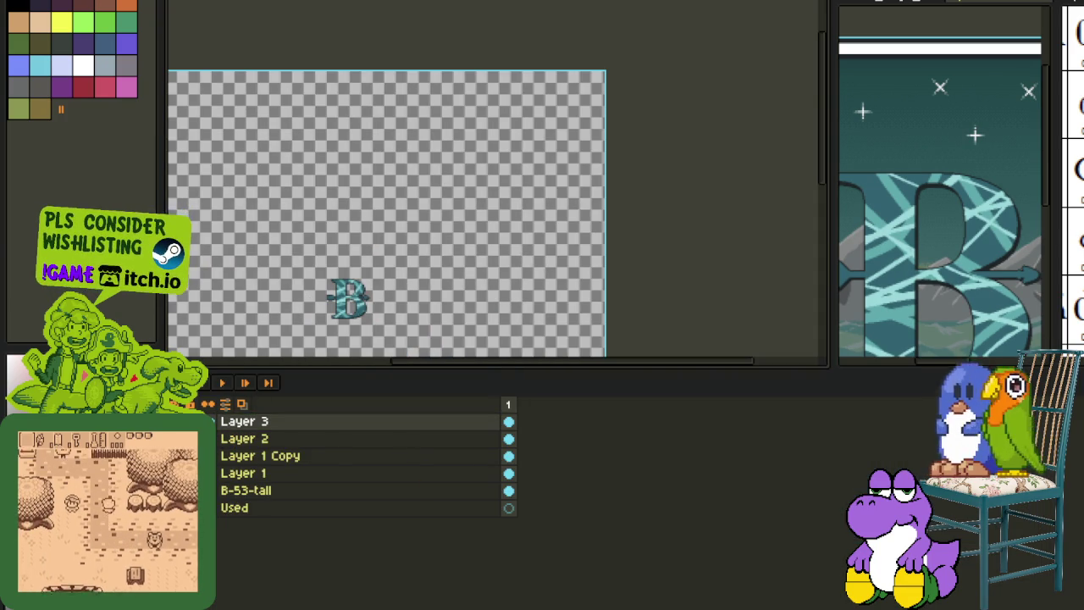
- Merge Layer 3 down into Layer 2 and hide the layer timeline
{"action": "right_click", "coordinate": [247, 422]}
{"action": "left_click", "coordinate": [292, 522]}
{"action": "key", "text": "Tab"}
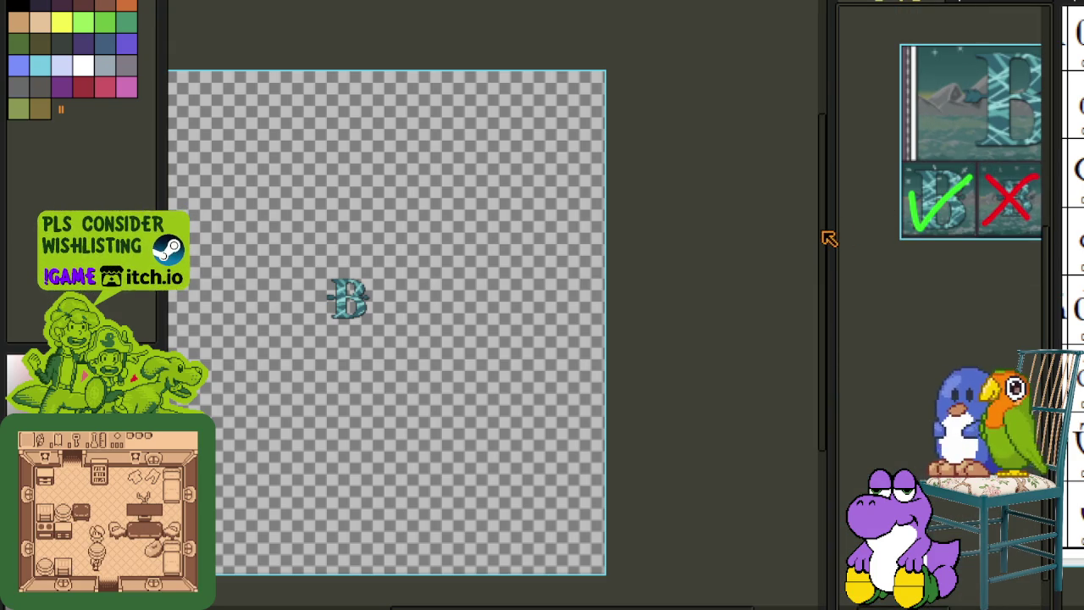
- Widen the reference panel, marquee-select its white sprite and dots, then show the timeline
{"action": "left_click_drag", "start_coordinate": [822, 235], "coordinate": [631, 235]}
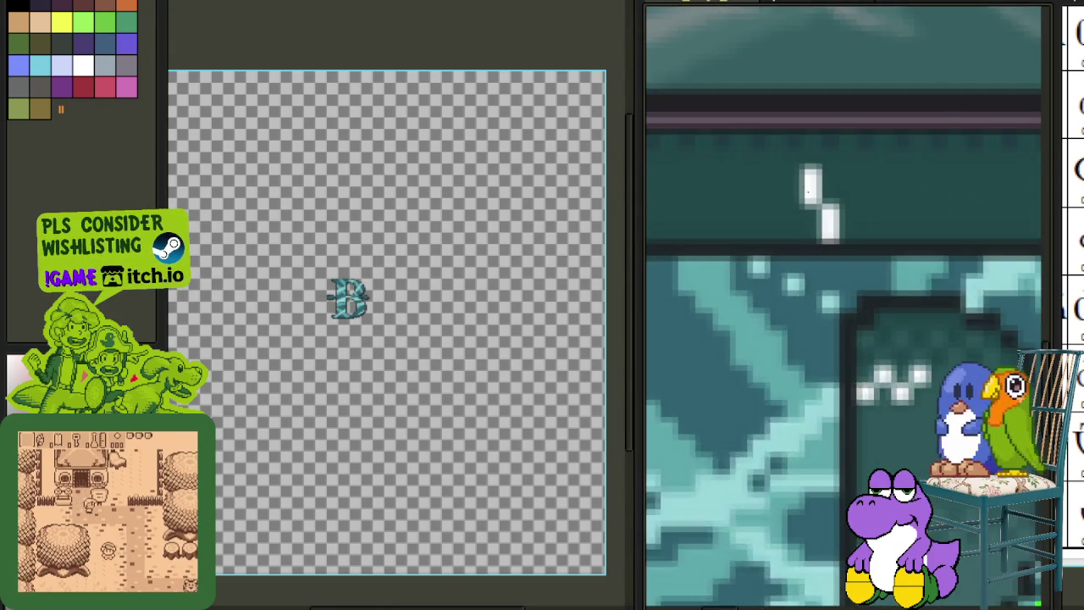
{"action": "left_click_drag", "start_coordinate": [762, 158], "coordinate": [879, 245]}
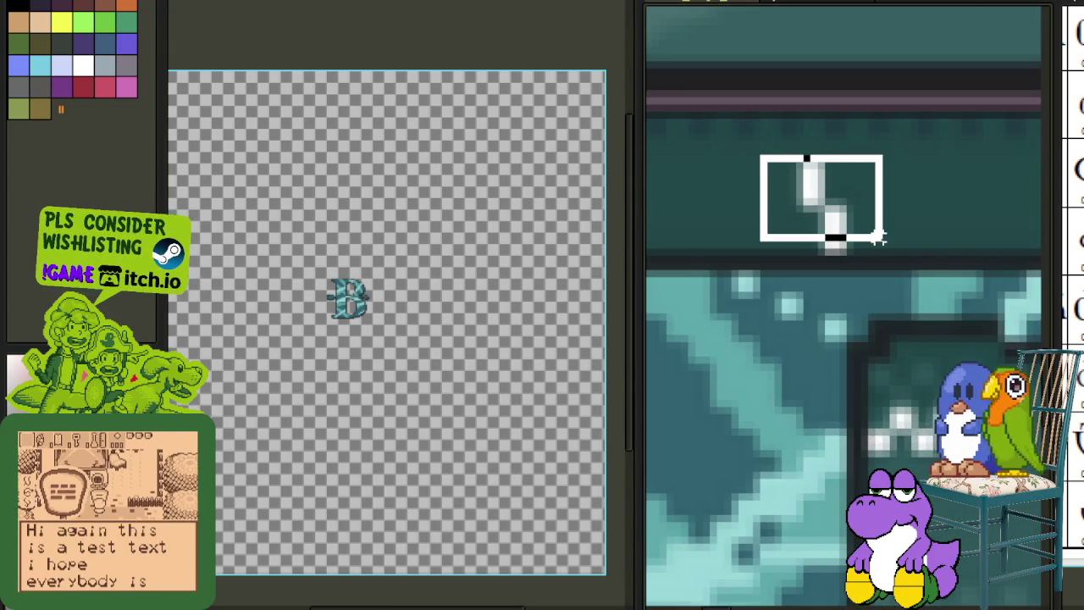
{"action": "left_click_drag", "start_coordinate": [835, 310], "coordinate": [989, 434]}
{"action": "scroll", "coordinate": [803, 367], "scroll_direction": "down", "scroll_amount": 2}
{"action": "scroll", "coordinate": [803, 367], "scroll_direction": "down", "scroll_amount": 2}
{"action": "left_click_drag", "start_coordinate": [802, 313], "coordinate": [850, 351]}
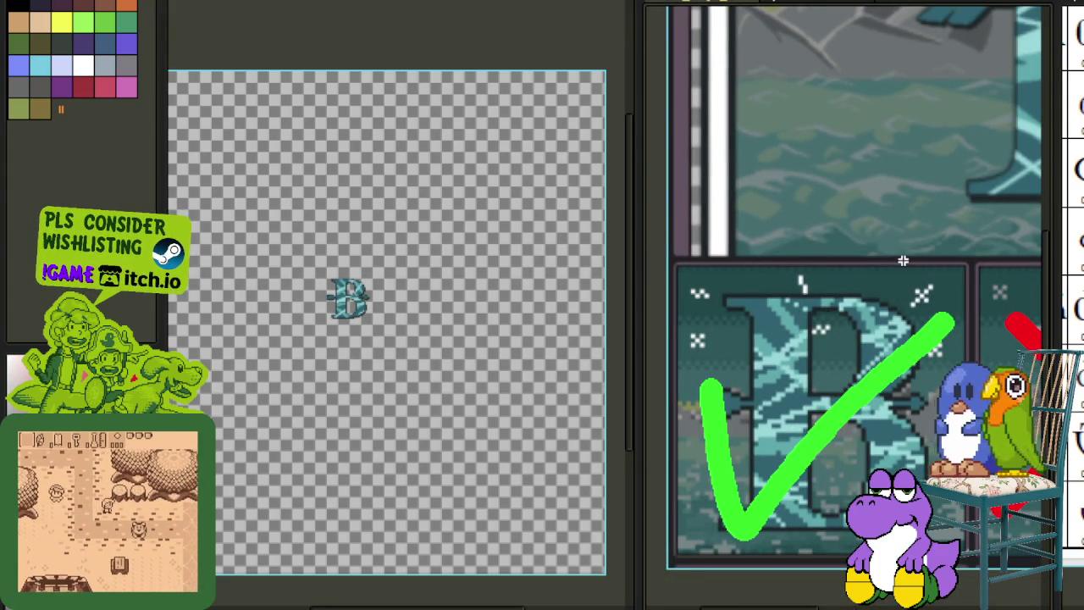
{"action": "scroll", "coordinate": [802, 283], "scroll_direction": "down", "scroll_amount": 2}
{"action": "scroll", "coordinate": [352, 280], "scroll_direction": "up", "scroll_amount": 2}
{"action": "key", "text": "Tab"}
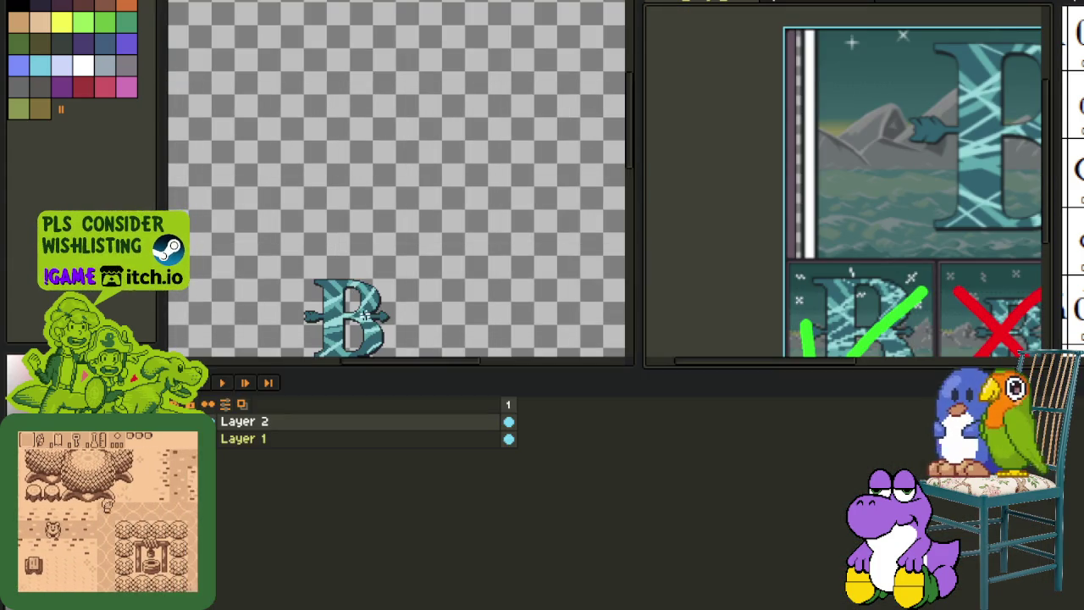
- Delete the Used, B-53-tall, Layer 1 and Layer 1 Copy layers
{"action": "left_click", "coordinate": [246, 439]}
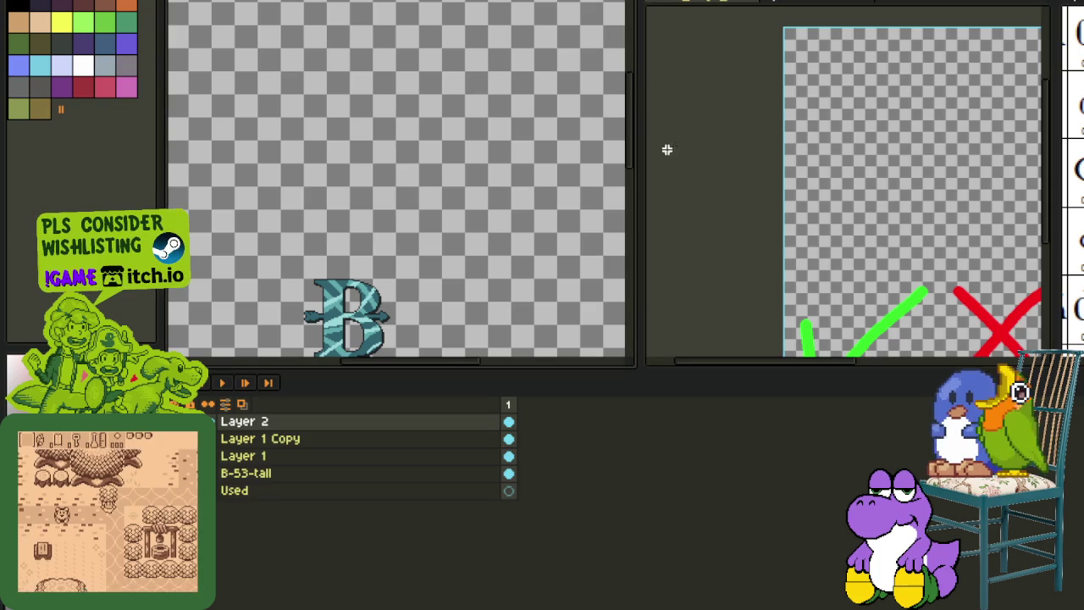
{"action": "right_click", "coordinate": [259, 496]}
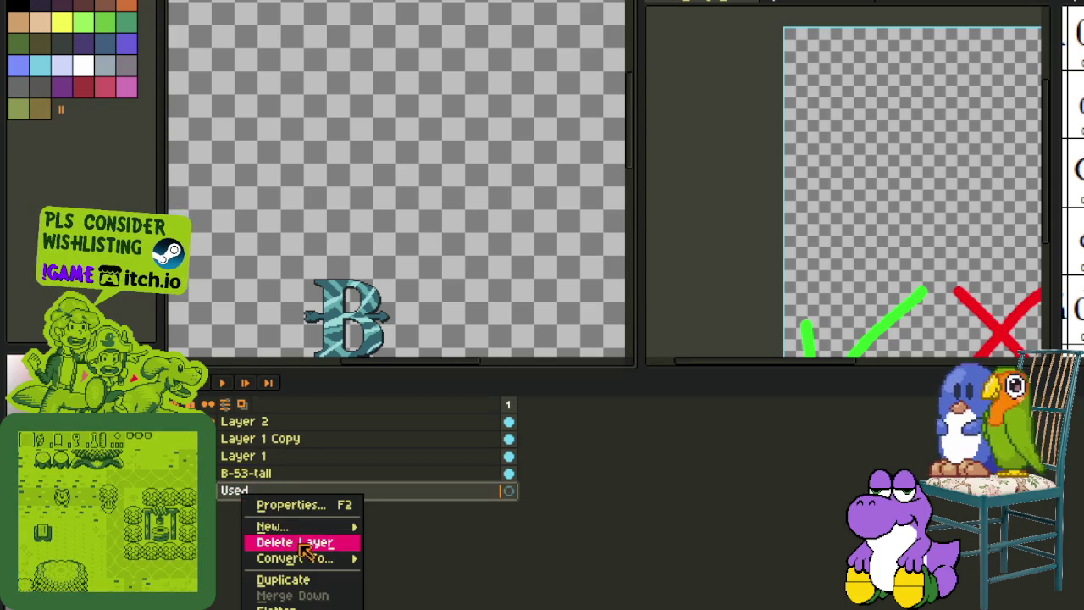
{"action": "left_click", "coordinate": [295, 542]}
{"action": "right_click", "coordinate": [285, 474]}
{"action": "left_click", "coordinate": [314, 523]}
{"action": "right_click", "coordinate": [310, 457]}
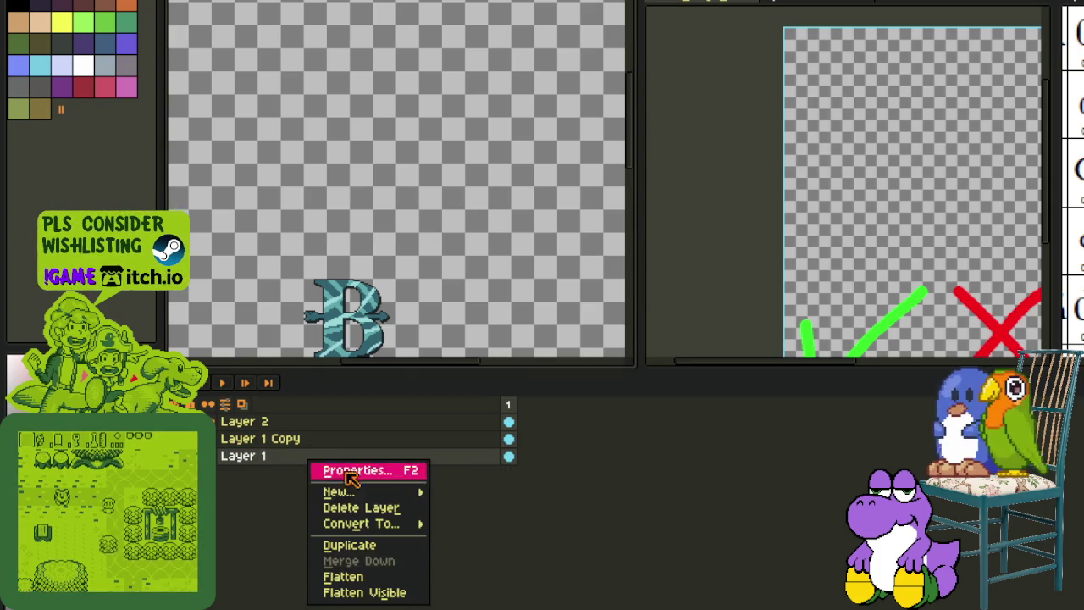
{"action": "left_click", "coordinate": [351, 511]}
{"action": "right_click", "coordinate": [309, 440]}
{"action": "left_click", "coordinate": [361, 487]}
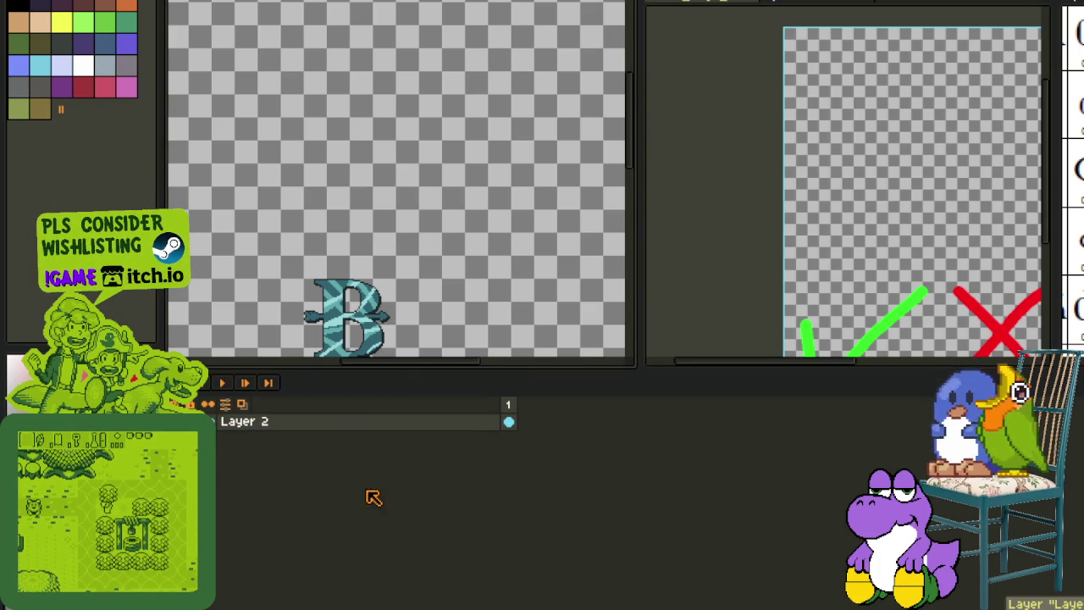
- Rename Layer 2 to 'B'
{"action": "double_click", "coordinate": [249, 427]}
{"action": "type", "text": "B"}
{"action": "key", "text": "Return"}
{"action": "left_click", "coordinate": [85, 0]}
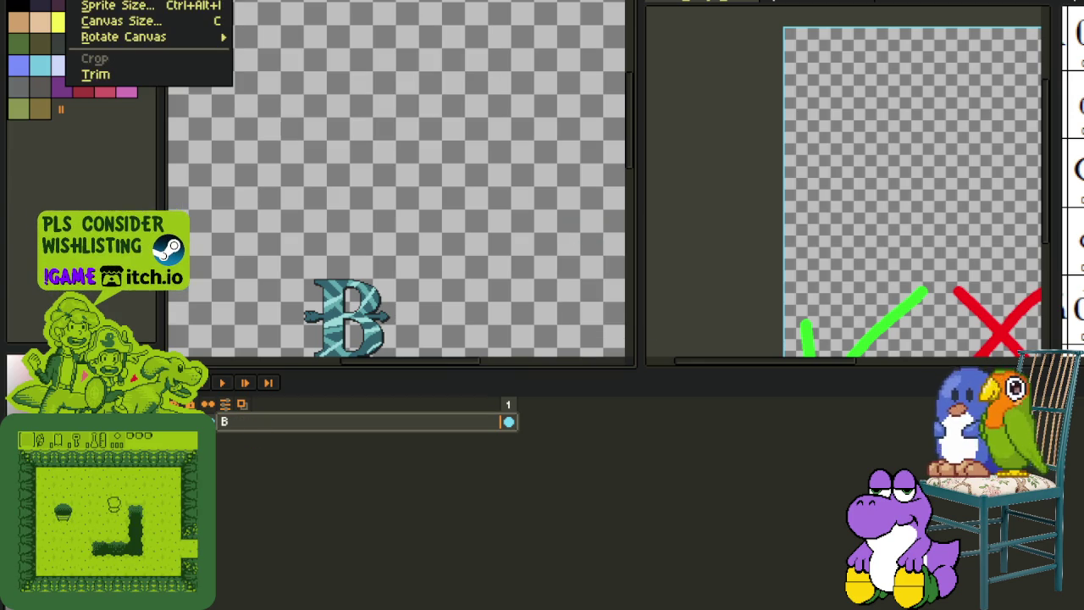
- Trim the sprite to the letter's bounds and check the canvas size without changing it
{"action": "left_click", "coordinate": [118, 75]}
{"action": "left_click_drag", "start_coordinate": [343, 104], "coordinate": [483, 248]}
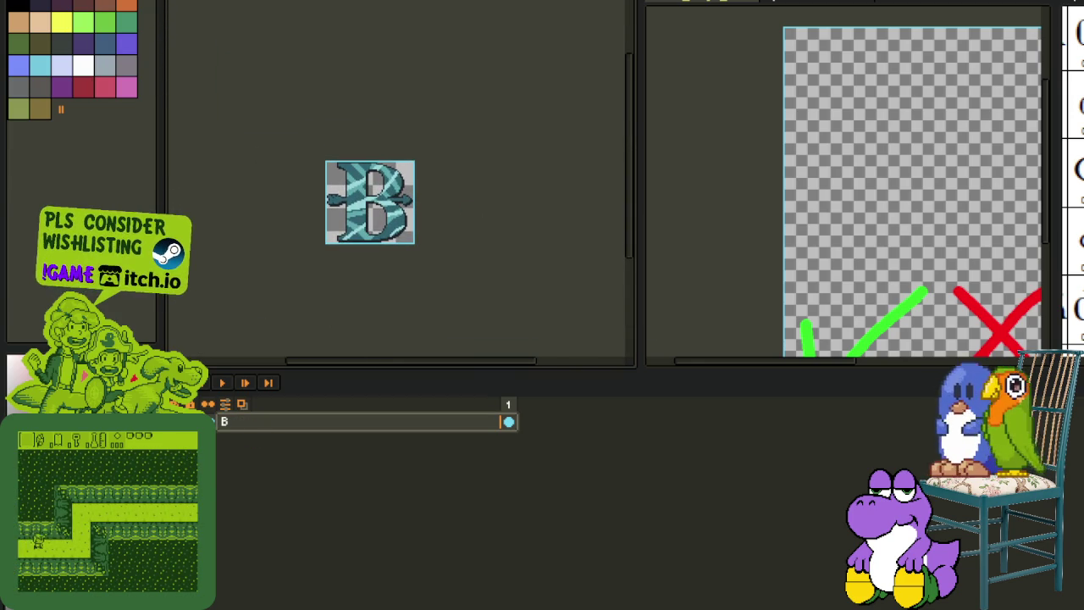
{"action": "left_click", "coordinate": [85, 0]}
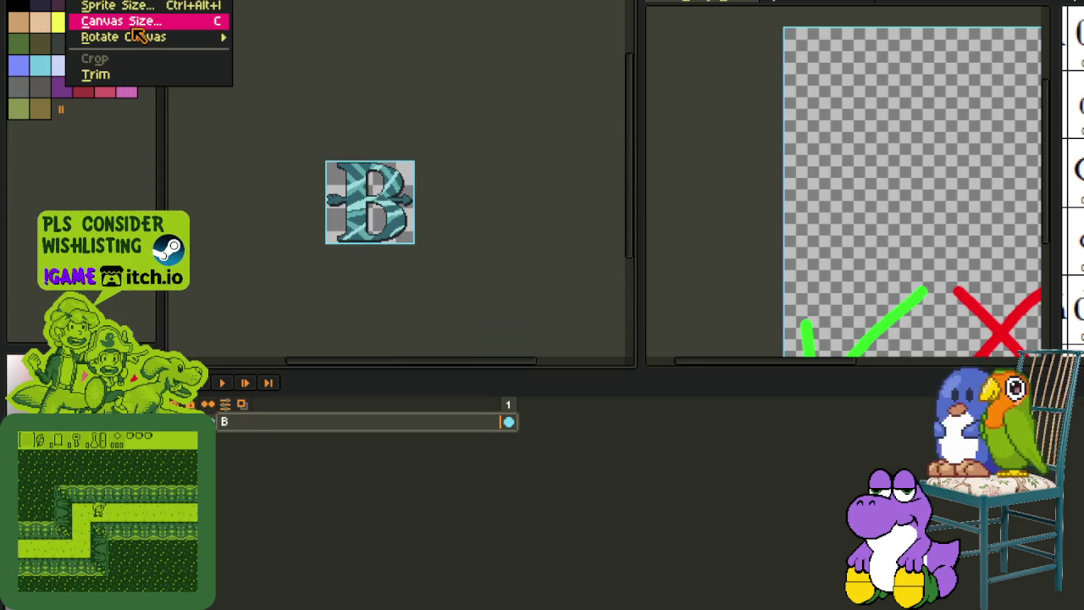
{"action": "left_click", "coordinate": [134, 23]}
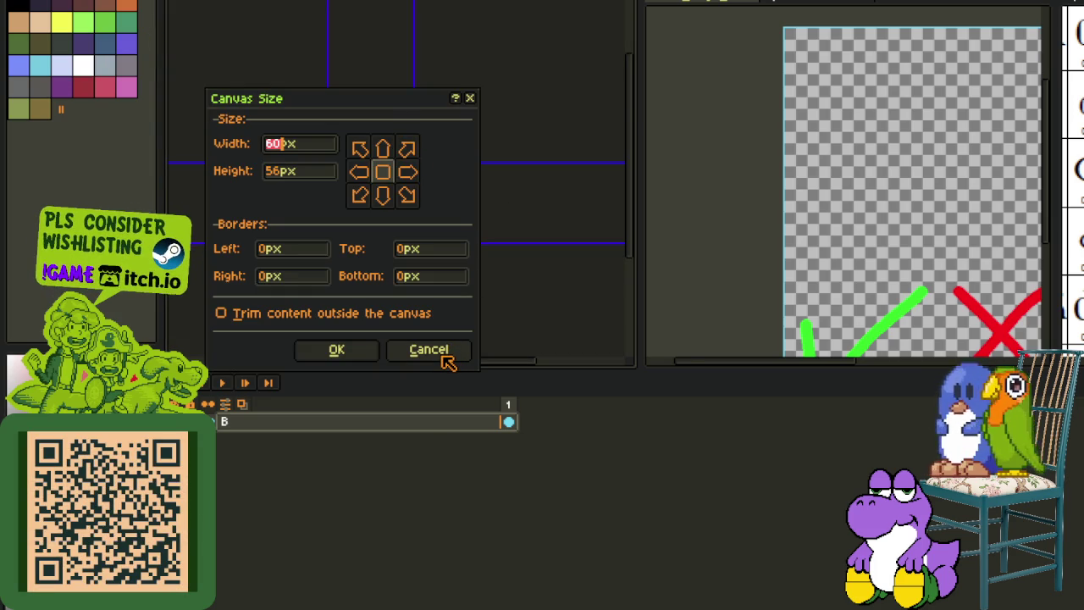
{"action": "left_click", "coordinate": [442, 357]}
- Rename the layer to 'B_56_x_60'
{"action": "double_click", "coordinate": [310, 421]}
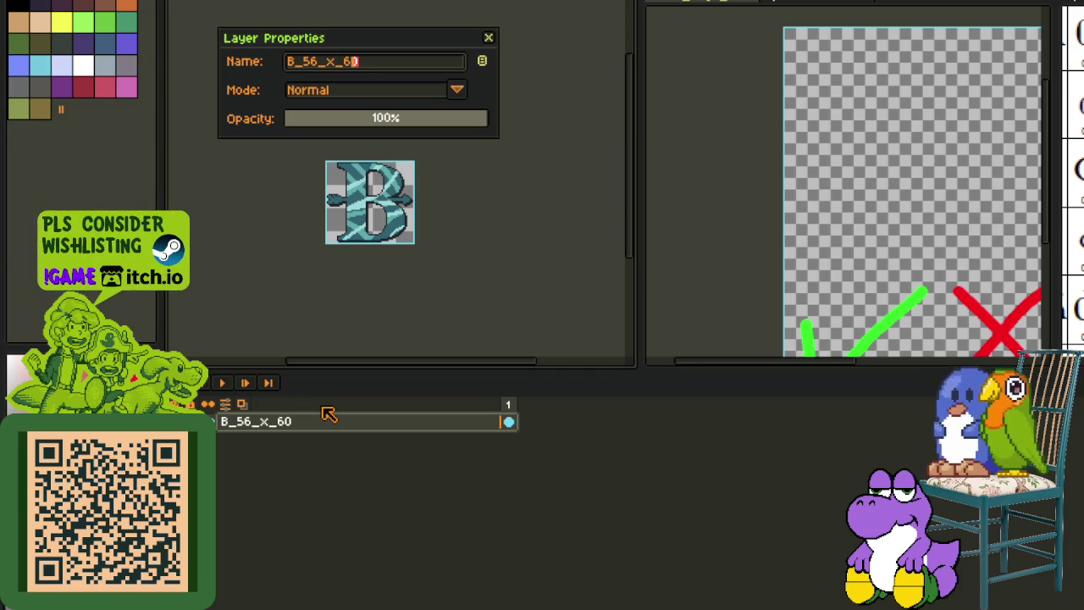
{"action": "key", "text": "ctrl+a"}
{"action": "key", "text": "End"}
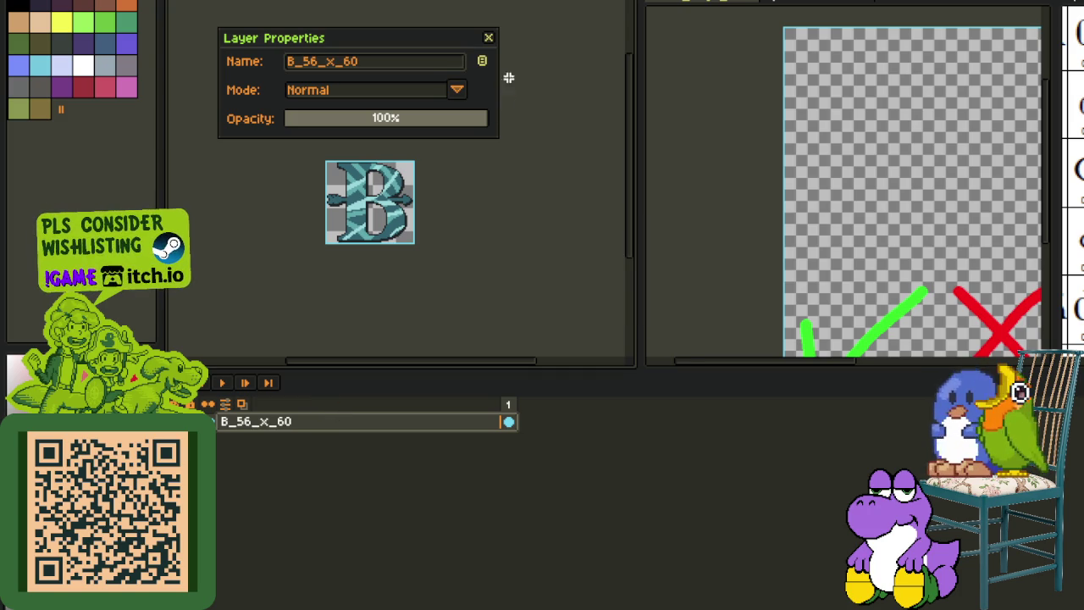
{"action": "left_click", "coordinate": [489, 36]}
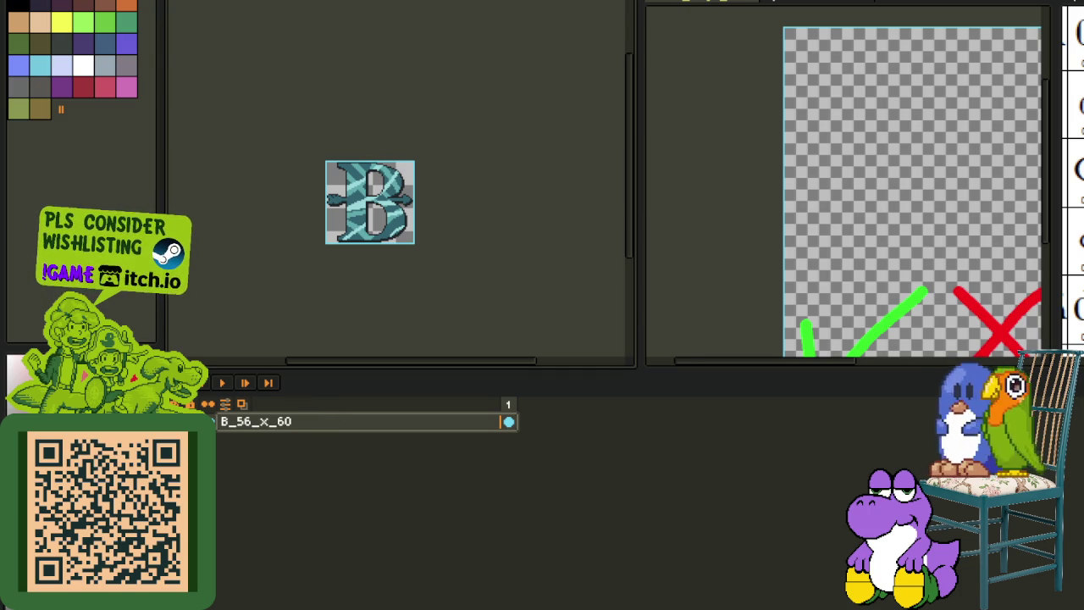
{"action": "key", "text": "ctrl+Tab"}
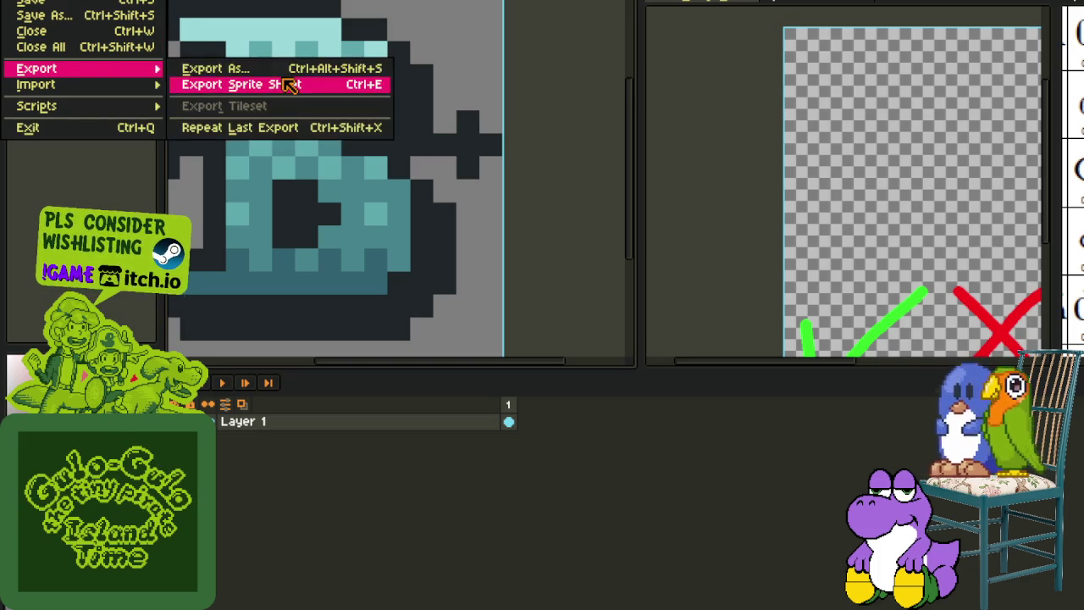
- Export the B as a 56x60 logo PNG file
{"action": "left_click", "coordinate": [218, 65]}
{"action": "mouse_move", "coordinate": [36, 68]}
{"action": "left_click", "coordinate": [942, 516]}
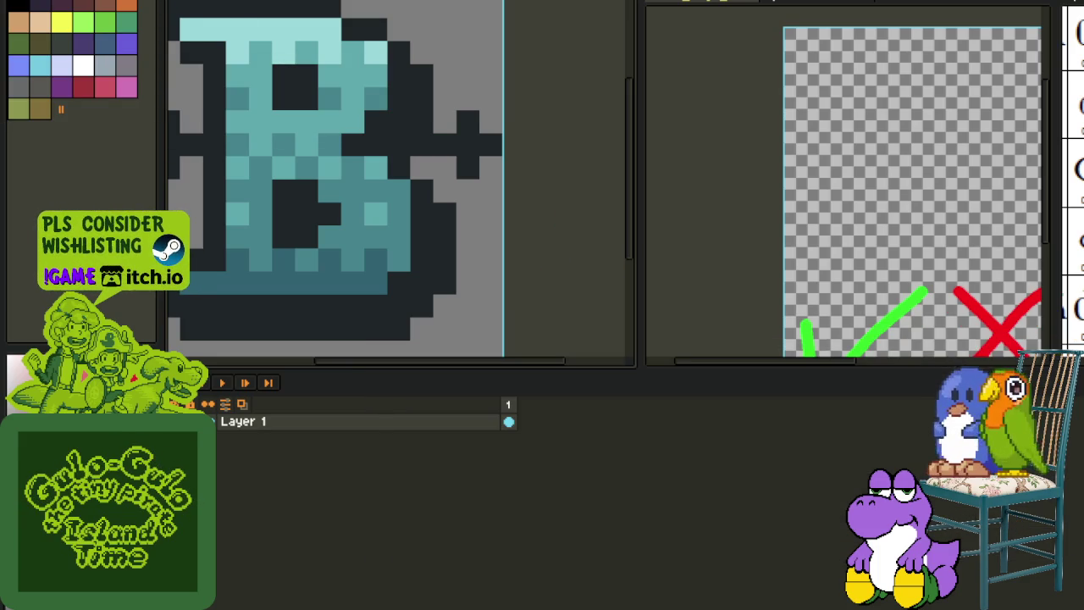
{"action": "key", "text": "alt+f"}
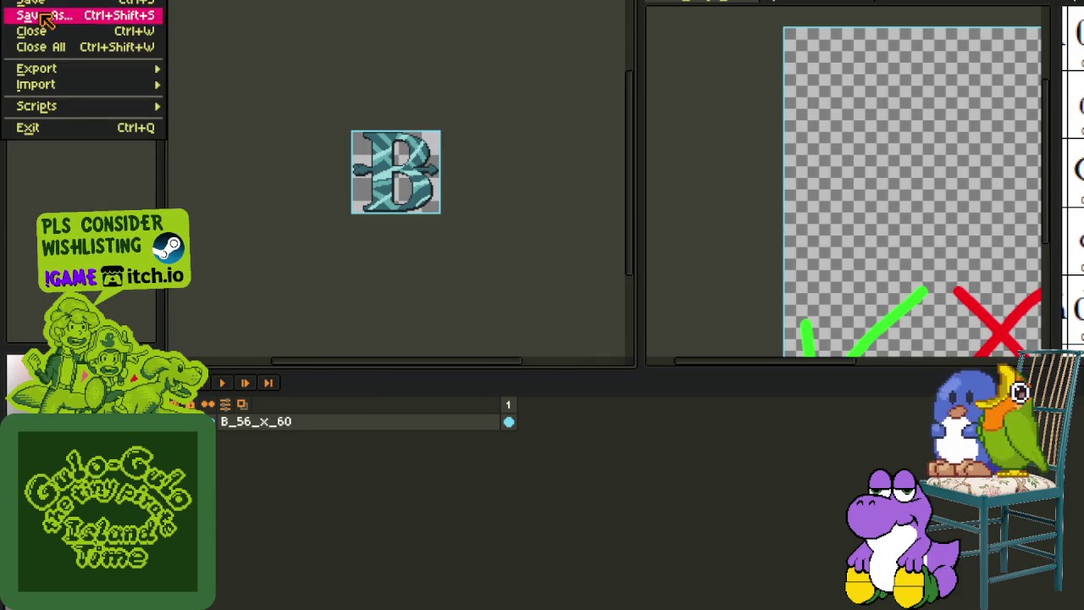
{"action": "left_click", "coordinate": [247, 76]}
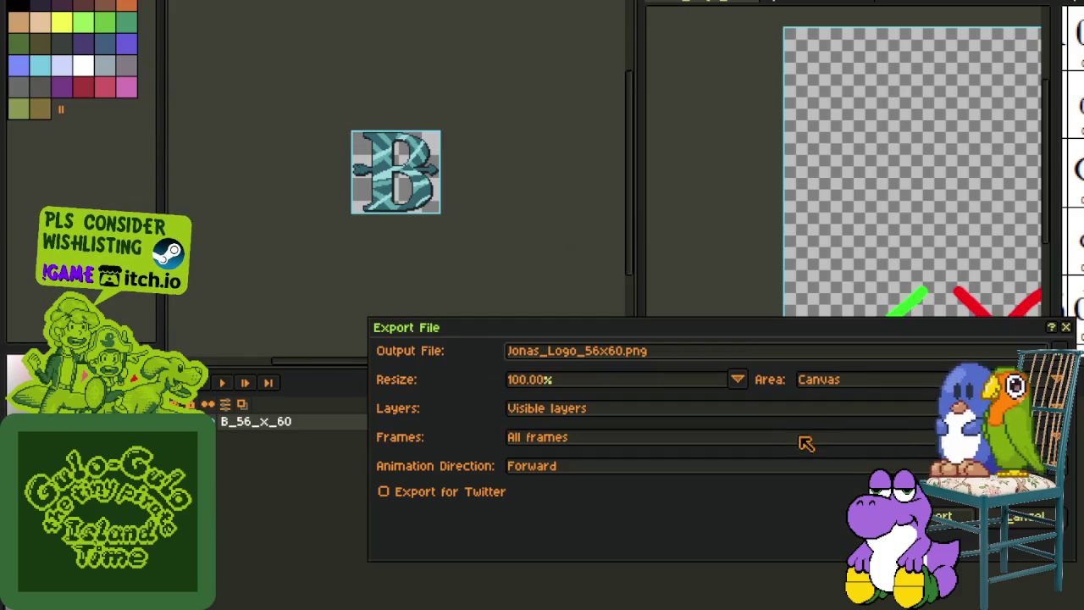
{"action": "left_click", "coordinate": [948, 527]}
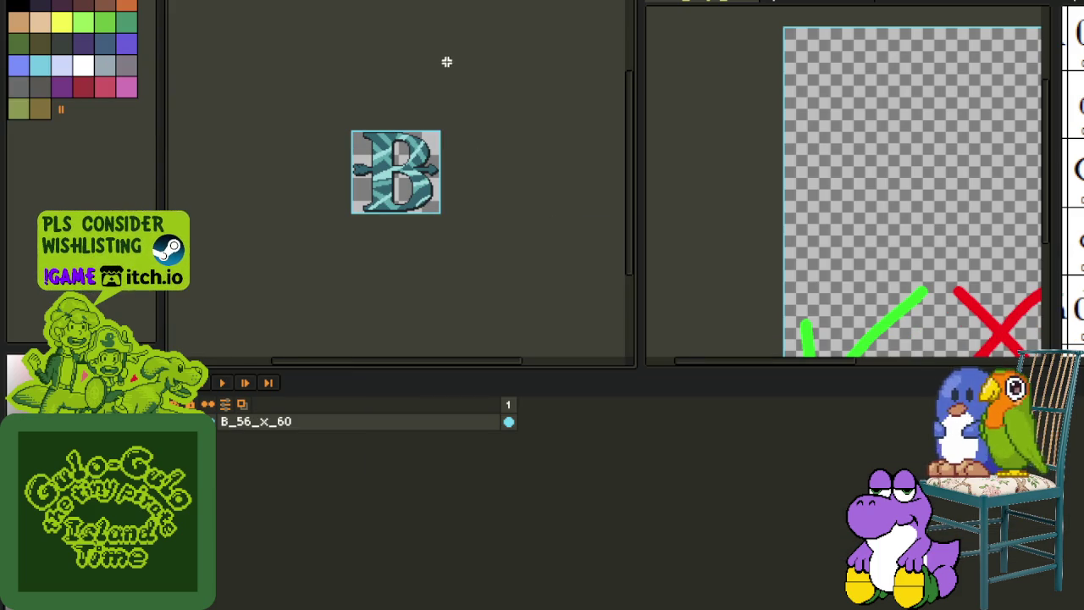
- Close Sprite-0002 without saving and the extra editor view, leaving the Mega sheet in view
{"action": "key", "text": "ctrl+Tab"}
{"action": "key", "text": "ctrl+Tab"}
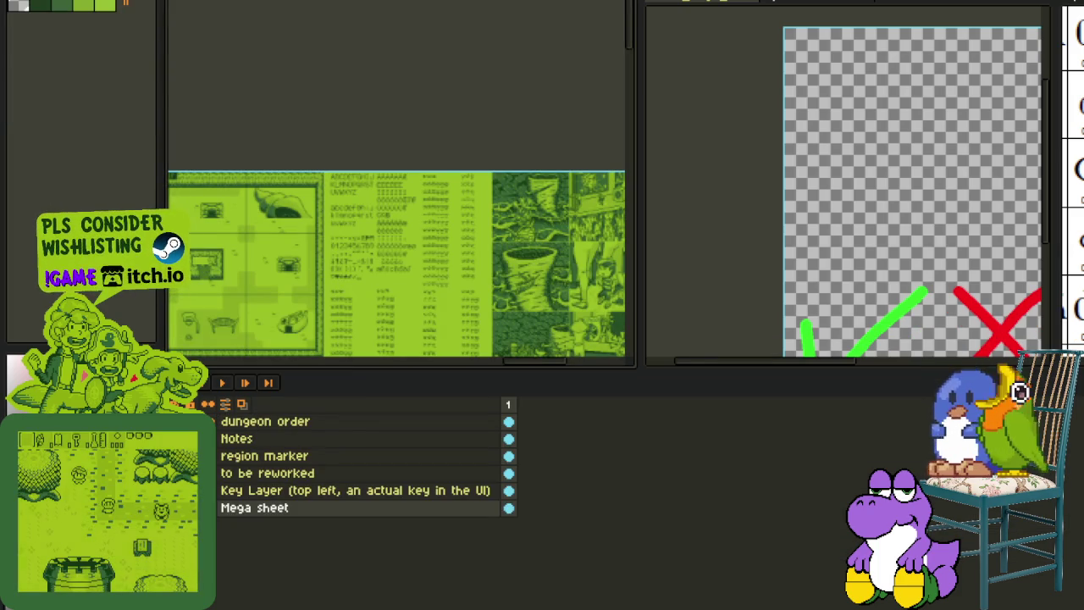
{"action": "left_click", "coordinate": [865, 5]}
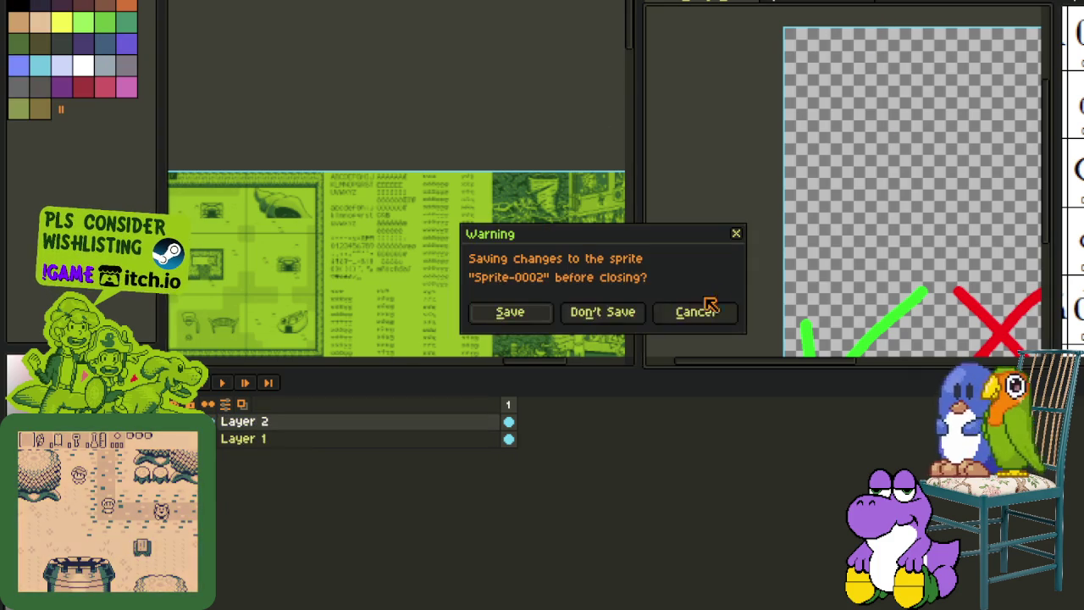
{"action": "left_click", "coordinate": [602, 312]}
{"action": "key", "text": "ctrl+w"}
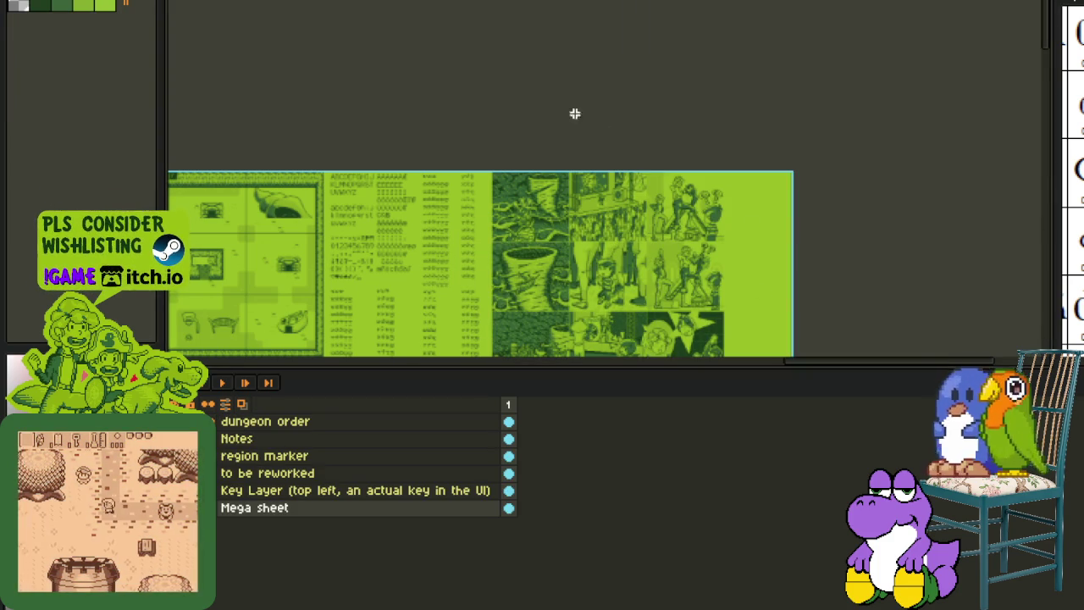
{"action": "left_click_drag", "start_coordinate": [338, 290], "coordinate": [514, 183]}
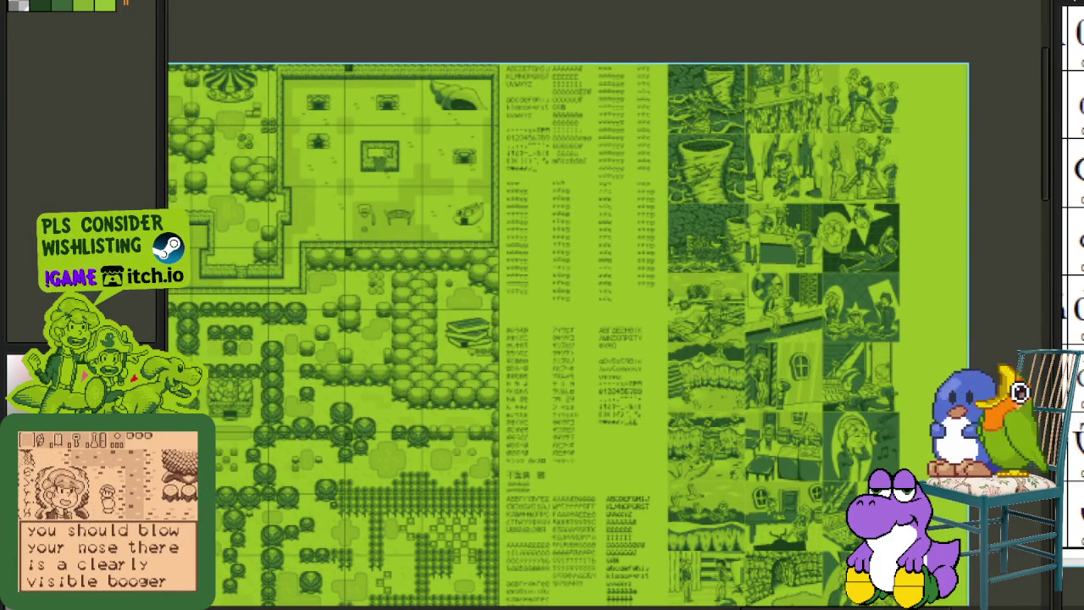
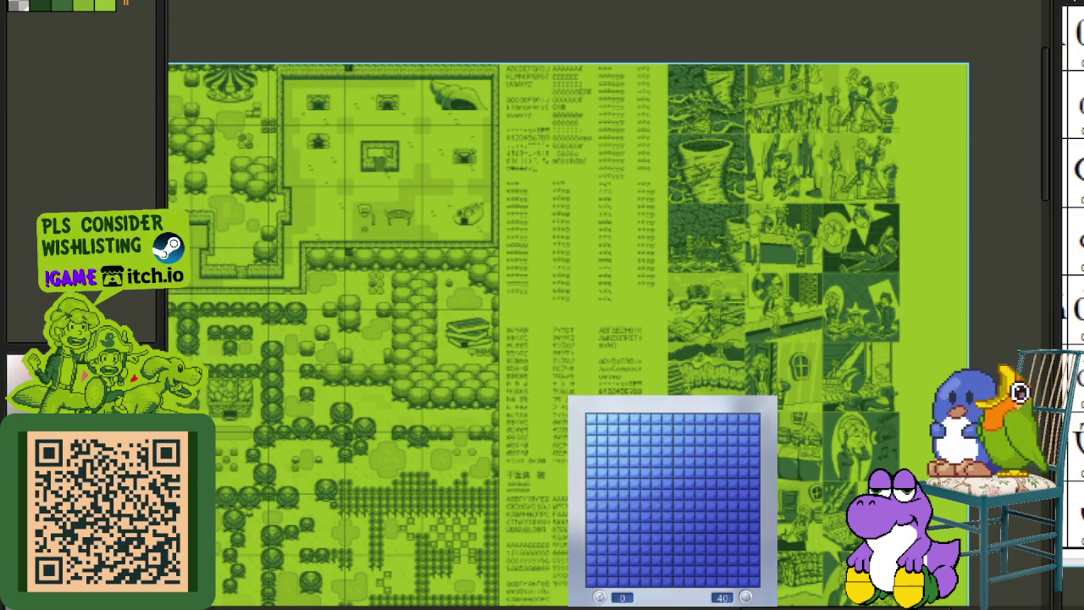
- Open the Minesweeper board and flag the first suspected mines along the top and left
{"action": "left_click", "coordinate": [643, 430]}
{"action": "right_click", "coordinate": [612, 452]}
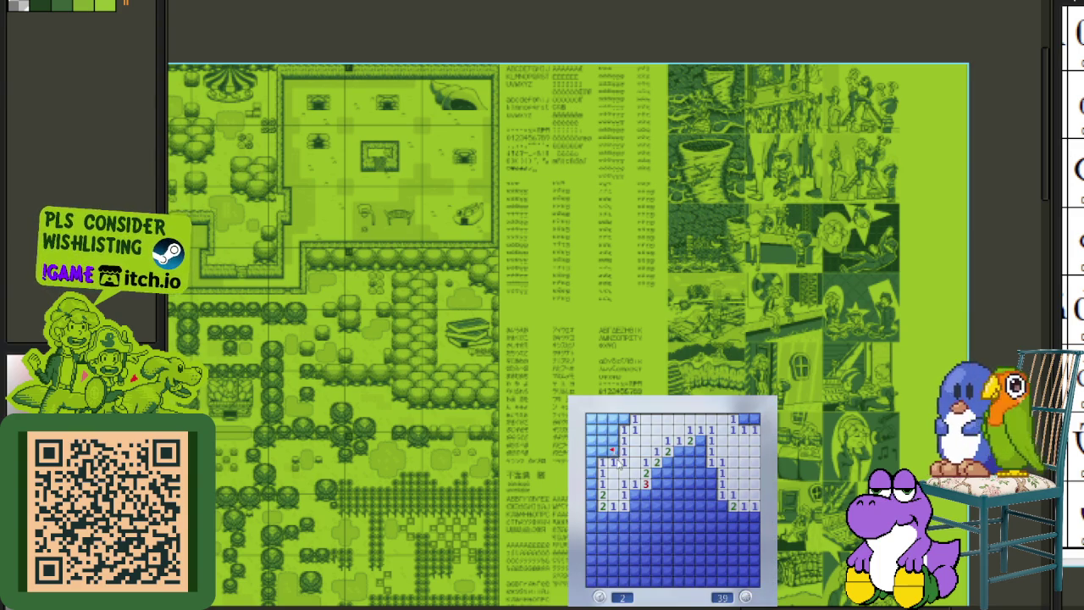
{"action": "left_click", "coordinate": [598, 451]}
{"action": "right_click", "coordinate": [623, 419]}
{"action": "left_click", "coordinate": [611, 419]}
{"action": "left_click", "coordinate": [601, 419]}
{"action": "right_click", "coordinate": [701, 440]}
{"action": "left_click", "coordinate": [701, 462]}
{"action": "right_click", "coordinate": [679, 452]}
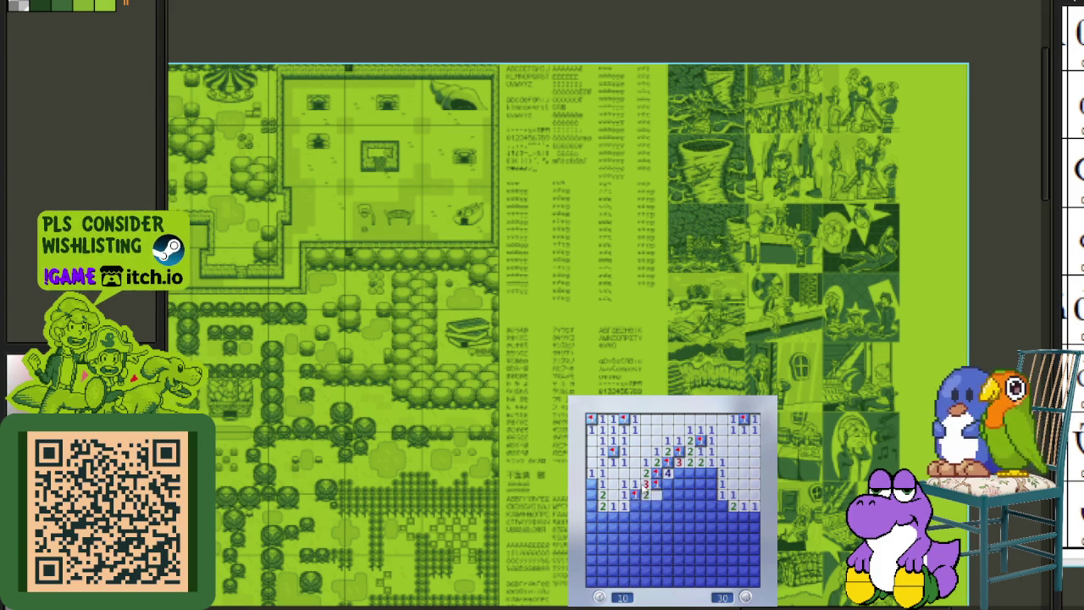
- Clear the lower-left and right areas, flagging the diagonal run of mines and others nearby
{"action": "left_click", "coordinate": [644, 516]}
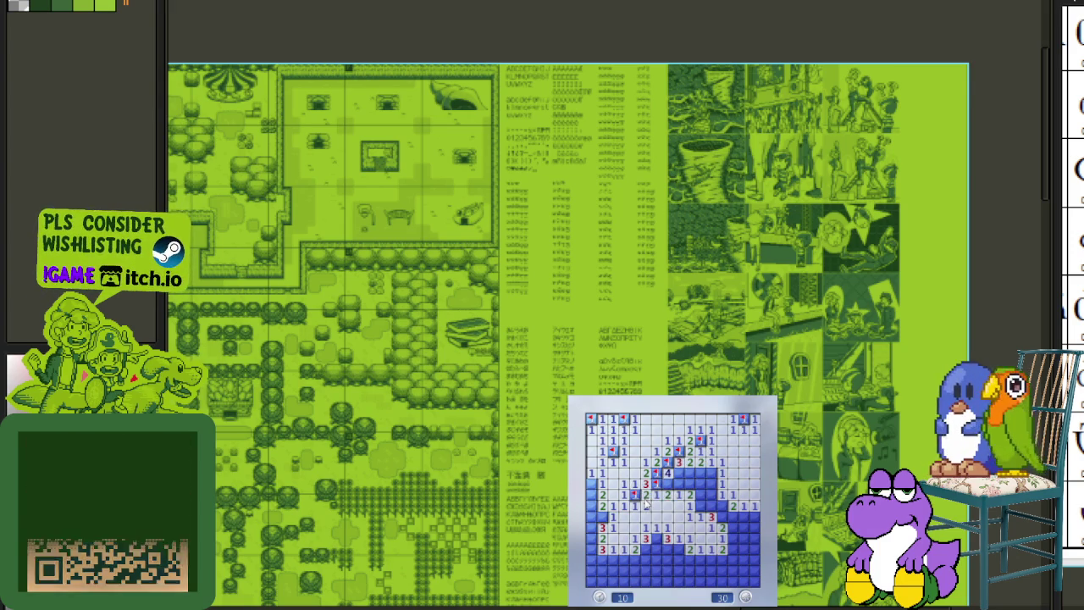
{"action": "left_click", "coordinate": [691, 483]}
{"action": "right_click", "coordinate": [700, 506]}
{"action": "right_click", "coordinate": [711, 516]}
{"action": "right_click", "coordinate": [722, 526]}
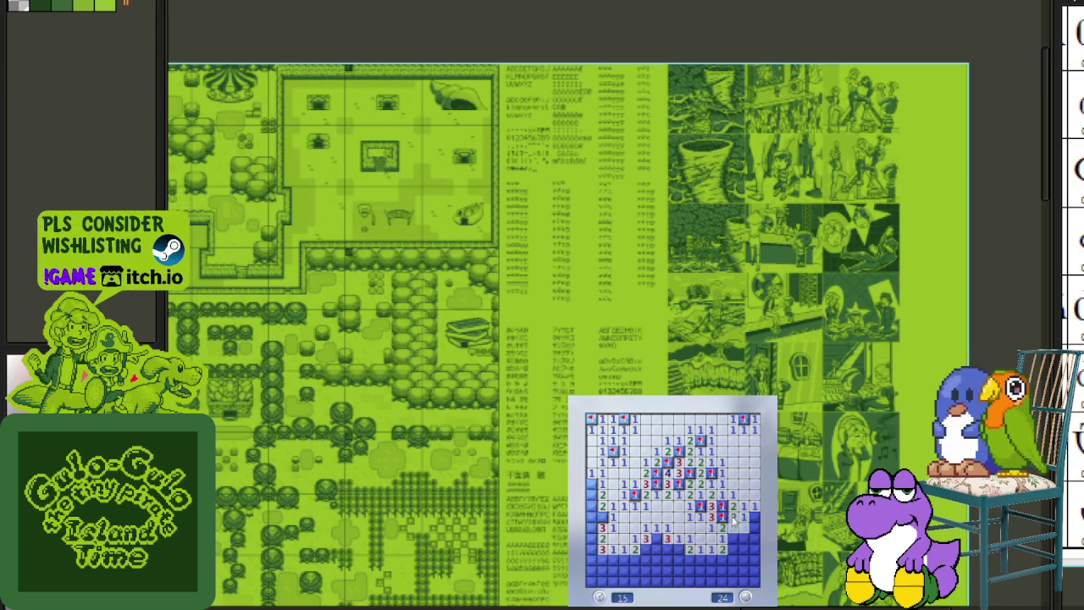
{"action": "left_click", "coordinate": [744, 528]}
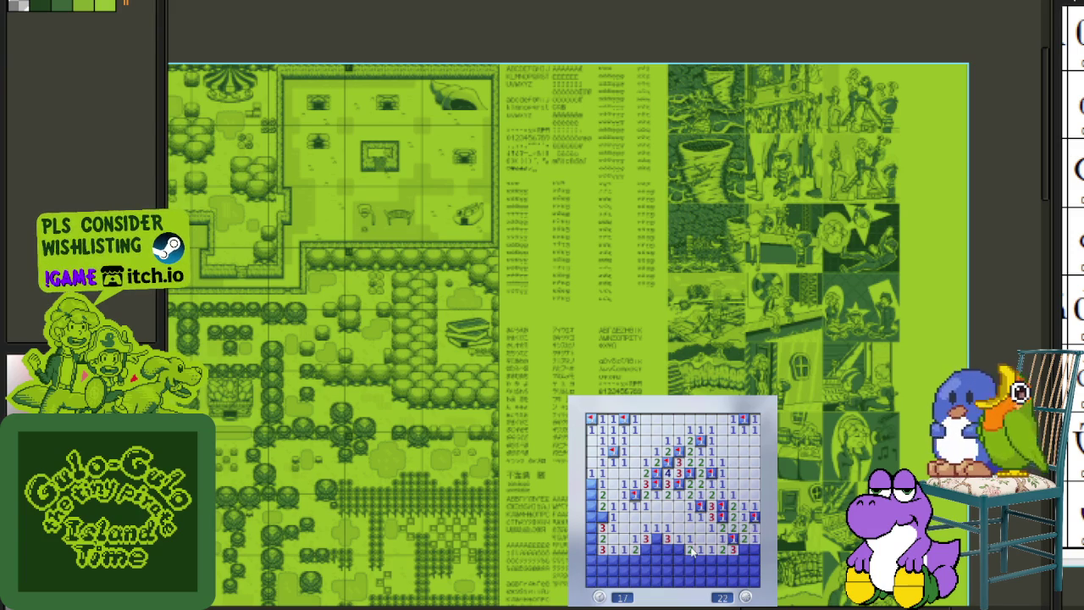
{"action": "left_click", "coordinate": [669, 548]}
{"action": "right_click", "coordinate": [657, 539]}
{"action": "right_click", "coordinate": [657, 549]}
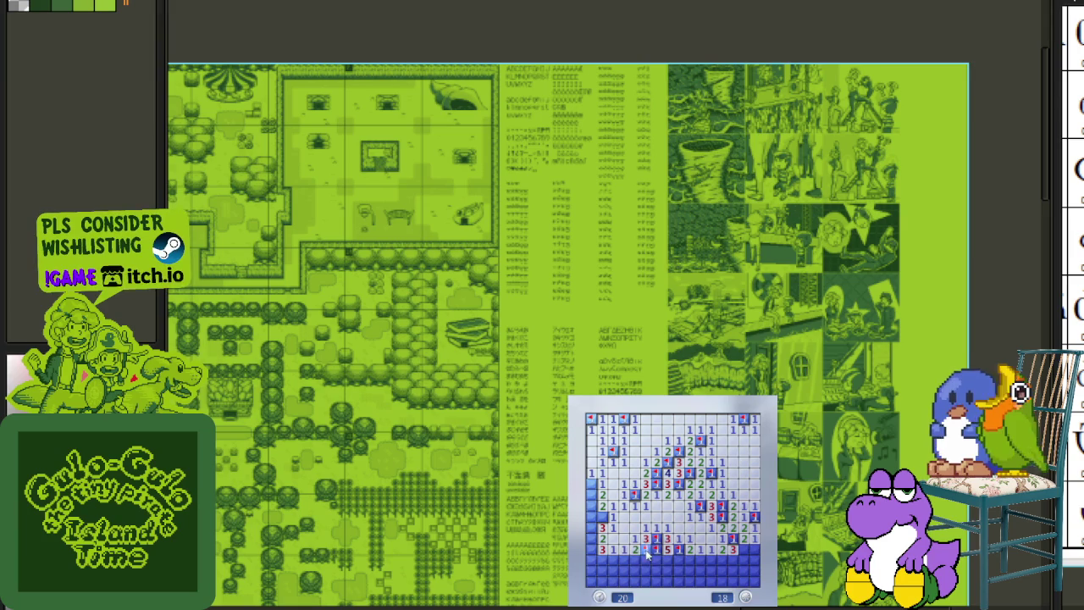
{"action": "right_click", "coordinate": [602, 516]}
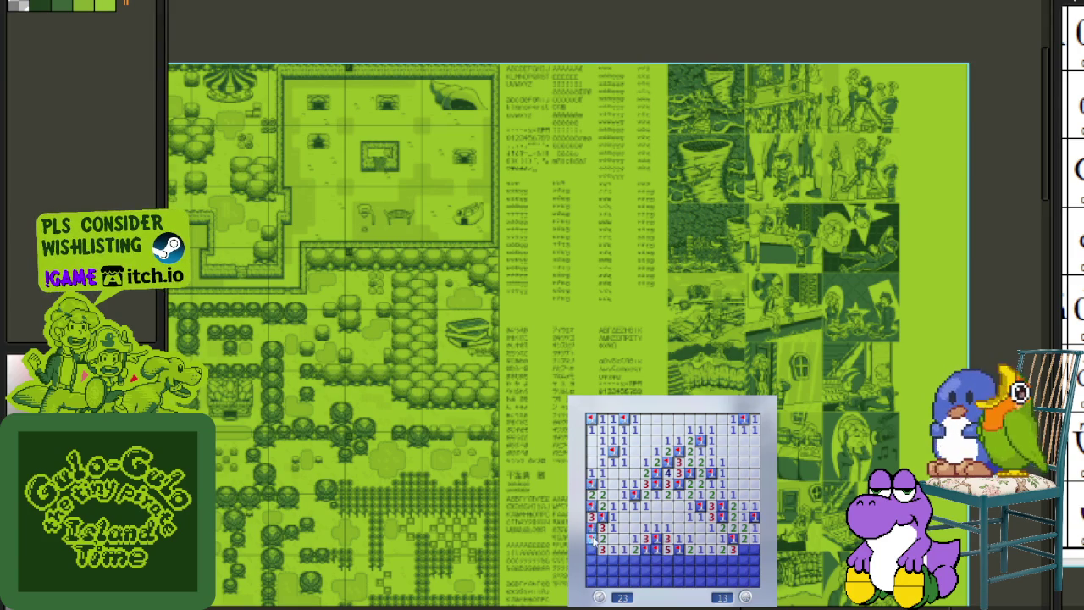
- Work through the bottom rows until a guess hits a mine, then start a new game in the lower right
{"action": "left_click", "coordinate": [608, 559]}
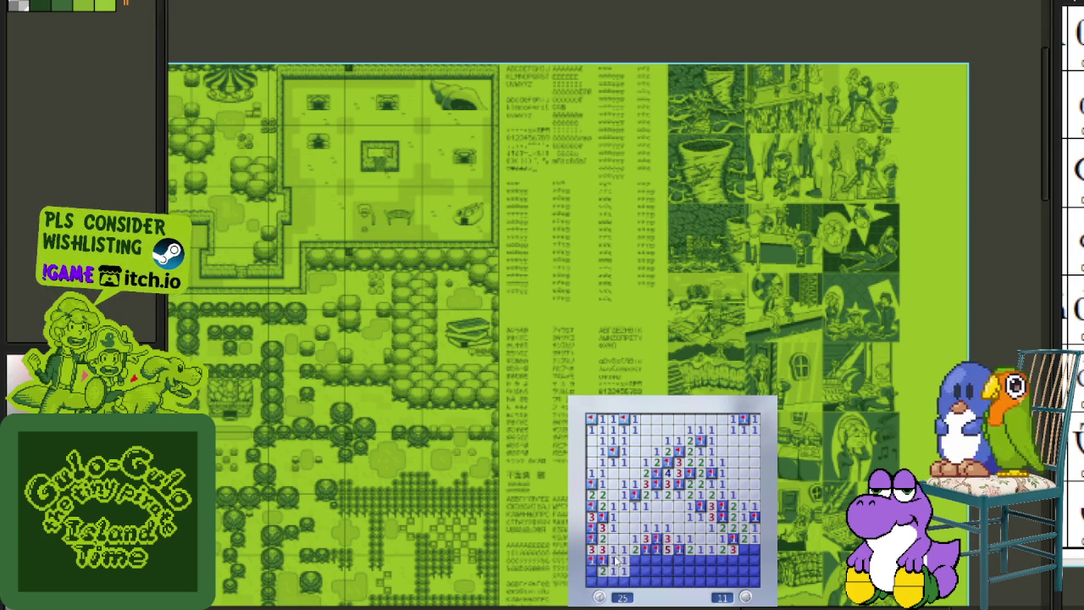
{"action": "left_click", "coordinate": [619, 570]}
{"action": "right_click", "coordinate": [632, 561]}
{"action": "left_click", "coordinate": [653, 566]}
{"action": "right_click", "coordinate": [658, 560]}
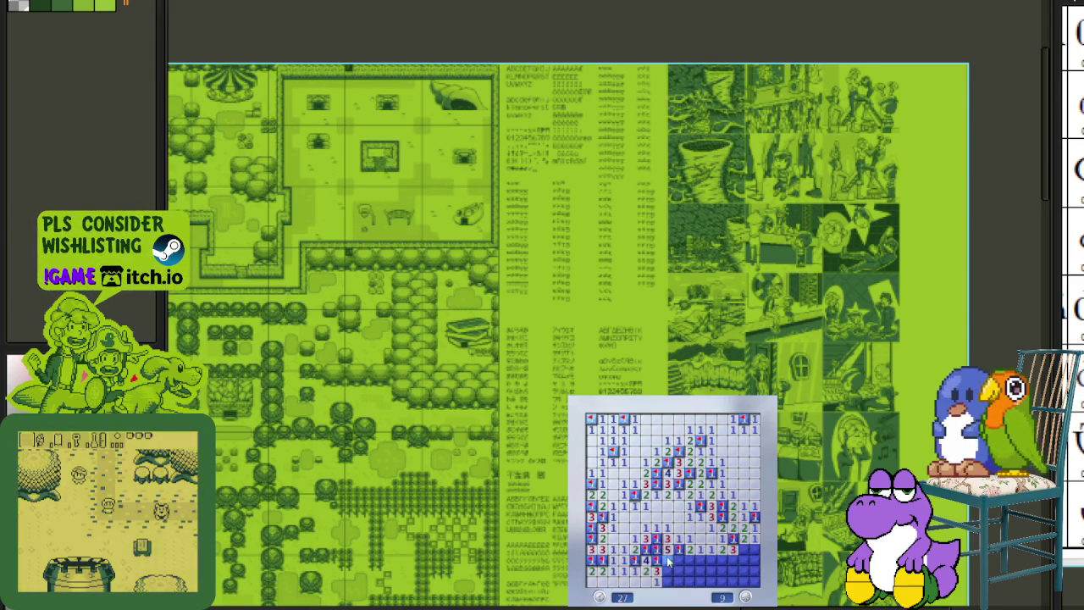
{"action": "left_click", "coordinate": [686, 548]}
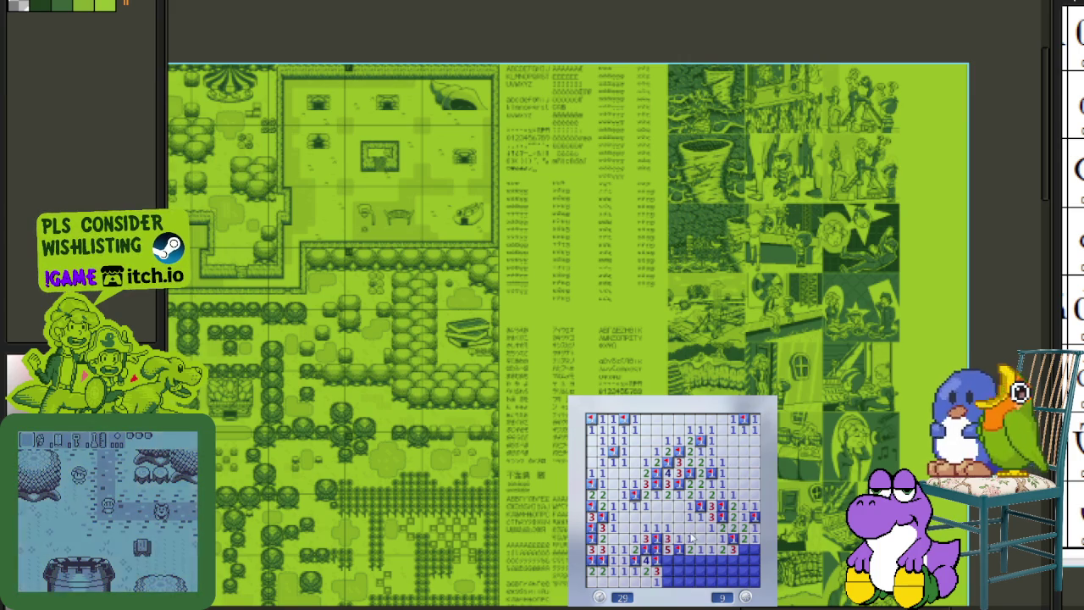
{"action": "left_click", "coordinate": [710, 559]}
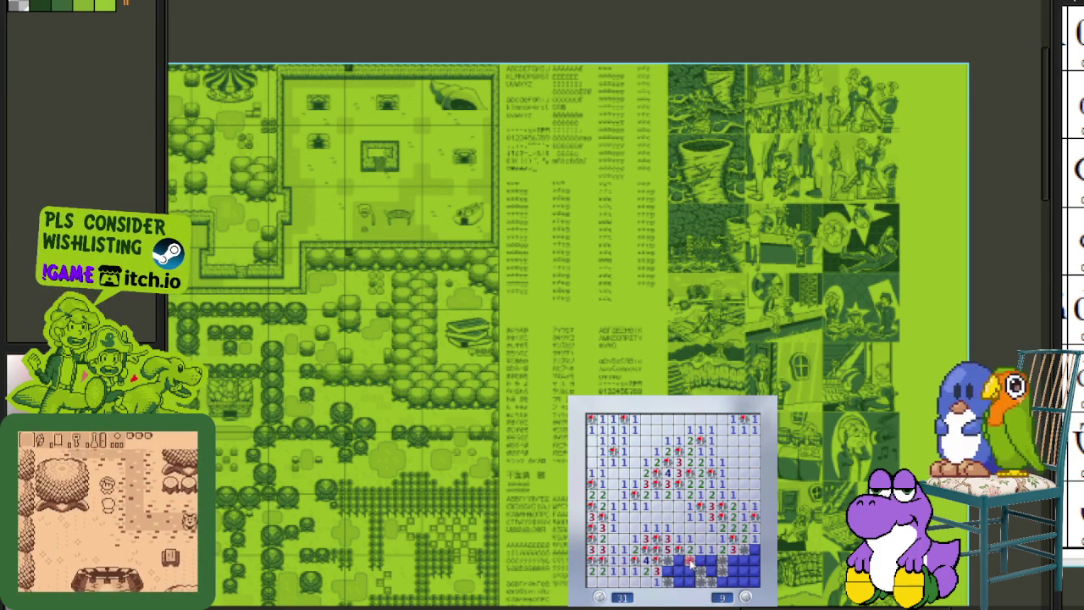
{"action": "key", "text": "F2"}
{"action": "left_click", "coordinate": [710, 557]}
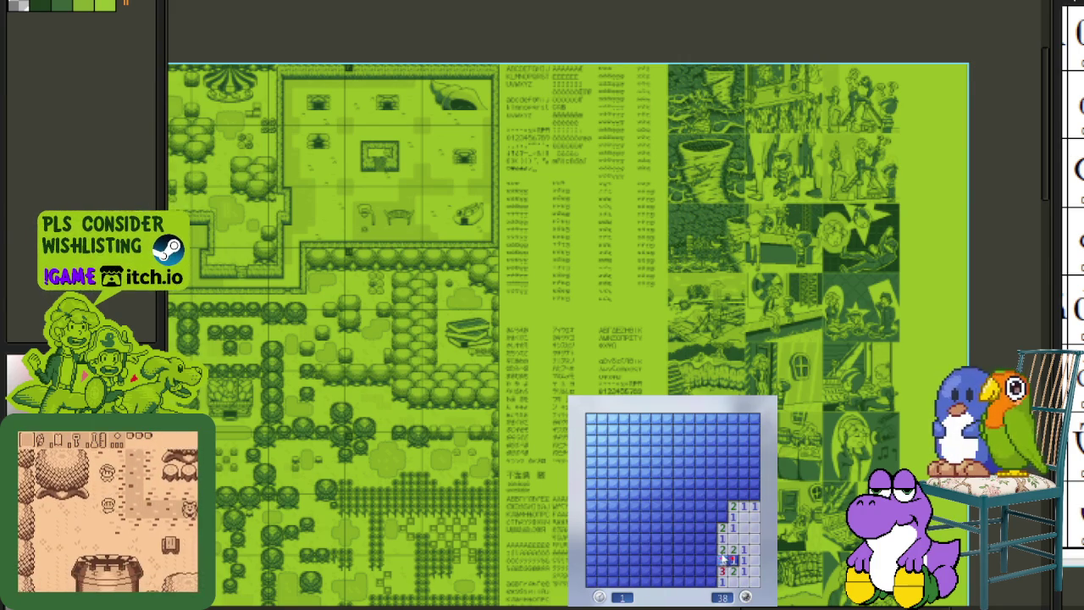
- Expand the new board's opening toward the upper right, flagging mines along its edge
{"action": "left_click", "coordinate": [711, 558]}
{"action": "right_click", "coordinate": [700, 527]}
{"action": "right_click", "coordinate": [688, 537]}
{"action": "right_click", "coordinate": [700, 517]}
{"action": "left_click", "coordinate": [696, 507]}
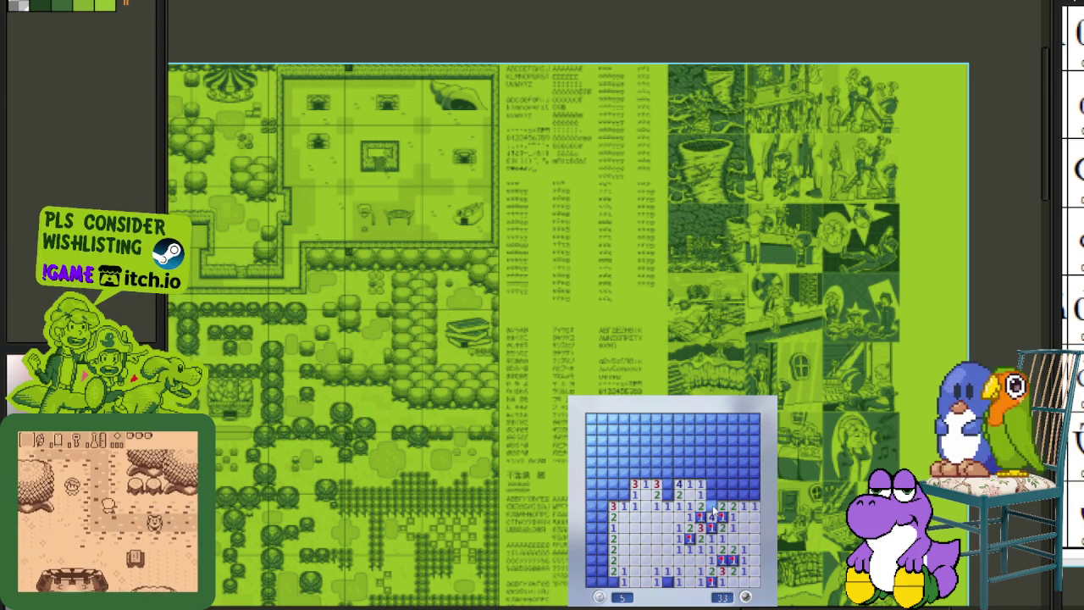
{"action": "right_click", "coordinate": [716, 508]}
{"action": "left_click", "coordinate": [727, 500]}
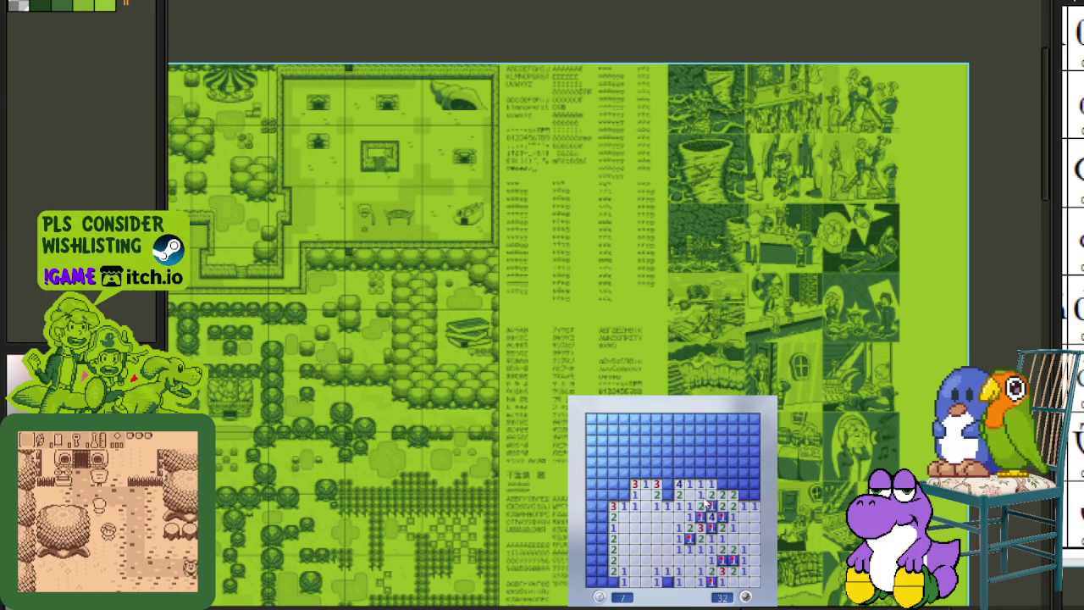
{"action": "right_click", "coordinate": [744, 494]}
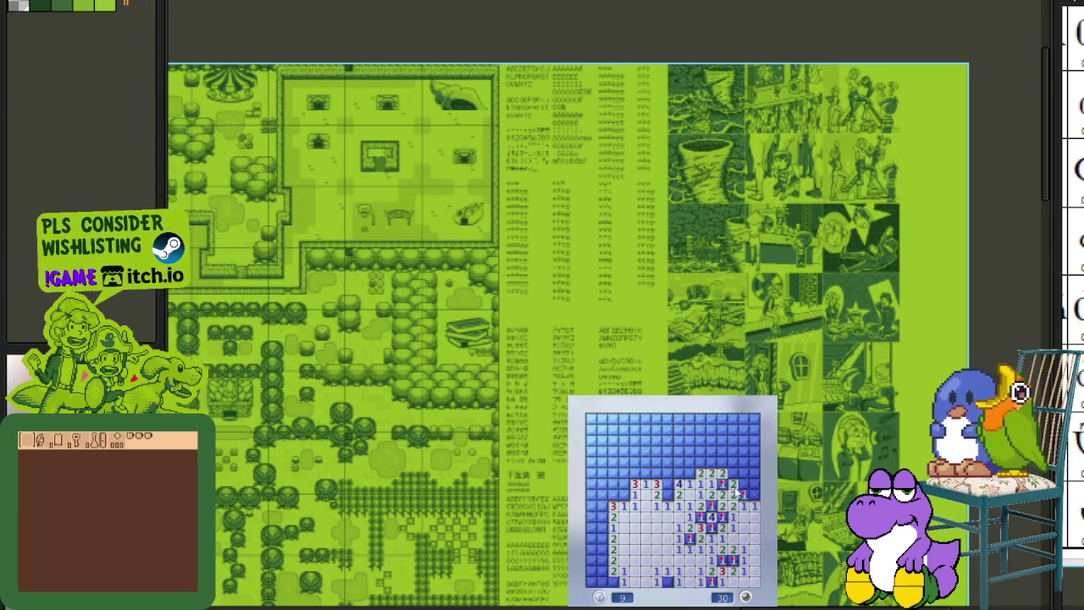
{"action": "left_click", "coordinate": [749, 472]}
- Reveal the top-right and upper areas and flag the mines across the middle rows
{"action": "left_click", "coordinate": [750, 442]}
{"action": "left_click", "coordinate": [720, 428]}
{"action": "right_click", "coordinate": [711, 453]}
{"action": "right_click", "coordinate": [702, 452]}
{"action": "left_click", "coordinate": [694, 442]}
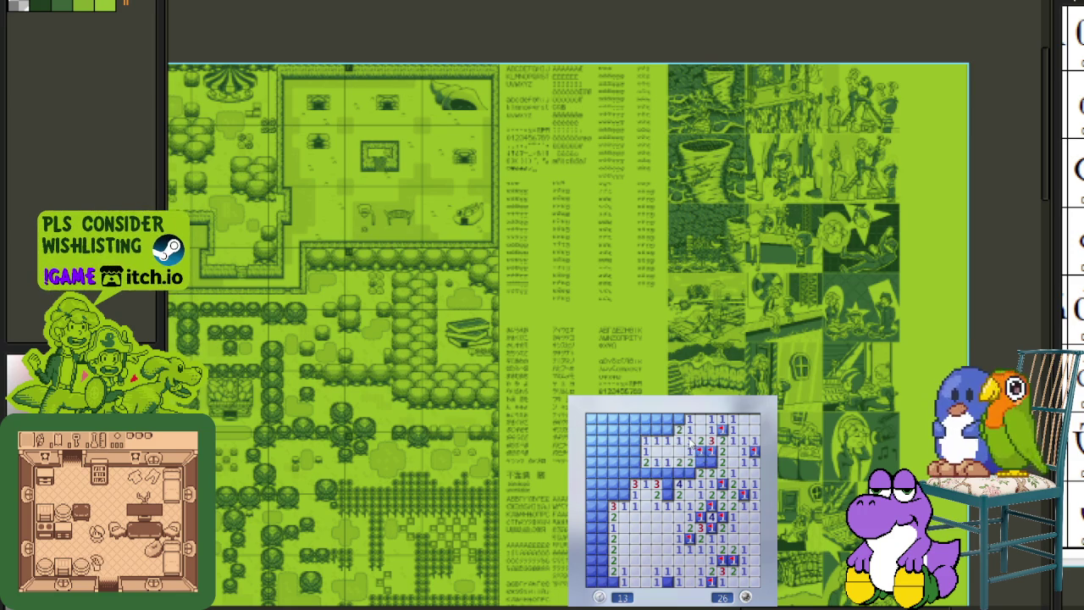
{"action": "right_click", "coordinate": [712, 463]}
{"action": "right_click", "coordinate": [668, 472]}
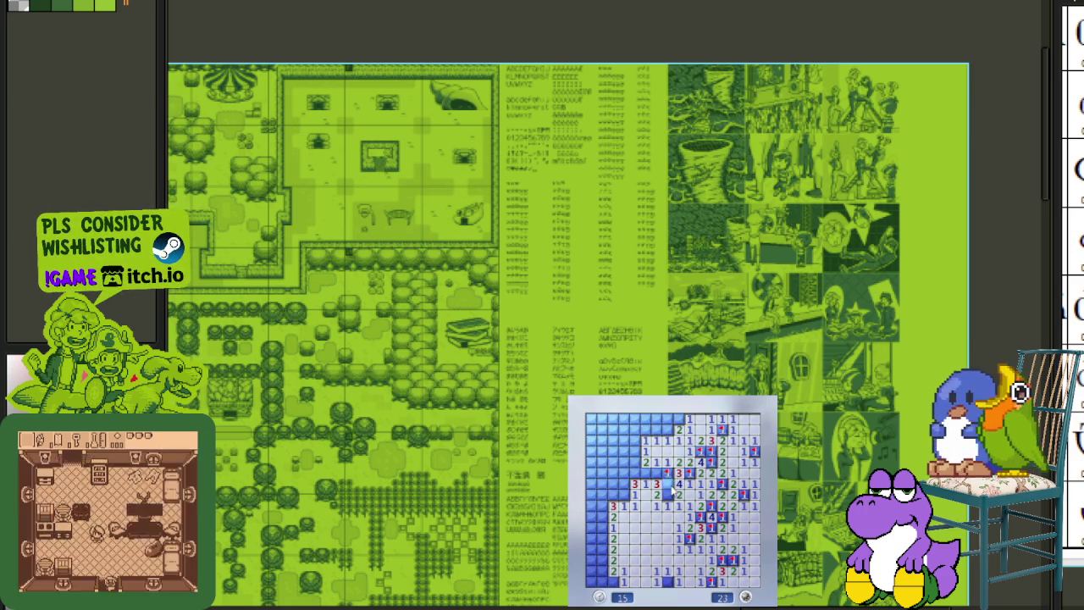
{"action": "right_click", "coordinate": [635, 472]}
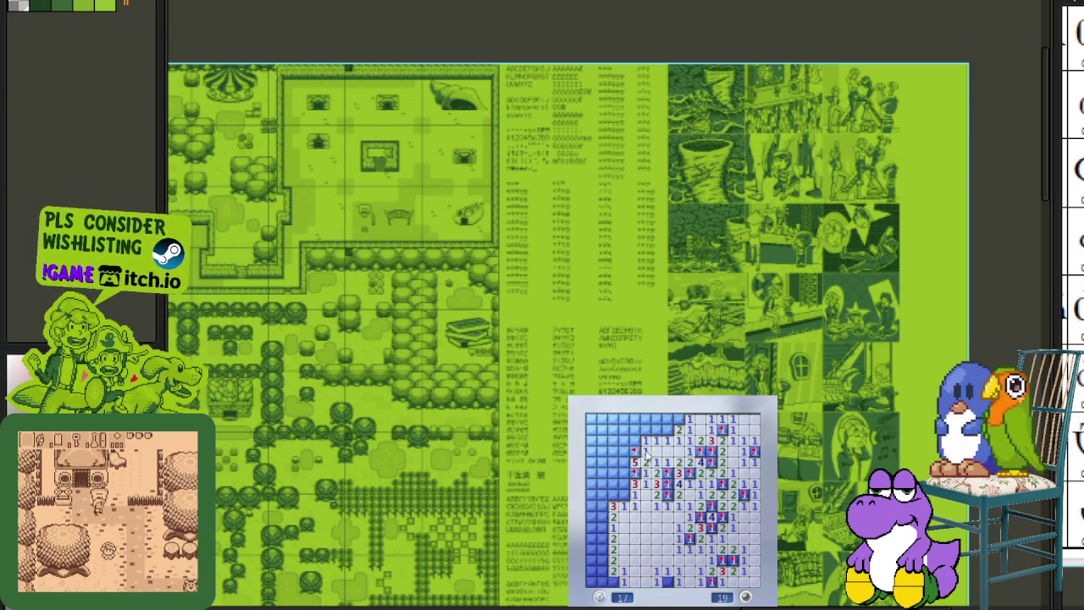
{"action": "left_click", "coordinate": [643, 432]}
{"action": "right_click", "coordinate": [623, 452]}
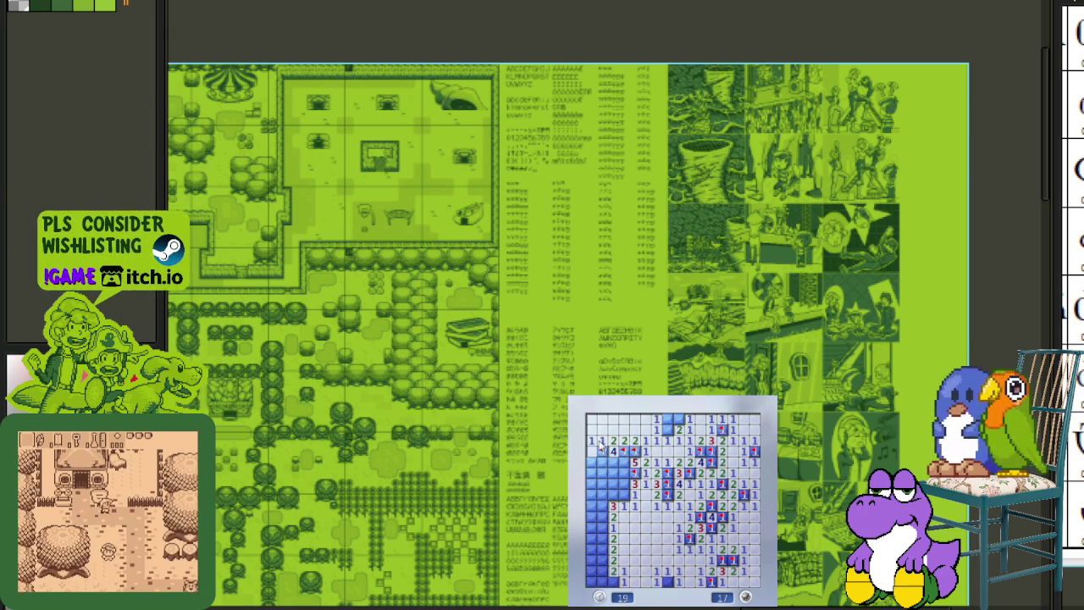
- Restart with a fresh game, open a starting area and flag mines around its left edge
{"action": "left_click", "coordinate": [597, 456]}
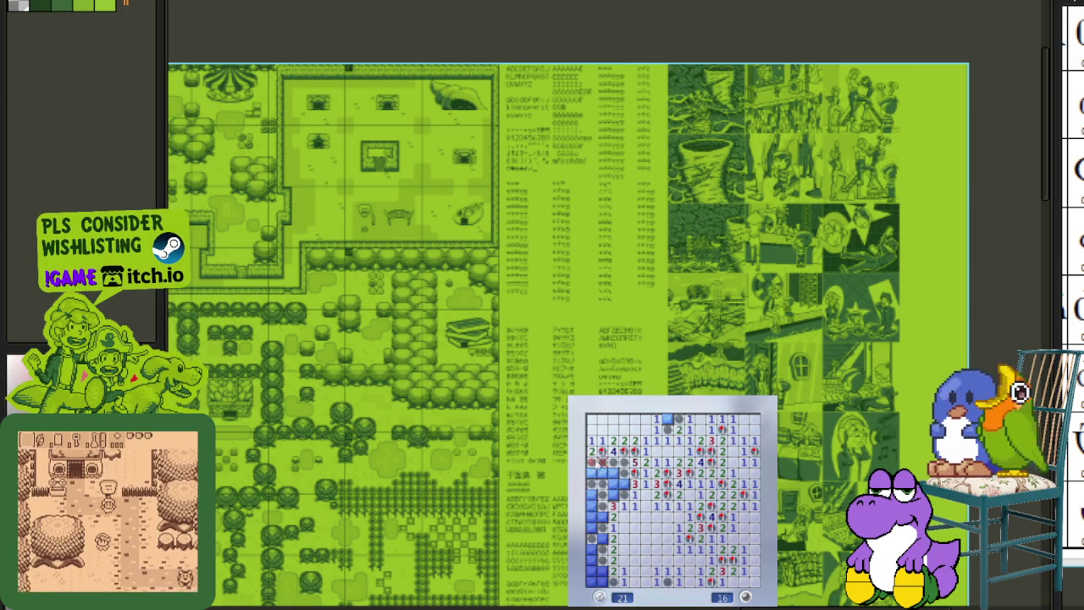
{"action": "left_click", "coordinate": [660, 494]}
{"action": "right_click", "coordinate": [655, 484]}
{"action": "right_click", "coordinate": [633, 484]}
{"action": "right_click", "coordinate": [622, 505]}
{"action": "right_click", "coordinate": [611, 516]}
{"action": "left_click", "coordinate": [644, 473]}
{"action": "left_click", "coordinate": [656, 473]}
{"action": "right_click", "coordinate": [591, 473]}
{"action": "right_click", "coordinate": [699, 494]}
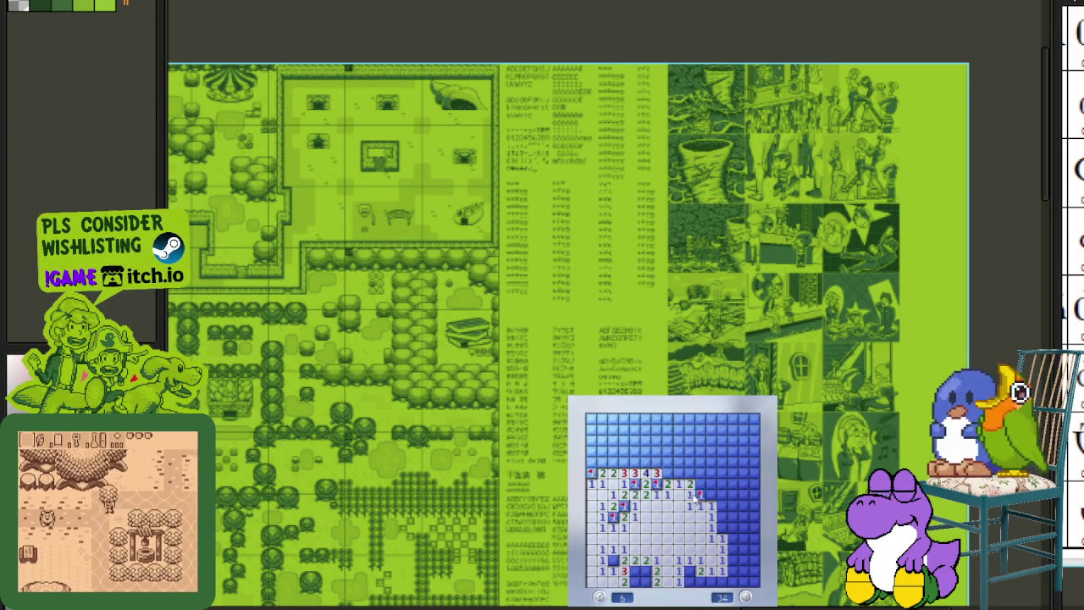
- Open the right side and top-right corner, flagging the corner mine and its neighbours
{"action": "left_click", "coordinate": [738, 462]}
{"action": "right_click", "coordinate": [679, 472]}
{"action": "right_click", "coordinate": [679, 462]}
{"action": "left_click", "coordinate": [689, 463]}
{"action": "right_click", "coordinate": [721, 441]}
{"action": "left_click", "coordinate": [732, 431]}
{"action": "left_click", "coordinate": [744, 421]}
{"action": "right_click", "coordinate": [754, 430]}
{"action": "right_click", "coordinate": [721, 420]}
{"action": "left_click", "coordinate": [711, 430]}
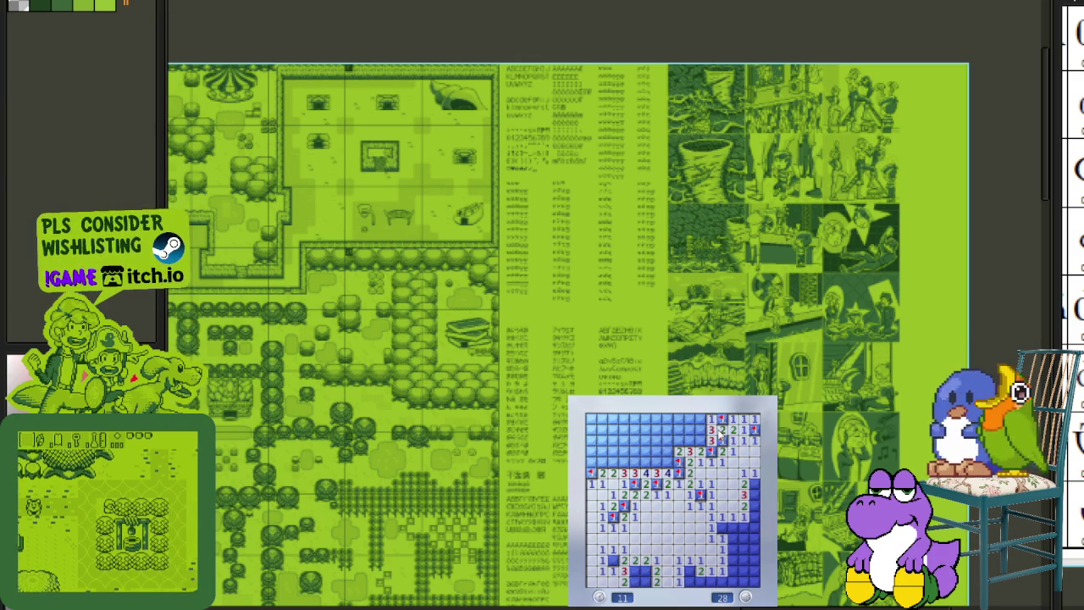
- Clear the upper rows from right to left, alternating flags and safe reveals
{"action": "right_click", "coordinate": [700, 441]}
{"action": "left_click", "coordinate": [690, 441]}
{"action": "right_click", "coordinate": [679, 442]}
{"action": "left_click", "coordinate": [674, 451]}
{"action": "right_click", "coordinate": [657, 461]}
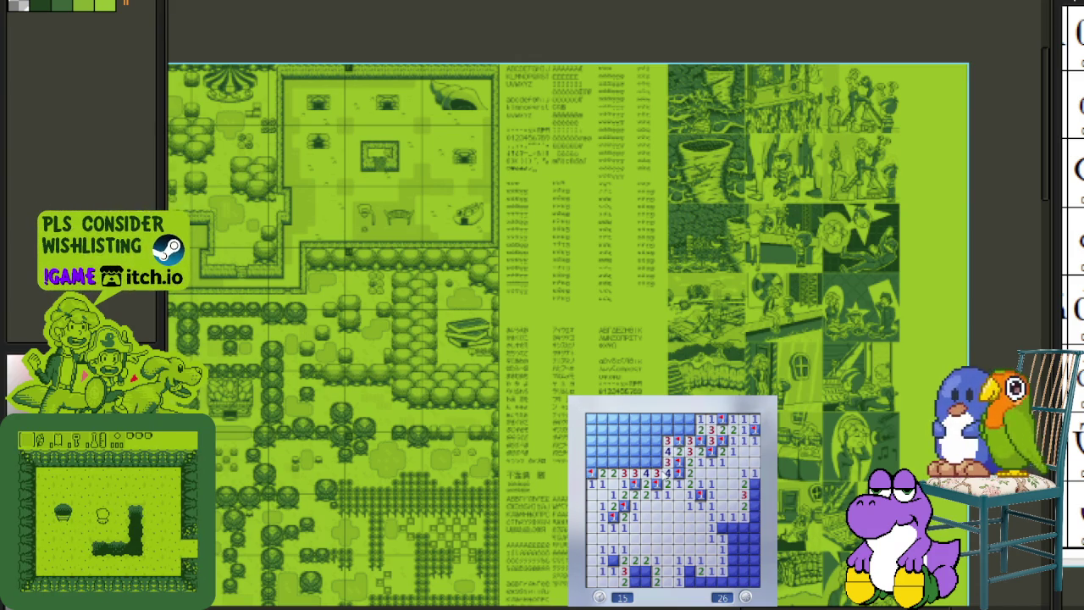
{"action": "right_click", "coordinate": [656, 441]}
{"action": "left_click", "coordinate": [657, 451]}
{"action": "right_click", "coordinate": [647, 461]}
{"action": "right_click", "coordinate": [625, 462]}
{"action": "right_click", "coordinate": [614, 472]}
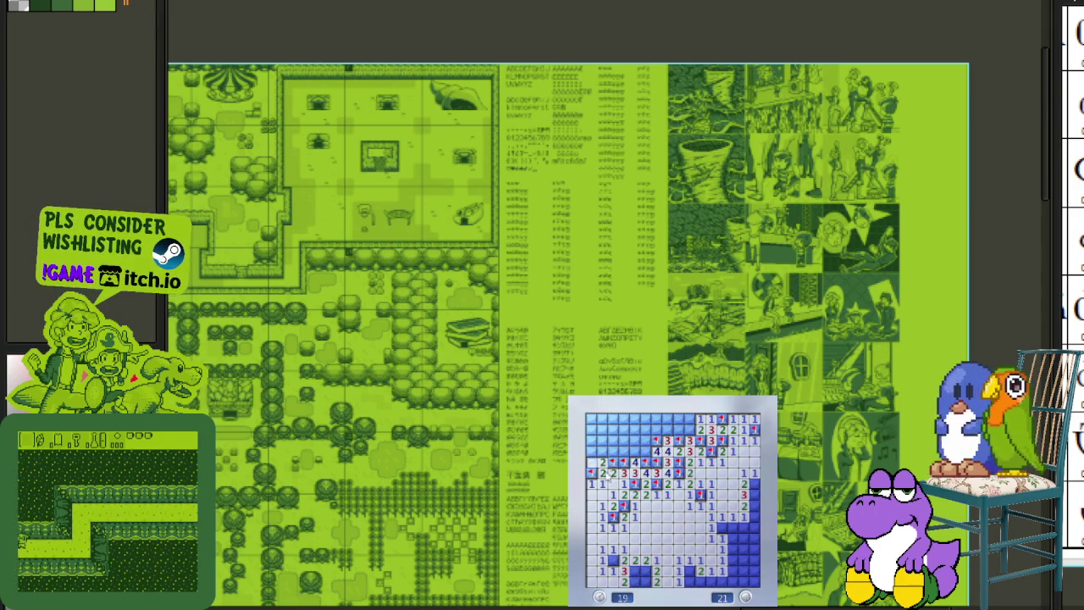
{"action": "left_click", "coordinate": [601, 441]}
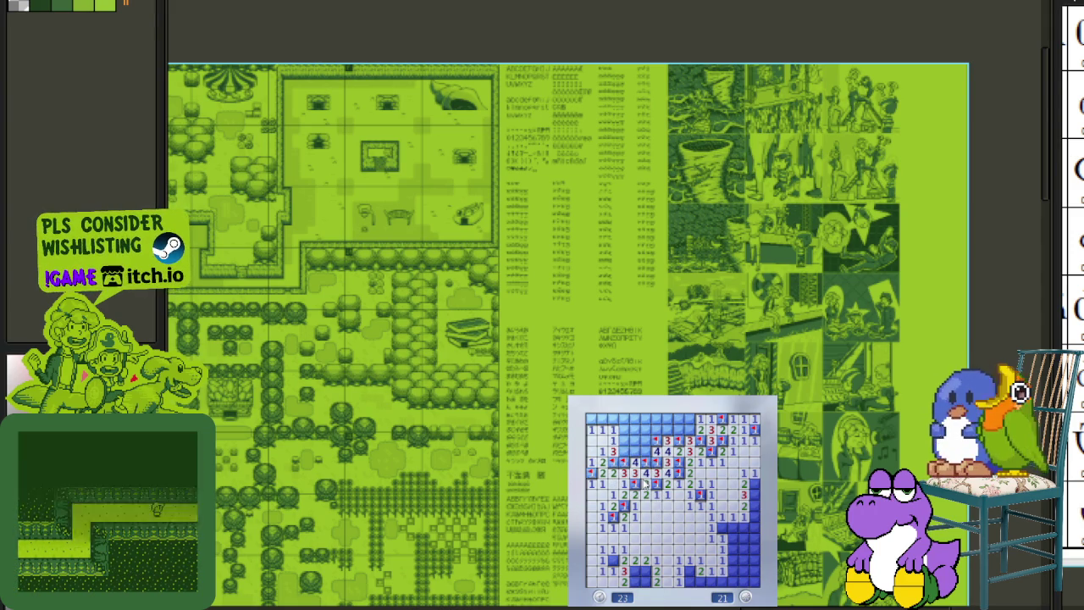
- Clear the lower right and bottom left, flagging the remaining mines there
{"action": "left_click", "coordinate": [722, 534]}
{"action": "right_click", "coordinate": [726, 527]}
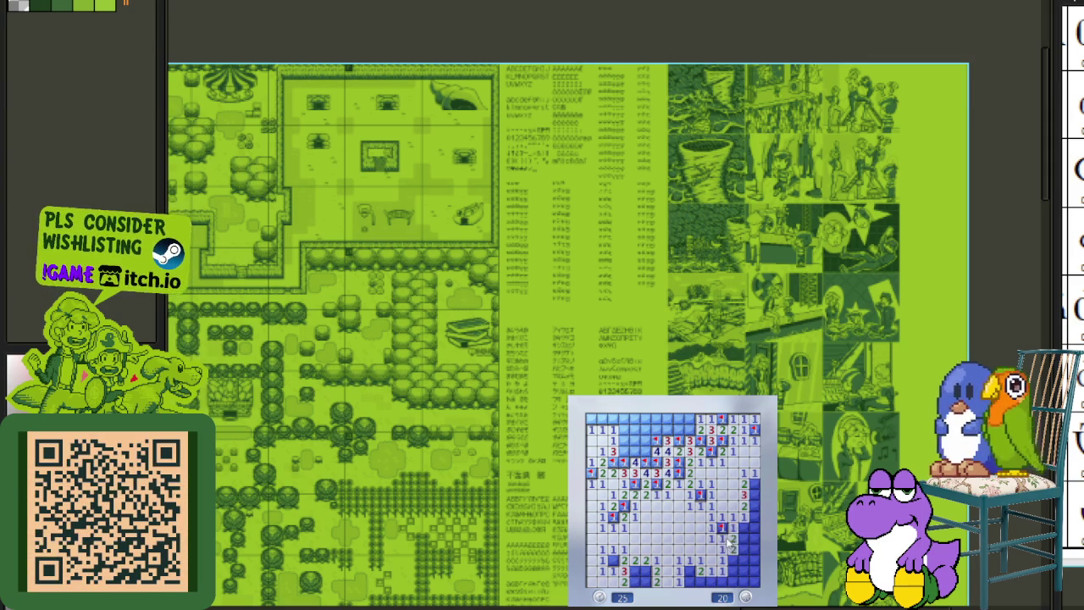
{"action": "left_click", "coordinate": [739, 536]}
{"action": "right_click", "coordinate": [744, 549]}
{"action": "left_click", "coordinate": [742, 568]}
{"action": "left_click", "coordinate": [645, 578]}
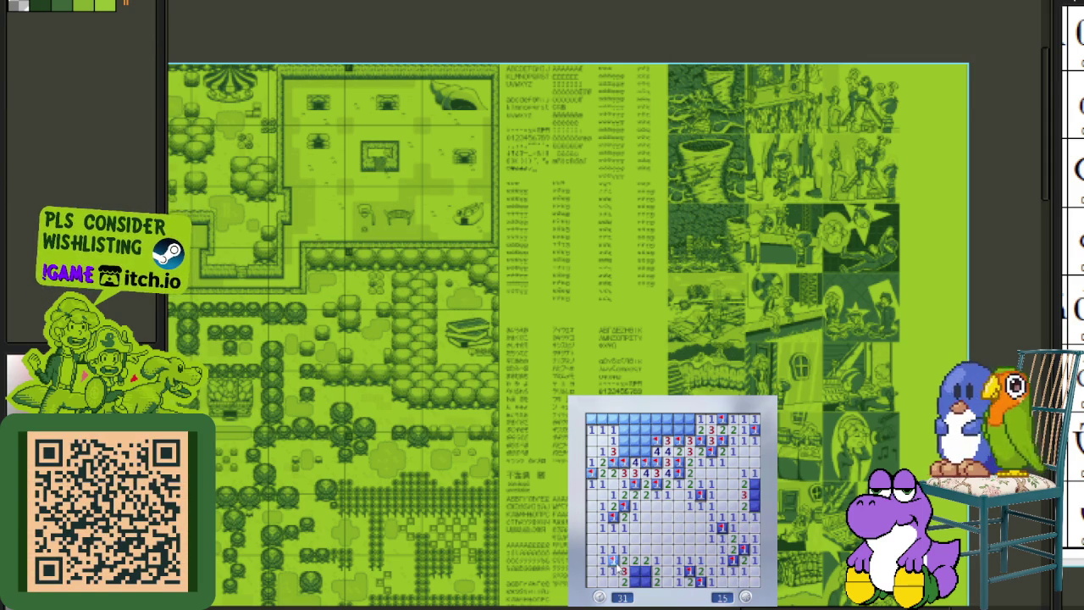
{"action": "right_click", "coordinate": [636, 572]}
{"action": "right_click", "coordinate": [648, 582]}
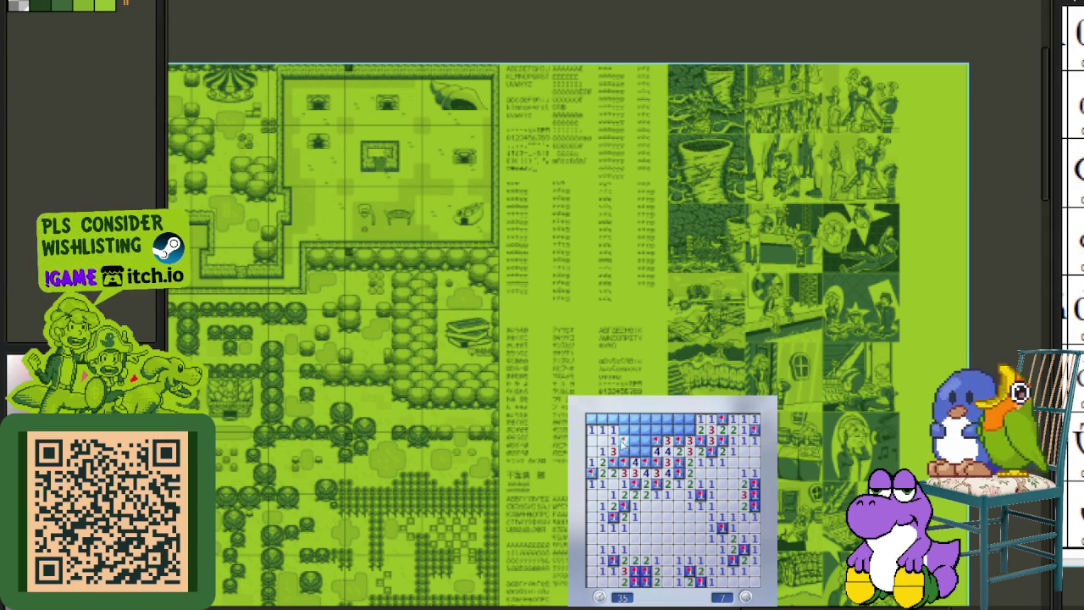
- Guess a last cell that hides a mine, then start a new game and open its centre
{"action": "left_click", "coordinate": [623, 441]}
{"action": "left_click", "coordinate": [624, 501]}
{"action": "left_click", "coordinate": [671, 485]}
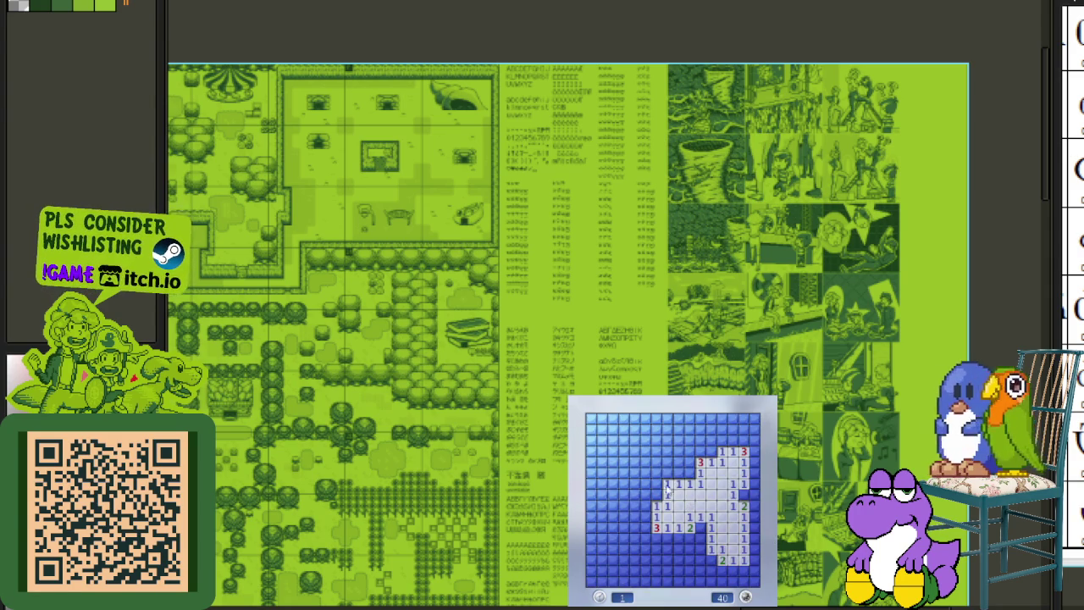
- Open large regions of the board and clear the top-left corner, flagging its mines
{"action": "left_click", "coordinate": [646, 507]}
{"action": "left_click", "coordinate": [649, 488]}
{"action": "right_click", "coordinate": [648, 476]}
{"action": "left_click", "coordinate": [627, 471]}
{"action": "right_click", "coordinate": [625, 440]}
{"action": "left_click", "coordinate": [613, 440]}
{"action": "right_click", "coordinate": [602, 440]}
{"action": "left_click", "coordinate": [608, 451]}
- Flag four mines on the left side, uncover a mine, and start a fresh board
{"action": "right_click", "coordinate": [614, 483]}
{"action": "right_click", "coordinate": [602, 483]}
{"action": "right_click", "coordinate": [602, 472]}
{"action": "right_click", "coordinate": [592, 483]}
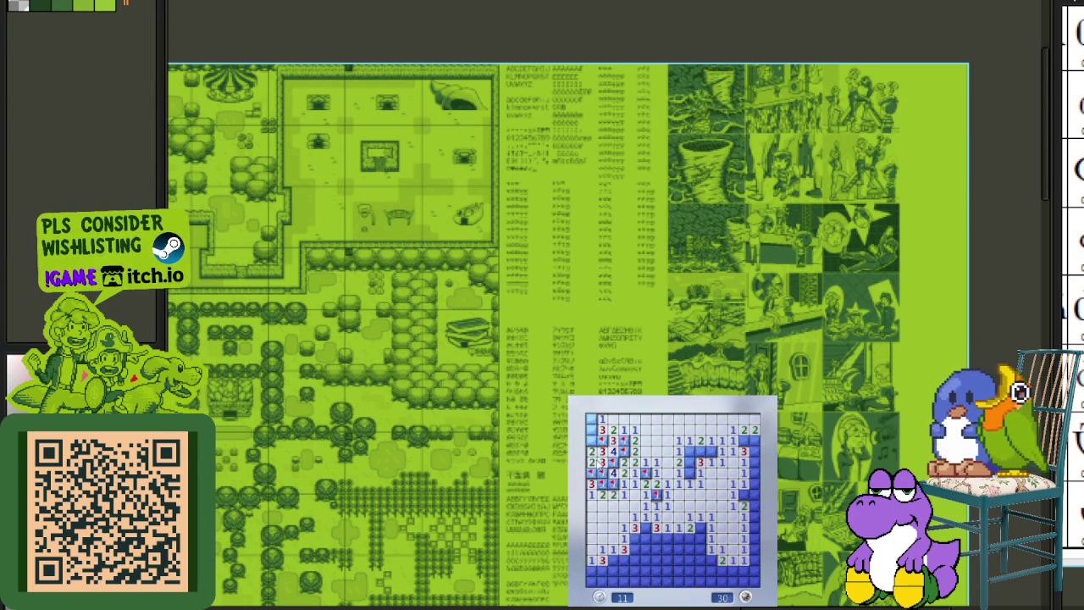
{"action": "left_click", "coordinate": [592, 429]}
{"action": "left_click", "coordinate": [748, 530]}
- Open a first column on the board, flag the mines beside it and clear the cells to its left
{"action": "left_click", "coordinate": [699, 517]}
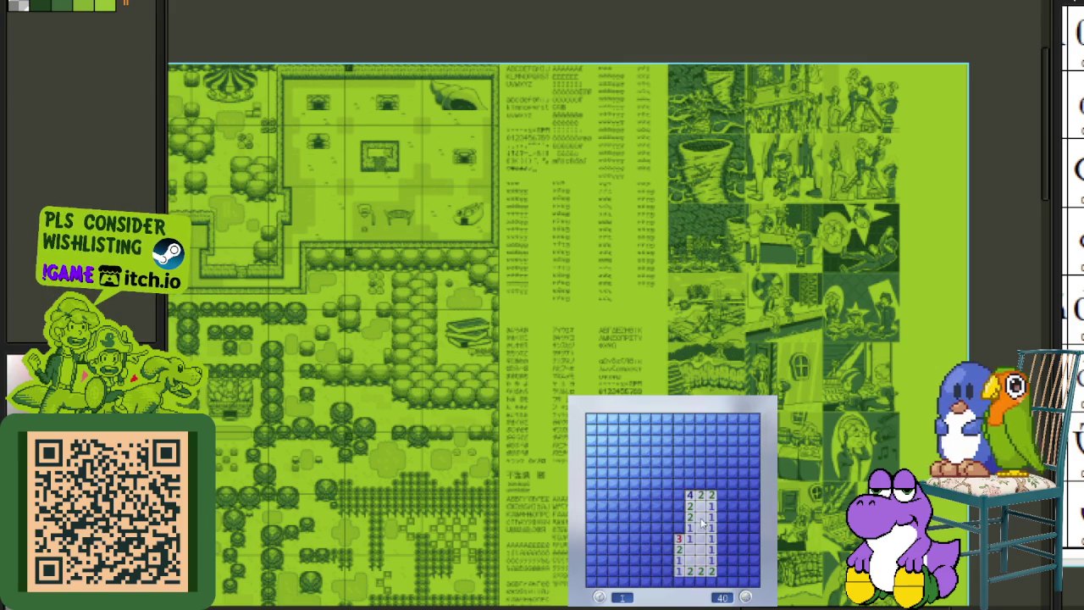
{"action": "right_click", "coordinate": [679, 527]}
{"action": "right_click", "coordinate": [679, 499]}
{"action": "right_click", "coordinate": [678, 495]}
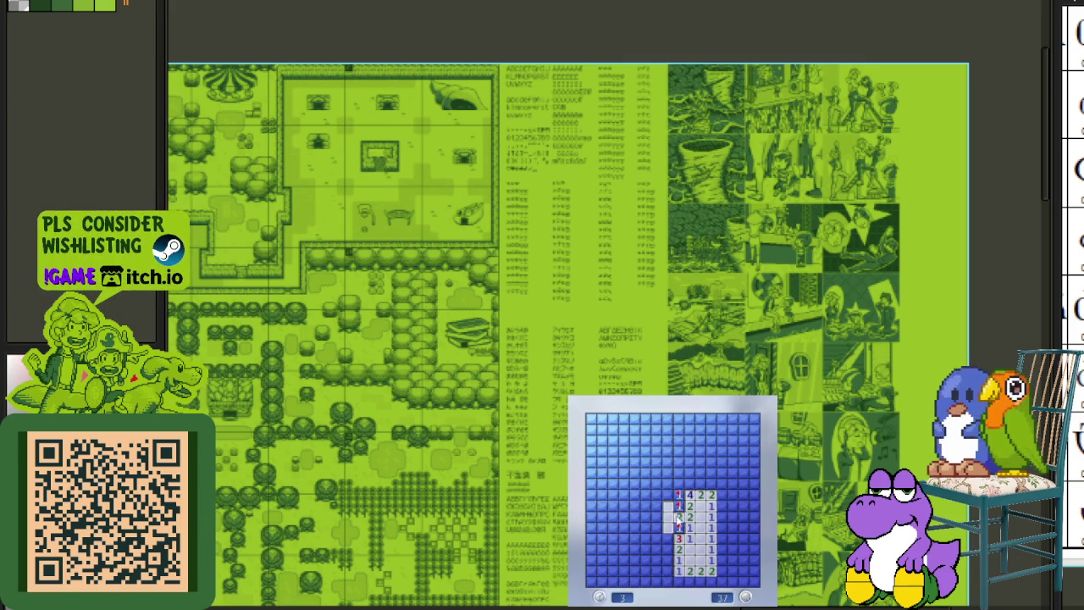
{"action": "left_click", "coordinate": [669, 501]}
{"action": "right_click", "coordinate": [679, 484]}
{"action": "right_click", "coordinate": [656, 473]}
- Clear the upper and upper-left cells and flag the mines there
{"action": "left_click", "coordinate": [656, 451]}
{"action": "right_click", "coordinate": [667, 473]}
{"action": "left_click", "coordinate": [626, 451]}
{"action": "right_click", "coordinate": [646, 432]}
{"action": "right_click", "coordinate": [640, 448]}
{"action": "left_click", "coordinate": [626, 434]}
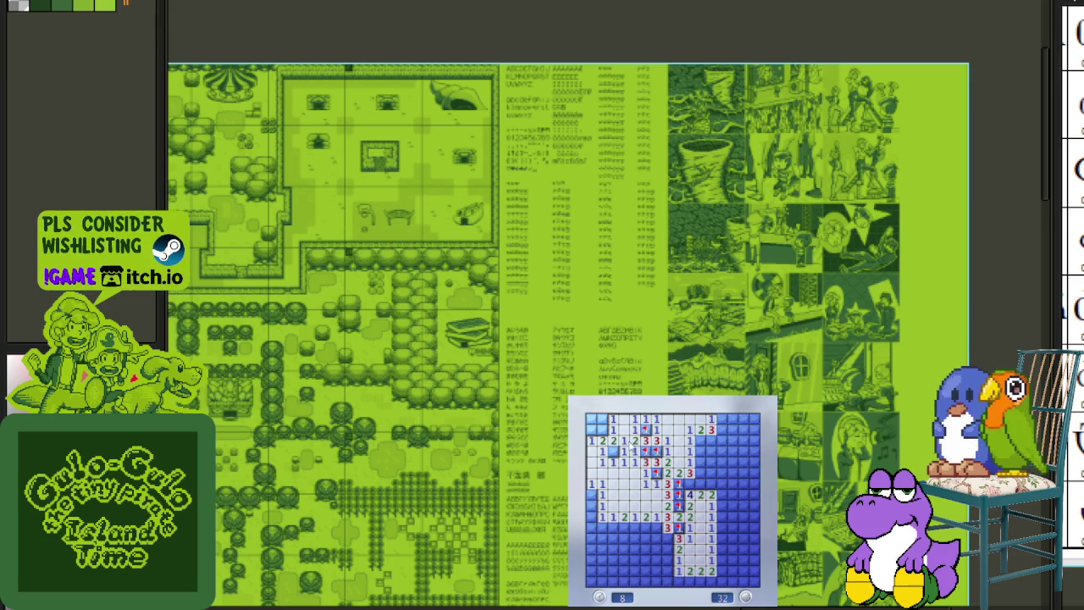
- Open the lower-left area and flag its edge and corner mines
{"action": "left_click", "coordinate": [605, 505]}
{"action": "right_click", "coordinate": [613, 526]}
{"action": "right_click", "coordinate": [612, 539]}
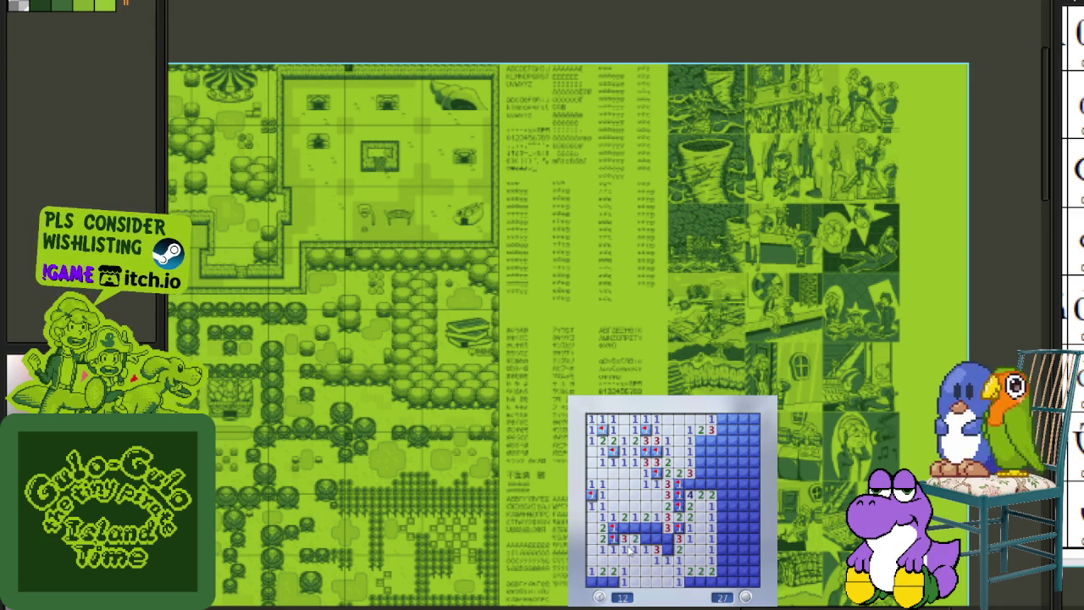
{"action": "left_click", "coordinate": [635, 527]}
{"action": "right_click", "coordinate": [646, 527]}
{"action": "right_click", "coordinate": [657, 539]}
{"action": "right_click", "coordinate": [667, 549]}
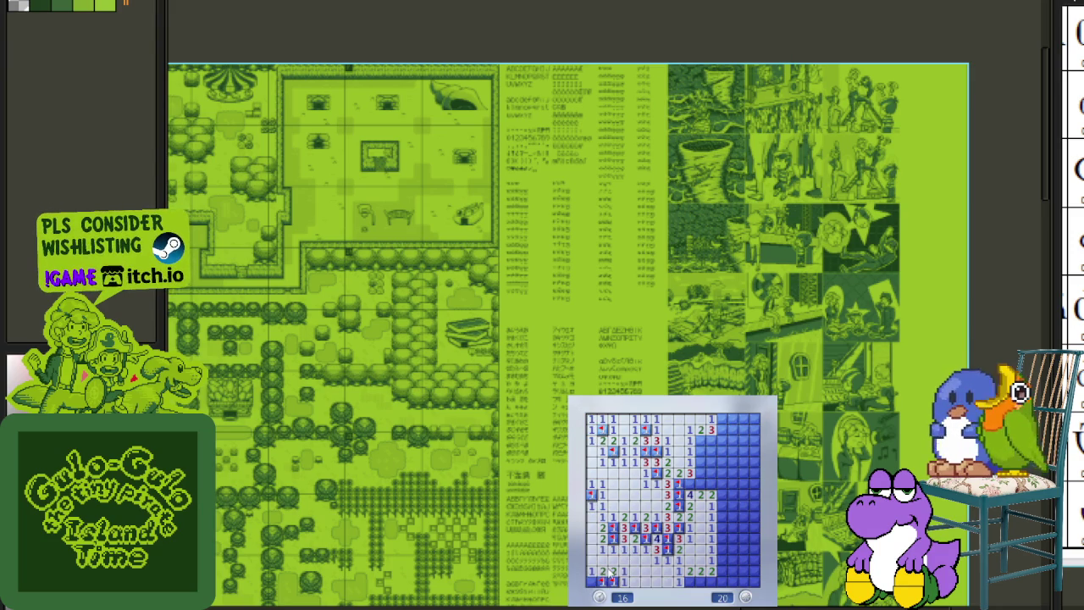
- Flag two bottom-row mines, then open and flag cells along the right columns
{"action": "right_click", "coordinate": [690, 582]}
{"action": "right_click", "coordinate": [700, 582]}
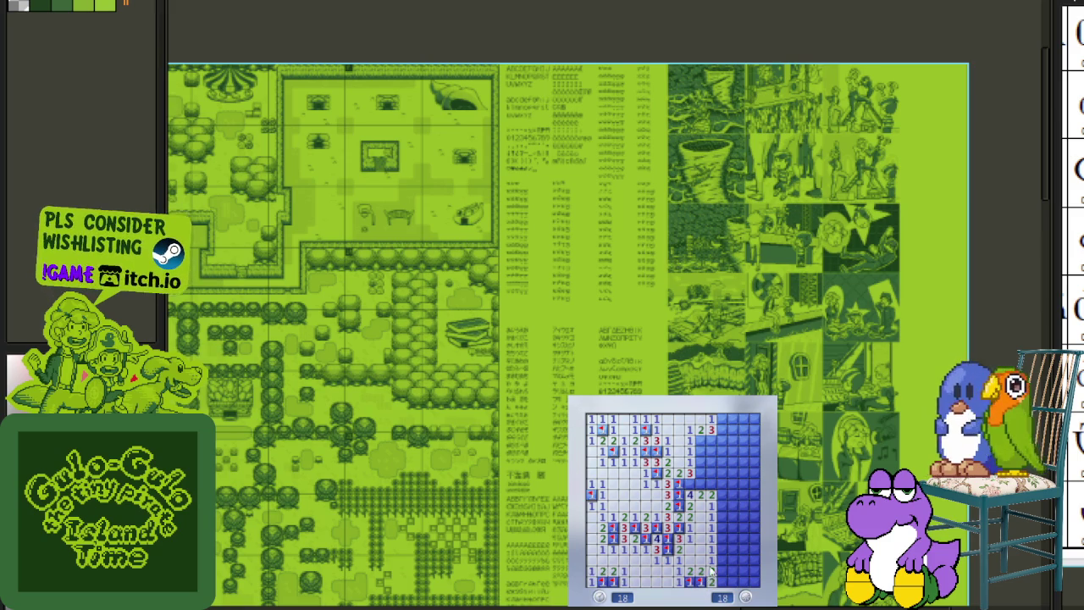
{"action": "left_click", "coordinate": [690, 494]}
{"action": "right_click", "coordinate": [700, 483]}
{"action": "right_click", "coordinate": [701, 441]}
{"action": "right_click", "coordinate": [712, 440]}
{"action": "left_click", "coordinate": [701, 451]}
{"action": "left_click", "coordinate": [701, 461]}
- Work further down the right side, flagging mines and clearing neighbouring cells until the game ends
{"action": "right_click", "coordinate": [701, 473]}
{"action": "left_click", "coordinate": [712, 473]}
{"action": "right_click", "coordinate": [712, 483]}
{"action": "left_click", "coordinate": [711, 462]}
{"action": "left_click", "coordinate": [722, 450]}
{"action": "right_click", "coordinate": [722, 440]}
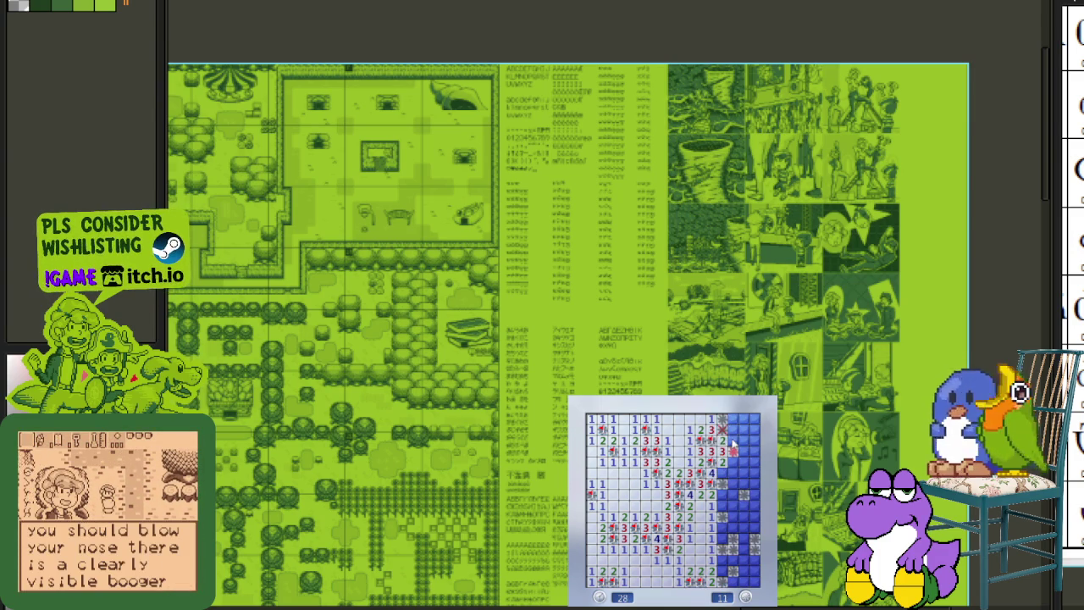
- Start a new game, open a first region and flag the mines around its upper right
{"action": "left_click", "coordinate": [752, 529]}
{"action": "left_click", "coordinate": [753, 527]}
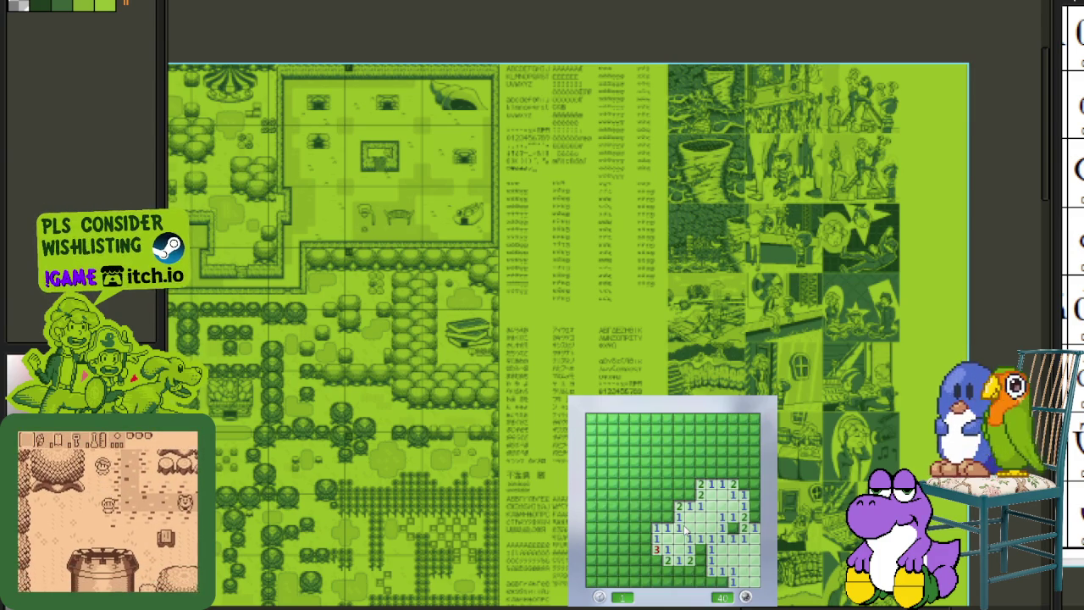
{"action": "right_click", "coordinate": [733, 526]}
{"action": "right_click", "coordinate": [753, 516]}
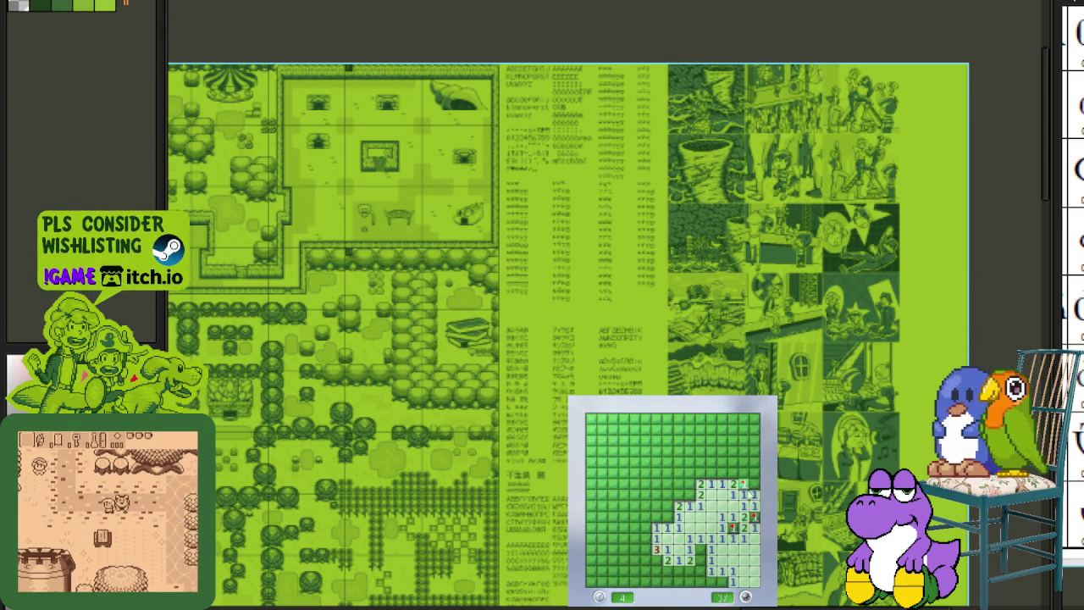
{"action": "left_click", "coordinate": [743, 472]}
{"action": "right_click", "coordinate": [721, 473]}
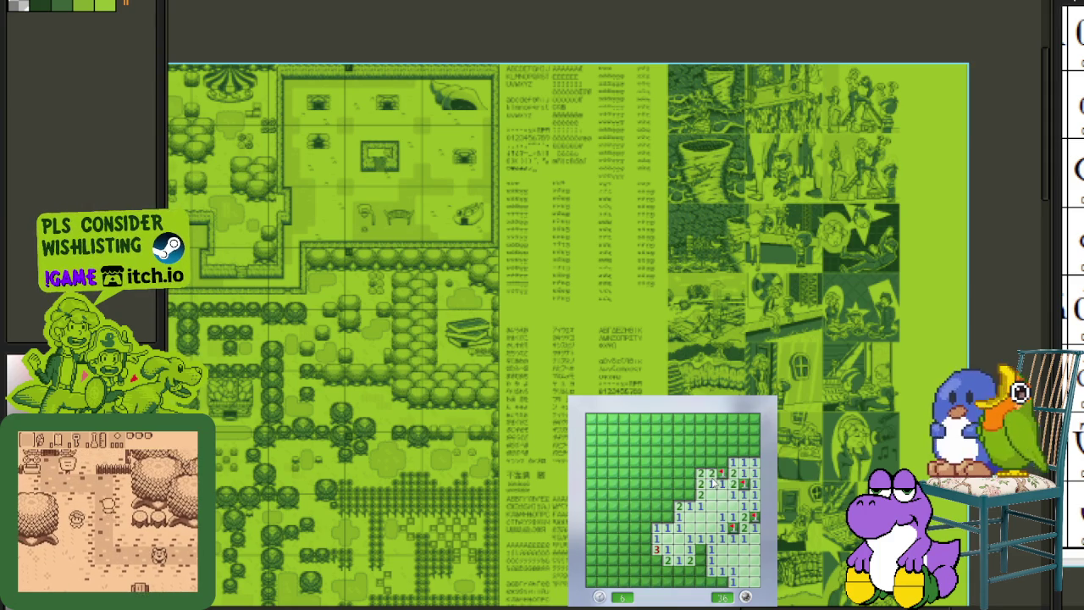
{"action": "left_click", "coordinate": [730, 464]}
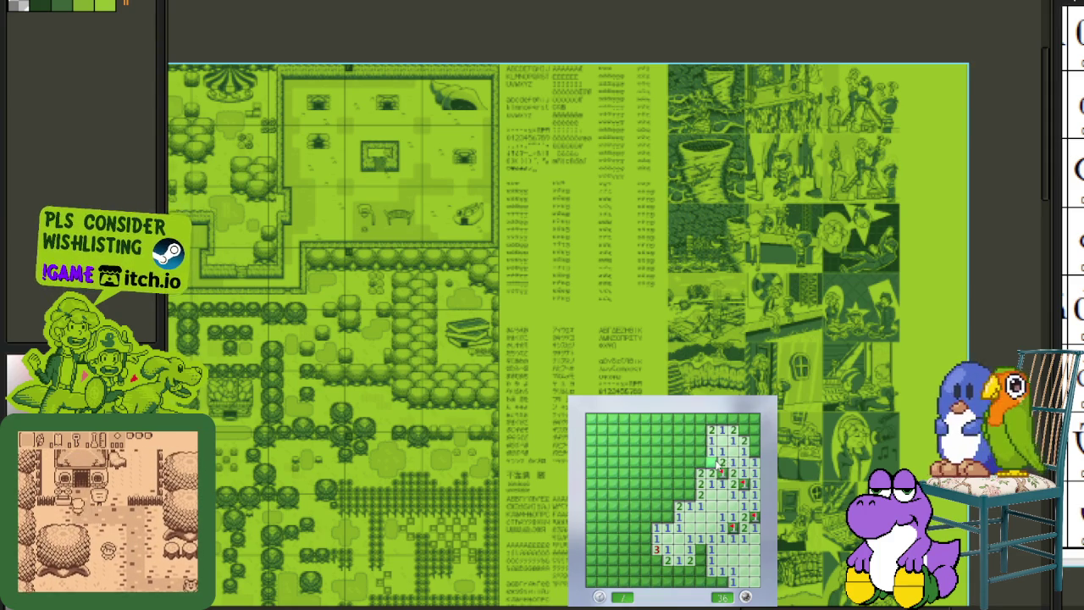
- Open large blocks to the left and flag mines in the middle and left areas
{"action": "left_click", "coordinate": [702, 464]}
{"action": "right_click", "coordinate": [689, 494]}
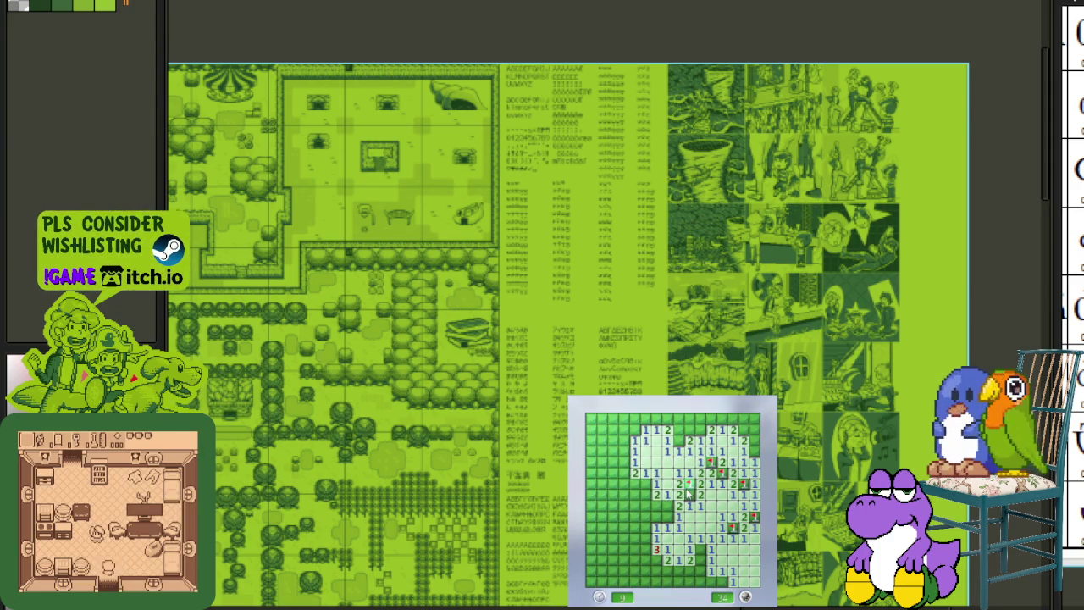
{"action": "left_click", "coordinate": [650, 522]}
{"action": "right_click", "coordinate": [647, 485]}
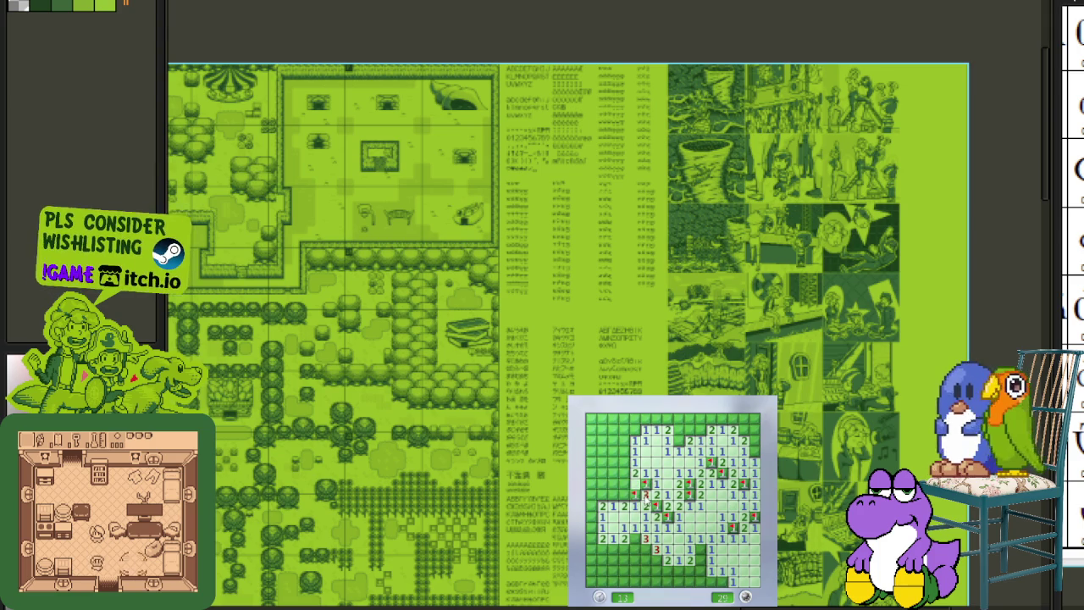
{"action": "right_click", "coordinate": [614, 495]}
- Clear the upper-left cells and flag mines on the left side and top rows
{"action": "left_click", "coordinate": [627, 490]}
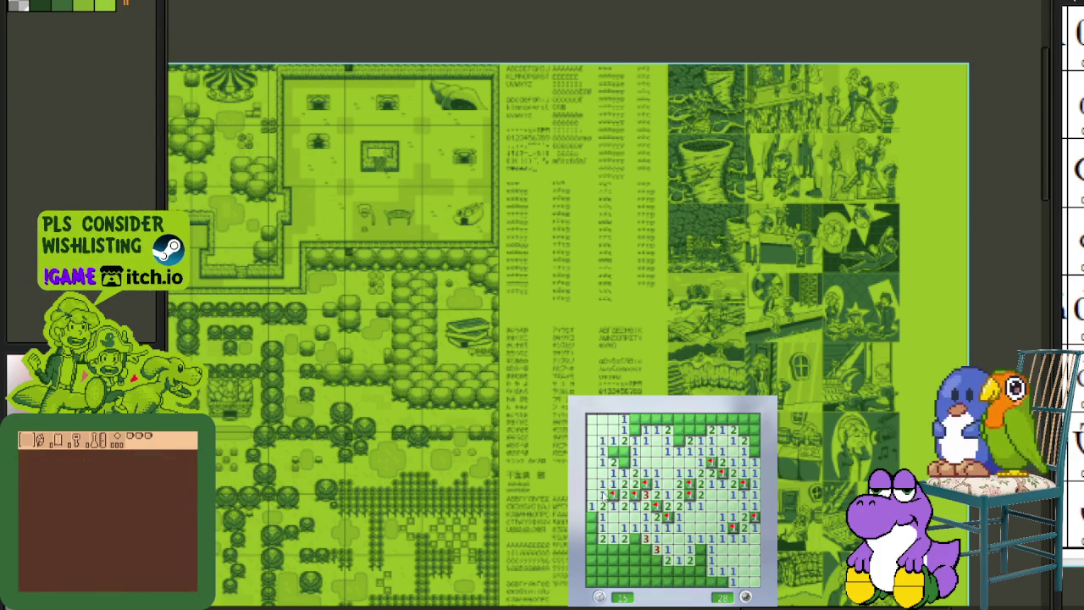
{"action": "right_click", "coordinate": [625, 471]}
{"action": "right_click", "coordinate": [623, 462]}
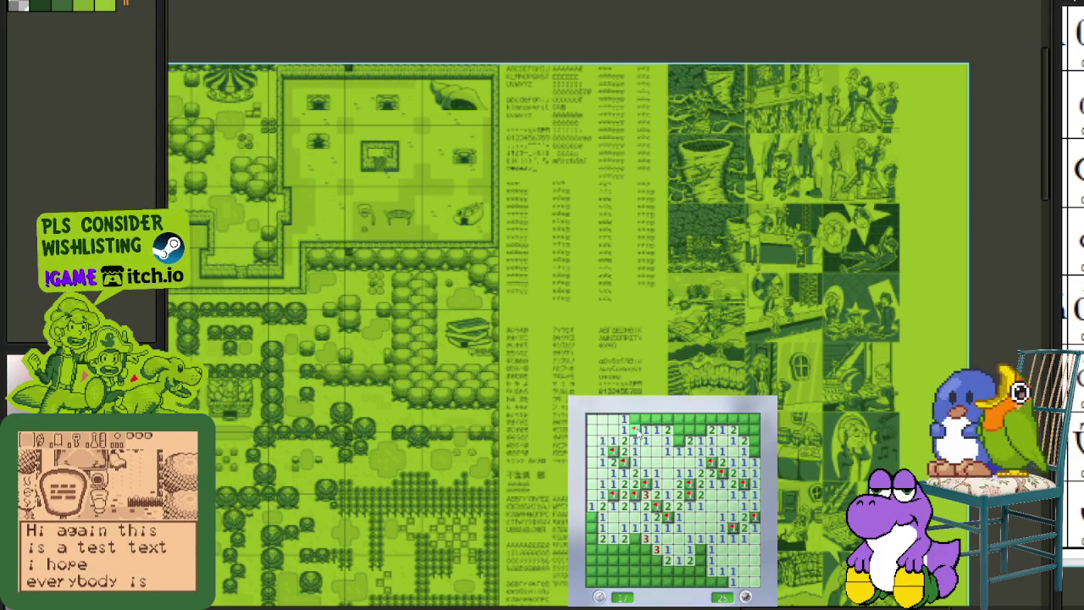
{"action": "right_click", "coordinate": [635, 430]}
{"action": "left_click", "coordinate": [645, 429]}
{"action": "right_click", "coordinate": [666, 419]}
{"action": "left_click", "coordinate": [679, 430]}
- Sweep the top rows rightward, flagging mines and opening cells down the rightmost column
{"action": "right_click", "coordinate": [701, 429]}
{"action": "left_click", "coordinate": [690, 430]}
{"action": "left_click", "coordinate": [701, 419]}
{"action": "right_click", "coordinate": [722, 420]}
{"action": "left_click", "coordinate": [734, 419]}
{"action": "right_click", "coordinate": [744, 420]}
{"action": "right_click", "coordinate": [741, 430]}
{"action": "left_click", "coordinate": [751, 430]}
{"action": "left_click", "coordinate": [752, 450]}
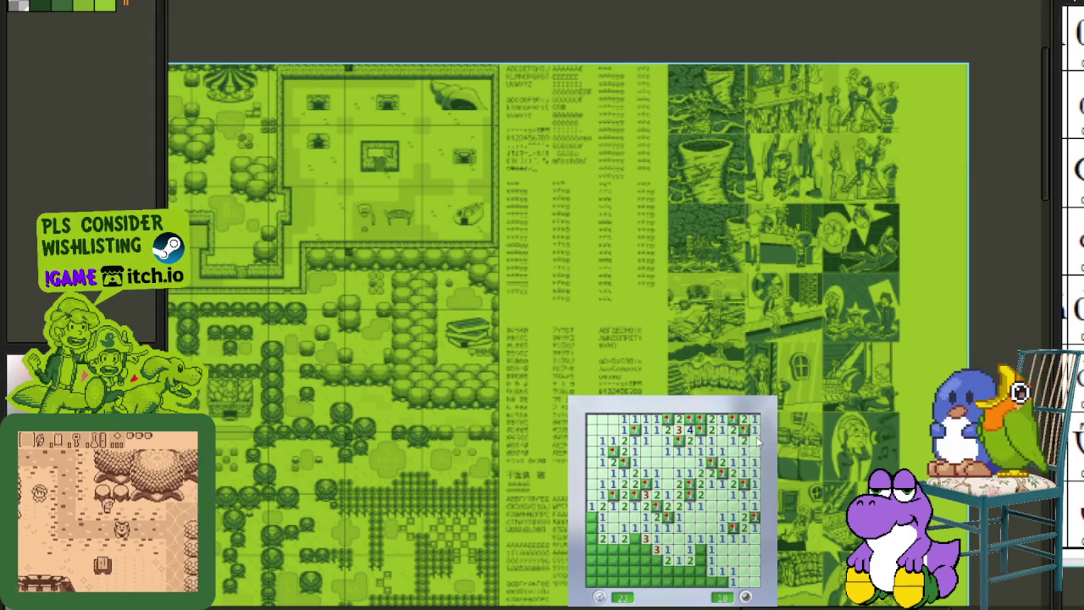
- Flag right-side and bottom mines and clear the cells along the bottom centre
{"action": "right_click", "coordinate": [714, 486]}
{"action": "right_click", "coordinate": [699, 549]}
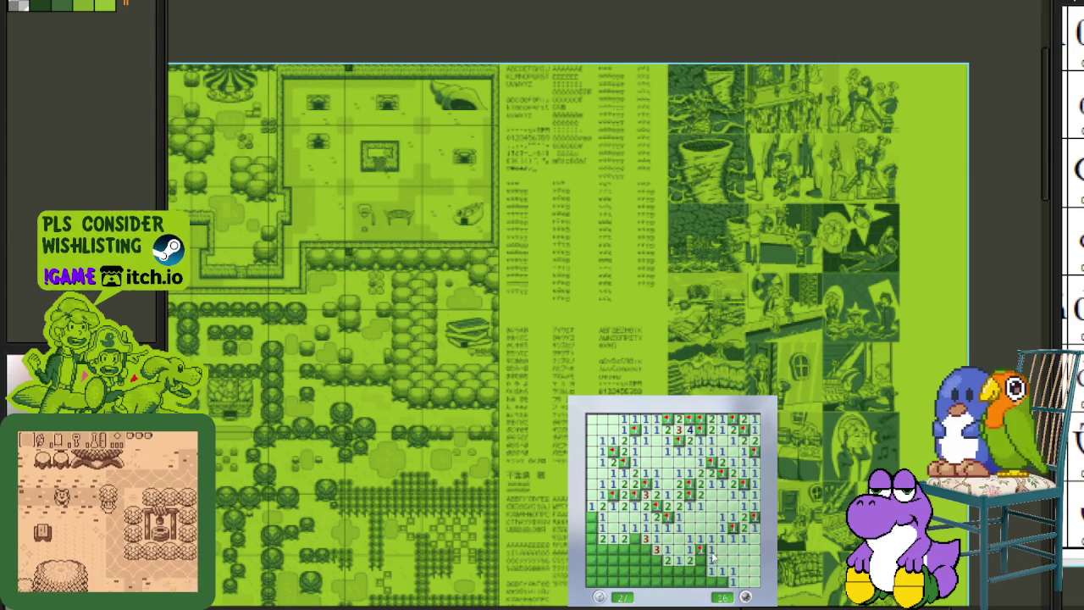
{"action": "left_click", "coordinate": [701, 569]}
{"action": "right_click", "coordinate": [721, 581]}
{"action": "left_click", "coordinate": [678, 574]}
{"action": "left_click", "coordinate": [679, 574]}
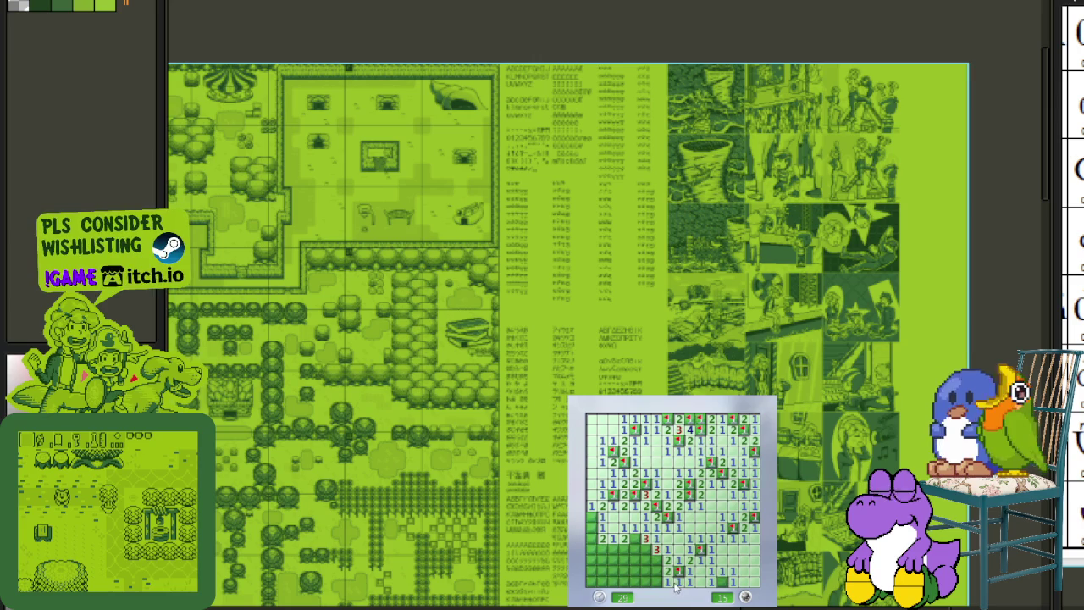
{"action": "right_click", "coordinate": [646, 561]}
{"action": "right_click", "coordinate": [645, 550]}
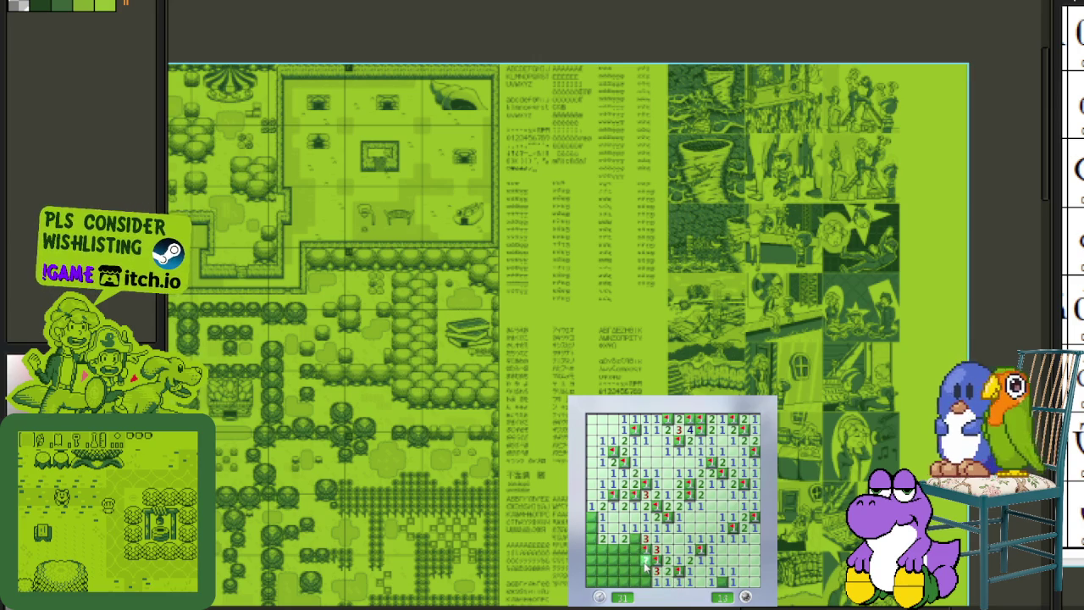
- Open the lower-left cells and flag the mines among them
{"action": "right_click", "coordinate": [649, 538]}
{"action": "left_click", "coordinate": [631, 550]}
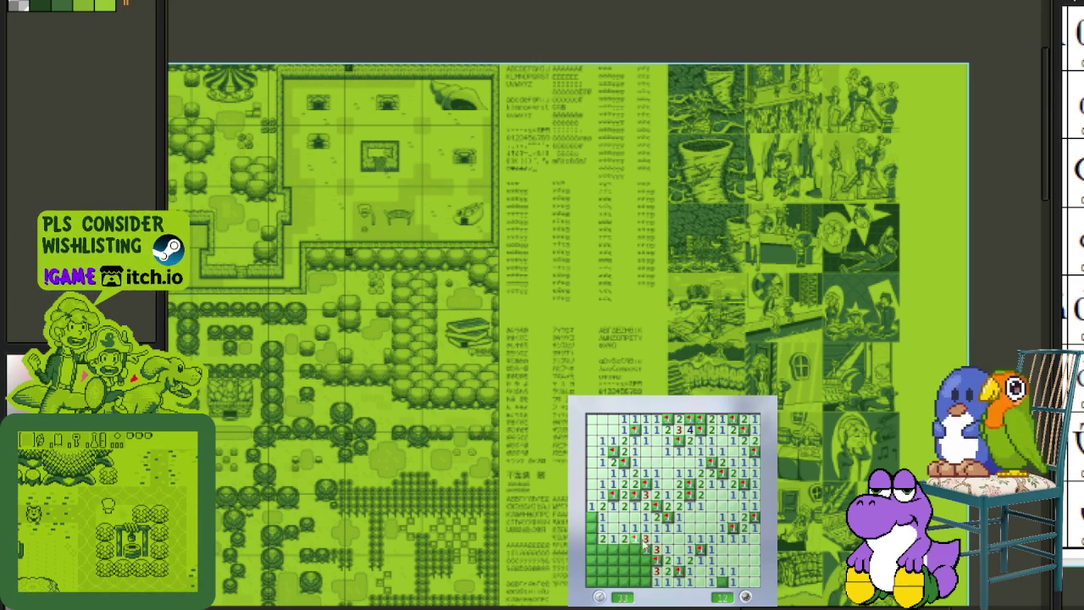
{"action": "right_click", "coordinate": [626, 552]}
{"action": "left_click", "coordinate": [607, 552]}
{"action": "right_click", "coordinate": [619, 561]}
{"action": "left_click", "coordinate": [595, 534]}
- Flag the left-column mines down to 3 remaining, then start a fresh board with a strip opened
{"action": "right_click", "coordinate": [590, 516]}
{"action": "right_click", "coordinate": [590, 549]}
{"action": "right_click", "coordinate": [596, 572]}
{"action": "right_click", "coordinate": [613, 572]}
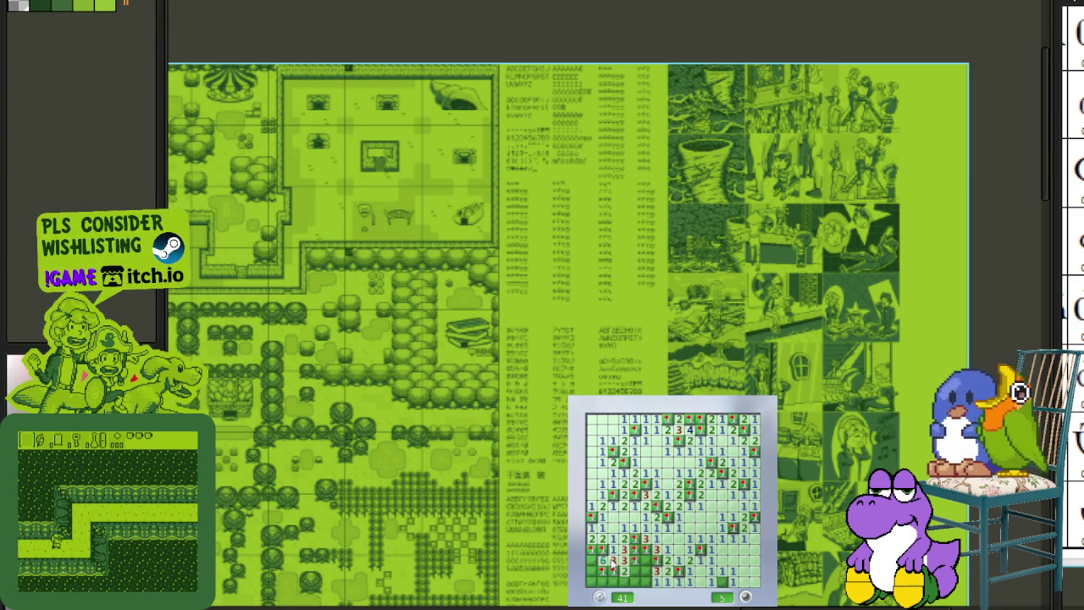
{"action": "left_click", "coordinate": [626, 581]}
{"action": "right_click", "coordinate": [596, 581]}
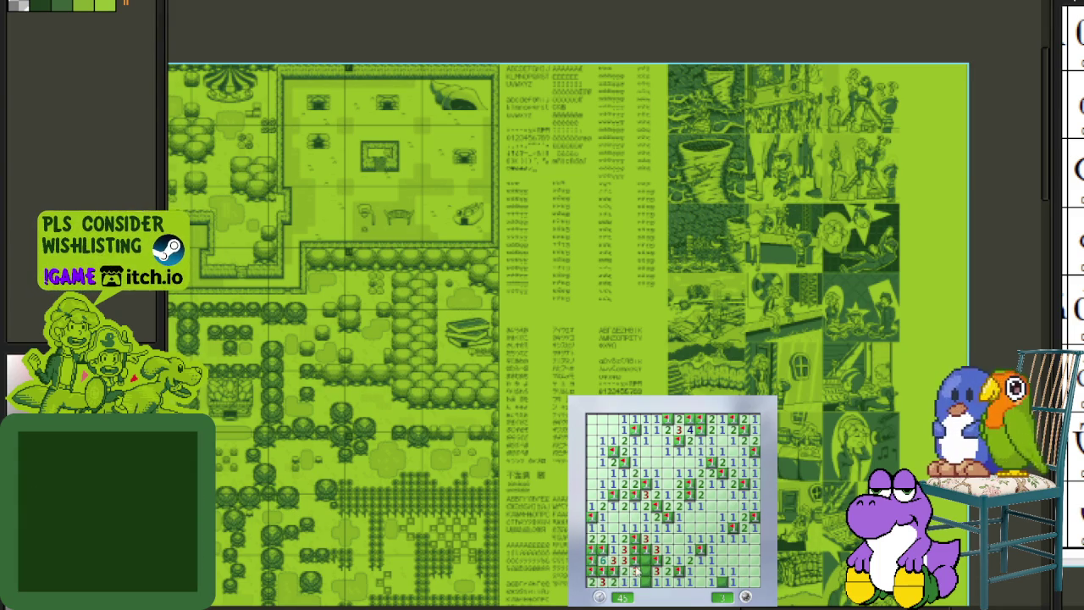
{"action": "right_click", "coordinate": [647, 560]}
{"action": "key", "text": "F2"}
{"action": "left_click", "coordinate": [652, 538]}
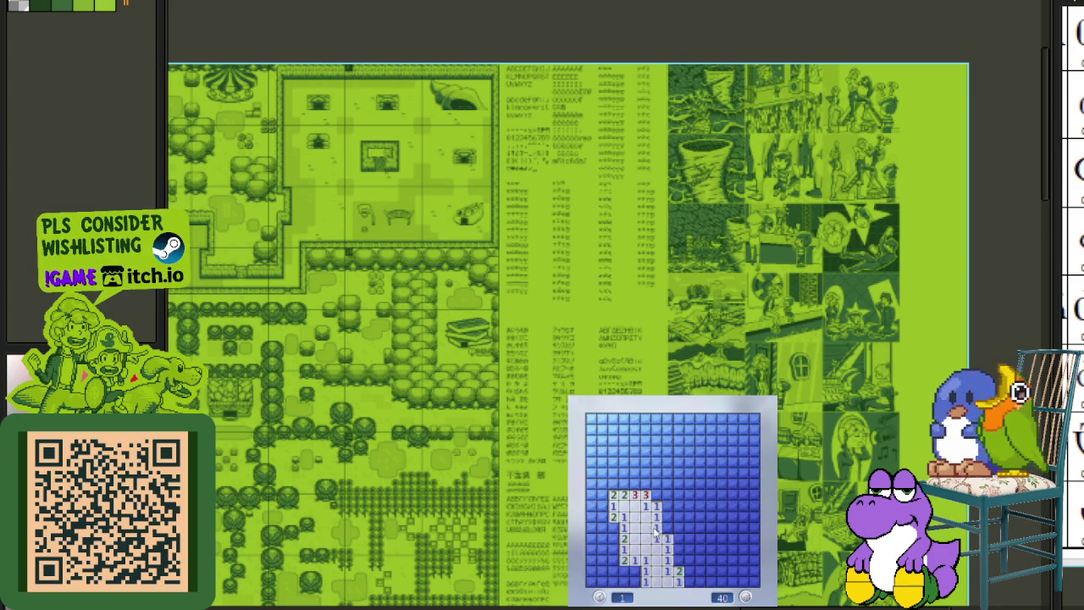
- Flag the mines along the bottom rows and right columns and open the cells beside them
{"action": "right_click", "coordinate": [666, 527]}
{"action": "left_click", "coordinate": [677, 517]}
{"action": "right_click", "coordinate": [679, 559]}
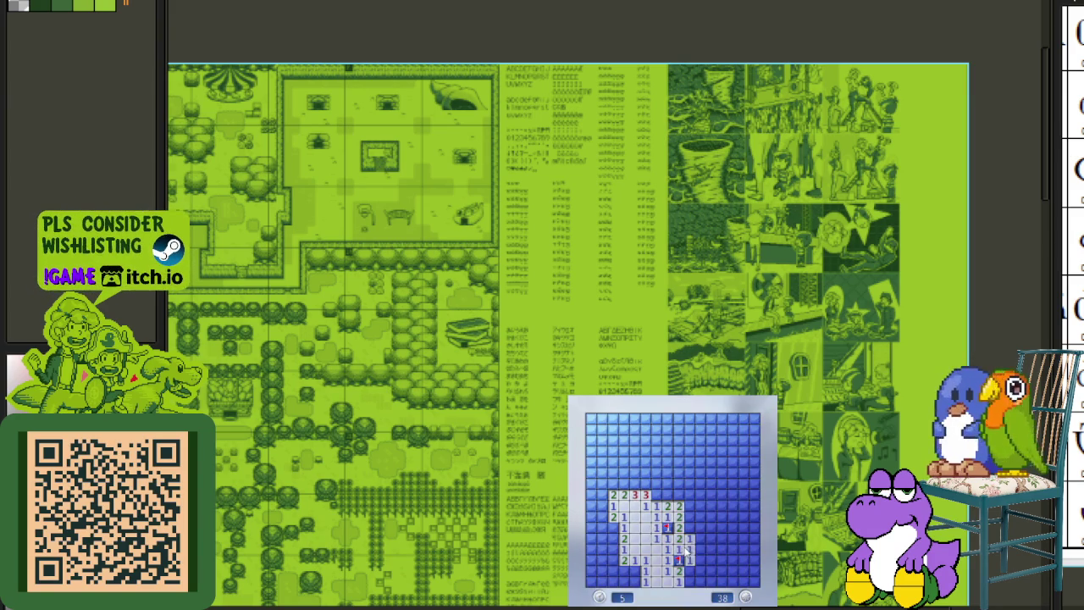
{"action": "left_click", "coordinate": [689, 549]}
{"action": "right_click", "coordinate": [688, 582]}
{"action": "right_click", "coordinate": [700, 582]}
{"action": "right_click", "coordinate": [722, 582]}
{"action": "right_click", "coordinate": [743, 582]}
{"action": "left_click", "coordinate": [754, 559]}
{"action": "right_click", "coordinate": [754, 549]}
{"action": "right_click", "coordinate": [743, 527]}
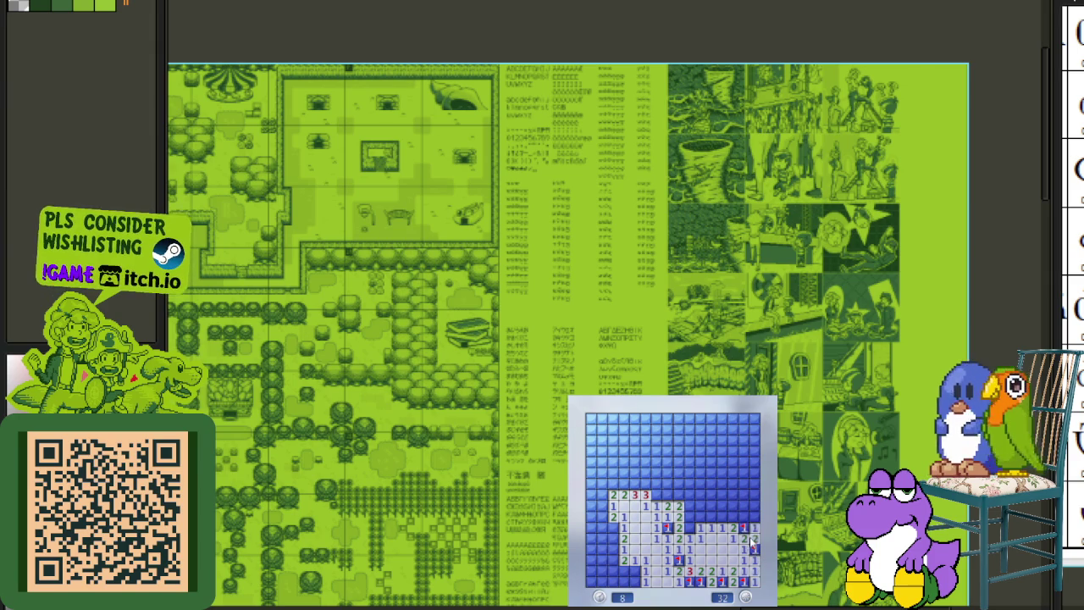
{"action": "left_click", "coordinate": [754, 527]}
- Flag the upper-right mines, mark one cell with a question mark, and clear that area
{"action": "right_click", "coordinate": [689, 527]}
{"action": "left_click", "coordinate": [694, 506]}
{"action": "right_click", "coordinate": [721, 516]}
{"action": "left_click", "coordinate": [733, 506]}
{"action": "right_click", "coordinate": [753, 506]}
{"action": "left_click", "coordinate": [733, 494]}
{"action": "right_click", "coordinate": [753, 494]}
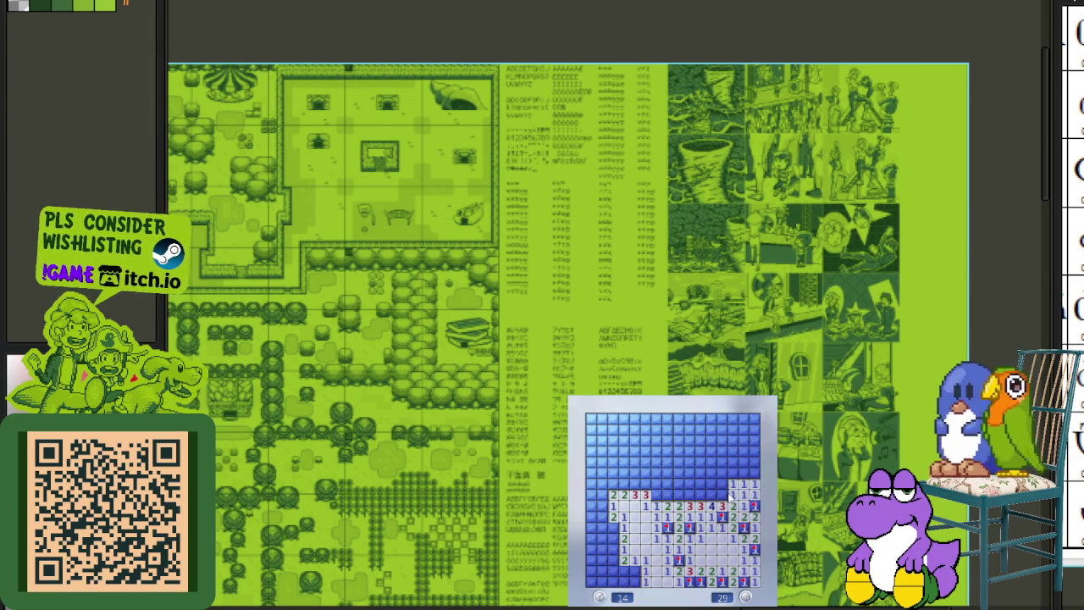
{"action": "left_click", "coordinate": [722, 494]}
{"action": "right_click", "coordinate": [711, 494]}
{"action": "right_click", "coordinate": [711, 494]}
{"action": "right_click", "coordinate": [710, 494]}
{"action": "left_click", "coordinate": [732, 483]}
{"action": "left_click", "coordinate": [722, 481]}
{"action": "left_click", "coordinate": [701, 477]}
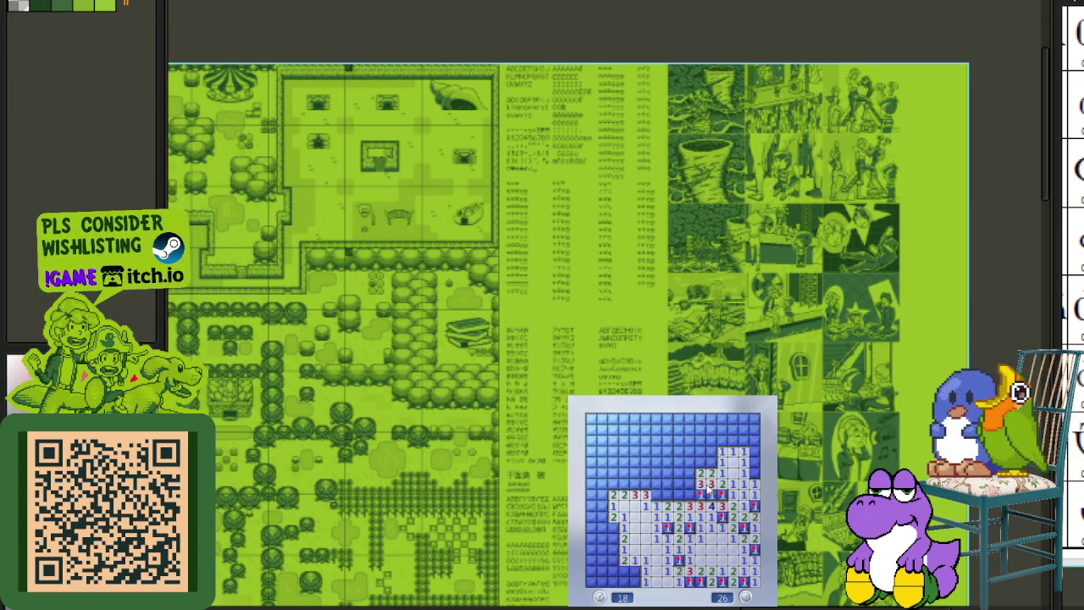
- Flag the mines in the middle and upper rows and open the surrounding safe cells
{"action": "right_click", "coordinate": [689, 494]}
{"action": "right_click", "coordinate": [677, 494]}
{"action": "left_click", "coordinate": [666, 494]}
{"action": "right_click", "coordinate": [656, 494]}
{"action": "left_click", "coordinate": [667, 484]}
{"action": "left_click", "coordinate": [677, 462]}
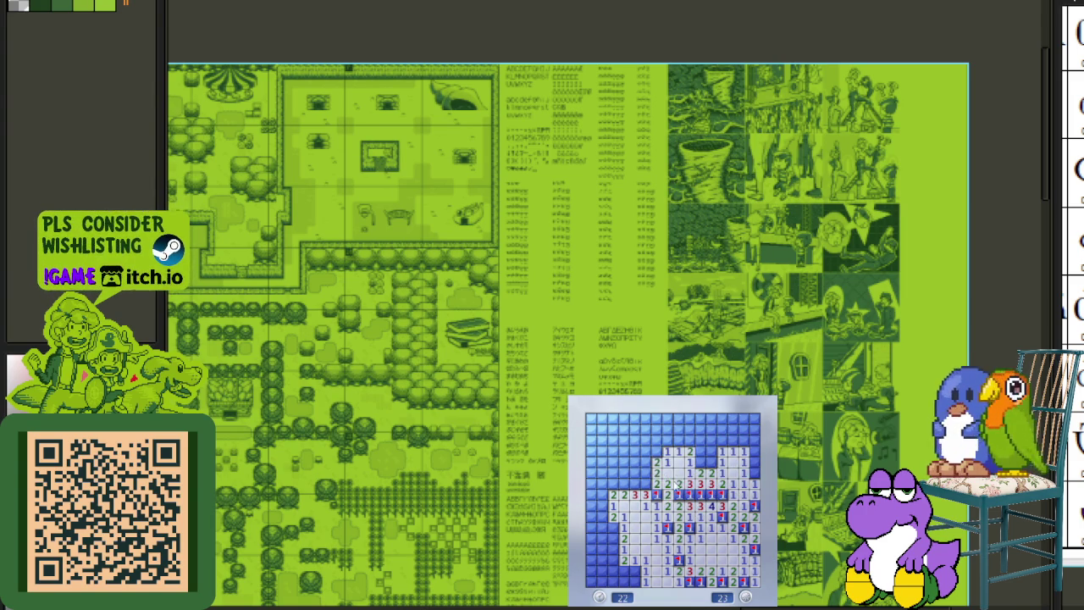
{"action": "right_click", "coordinate": [700, 463]}
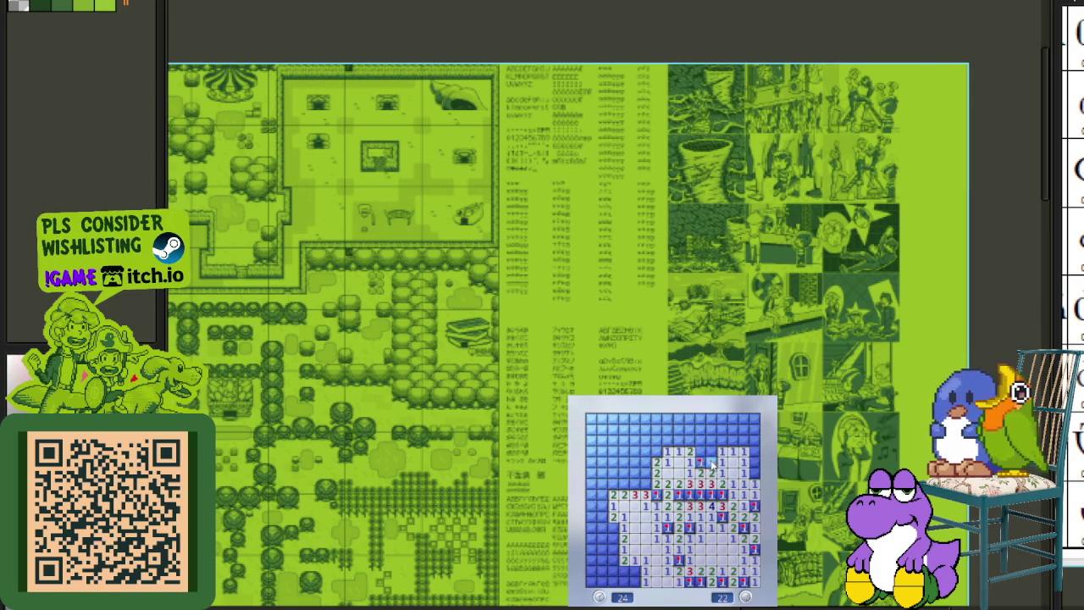
{"action": "right_click", "coordinate": [710, 462]}
{"action": "left_click", "coordinate": [722, 462]}
{"action": "right_click", "coordinate": [689, 441]}
{"action": "left_click", "coordinate": [678, 441]}
{"action": "right_click", "coordinate": [656, 453]}
{"action": "left_click", "coordinate": [656, 442]}
{"action": "right_click", "coordinate": [656, 430]}
{"action": "right_click", "coordinate": [646, 419]}
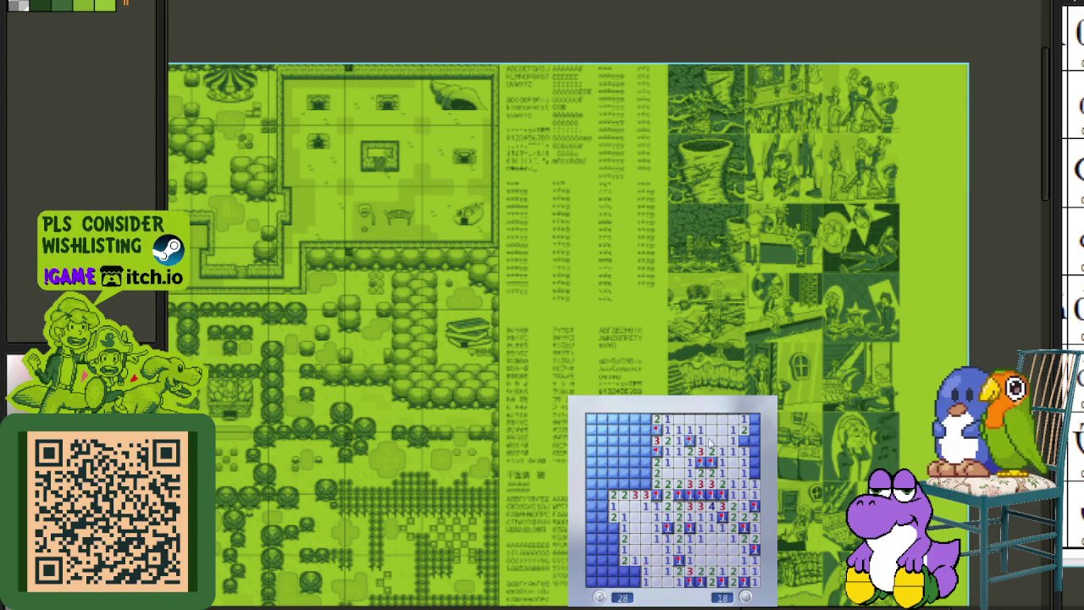
- Flag the remaining right-side mines, then flag and clear the left-side column
{"action": "right_click", "coordinate": [755, 431]}
{"action": "right_click", "coordinate": [755, 474]}
{"action": "right_click", "coordinate": [646, 483]}
{"action": "right_click", "coordinate": [661, 485]}
{"action": "left_click", "coordinate": [642, 468]}
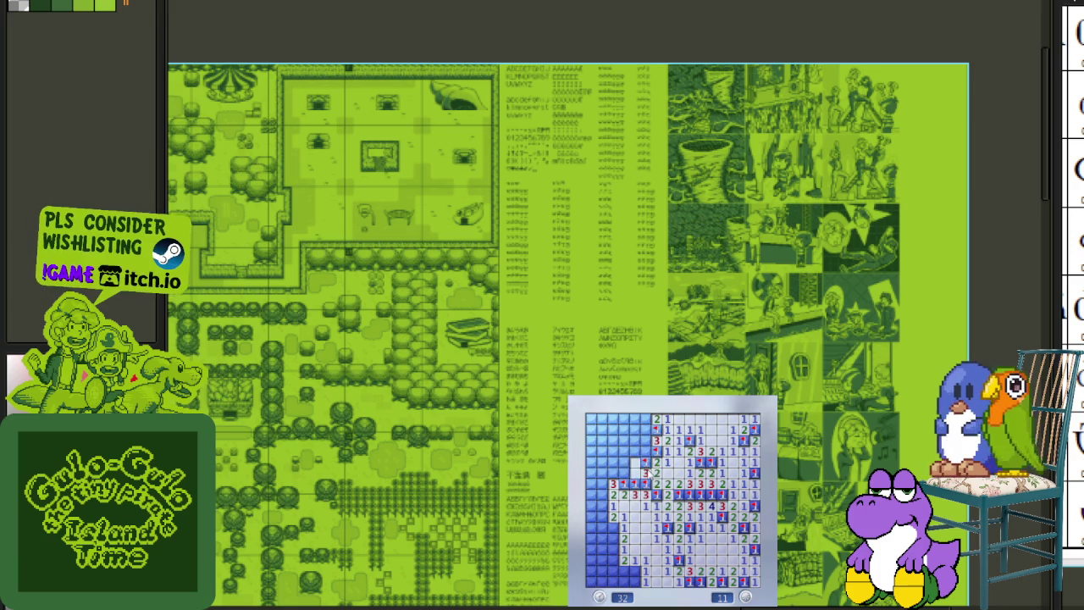
{"action": "left_click", "coordinate": [646, 462]}
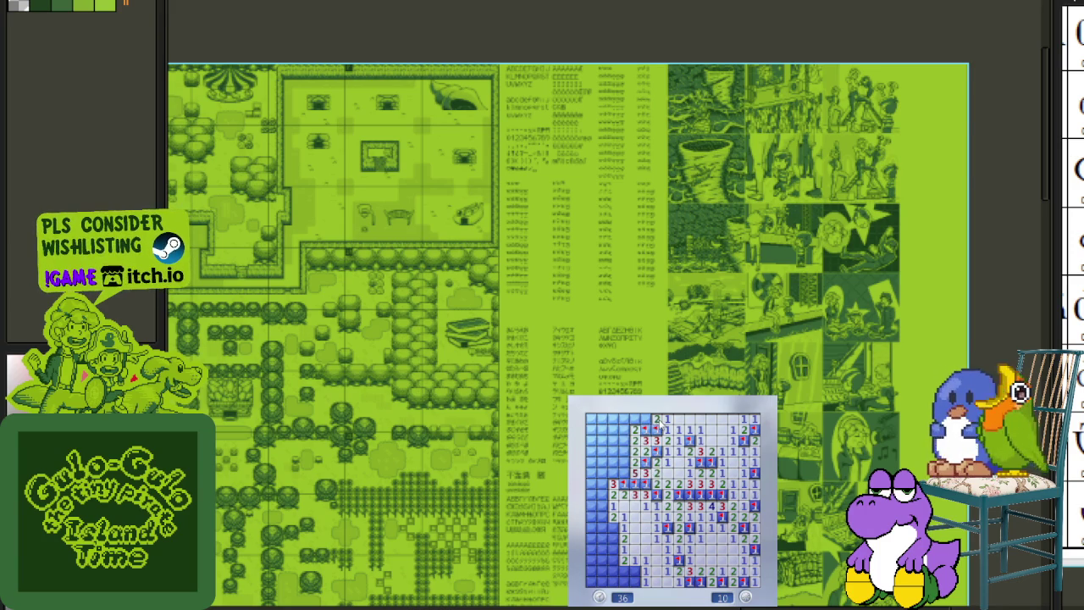
{"action": "left_click", "coordinate": [625, 421]}
{"action": "right_click", "coordinate": [614, 441]}
{"action": "right_click", "coordinate": [614, 451]}
{"action": "left_click", "coordinate": [625, 462]}
{"action": "left_click", "coordinate": [604, 457]}
{"action": "right_click", "coordinate": [602, 429]}
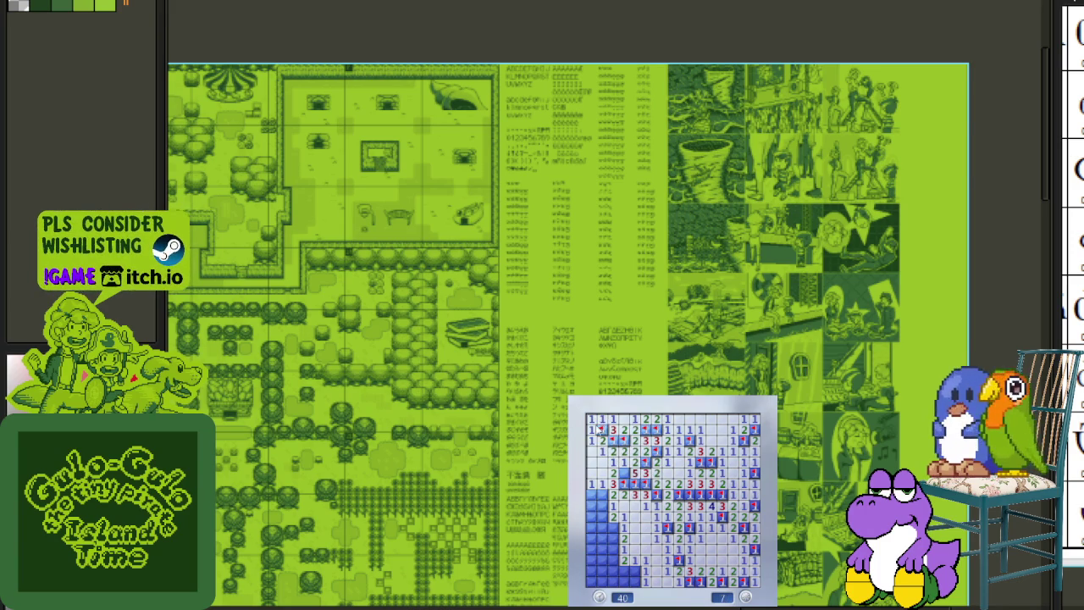
- Finish the lower-left corner to bring the counter to 0, then start a new game and open a first patch
{"action": "right_click", "coordinate": [602, 494]}
{"action": "left_click", "coordinate": [602, 513]}
{"action": "left_click", "coordinate": [624, 517]}
{"action": "right_click", "coordinate": [612, 527]}
{"action": "right_click", "coordinate": [602, 527]}
{"action": "left_click", "coordinate": [602, 539]}
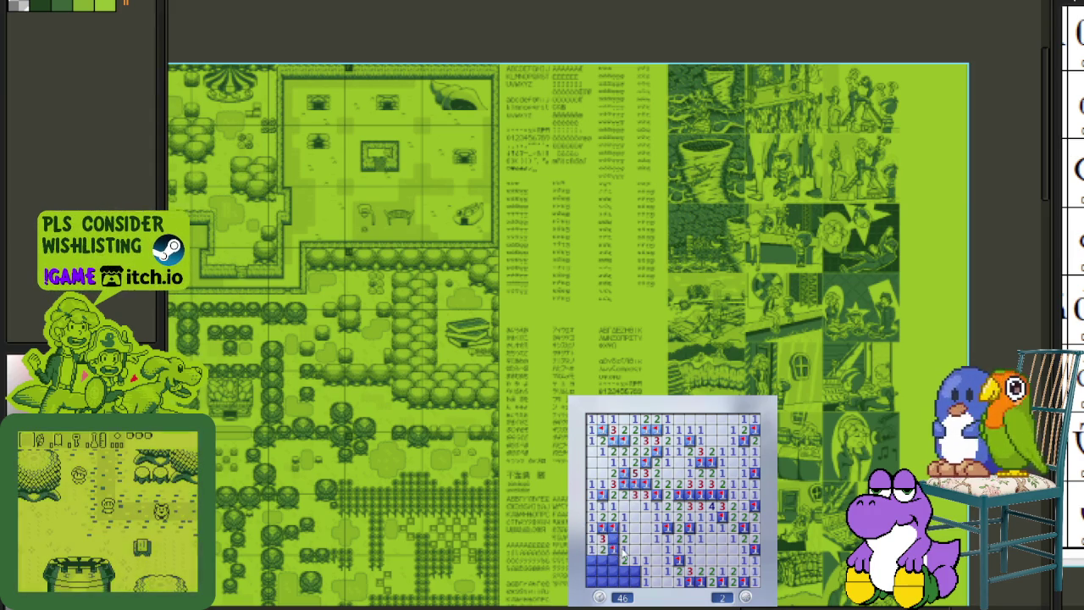
{"action": "left_click", "coordinate": [624, 560]}
{"action": "left_click", "coordinate": [623, 572]}
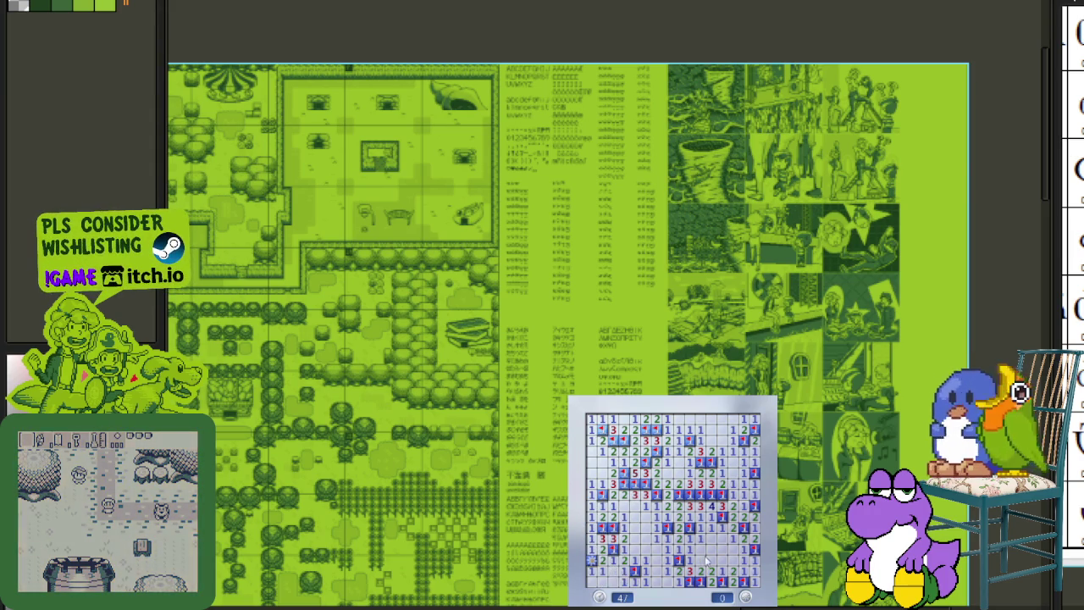
{"action": "left_click", "coordinate": [705, 563]}
{"action": "left_click", "coordinate": [644, 511]}
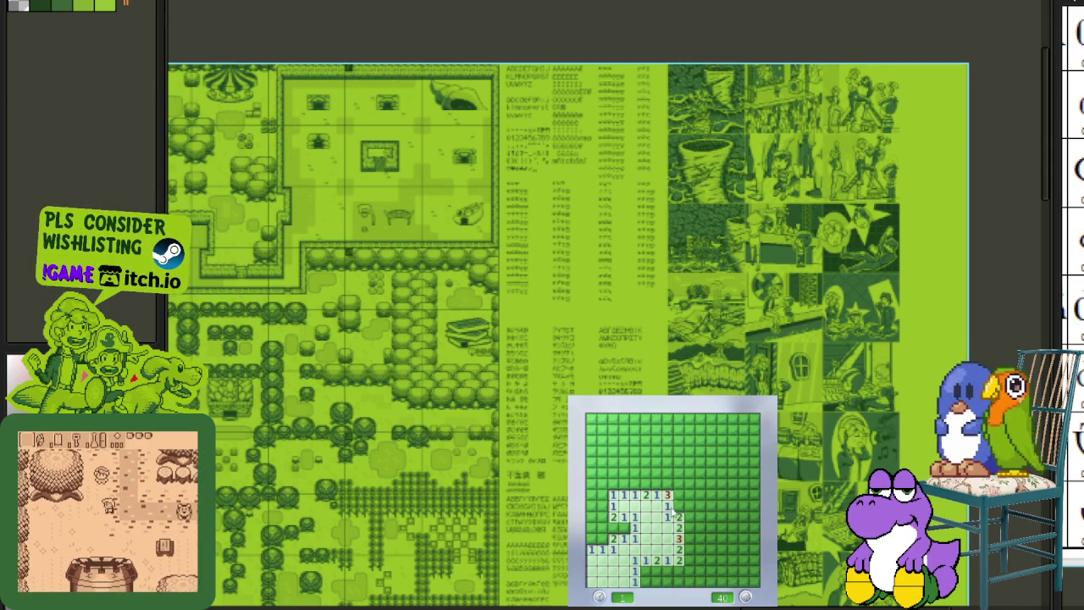
- Flag the mines down the central column and along the bottom row, opening the cells around them
{"action": "right_click", "coordinate": [656, 484]}
{"action": "right_click", "coordinate": [678, 504]}
{"action": "right_click", "coordinate": [679, 484]}
{"action": "left_click", "coordinate": [689, 502]}
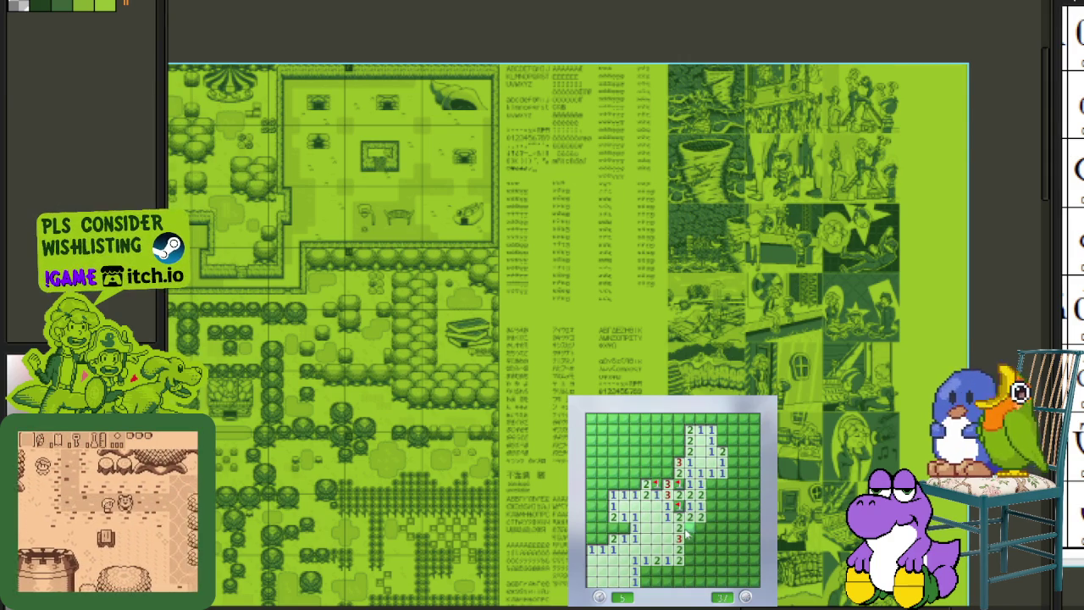
{"action": "right_click", "coordinate": [689, 528]}
{"action": "right_click", "coordinate": [688, 539]}
{"action": "right_click", "coordinate": [689, 550]}
{"action": "left_click", "coordinate": [689, 561]}
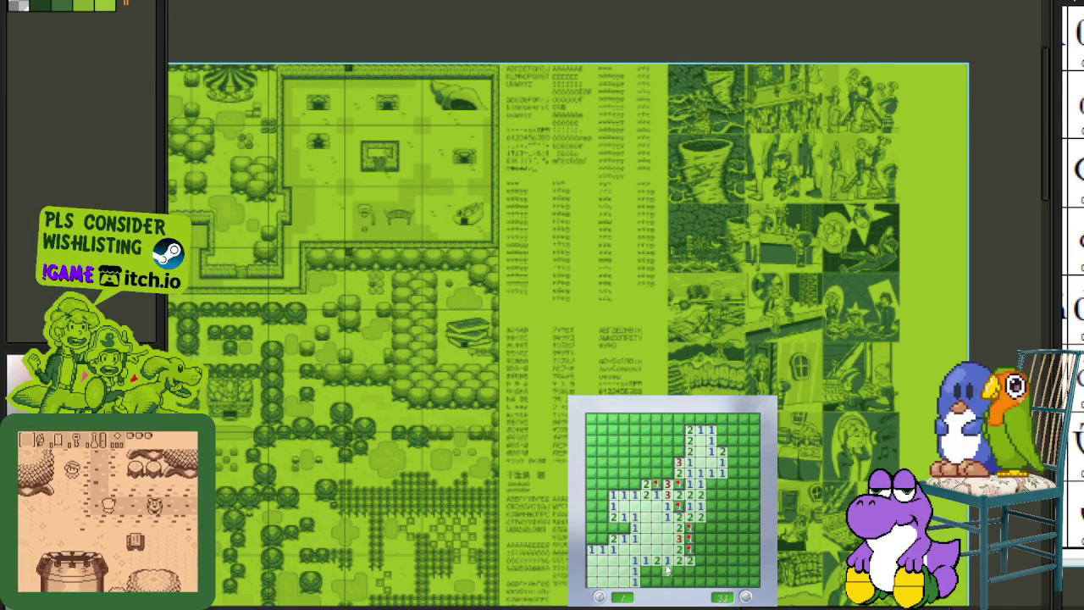
{"action": "left_click", "coordinate": [700, 561]}
{"action": "right_click", "coordinate": [657, 572]}
{"action": "right_click", "coordinate": [668, 572]}
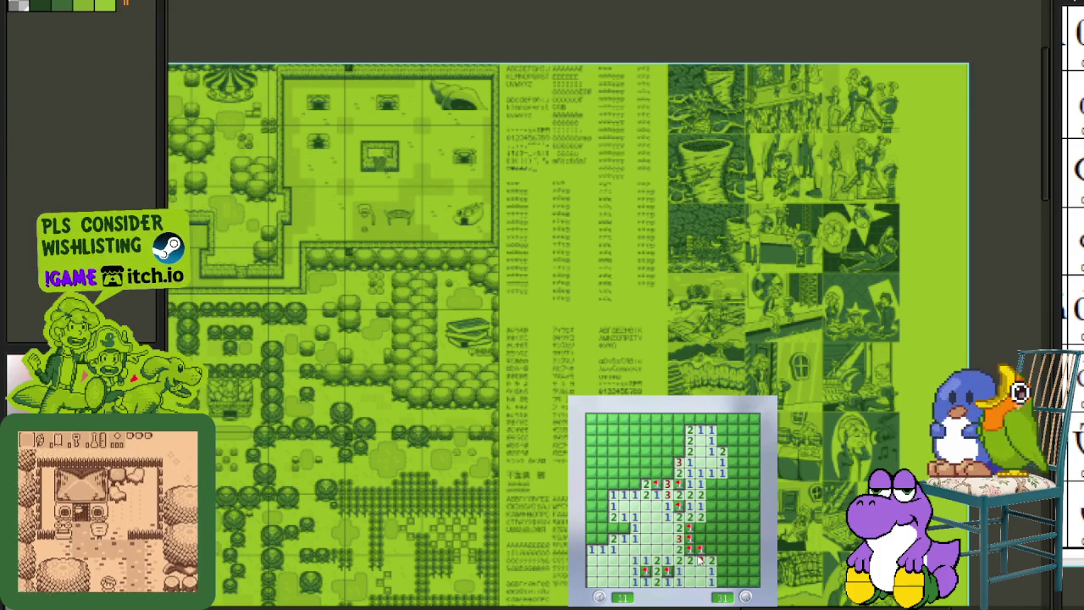
{"action": "left_click", "coordinate": [720, 560]}
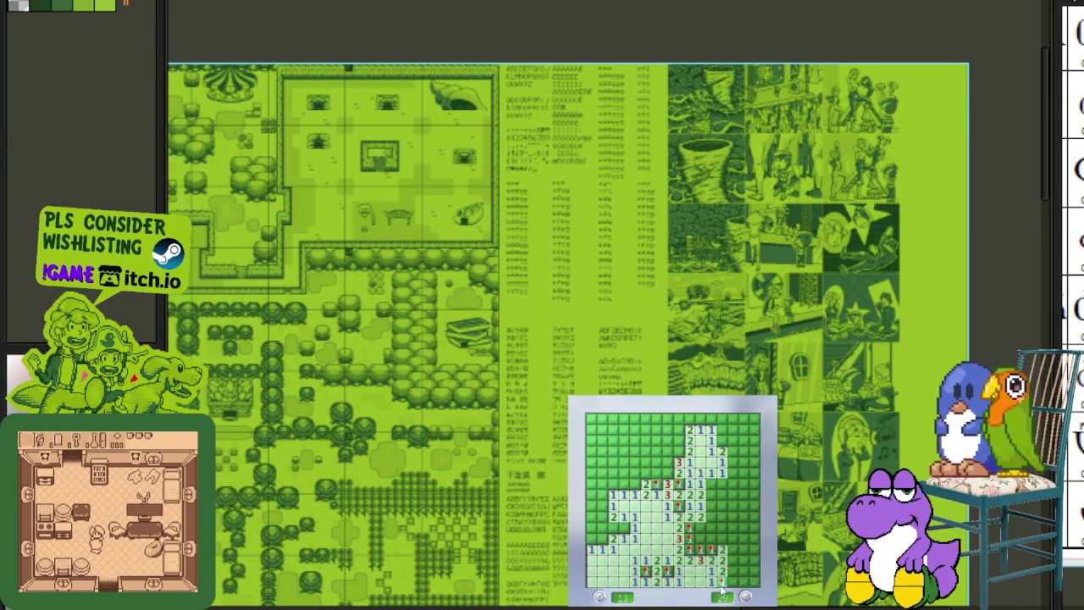
{"action": "left_click", "coordinate": [701, 533]}
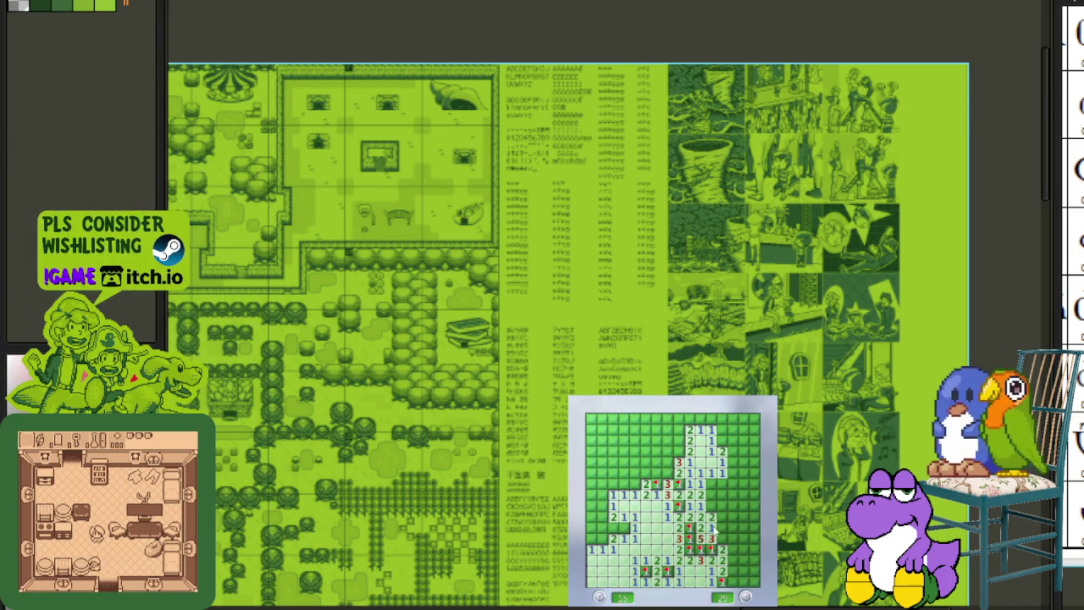
- Clear the right side and flag the mines near the right edge and top-right corner
{"action": "left_click", "coordinate": [726, 478]}
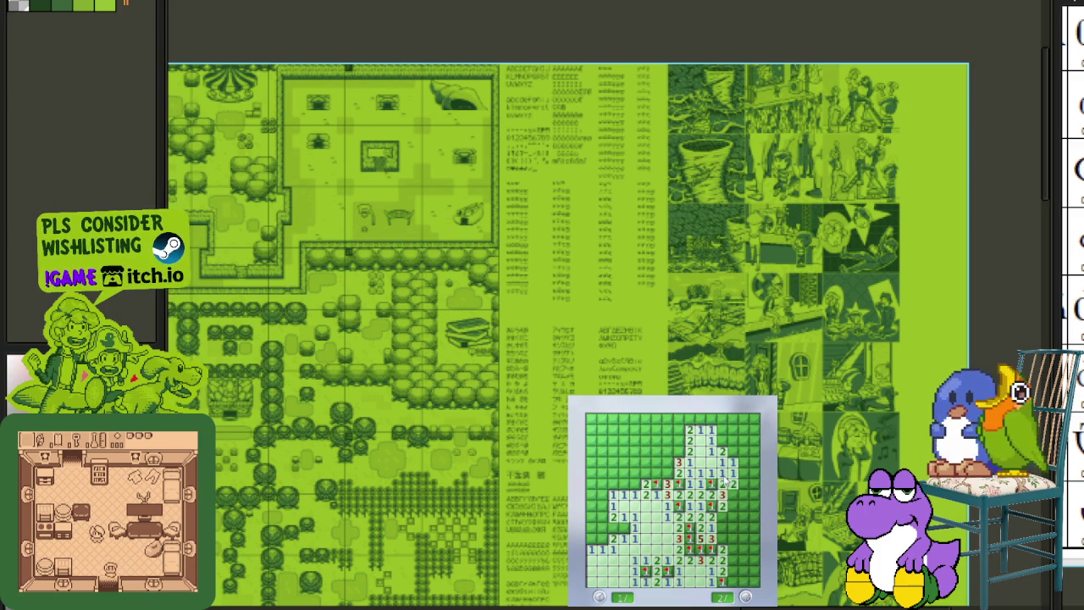
{"action": "left_click", "coordinate": [744, 505]}
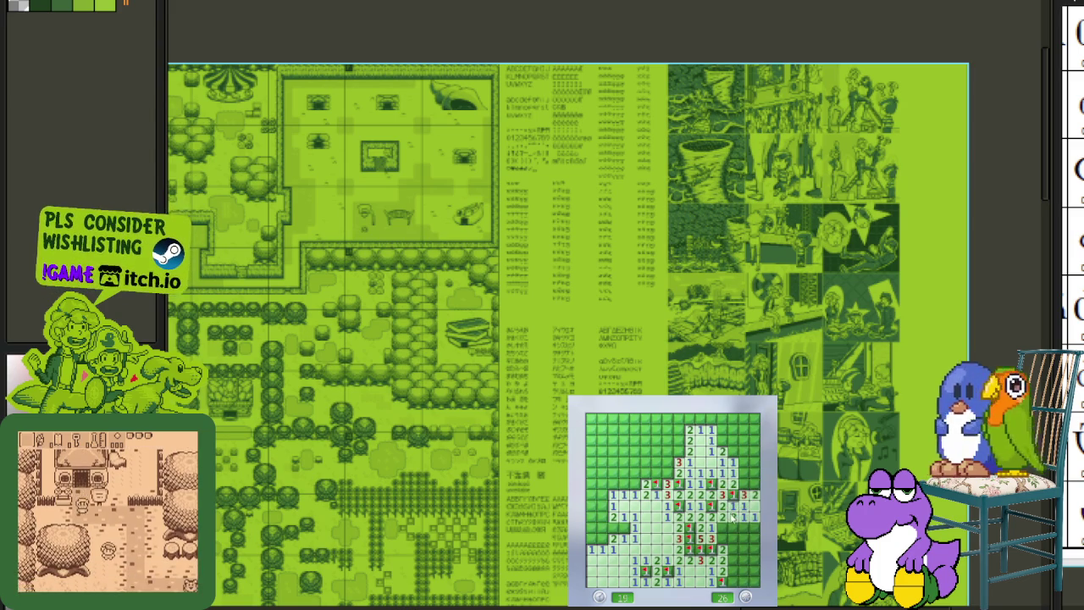
{"action": "right_click", "coordinate": [718, 527]}
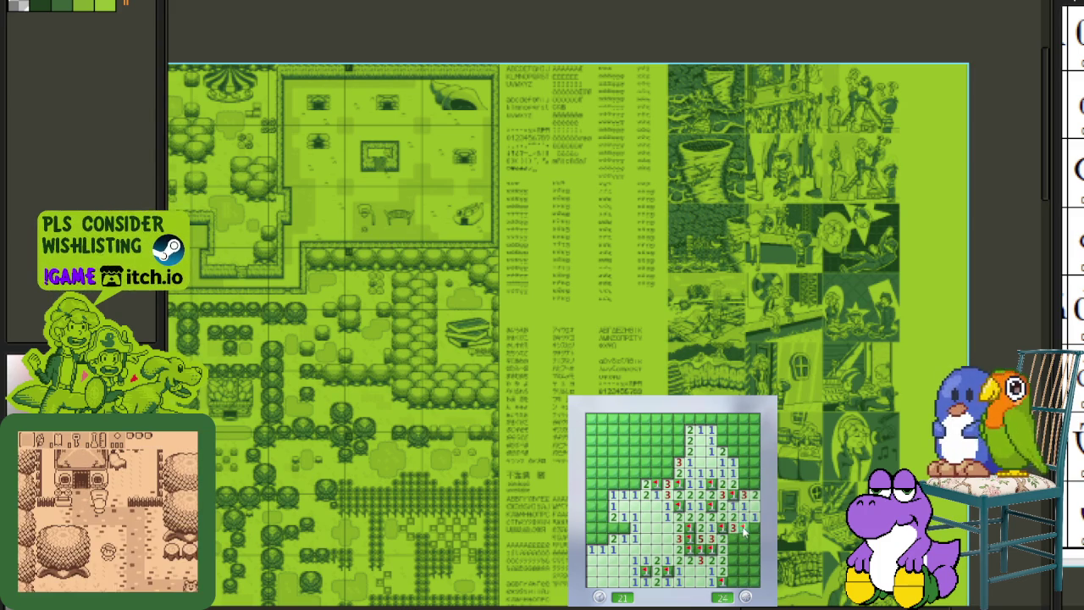
{"action": "right_click", "coordinate": [742, 556]}
{"action": "right_click", "coordinate": [733, 563]}
{"action": "right_click", "coordinate": [742, 577]}
{"action": "right_click", "coordinate": [752, 527]}
{"action": "right_click", "coordinate": [751, 505]}
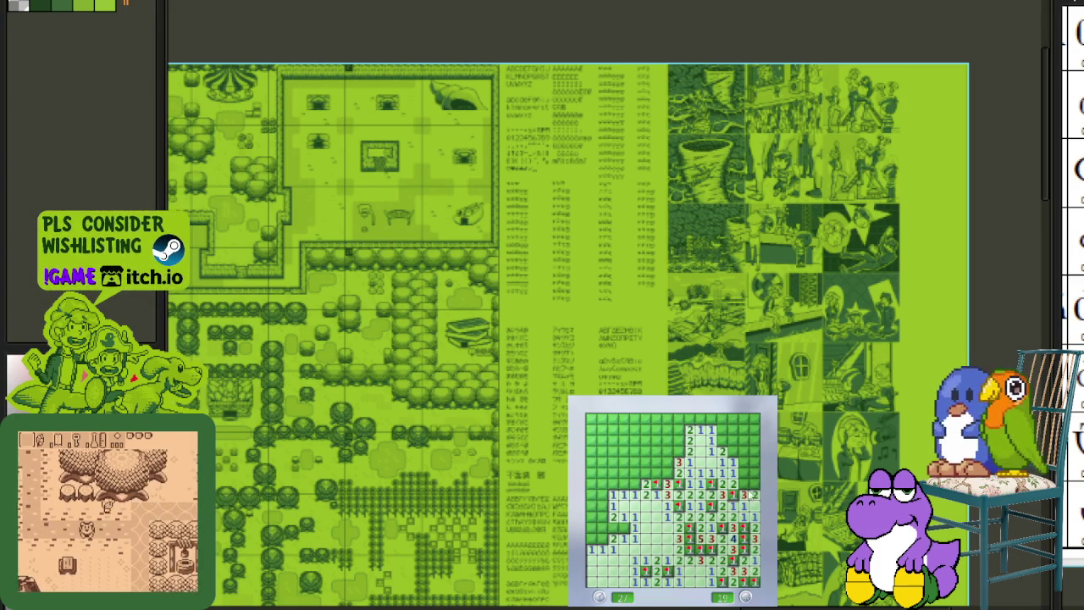
{"action": "right_click", "coordinate": [732, 456]}
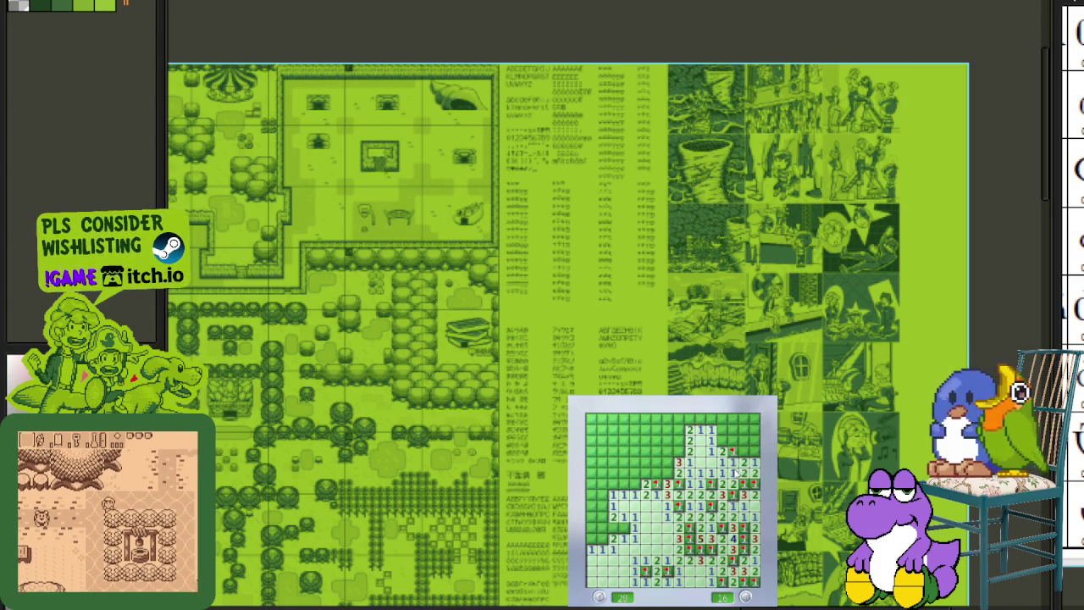
{"action": "right_click", "coordinate": [744, 453]}
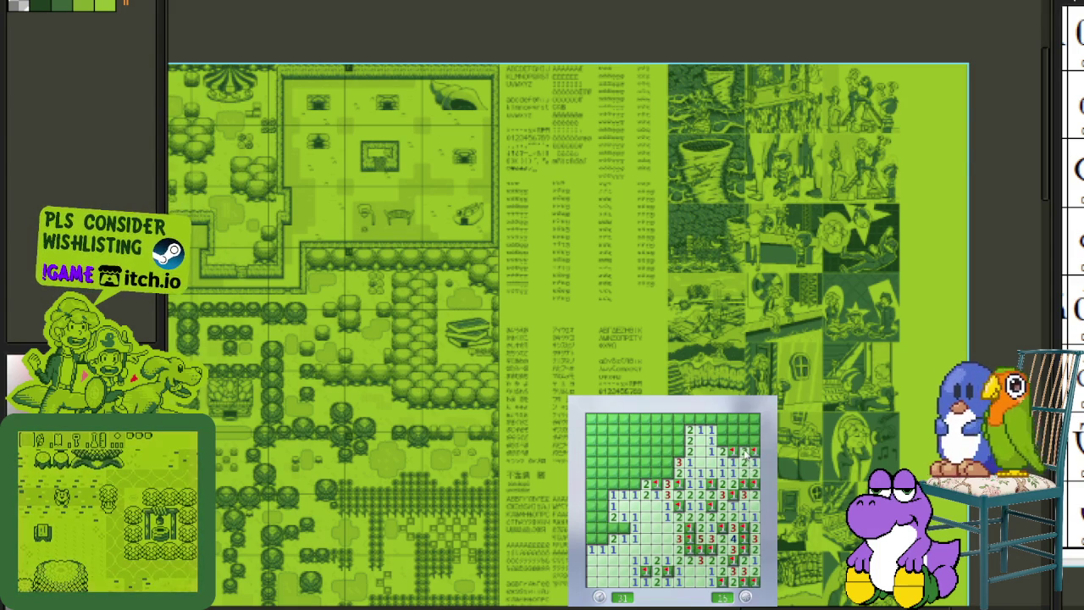
{"action": "right_click", "coordinate": [745, 449]}
{"action": "left_click", "coordinate": [725, 442]}
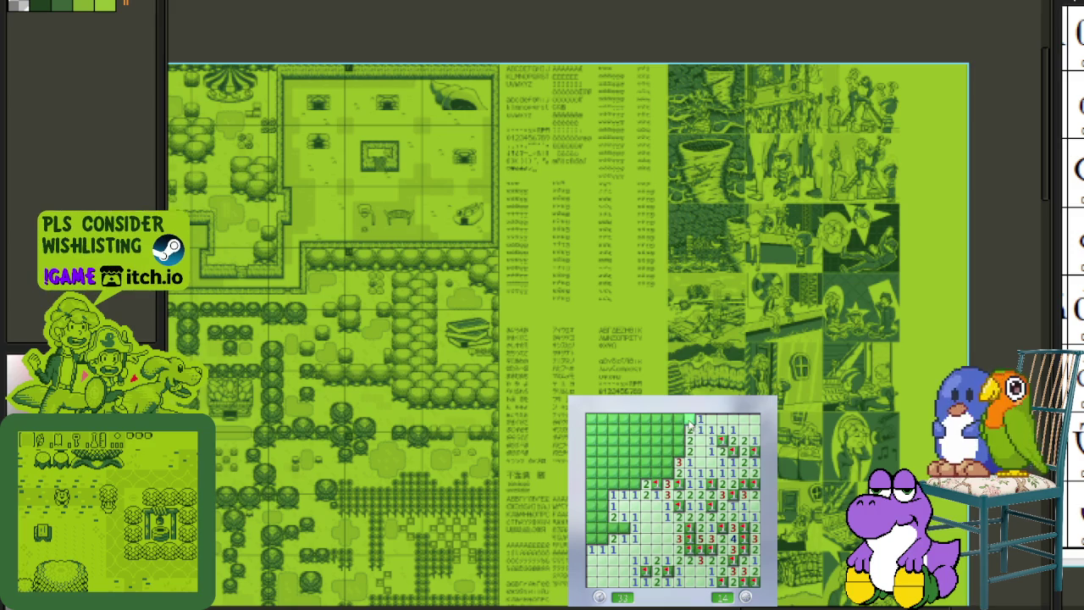
- Flag the mines across the top and top-left area and open the safe cells there
{"action": "right_click", "coordinate": [680, 440]}
{"action": "left_click", "coordinate": [679, 429]}
{"action": "left_click", "coordinate": [670, 441]}
{"action": "right_click", "coordinate": [633, 485]}
{"action": "left_click", "coordinate": [644, 485]}
{"action": "right_click", "coordinate": [667, 475]}
{"action": "right_click", "coordinate": [666, 464]}
{"action": "right_click", "coordinate": [657, 451]}
{"action": "left_click", "coordinate": [647, 440]}
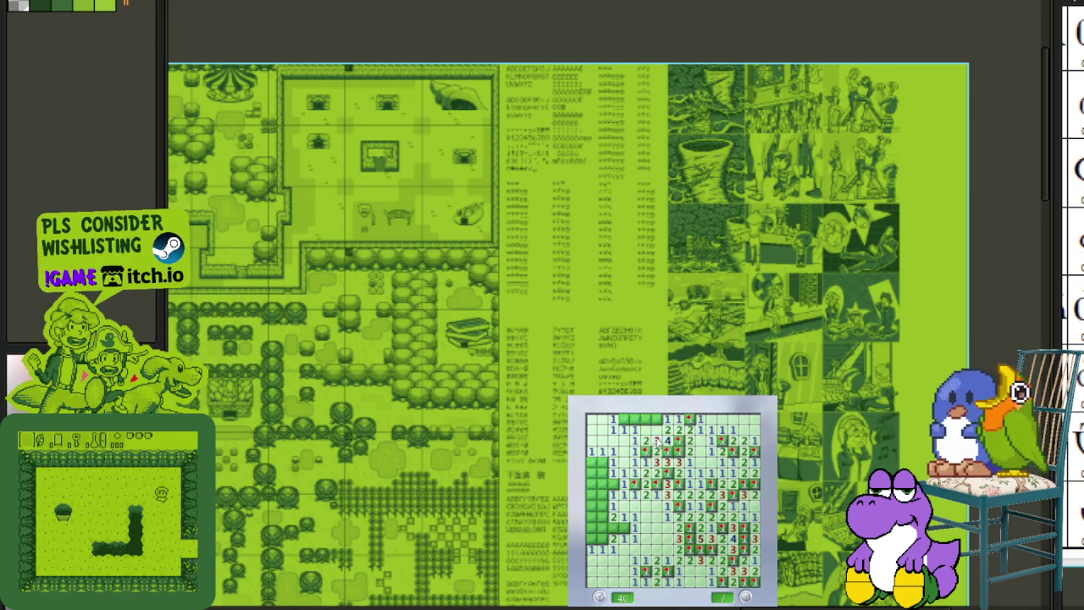
{"action": "right_click", "coordinate": [654, 432]}
{"action": "left_click", "coordinate": [646, 420]}
- Flag the last left-side mines to reach 0 remaining, then start a fresh game with F2
{"action": "left_click", "coordinate": [603, 471]}
{"action": "right_click", "coordinate": [602, 462]}
{"action": "right_click", "coordinate": [602, 506]}
{"action": "left_click", "coordinate": [591, 506]}
{"action": "left_click", "coordinate": [591, 516]}
{"action": "right_click", "coordinate": [591, 527]}
{"action": "right_click", "coordinate": [591, 537]}
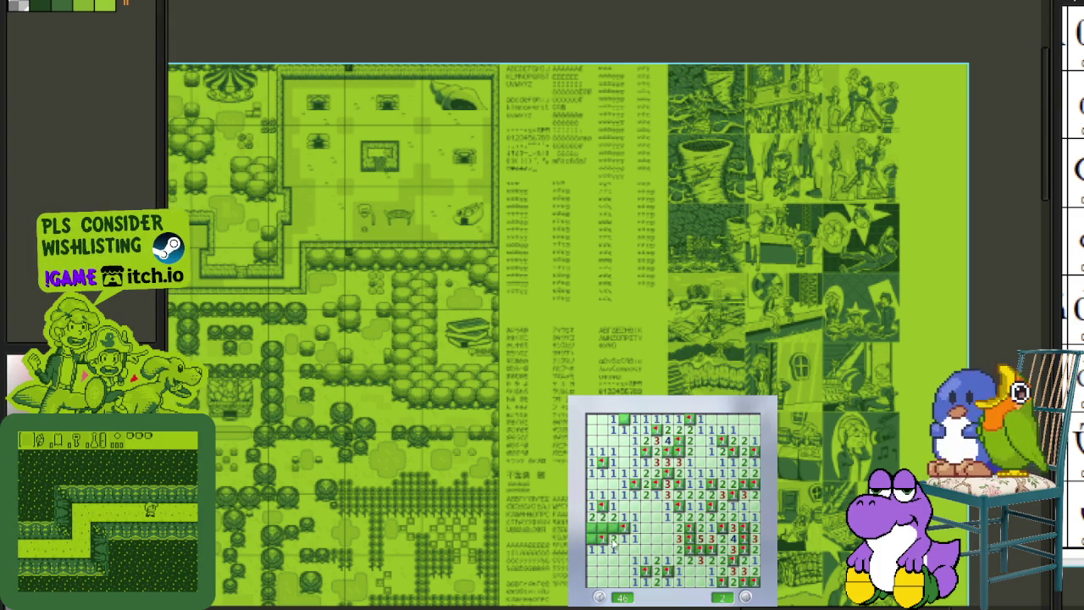
{"action": "left_click", "coordinate": [612, 551]}
{"action": "right_click", "coordinate": [591, 537]}
{"action": "right_click", "coordinate": [608, 556]}
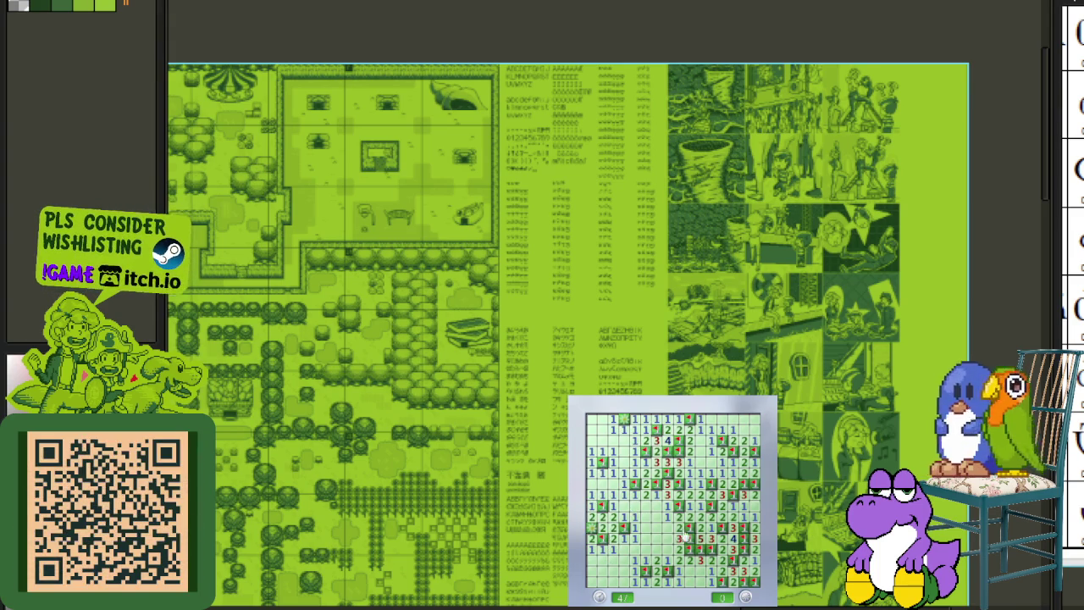
{"action": "key", "text": "F2"}
{"action": "left_click", "coordinate": [667, 526]}
- Reveal a starting cell, flag two mines on the left, and clear the left-side cells
{"action": "left_click", "coordinate": [624, 483]}
{"action": "right_click", "coordinate": [624, 473]}
{"action": "right_click", "coordinate": [613, 473]}
{"action": "left_click", "coordinate": [602, 494]}
{"action": "left_click", "coordinate": [601, 462]}
{"action": "left_click", "coordinate": [613, 452]}
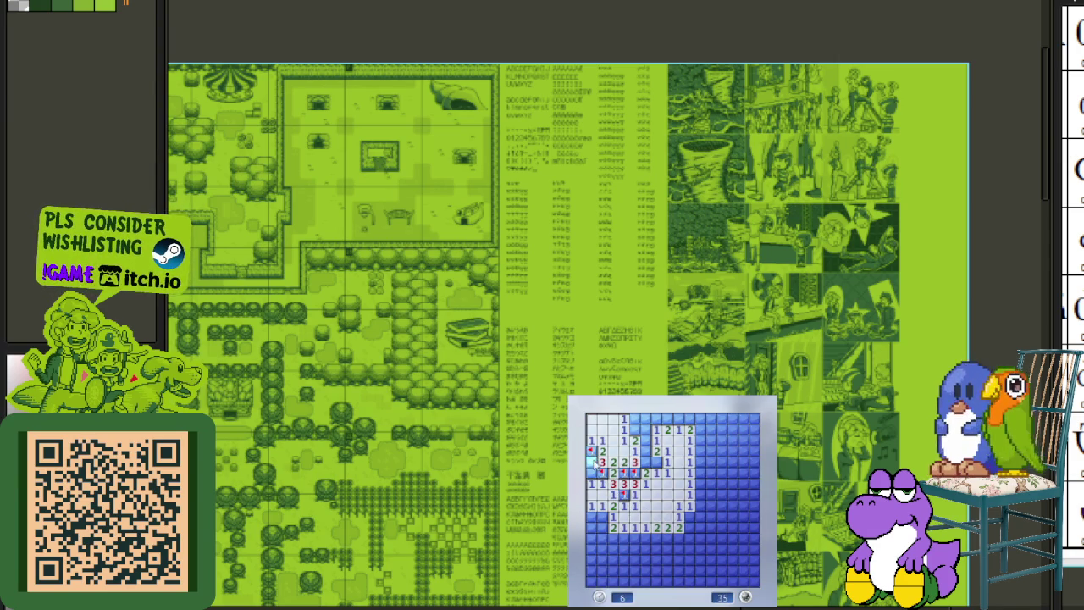
- Flag three mines near the top middle and one in the top row, clearing the surrounding cells
{"action": "right_click", "coordinate": [656, 462]}
{"action": "right_click", "coordinate": [656, 473]}
{"action": "right_click", "coordinate": [656, 452]}
{"action": "left_click", "coordinate": [646, 441]}
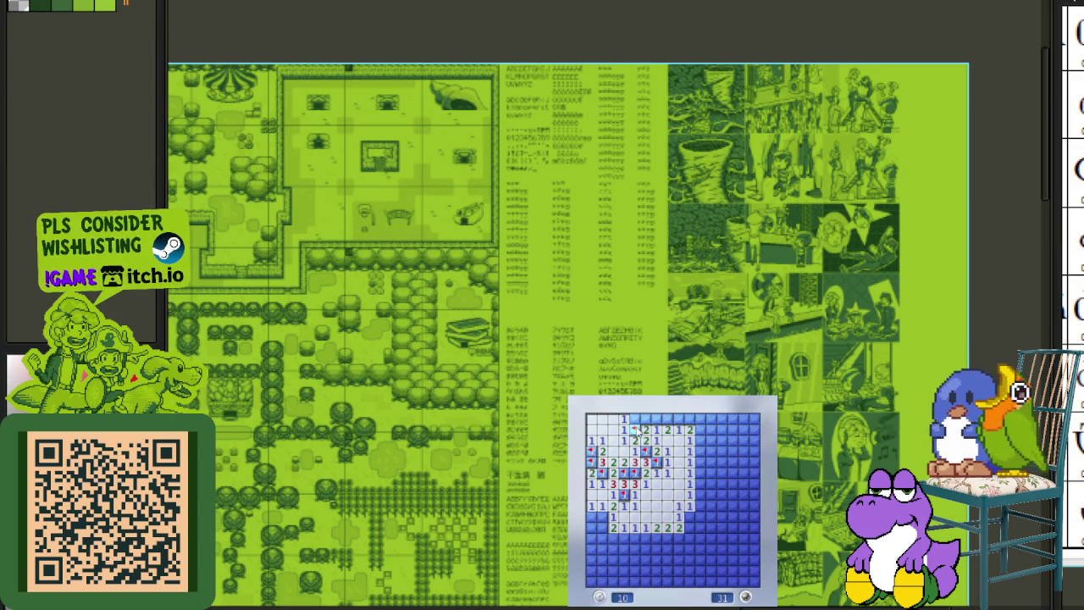
{"action": "left_click", "coordinate": [645, 430]}
{"action": "right_click", "coordinate": [678, 419]}
{"action": "left_click", "coordinate": [688, 420]}
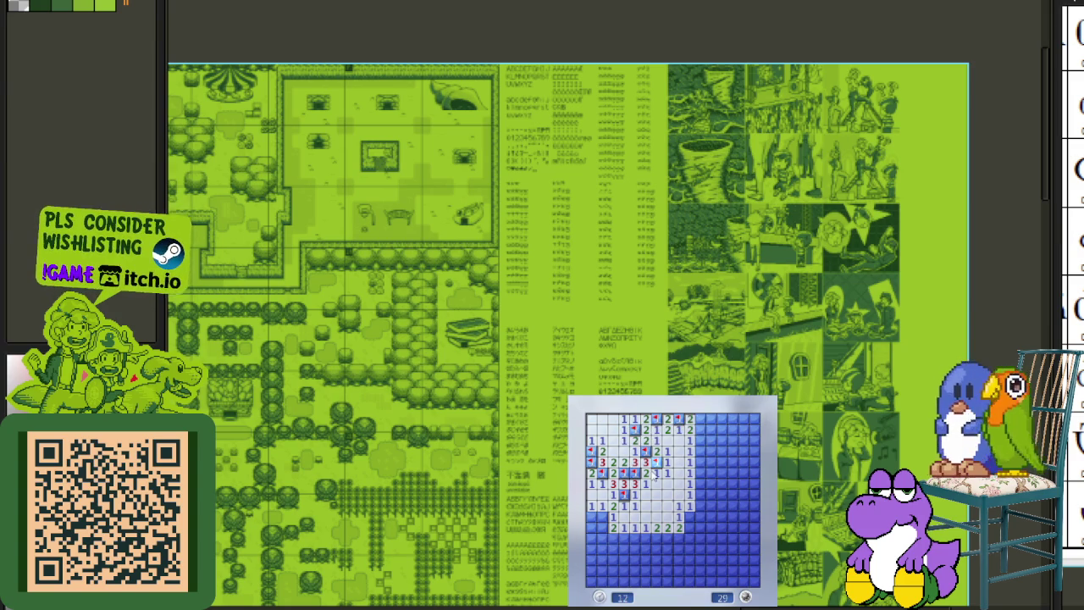
- Clear the lower-left cells and flag the mine there
{"action": "left_click", "coordinate": [600, 517]}
{"action": "left_click", "coordinate": [598, 527]}
{"action": "right_click", "coordinate": [624, 538]}
{"action": "left_click", "coordinate": [646, 538]}
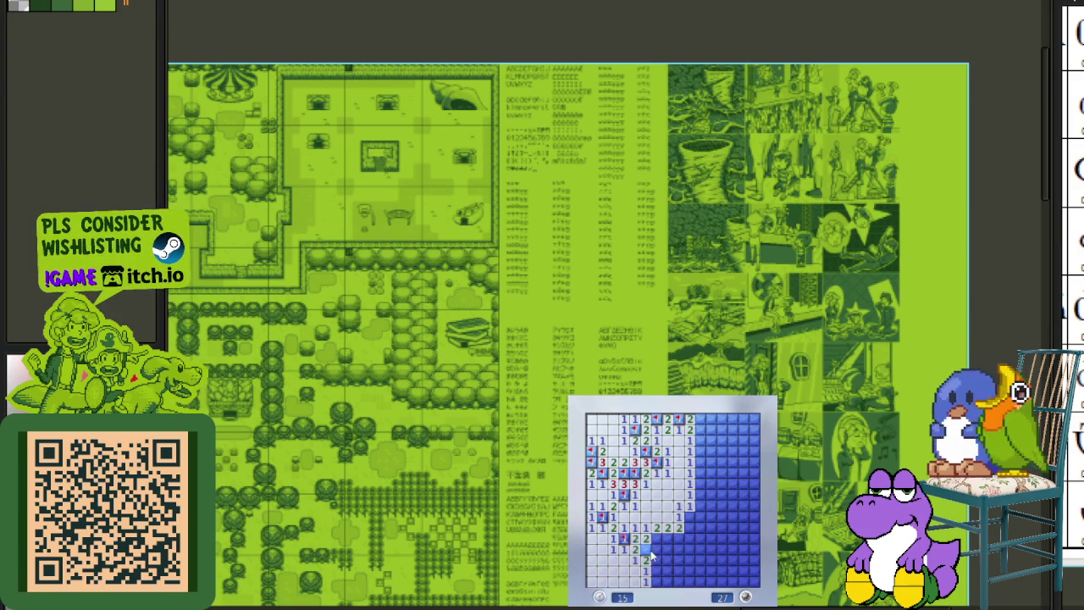
- Flag two lower-middle mines and clear the lower-middle and bottom-middle cells
{"action": "right_click", "coordinate": [646, 549]}
{"action": "right_click", "coordinate": [656, 537]}
{"action": "left_click", "coordinate": [657, 549]}
{"action": "left_click", "coordinate": [670, 552]}
{"action": "left_click", "coordinate": [682, 542]}
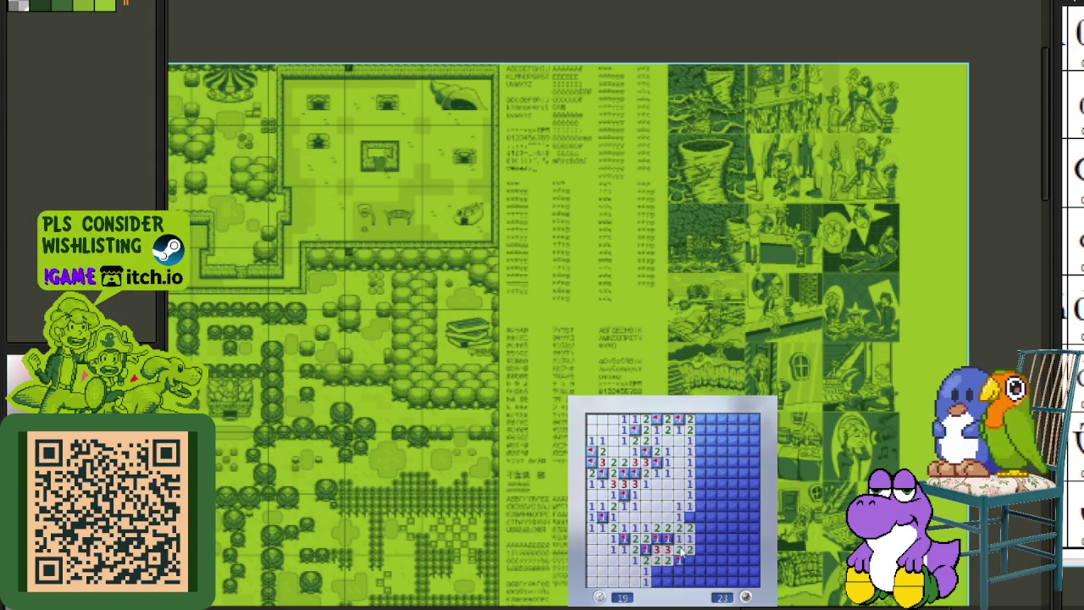
{"action": "left_click", "coordinate": [667, 575]}
- Flag three mines in the column right of the open area and clear the cells beside them
{"action": "left_click", "coordinate": [691, 526]}
{"action": "right_click", "coordinate": [690, 515]}
{"action": "left_click", "coordinate": [707, 506]}
{"action": "right_click", "coordinate": [700, 483]}
{"action": "left_click", "coordinate": [693, 467]}
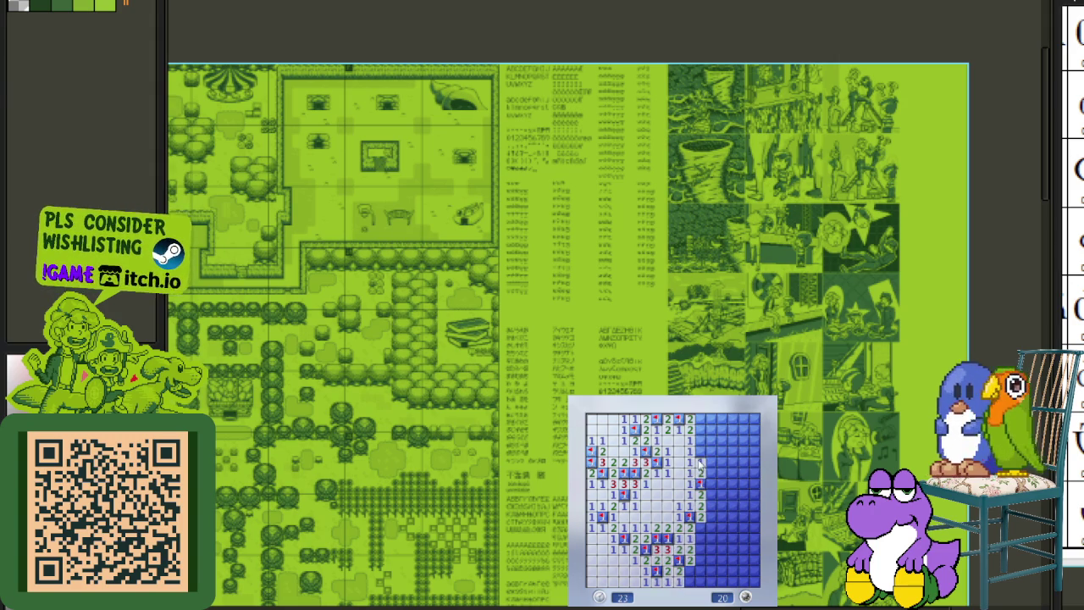
{"action": "right_click", "coordinate": [700, 462]}
{"action": "left_click", "coordinate": [711, 462]}
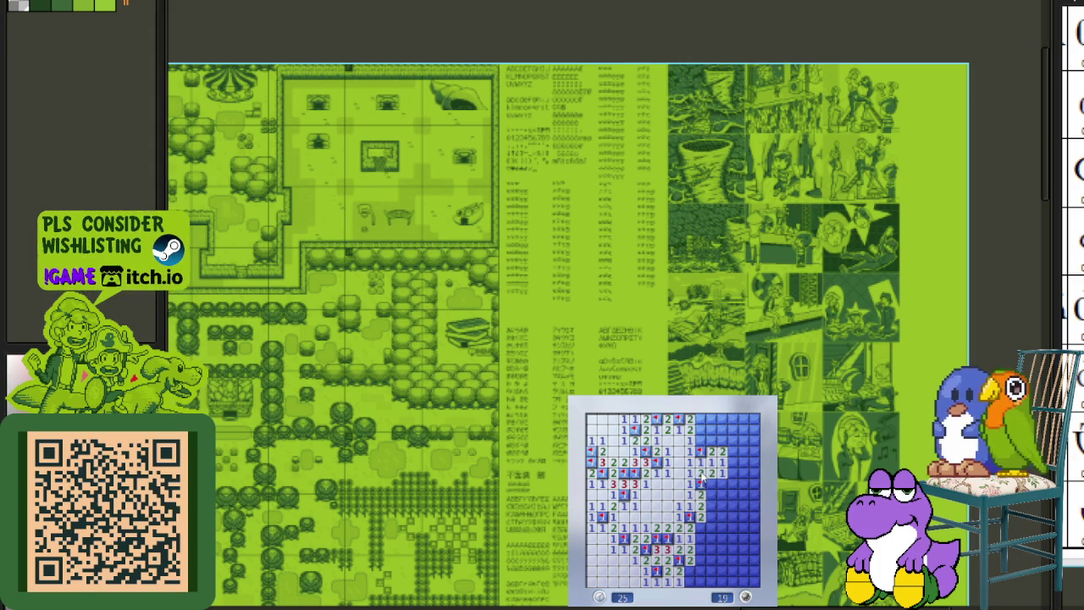
- Work down the right column, flagging two mines and clearing the cells around them
{"action": "left_click", "coordinate": [721, 480]}
{"action": "right_click", "coordinate": [710, 506]}
{"action": "left_click", "coordinate": [701, 521]}
{"action": "left_click", "coordinate": [703, 525]}
{"action": "right_click", "coordinate": [700, 539]}
{"action": "left_click", "coordinate": [710, 534]}
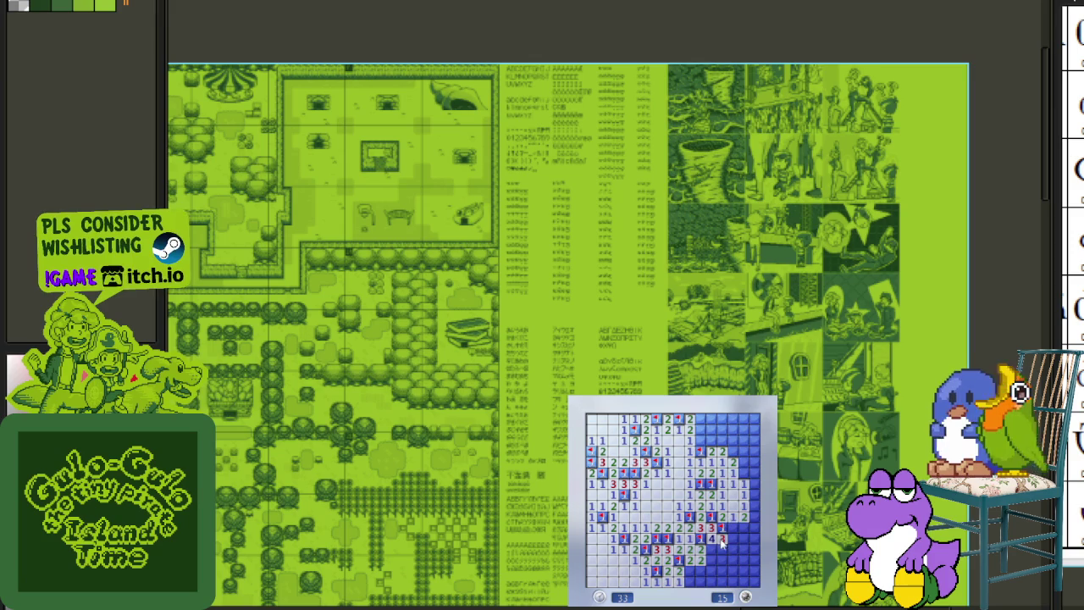
{"action": "left_click", "coordinate": [751, 462]}
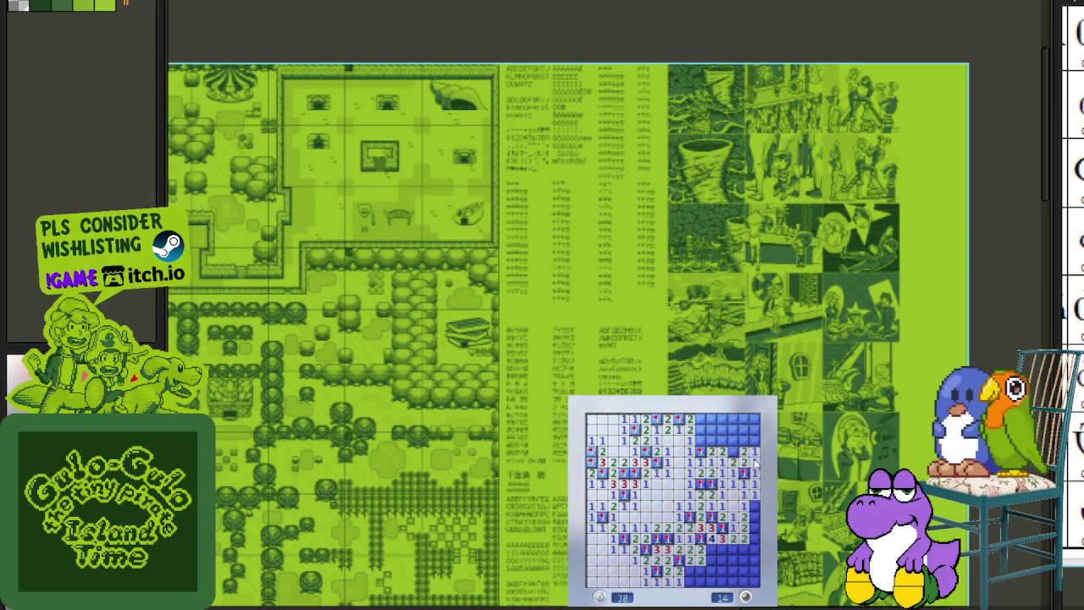
- Flag four mines toward the top right and reveal the safe cells between them
{"action": "right_click", "coordinate": [701, 420]}
{"action": "right_click", "coordinate": [722, 429]}
{"action": "left_click", "coordinate": [716, 436]}
{"action": "right_click", "coordinate": [744, 441]}
{"action": "right_click", "coordinate": [744, 430]}
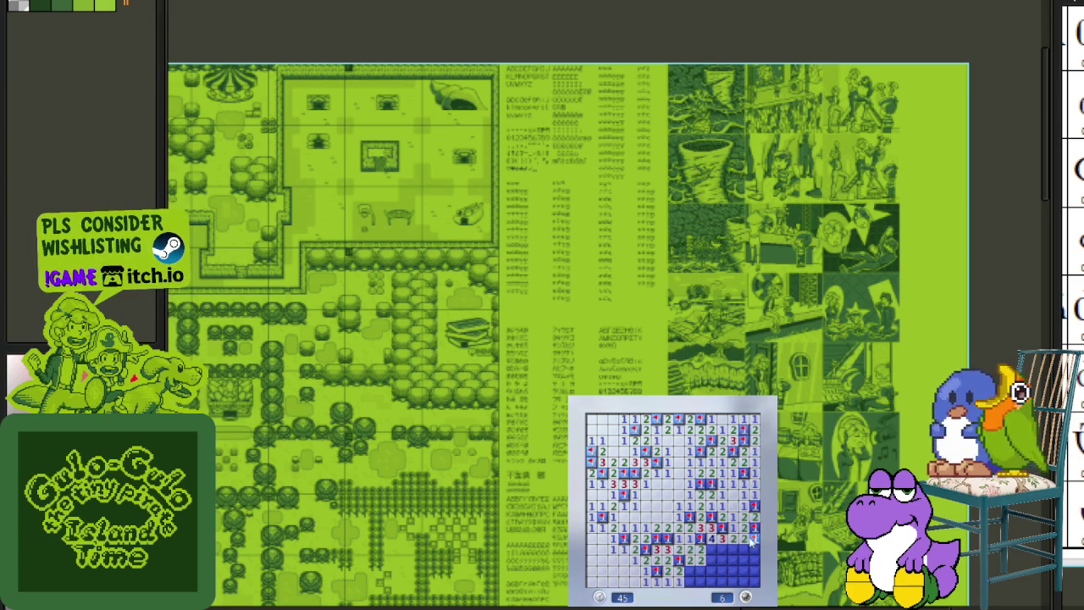
- Flag two mines beside the lower unopened area and clear its safe cells
{"action": "right_click", "coordinate": [720, 549]}
{"action": "right_click", "coordinate": [699, 551]}
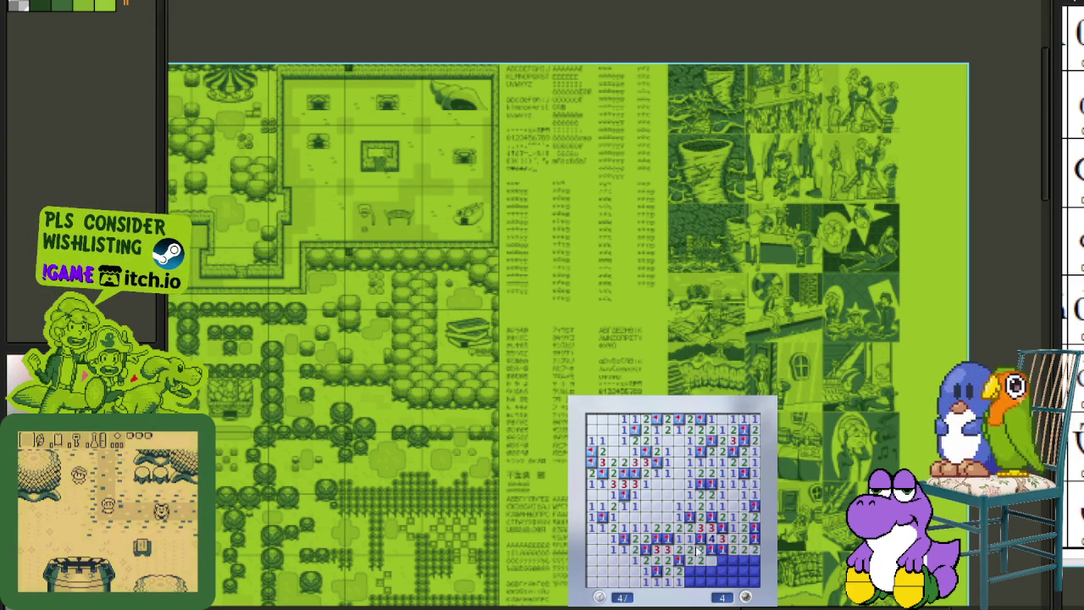
{"action": "left_click", "coordinate": [710, 563]}
{"action": "left_click", "coordinate": [703, 573]}
{"action": "left_click", "coordinate": [693, 579]}
{"action": "left_click", "coordinate": [703, 568]}
- Flag the last three lower-right mines to reach 0 remaining, then start a new game
{"action": "right_click", "coordinate": [732, 561]}
{"action": "right_click", "coordinate": [743, 570]}
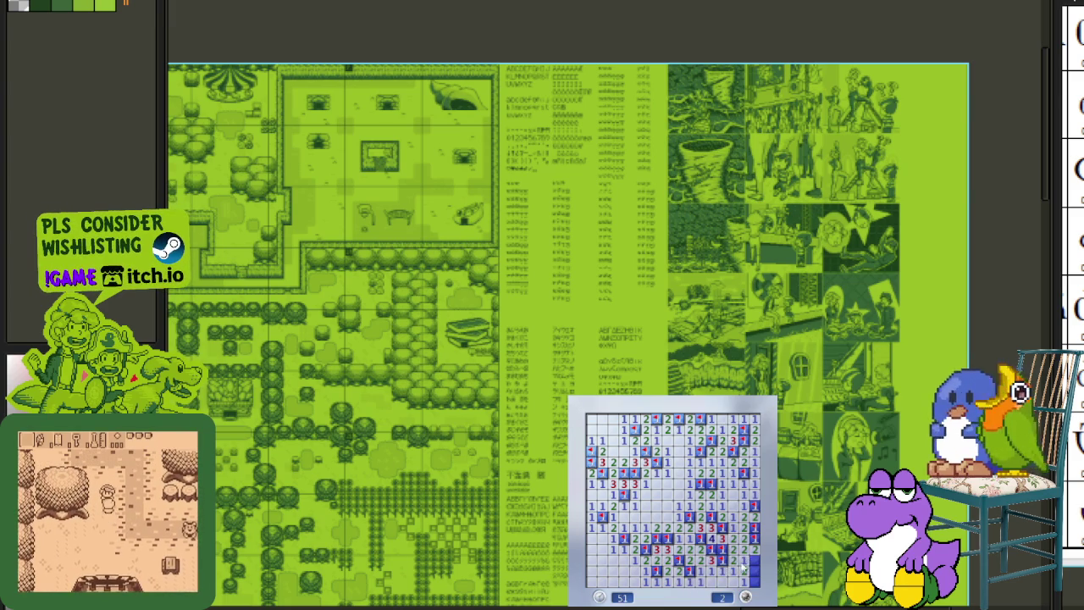
{"action": "right_click", "coordinate": [753, 560]}
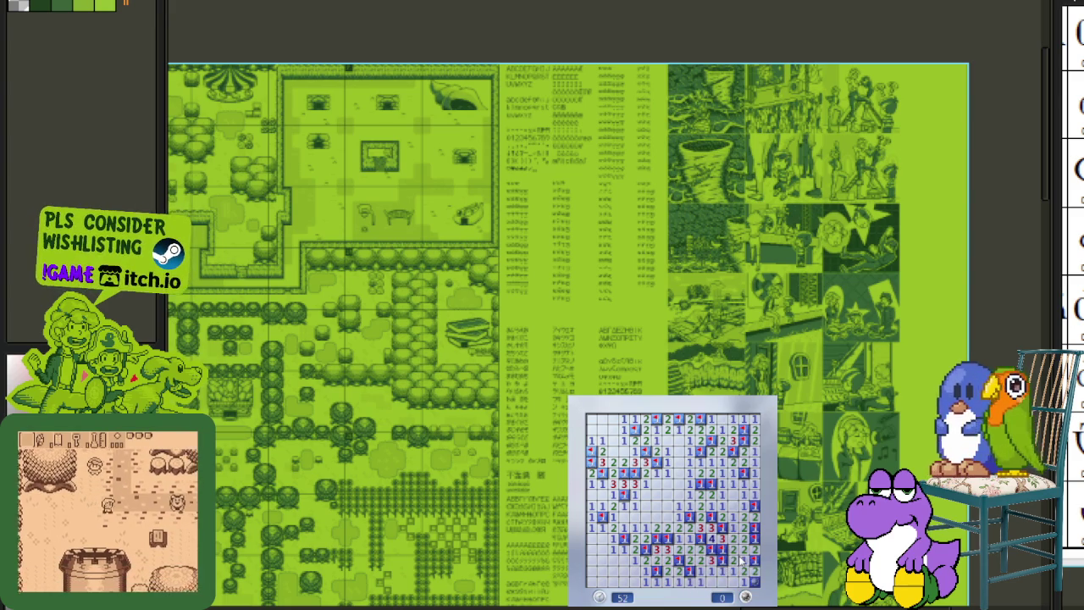
{"action": "key", "text": "F2"}
- Open a first area on the fresh board and flag the mines along its lower edge
{"action": "left_click", "coordinate": [674, 506]}
{"action": "right_click", "coordinate": [678, 494]}
{"action": "right_click", "coordinate": [679, 506]}
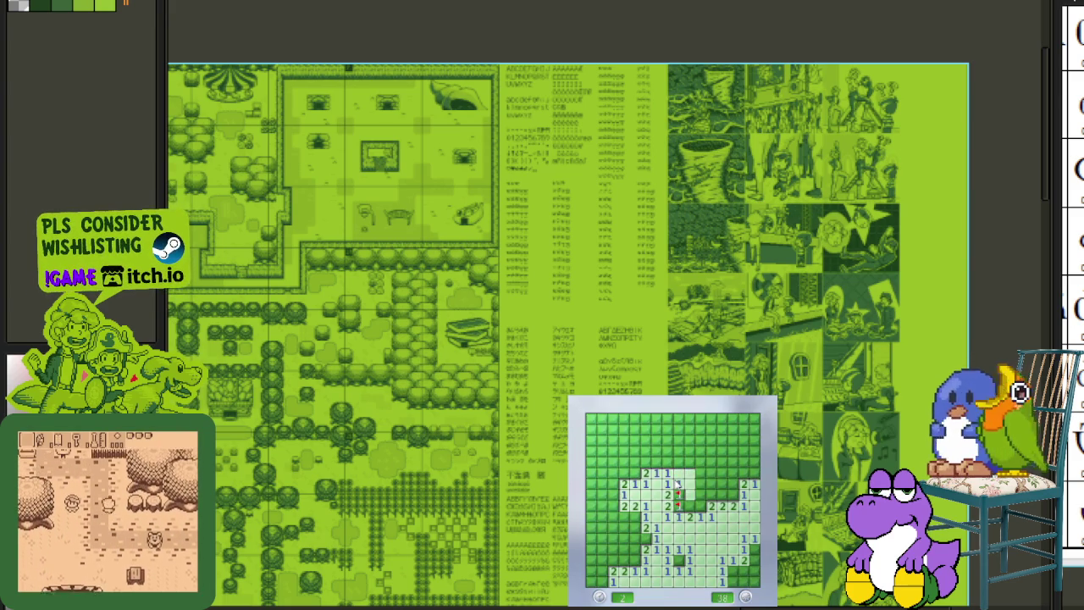
{"action": "left_click", "coordinate": [689, 494]}
{"action": "right_click", "coordinate": [700, 506]}
{"action": "right_click", "coordinate": [722, 494]}
{"action": "left_click", "coordinate": [733, 484]}
{"action": "left_click", "coordinate": [712, 484]}
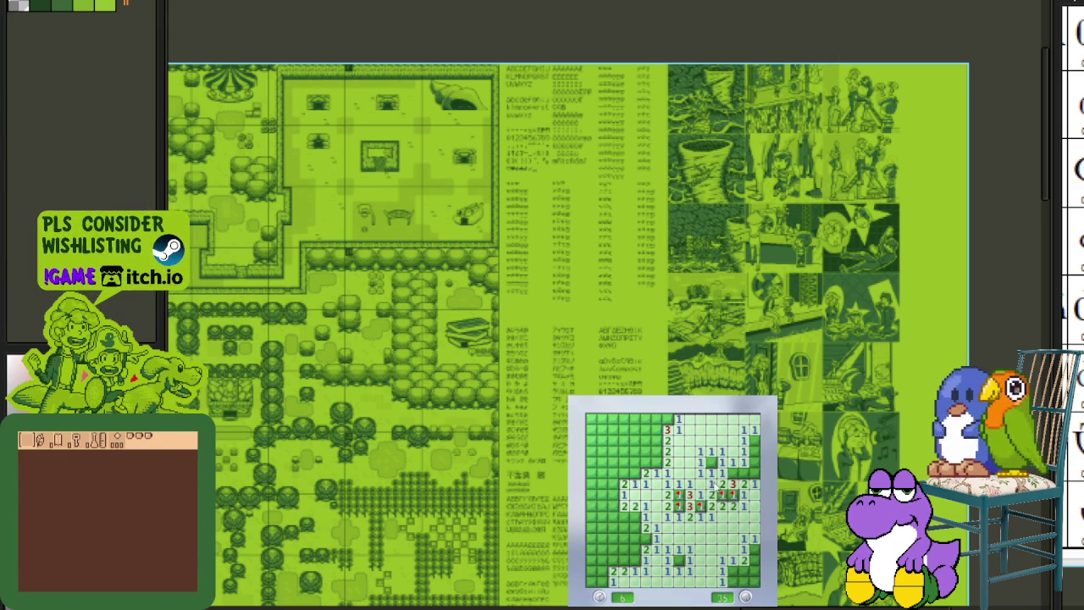
{"action": "left_click", "coordinate": [744, 473]}
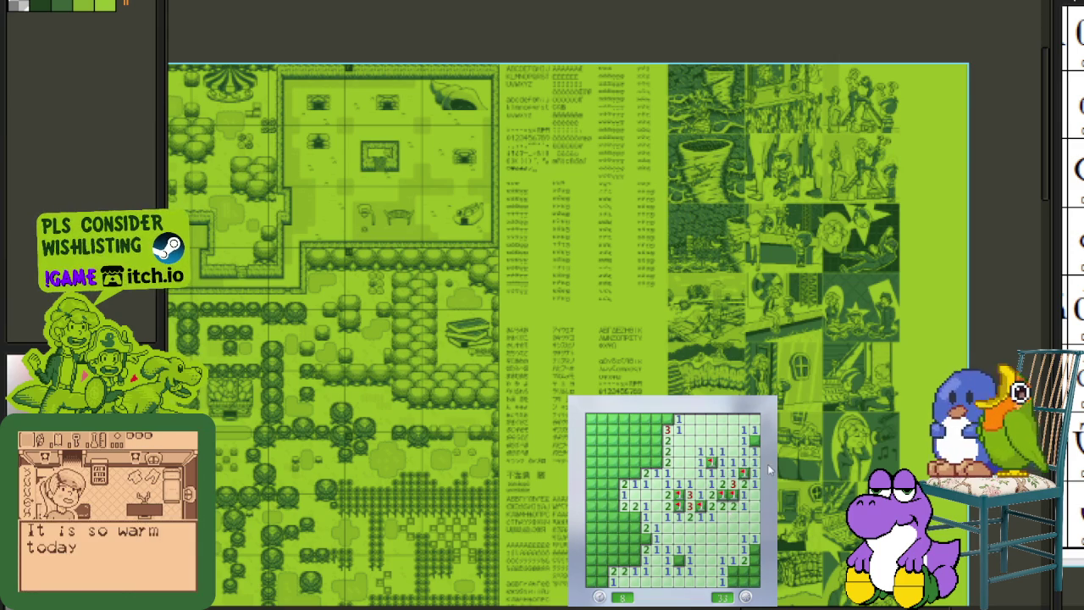
- Flag mines on the opening's left edge and reveal safe cells toward the lower left
{"action": "right_click", "coordinate": [655, 462]}
{"action": "right_click", "coordinate": [655, 451]}
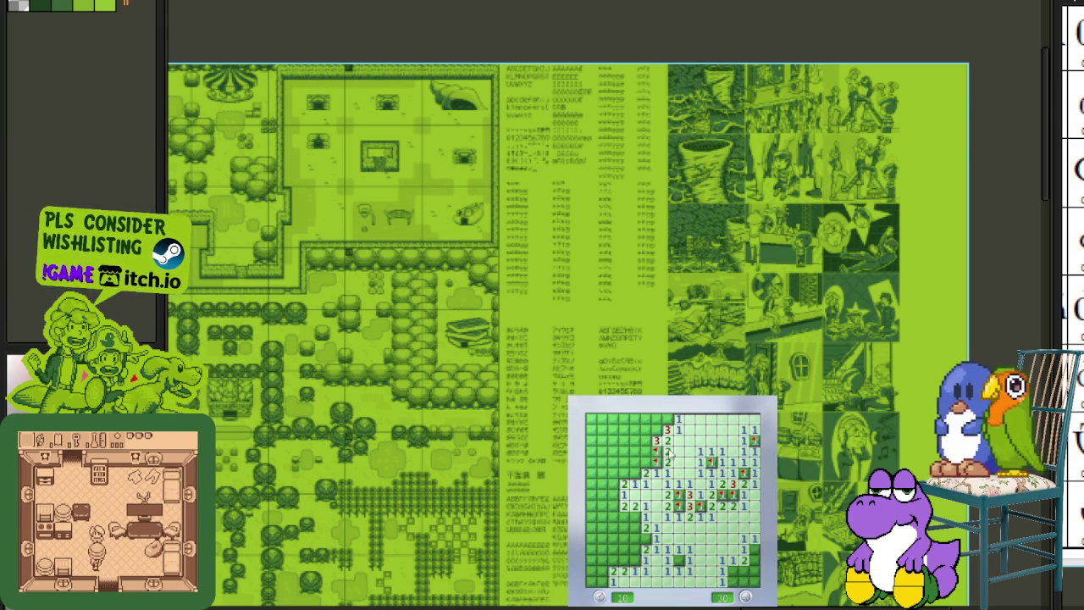
{"action": "right_click", "coordinate": [666, 418]}
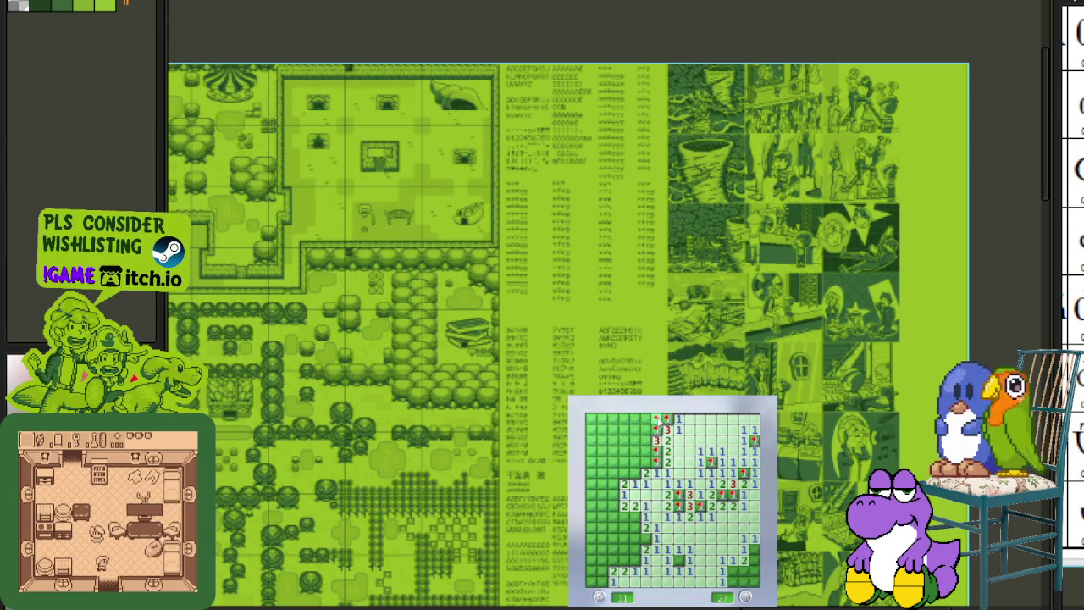
{"action": "left_click", "coordinate": [637, 462]}
{"action": "left_click", "coordinate": [637, 481]}
{"action": "left_click", "coordinate": [635, 506]}
{"action": "right_click", "coordinate": [624, 517]}
{"action": "left_click", "coordinate": [613, 500]}
{"action": "right_click", "coordinate": [624, 484]}
{"action": "left_click", "coordinate": [618, 487]}
{"action": "left_click", "coordinate": [618, 466]}
- Clear the board's left side, flagging mines along the left and bottom-left rows
{"action": "right_click", "coordinate": [612, 483]}
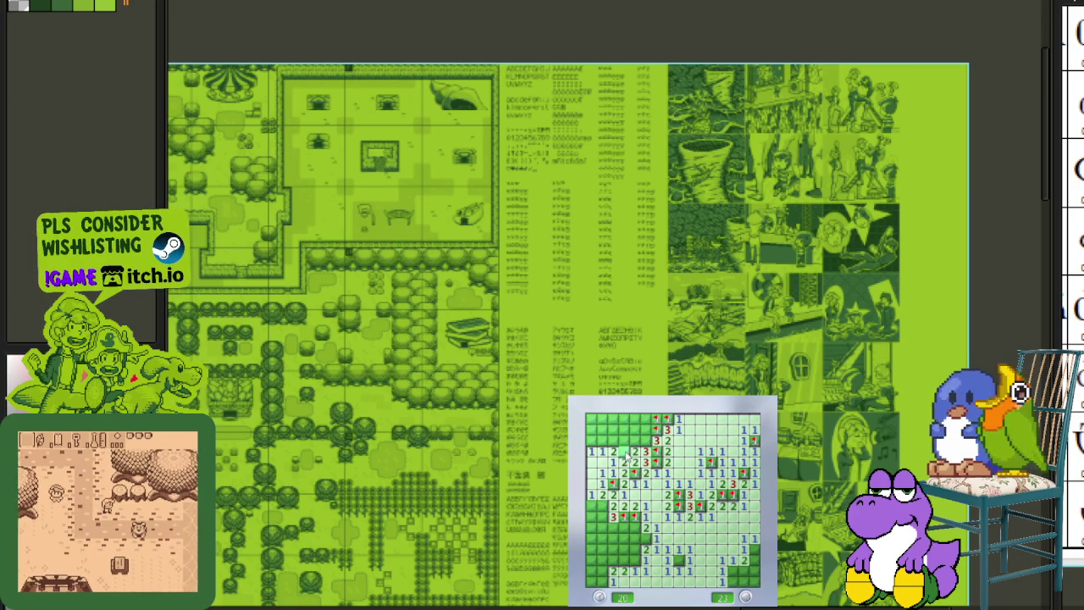
{"action": "right_click", "coordinate": [602, 506]}
{"action": "left_click", "coordinate": [591, 506]}
{"action": "left_click", "coordinate": [601, 517]}
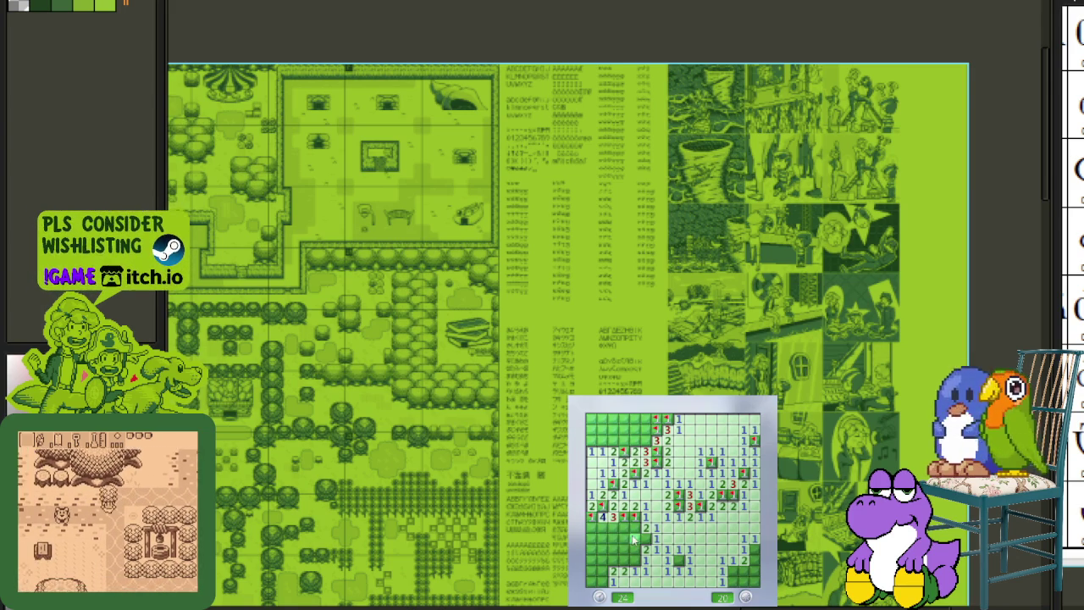
{"action": "left_click", "coordinate": [630, 531]}
{"action": "right_click", "coordinate": [643, 538]}
{"action": "left_click", "coordinate": [613, 526]}
{"action": "left_click", "coordinate": [603, 537]}
{"action": "right_click", "coordinate": [593, 537]}
{"action": "left_click", "coordinate": [633, 549]}
{"action": "right_click", "coordinate": [623, 559]}
{"action": "right_click", "coordinate": [613, 559]}
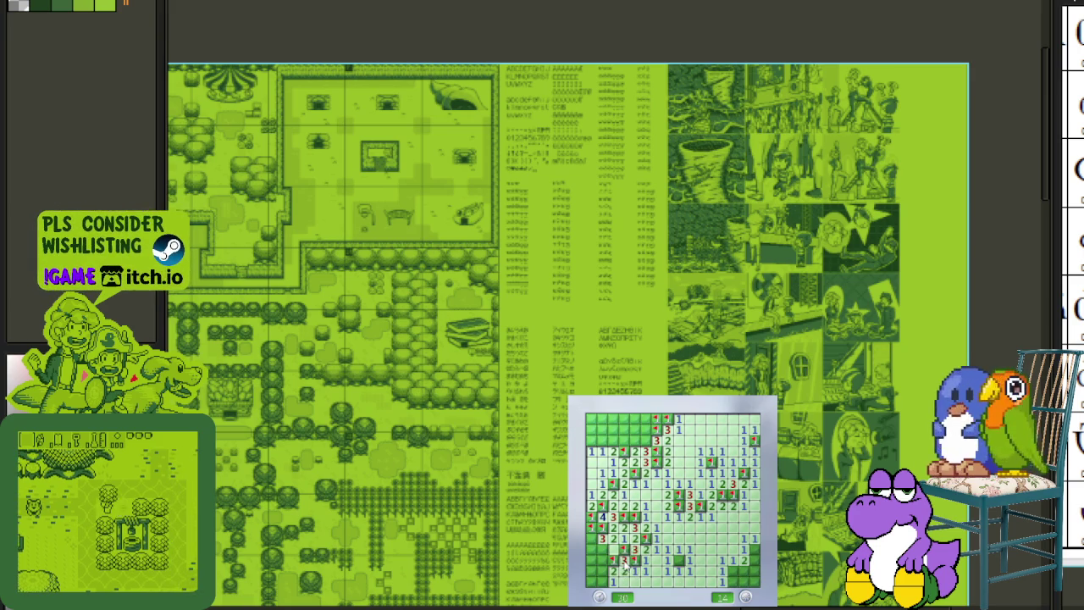
- Start a new game, flag mines around the lower-left opening and open a large area
{"action": "left_click", "coordinate": [618, 542]}
{"action": "right_click", "coordinate": [623, 539]}
{"action": "left_click", "coordinate": [635, 539]}
{"action": "left_click", "coordinate": [628, 549]}
{"action": "right_click", "coordinate": [614, 549]}
{"action": "left_click", "coordinate": [613, 559]}
{"action": "right_click", "coordinate": [613, 570]}
{"action": "left_click", "coordinate": [624, 566]}
{"action": "right_click", "coordinate": [634, 559]}
{"action": "left_click", "coordinate": [623, 571]}
{"action": "left_click", "coordinate": [645, 559]}
{"action": "right_click", "coordinate": [655, 538]}
{"action": "left_click", "coordinate": [666, 559]}
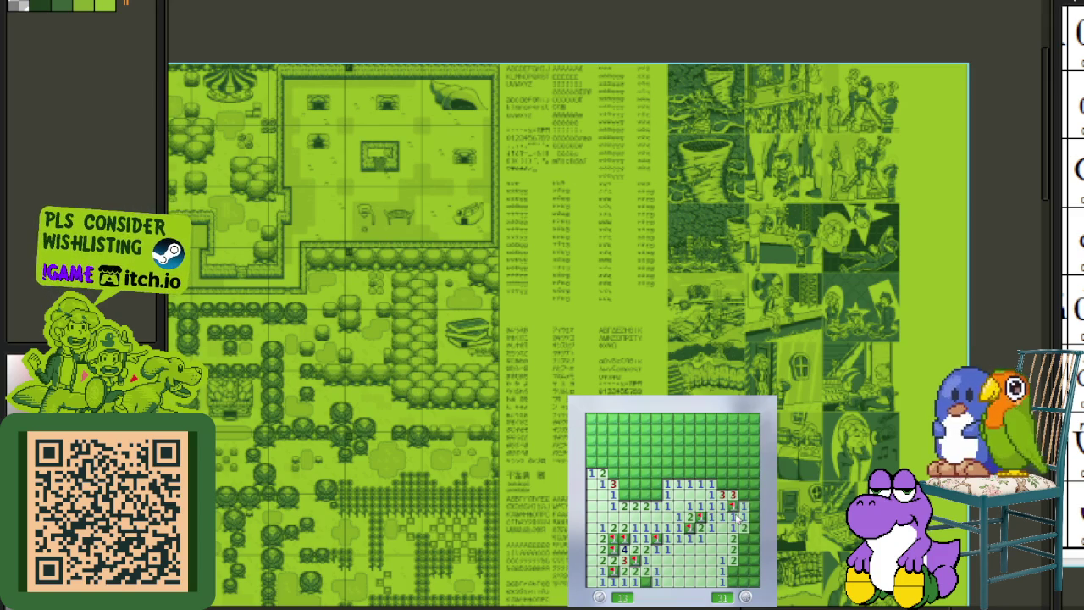
- Work the right column and top-right region, flagging mines and revealing safe cells
{"action": "left_click", "coordinate": [744, 506]}
{"action": "right_click", "coordinate": [734, 483]}
{"action": "right_click", "coordinate": [723, 484]}
{"action": "left_click", "coordinate": [717, 474]}
{"action": "left_click", "coordinate": [720, 464]}
{"action": "left_click", "coordinate": [722, 445]}
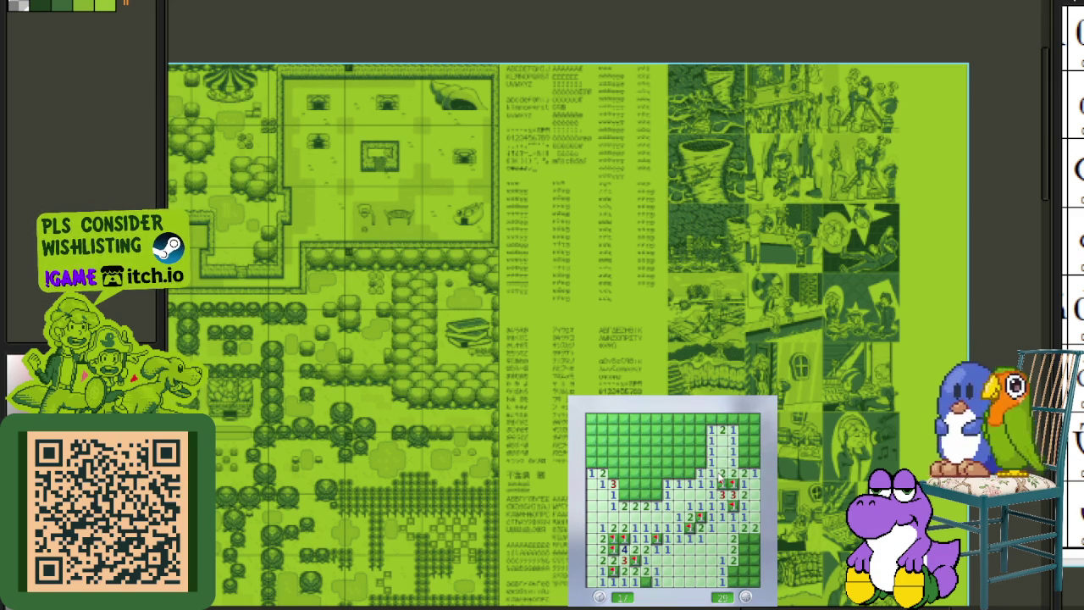
{"action": "left_click", "coordinate": [748, 452]}
{"action": "right_click", "coordinate": [753, 463]}
{"action": "right_click", "coordinate": [753, 441]}
{"action": "right_click", "coordinate": [744, 441]}
{"action": "left_click", "coordinate": [748, 429]}
{"action": "left_click", "coordinate": [749, 424]}
{"action": "right_click", "coordinate": [734, 419]}
- Clear the top rows and the middle of the board, flagging the mines there
{"action": "left_click", "coordinate": [706, 428]}
{"action": "right_click", "coordinate": [711, 419]}
{"action": "left_click", "coordinate": [689, 440]}
{"action": "right_click", "coordinate": [701, 450]}
{"action": "right_click", "coordinate": [691, 479]}
{"action": "right_click", "coordinate": [683, 468]}
{"action": "left_click", "coordinate": [658, 496]}
{"action": "left_click", "coordinate": [647, 496]}
{"action": "left_click", "coordinate": [646, 473]}
- Flag the left-middle mines and clear the upper column beside them
{"action": "right_click", "coordinate": [635, 484]}
{"action": "right_click", "coordinate": [625, 494]}
{"action": "right_click", "coordinate": [635, 473]}
{"action": "right_click", "coordinate": [615, 472]}
{"action": "right_click", "coordinate": [616, 499]}
{"action": "right_click", "coordinate": [625, 483]}
{"action": "right_click", "coordinate": [656, 463]}
{"action": "left_click", "coordinate": [645, 462]}
{"action": "left_click", "coordinate": [657, 446]}
{"action": "right_click", "coordinate": [657, 431]}
{"action": "left_click", "coordinate": [665, 422]}
{"action": "left_click", "coordinate": [646, 441]}
{"action": "left_click", "coordinate": [645, 452]}
- Reveal the upper-left cells, flagging the two mines among them
{"action": "right_click", "coordinate": [634, 451]}
{"action": "left_click", "coordinate": [624, 462]}
{"action": "left_click", "coordinate": [634, 441]}
{"action": "left_click", "coordinate": [630, 431]}
{"action": "right_click", "coordinate": [646, 419]}
{"action": "left_click", "coordinate": [635, 420]}
{"action": "left_click", "coordinate": [623, 420]}
{"action": "left_click", "coordinate": [629, 452]}
- Flag the bottom-right mines and probe the top-left corner, ending the game at 5 mines
{"action": "right_click", "coordinate": [746, 538]}
{"action": "right_click", "coordinate": [755, 538]}
{"action": "right_click", "coordinate": [746, 549]}
{"action": "left_click", "coordinate": [756, 549]}
{"action": "right_click", "coordinate": [733, 571]}
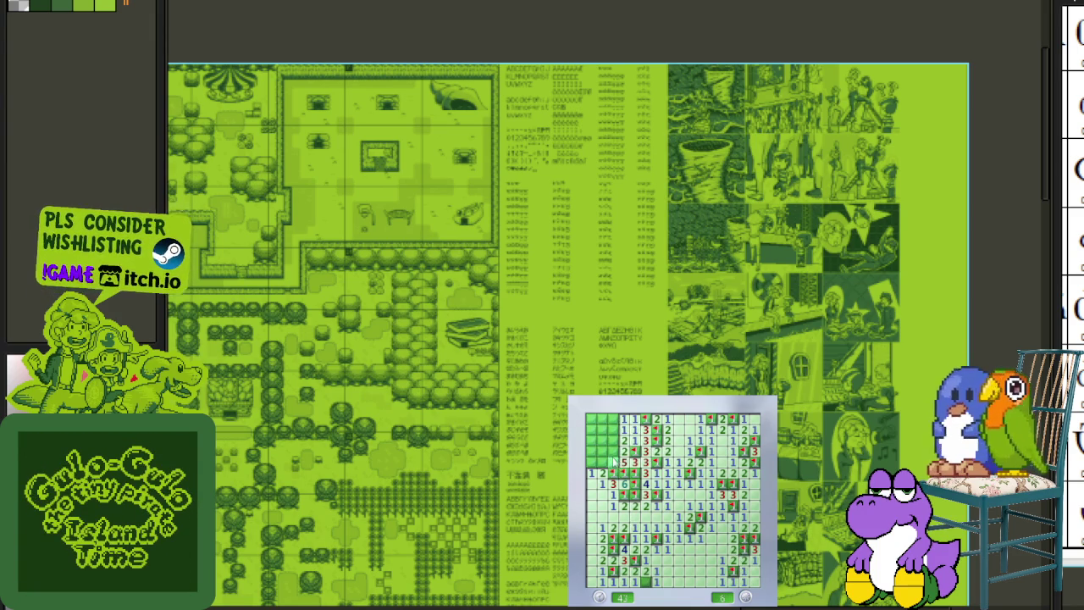
{"action": "right_click", "coordinate": [614, 420]}
{"action": "left_click", "coordinate": [612, 432]}
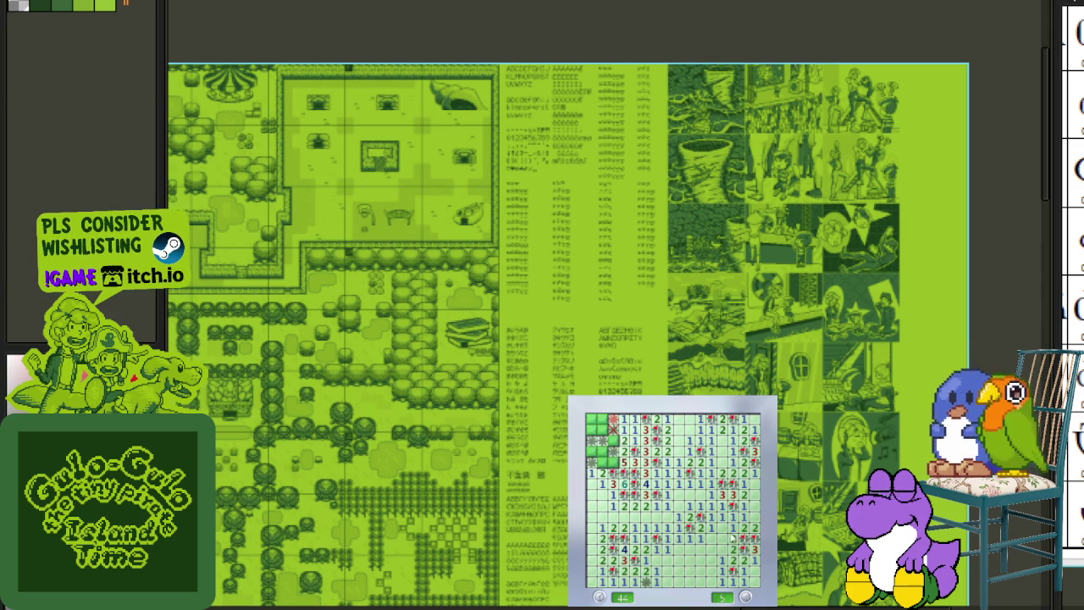
- Start a new Minesweeper game with F2, open a first area, and flag the mine beside it
{"action": "key", "text": "F2"}
{"action": "left_click", "coordinate": [639, 485]}
{"action": "right_click", "coordinate": [645, 505]}
{"action": "left_click", "coordinate": [636, 506]}
{"action": "left_click", "coordinate": [657, 517]}
- Flag the top-right mines and reveal the safe cells around them
{"action": "right_click", "coordinate": [678, 431]}
{"action": "right_click", "coordinate": [667, 419]}
{"action": "left_click", "coordinate": [679, 419]}
{"action": "left_click", "coordinate": [690, 441]}
{"action": "right_click", "coordinate": [690, 419]}
{"action": "left_click", "coordinate": [701, 430]}
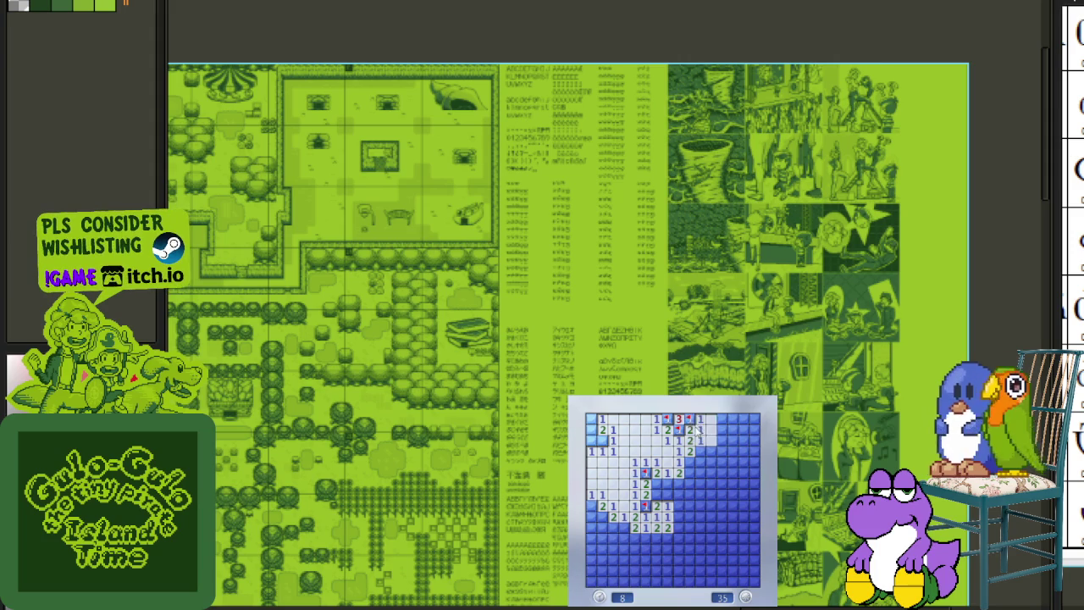
{"action": "left_click", "coordinate": [711, 420]}
{"action": "right_click", "coordinate": [701, 452]}
{"action": "left_click", "coordinate": [690, 463]}
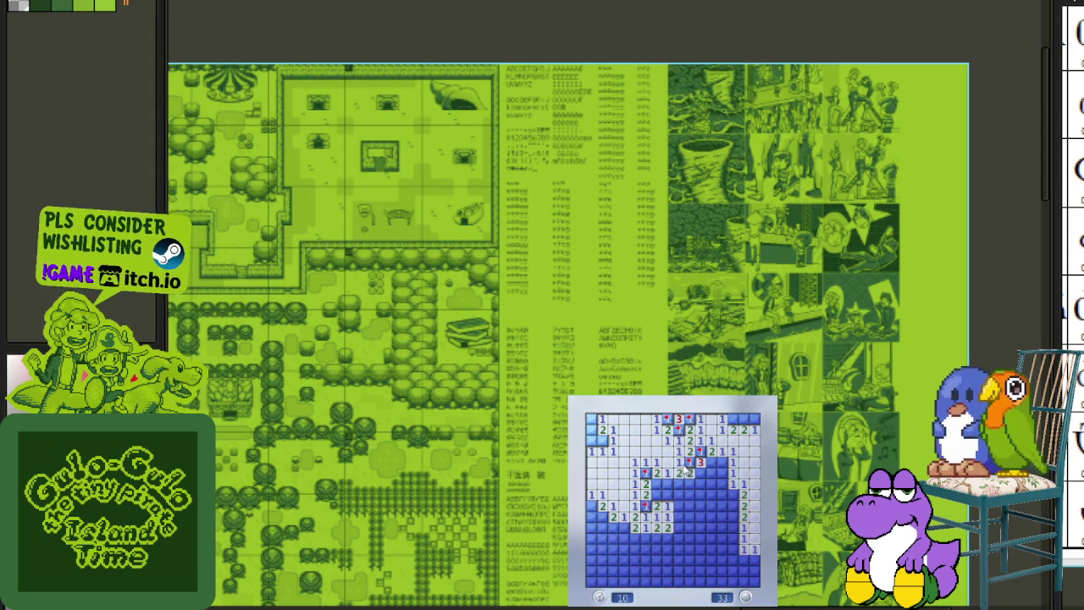
{"action": "left_click", "coordinate": [711, 463]}
{"action": "right_click", "coordinate": [723, 464]}
{"action": "left_click", "coordinate": [723, 483]}
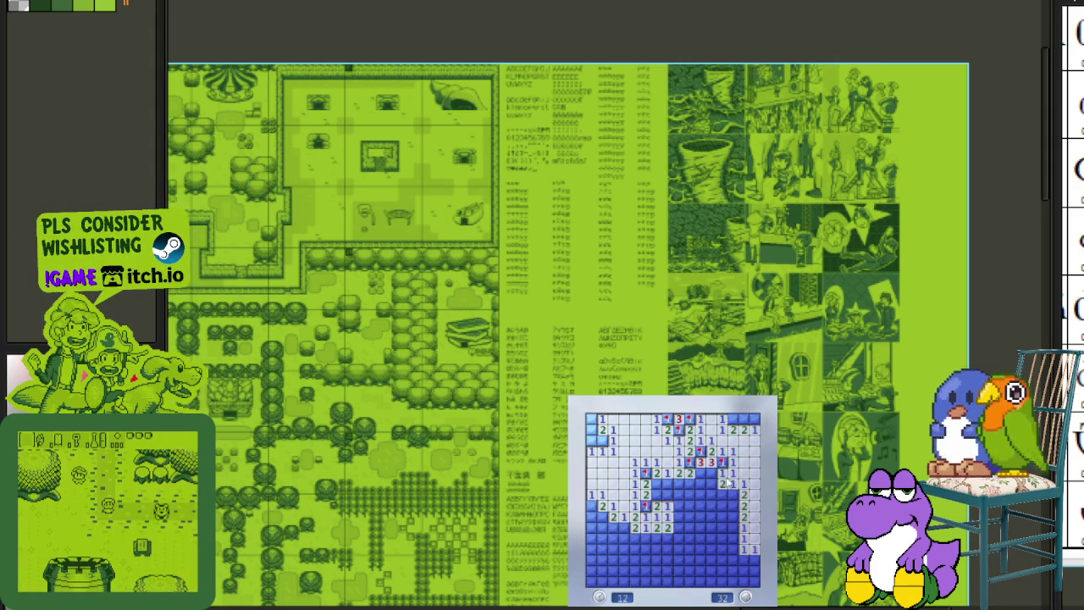
- Flag the middle-area mines and reveal the safe cells below them
{"action": "right_click", "coordinate": [712, 474]}
{"action": "left_click", "coordinate": [690, 494]}
{"action": "right_click", "coordinate": [679, 485]}
{"action": "left_click", "coordinate": [668, 490]}
{"action": "right_click", "coordinate": [657, 496]}
{"action": "left_click", "coordinate": [678, 506]}
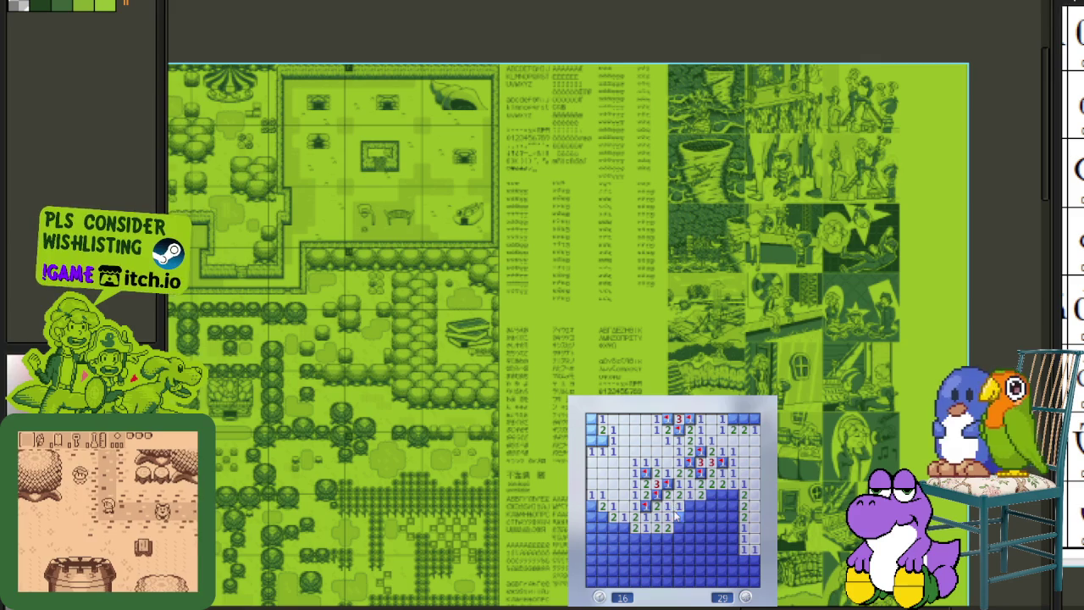
- Flag the lower-edge mines and clear the safe cells between them
{"action": "right_click", "coordinate": [690, 505]}
{"action": "right_click", "coordinate": [679, 527]}
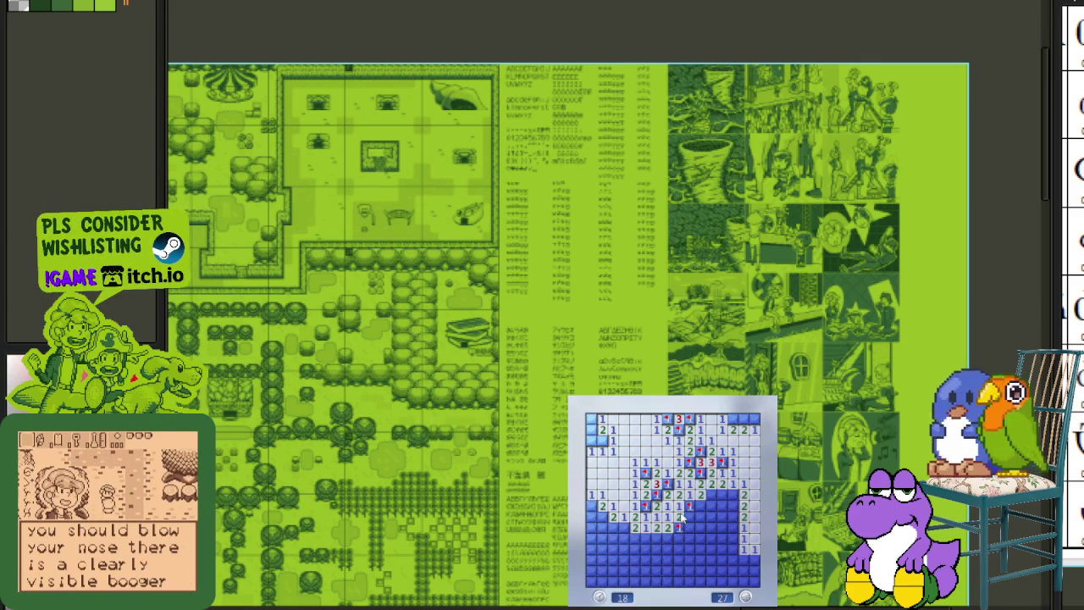
{"action": "right_click", "coordinate": [710, 495]}
{"action": "left_click", "coordinate": [700, 506]}
{"action": "right_click", "coordinate": [710, 516]}
{"action": "left_click", "coordinate": [700, 527]}
{"action": "left_click", "coordinate": [710, 527]}
- Flag the lower-right mines and reveal the remaining safe cells around them
{"action": "right_click", "coordinate": [721, 506]}
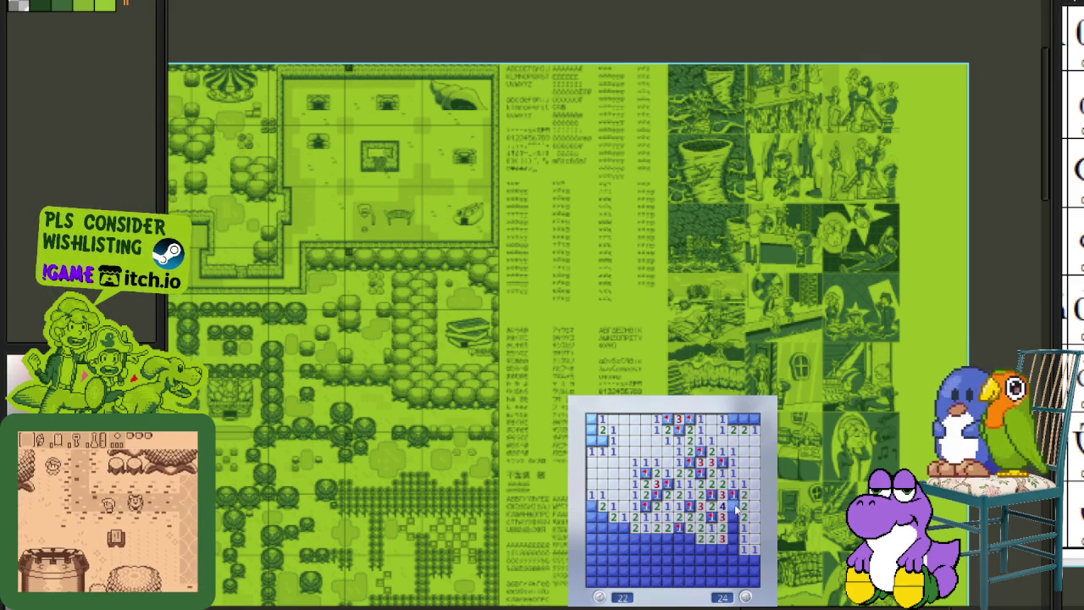
{"action": "right_click", "coordinate": [732, 506]}
{"action": "right_click", "coordinate": [732, 527]}
{"action": "left_click", "coordinate": [737, 538]}
{"action": "right_click", "coordinate": [732, 549]}
{"action": "right_click", "coordinate": [721, 549]}
{"action": "left_click", "coordinate": [699, 549]}
{"action": "left_click", "coordinate": [689, 549]}
{"action": "left_click", "coordinate": [699, 560]}
{"action": "left_click", "coordinate": [737, 571]}
{"action": "right_click", "coordinate": [732, 560]}
{"action": "right_click", "coordinate": [753, 560]}
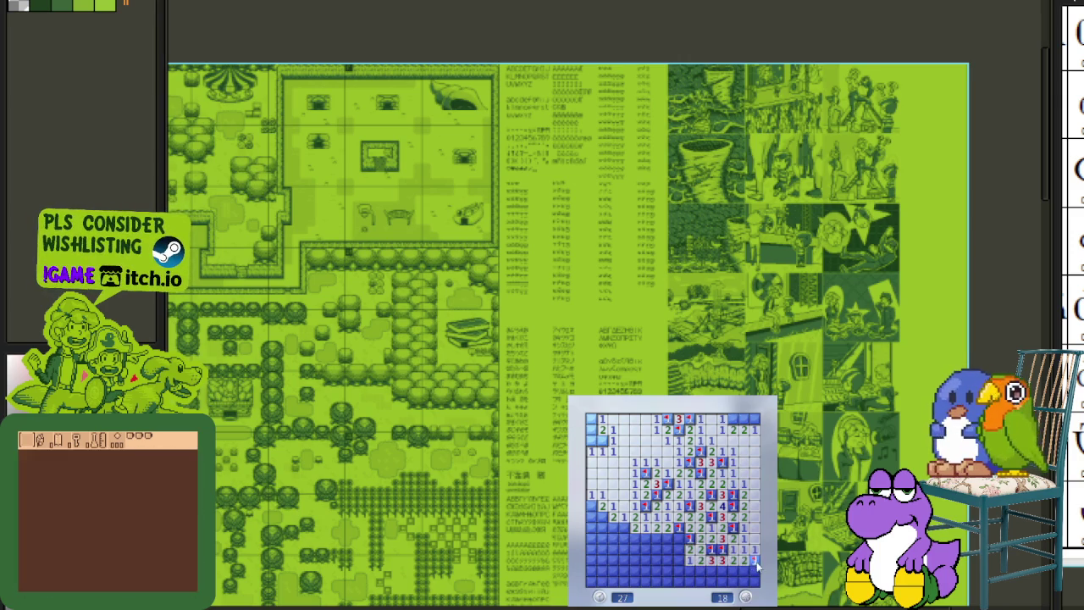
- Flag the top-right, top-left and left-side mines, then open the lower-left area
{"action": "right_click", "coordinate": [742, 418]}
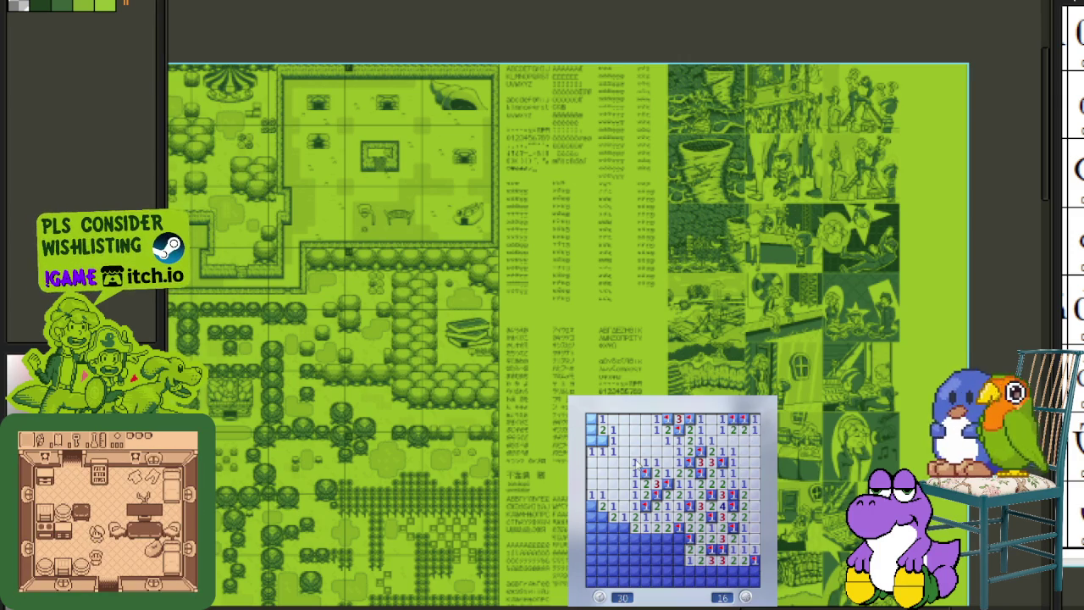
{"action": "right_click", "coordinate": [602, 440]}
{"action": "right_click", "coordinate": [591, 419]}
{"action": "right_click", "coordinate": [601, 516]}
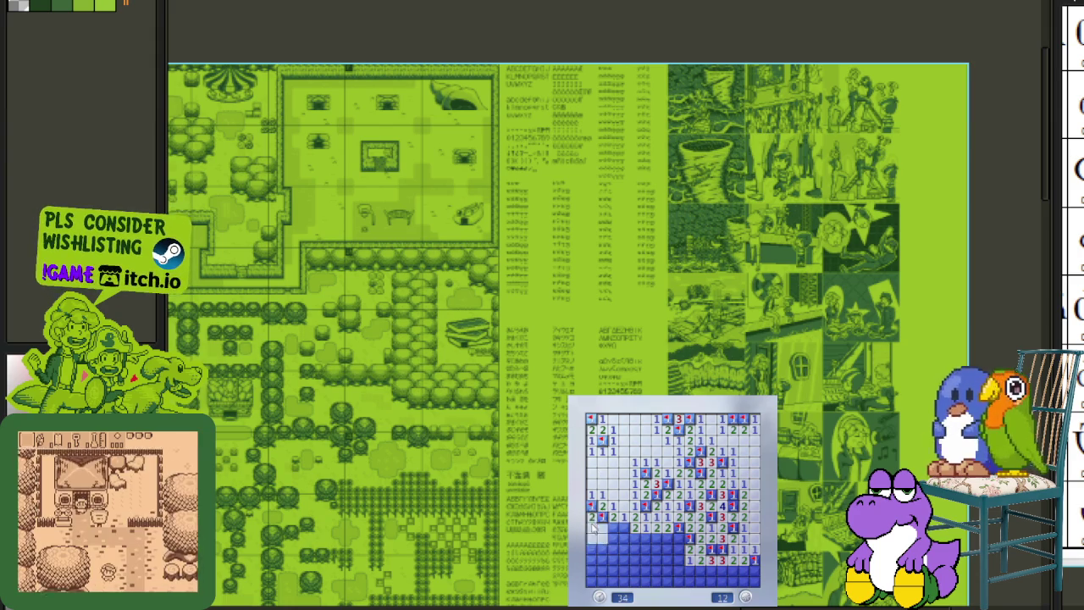
{"action": "left_click", "coordinate": [603, 527]}
{"action": "right_click", "coordinate": [624, 527]}
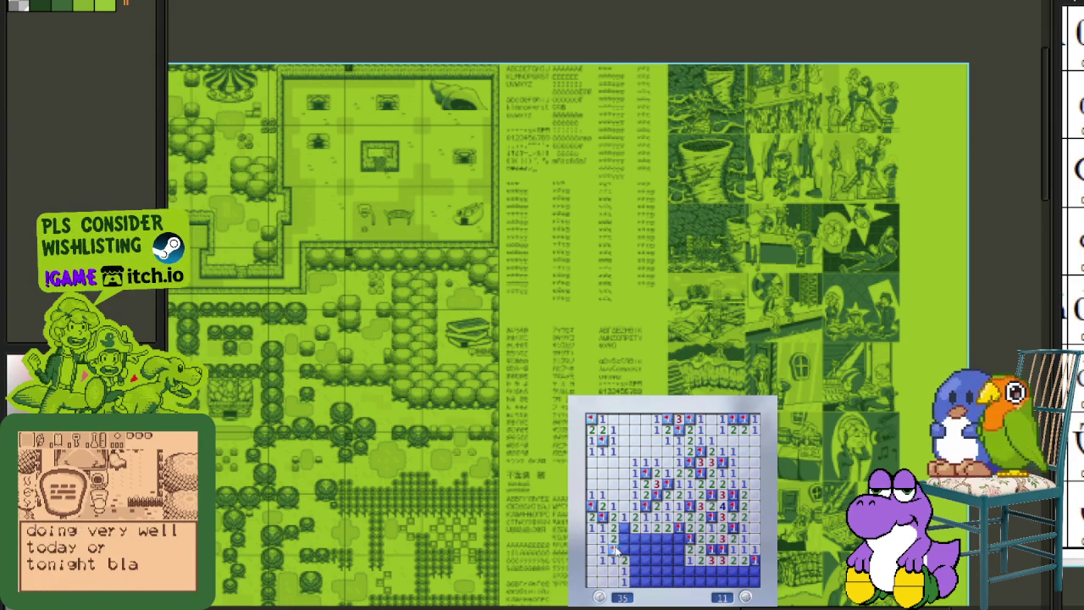
{"action": "right_click", "coordinate": [613, 549]}
{"action": "left_click", "coordinate": [632, 543]}
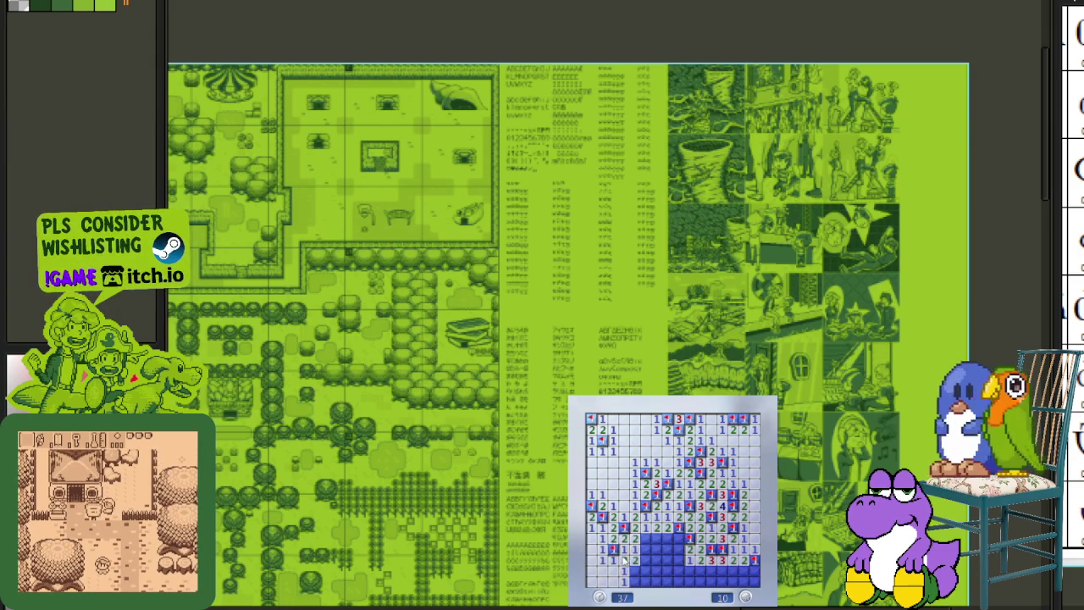
- Flag the lower-left and bottom-middle mines and reveal the safe cells between them
{"action": "right_click", "coordinate": [634, 580]}
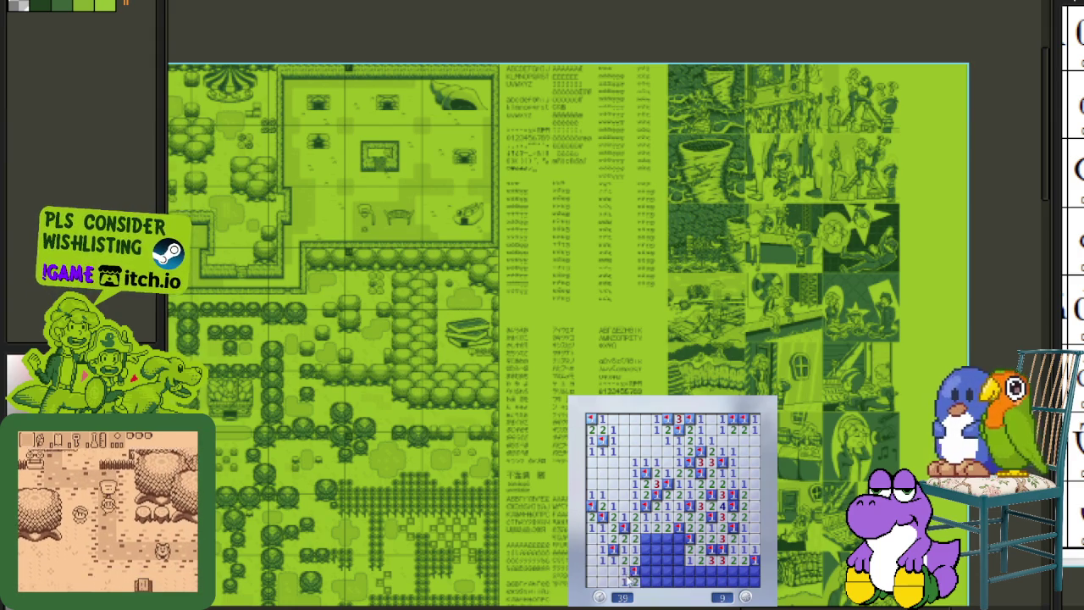
{"action": "right_click", "coordinate": [644, 538]}
{"action": "left_click", "coordinate": [645, 555]}
{"action": "right_click", "coordinate": [645, 571]}
{"action": "right_click", "coordinate": [666, 581]}
{"action": "right_click", "coordinate": [667, 571]}
{"action": "left_click", "coordinate": [665, 555]}
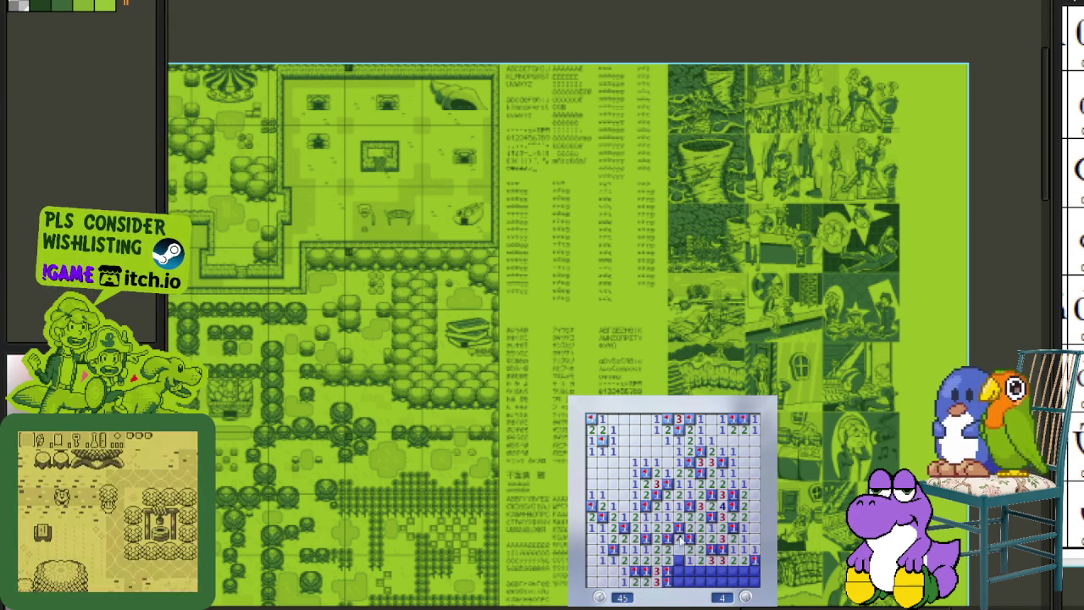
{"action": "right_click", "coordinate": [679, 550]}
{"action": "right_click", "coordinate": [689, 560]}
{"action": "left_click", "coordinate": [683, 571]}
- Flag the last lower-right mine and clear the remaining bottom-row cells
{"action": "right_click", "coordinate": [732, 575]}
{"action": "left_click", "coordinate": [713, 571]}
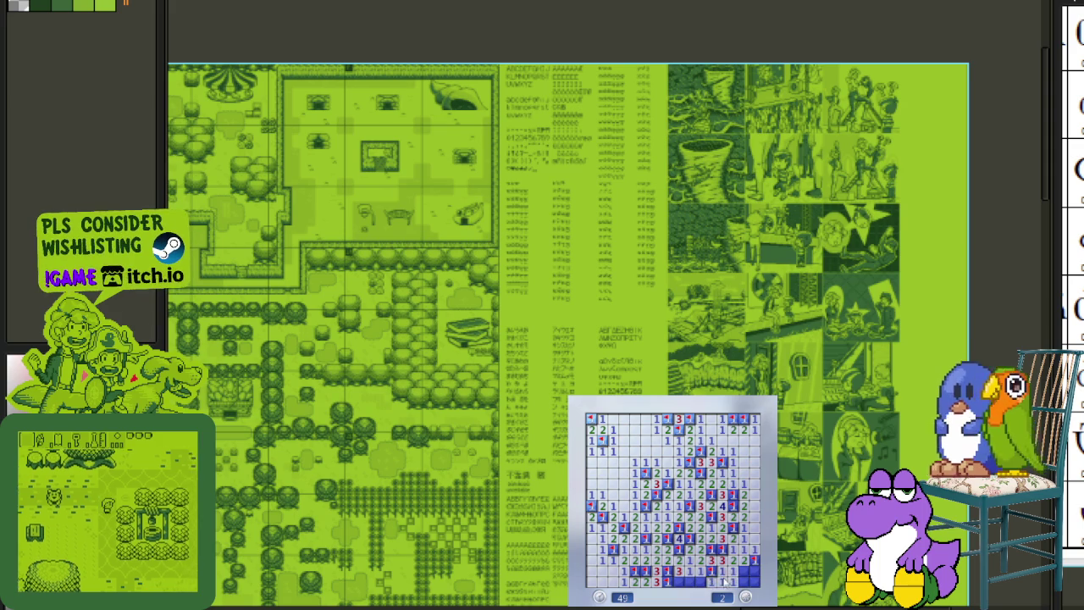
{"action": "left_click", "coordinate": [684, 583]}
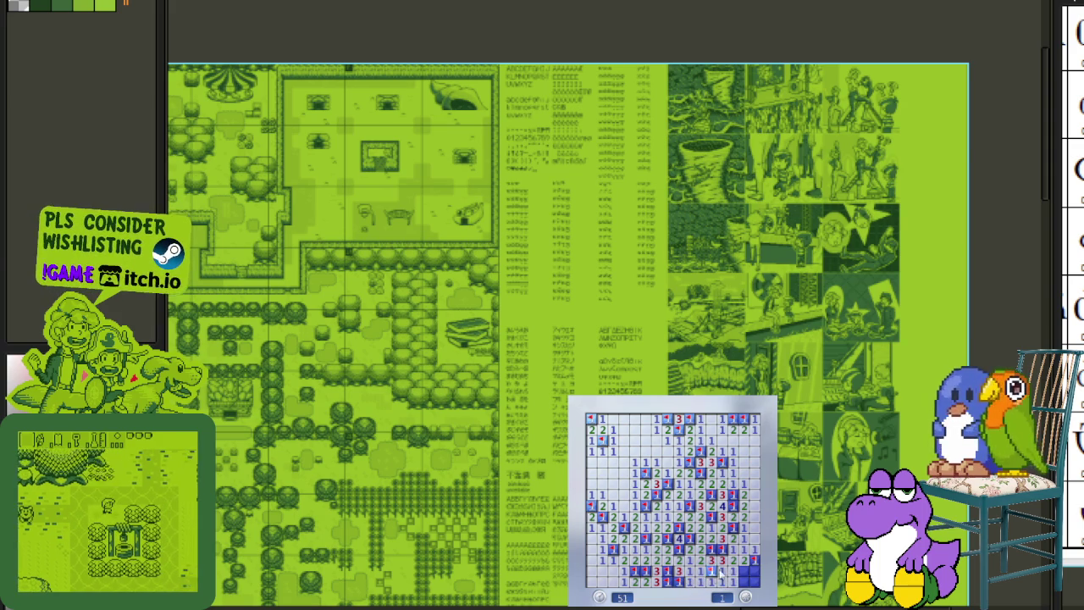
{"action": "left_click", "coordinate": [749, 573]}
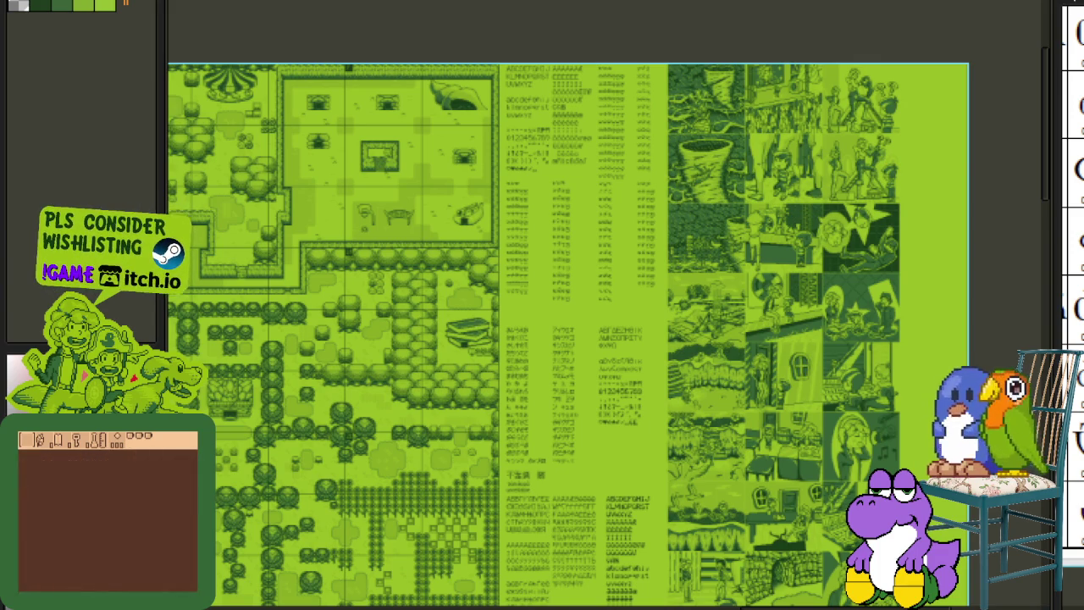
- Bring up the red Cyrillic glyph sheet and hide the timeline with Tab to see more rows
{"action": "key", "text": "ctrl+z"}
{"action": "scroll", "coordinate": [595, 262], "scroll_direction": "down", "scroll_amount": 1}
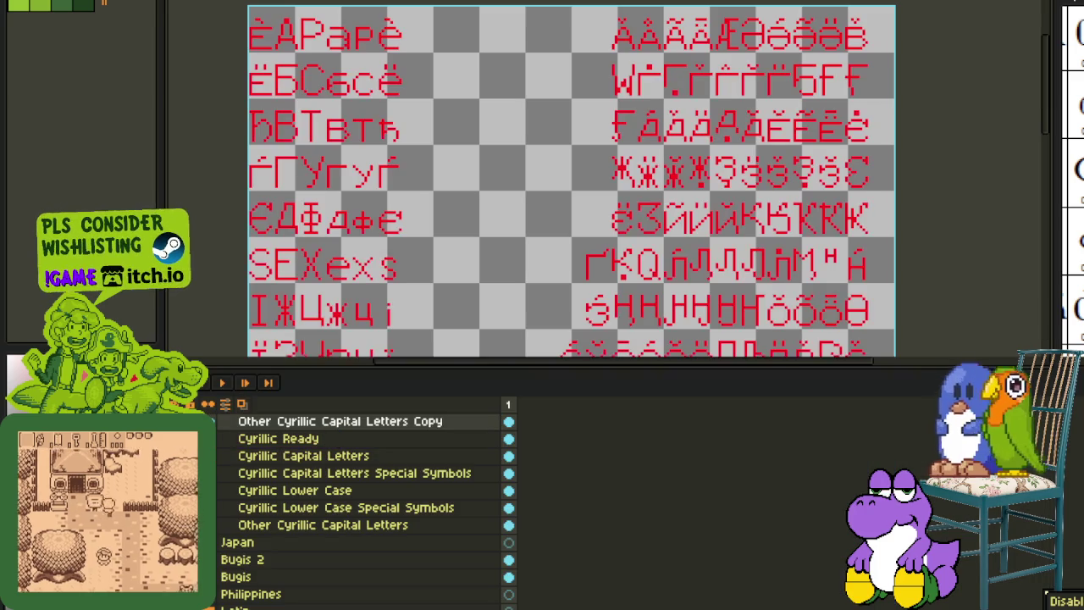
{"action": "key", "text": "Tab"}
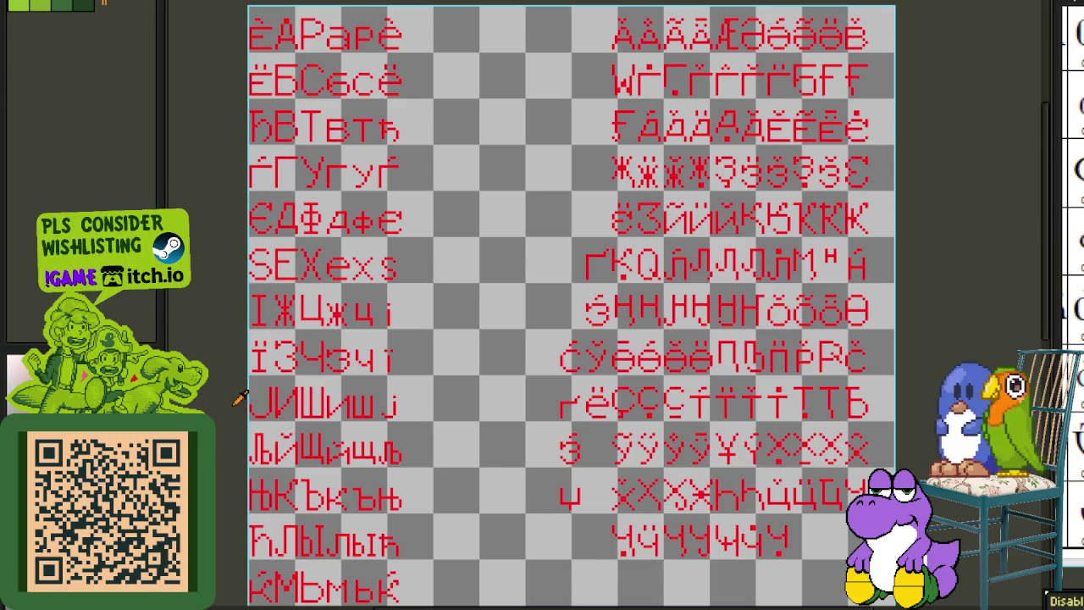
{"action": "scroll", "coordinate": [383, 262], "scroll_direction": "down", "scroll_amount": 2}
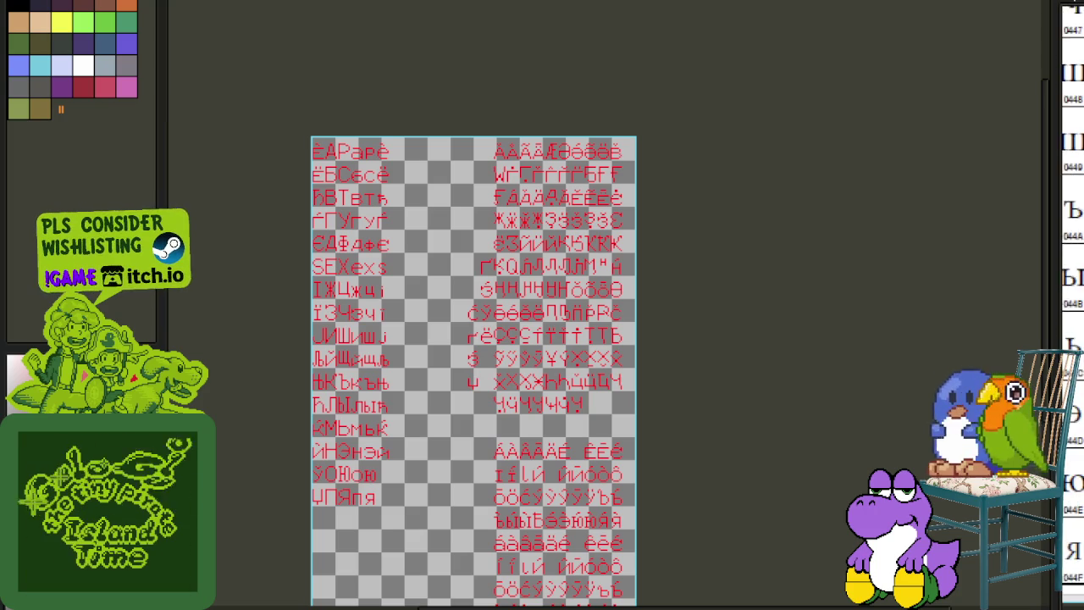
- Pan and zoom across the sheet to look over the glyphs and the right-hand block
{"action": "scroll", "coordinate": [420, 472], "scroll_direction": "up", "scroll_amount": 2}
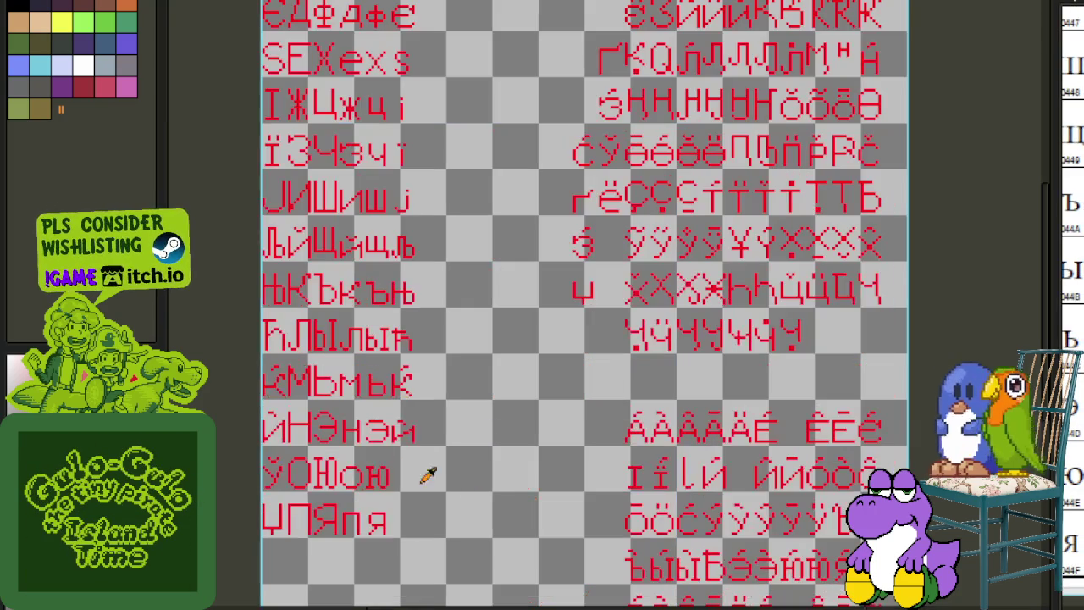
{"action": "scroll", "coordinate": [559, 449], "scroll_direction": "right", "scroll_amount": 1}
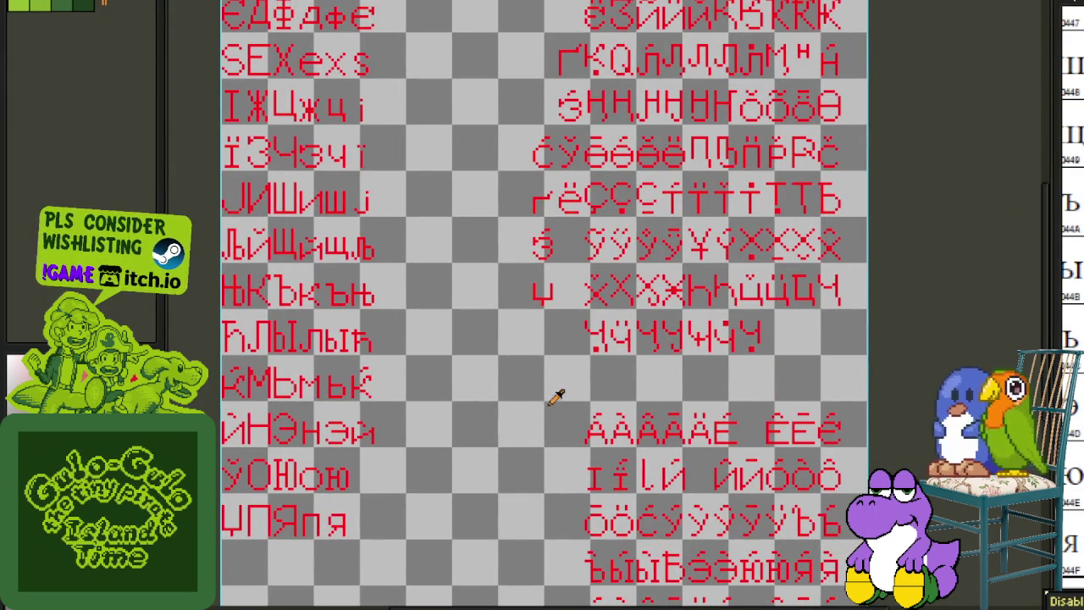
{"action": "left_click_drag", "start_coordinate": [562, 315], "coordinate": [491, 513]}
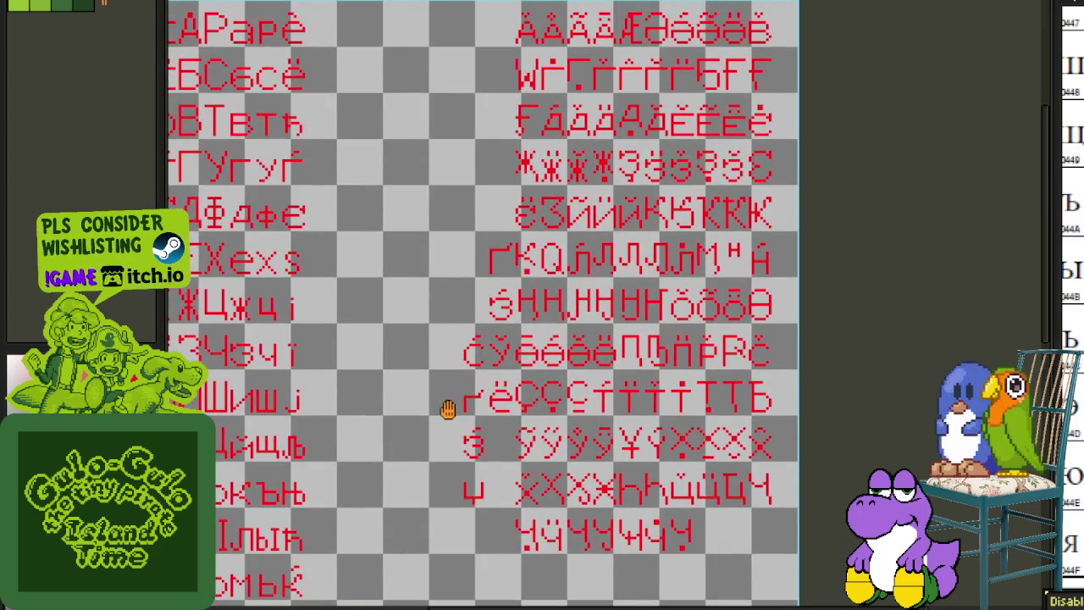
{"action": "mouse_move", "coordinate": [450, 413]}
{"action": "left_mouse_down"}
{"action": "mouse_move", "coordinate": [542, 285]}
{"action": "mouse_move", "coordinate": [552, 193]}
{"action": "mouse_move", "coordinate": [552, 433]}
{"action": "mouse_move", "coordinate": [521, 427]}
{"action": "left_mouse_up"}
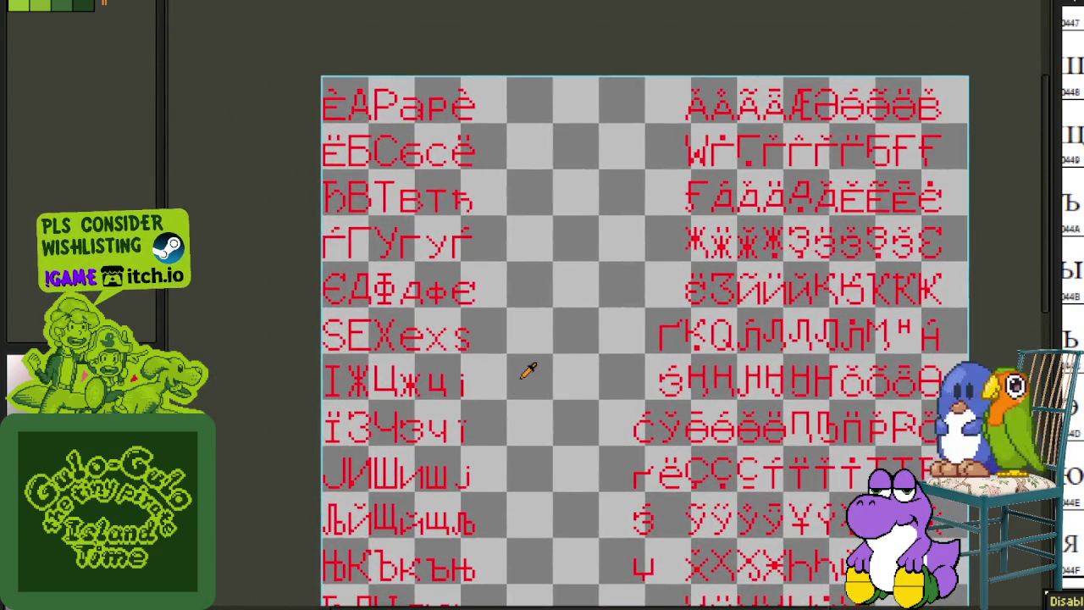
{"action": "scroll", "coordinate": [523, 379], "scroll_direction": "down", "scroll_amount": 2}
{"action": "scroll", "coordinate": [559, 424], "scroll_direction": "up", "scroll_amount": 3}
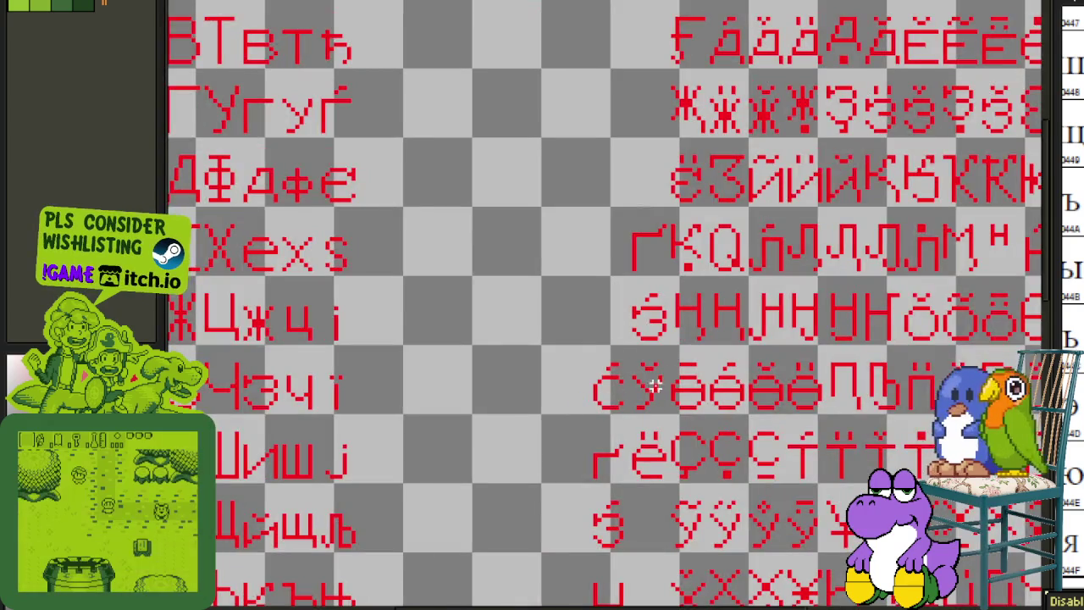
{"action": "scroll", "coordinate": [521, 470], "scroll_direction": "up", "scroll_amount": 1}
- Bring back the layers timeline with Tab, revealing the glyph cell guide boxes
{"action": "key", "text": "Tab"}
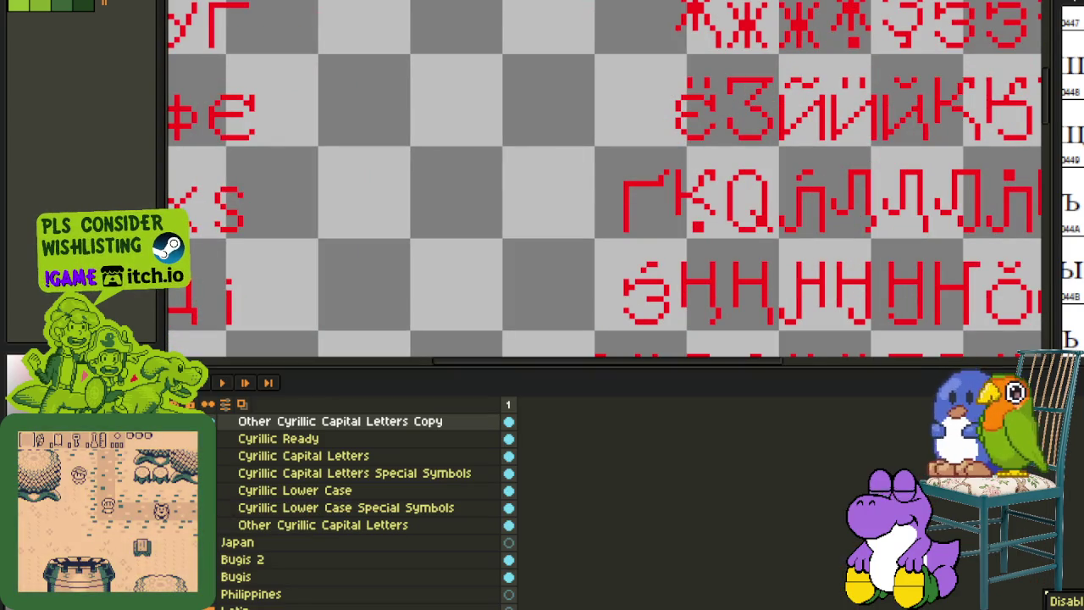
{"action": "key", "text": "Tab"}
{"action": "scroll", "coordinate": [642, 343], "scroll_direction": "up", "scroll_amount": 1}
- Move the breved У glyph into the empty cell after ї and fit it inside the cell
{"action": "scroll", "coordinate": [642, 343], "scroll_direction": "up", "scroll_amount": 1}
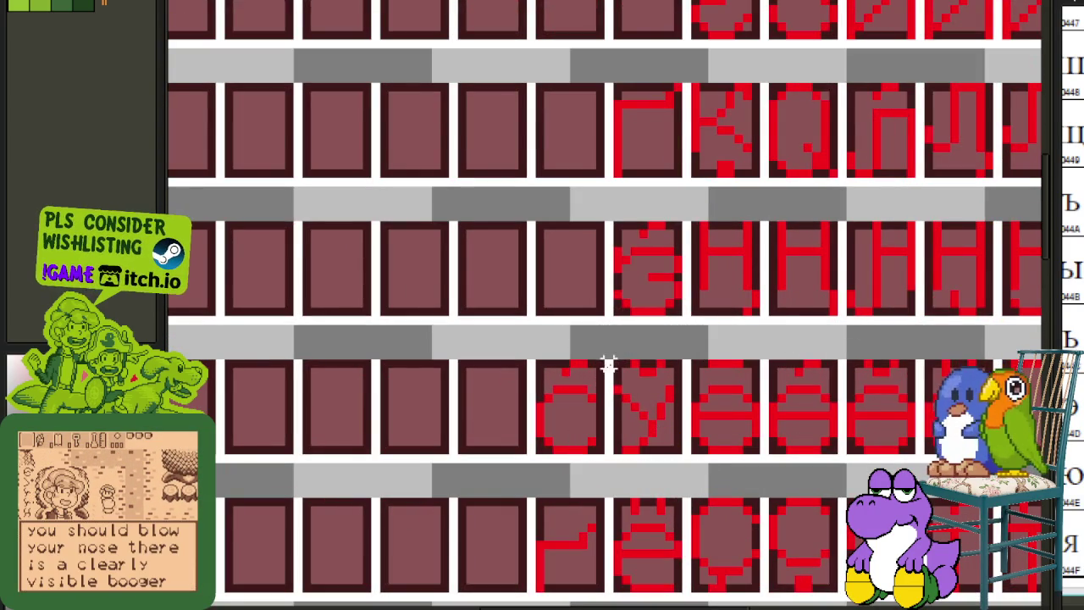
{"action": "left_click", "coordinate": [648, 432]}
{"action": "scroll", "coordinate": [648, 440], "scroll_direction": "down", "scroll_amount": 2}
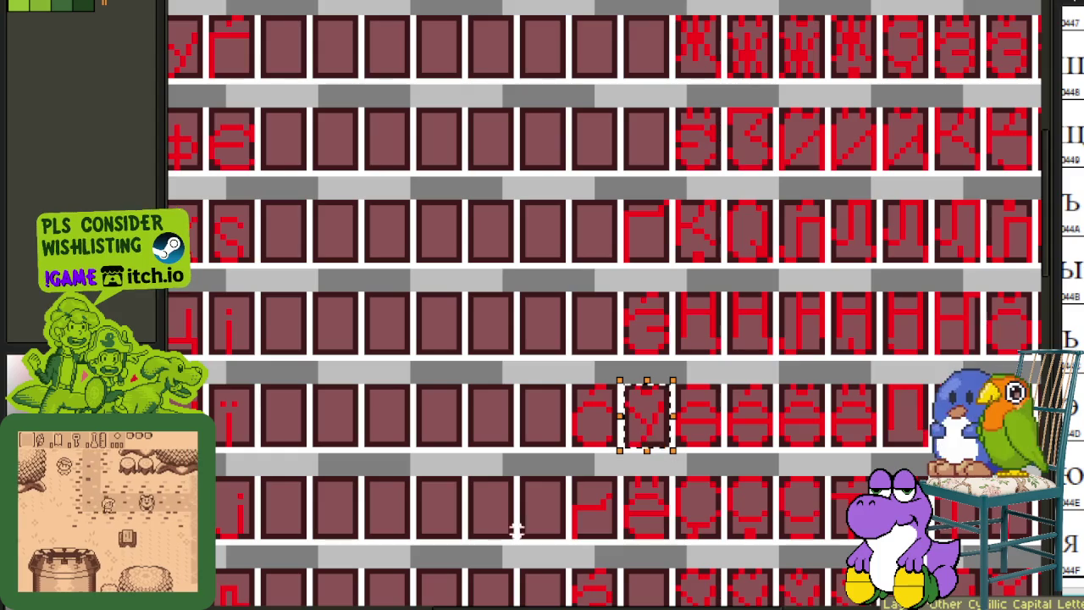
{"action": "key", "text": "Tab"}
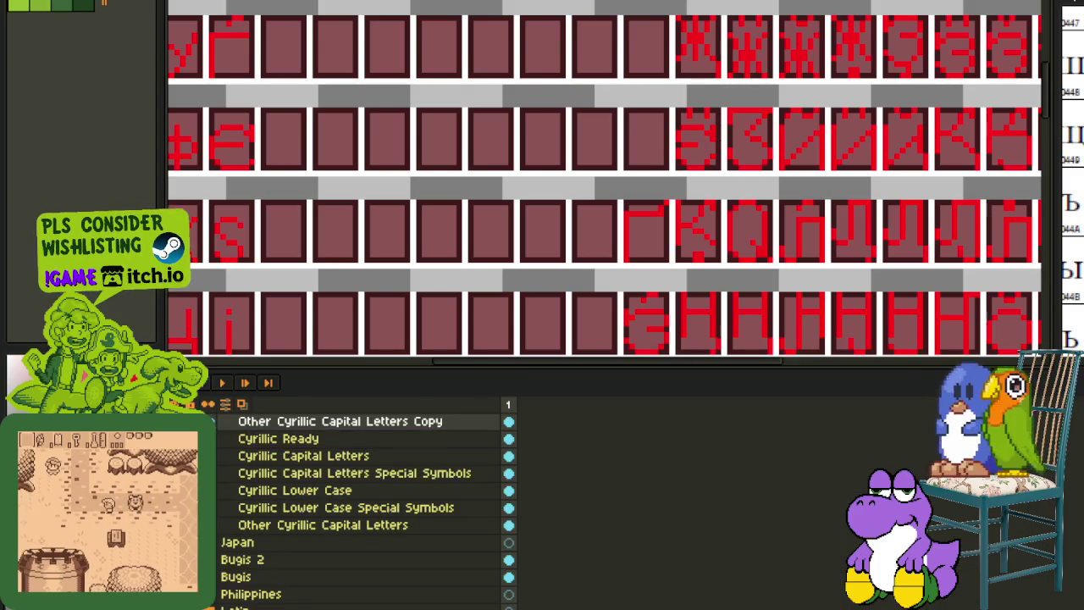
{"action": "key", "text": "Tab"}
{"action": "left_click_drag", "start_coordinate": [665, 432], "coordinate": [387, 585]}
{"action": "scroll", "coordinate": [387, 584], "scroll_direction": "down", "scroll_amount": 1}
{"action": "left_click_drag", "start_coordinate": [358, 491], "coordinate": [537, 403]}
{"action": "scroll", "coordinate": [519, 347], "scroll_direction": "up", "scroll_amount": 3}
{"action": "scroll", "coordinate": [519, 347], "scroll_direction": "up", "scroll_amount": 1}
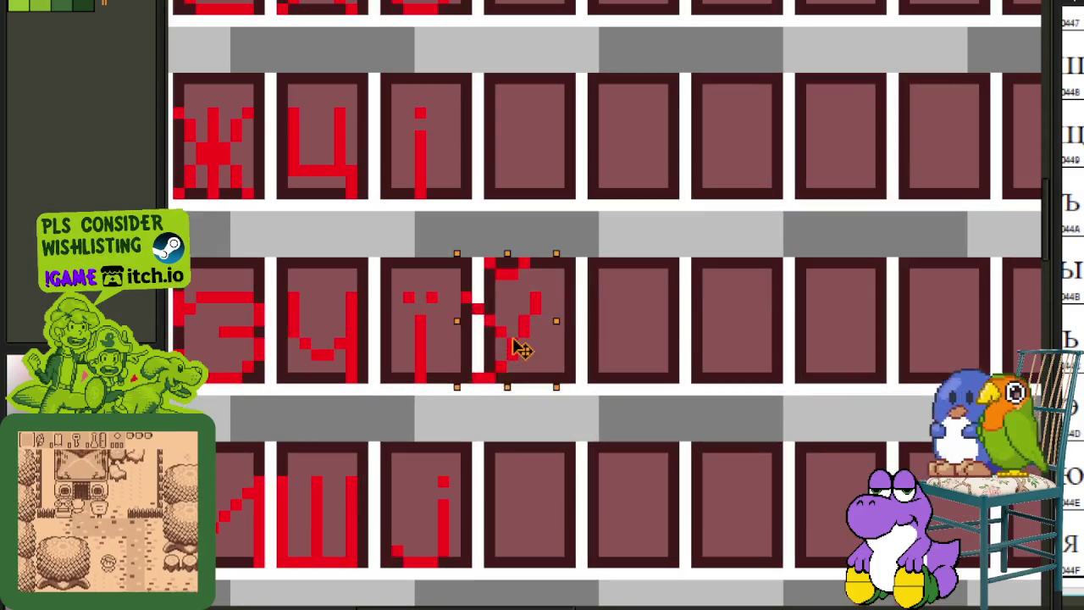
{"action": "left_click_drag", "start_coordinate": [526, 351], "coordinate": [537, 346]}
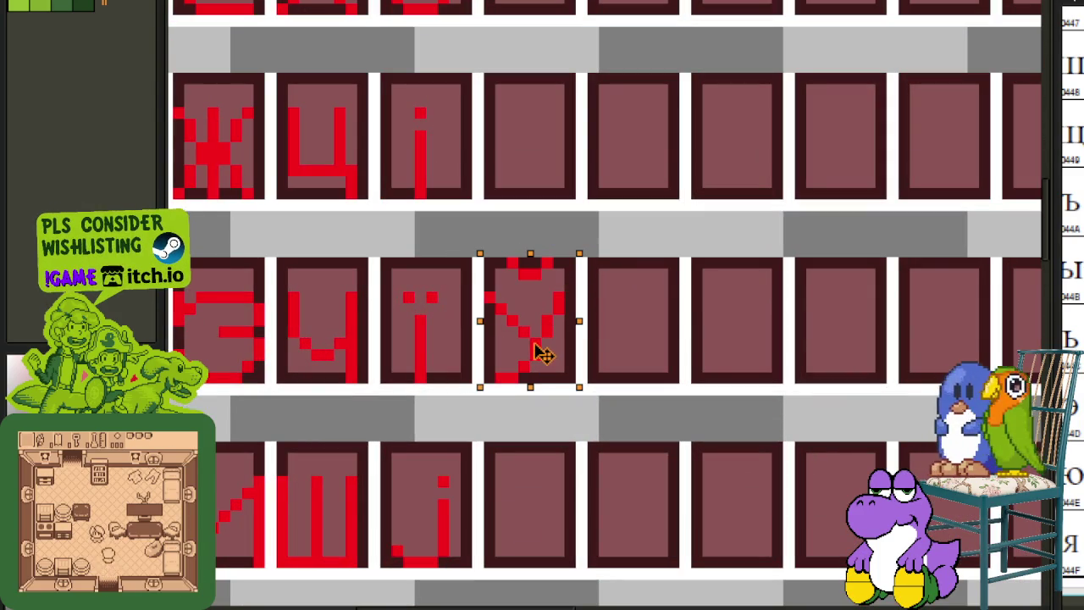
{"action": "scroll", "coordinate": [482, 305], "scroll_direction": "up", "scroll_amount": 1}
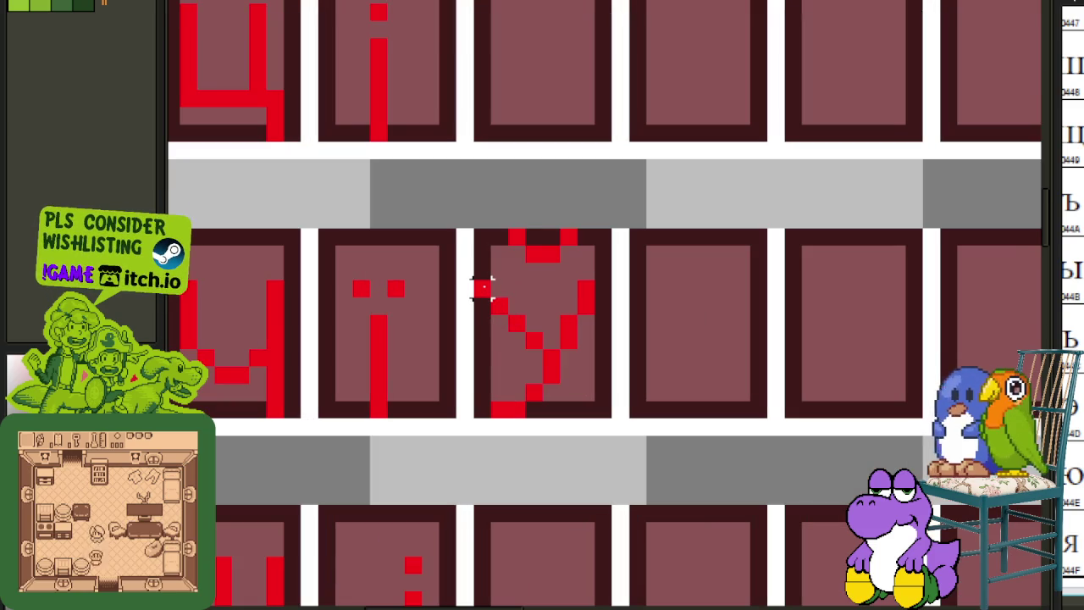
- Select the moved glyph and squash it vertically to lowercase height
{"action": "left_click_drag", "start_coordinate": [472, 233], "coordinate": [618, 417]}
{"action": "key", "text": "ctrl+d"}
{"action": "left_click_drag", "start_coordinate": [480, 288], "coordinate": [615, 420]}
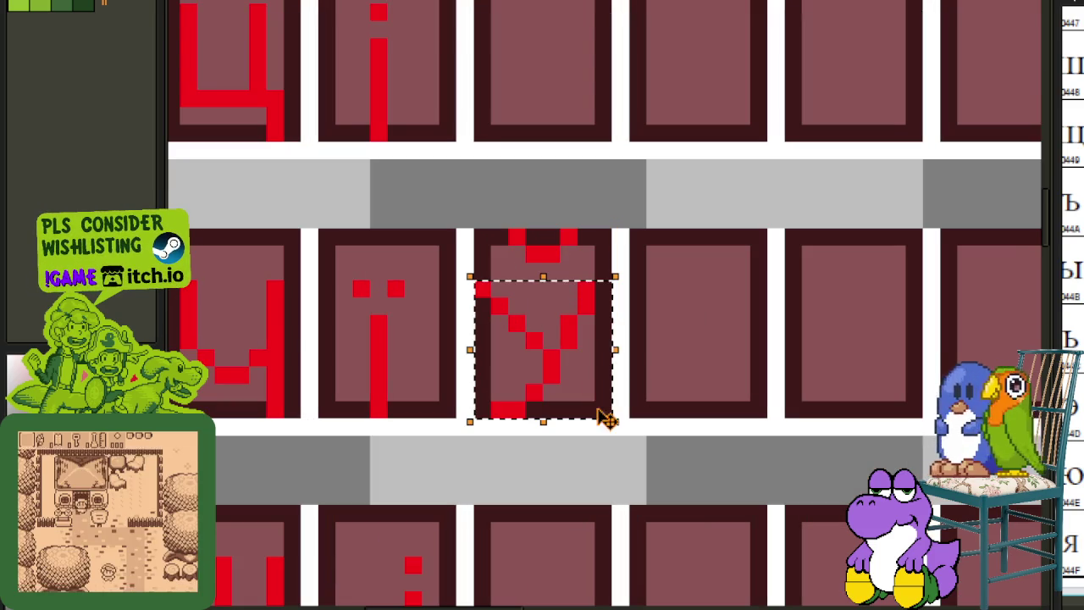
{"action": "left_click_drag", "start_coordinate": [542, 275], "coordinate": [543, 310]}
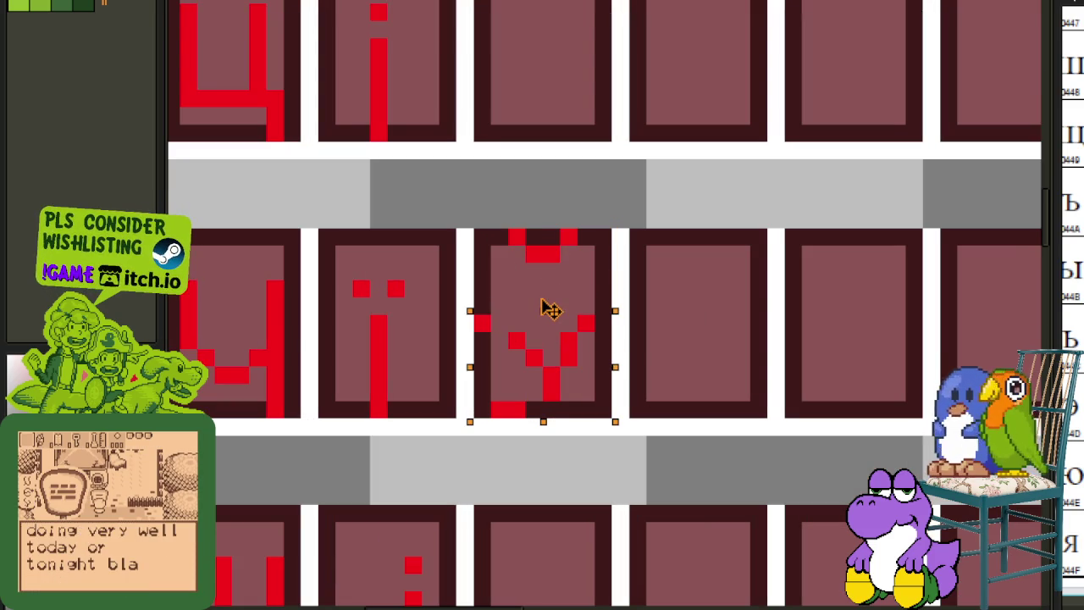
{"action": "key", "text": "ctrl+d"}
- Lower the breve closer to the letter and retouch a few pixels with the pencil
{"action": "left_click_drag", "start_coordinate": [508, 229], "coordinate": [578, 260]}
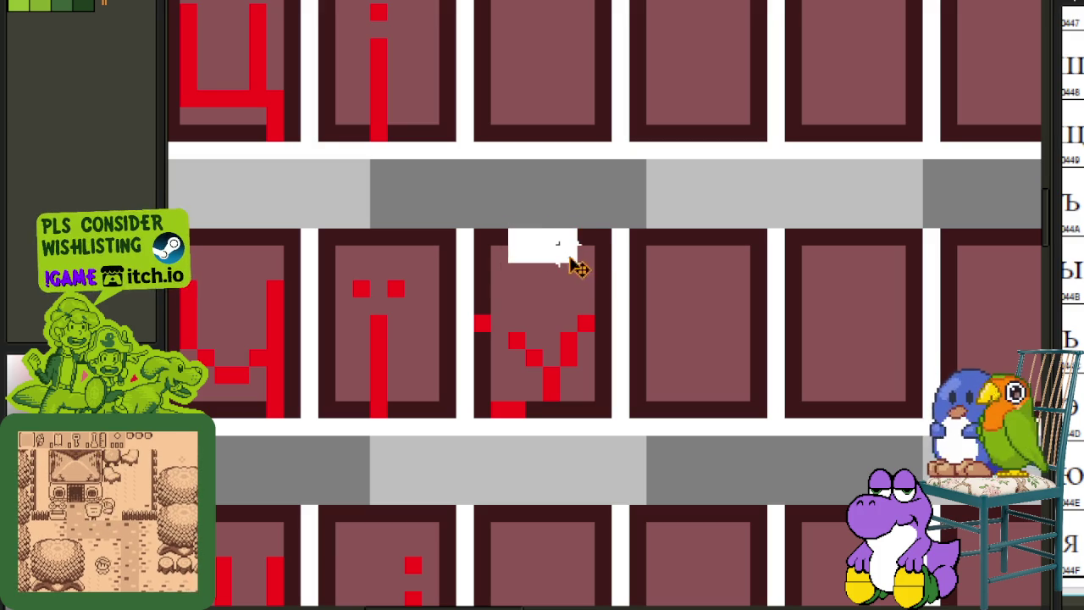
{"action": "key", "text": "Down"}
{"action": "key", "text": "Down"}
{"action": "key", "text": "Down"}
{"action": "key", "text": "ctrl+d"}
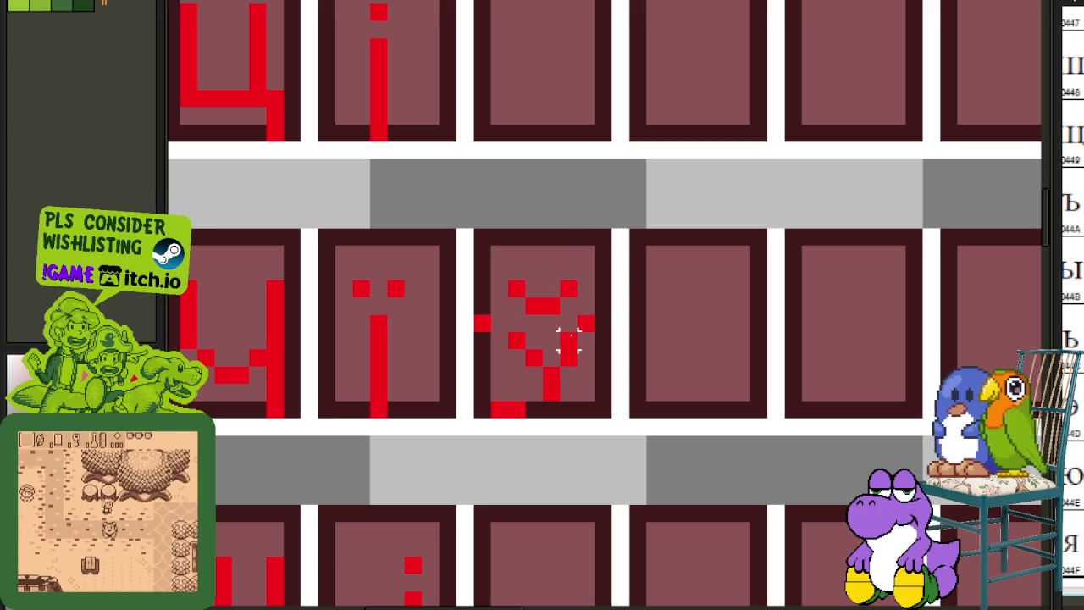
{"action": "right_click", "coordinate": [517, 340]}
{"action": "left_click", "coordinate": [517, 357]}
{"action": "left_click", "coordinate": [500, 340]}
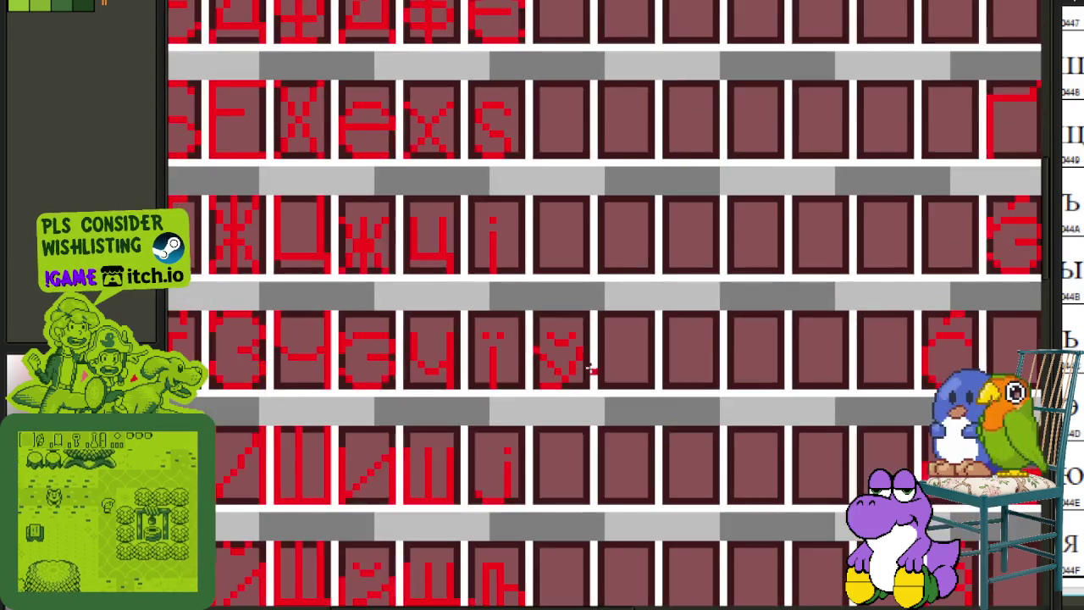
- Add a red pixel to the у glyph and move it down into the ЎОЮоюў row
{"action": "scroll", "coordinate": [551, 373], "scroll_direction": "down", "scroll_amount": 3}
{"action": "scroll", "coordinate": [585, 382], "scroll_direction": "down", "scroll_amount": 2}
{"action": "scroll", "coordinate": [575, 380], "scroll_direction": "up", "scroll_amount": 4}
{"action": "left_click", "coordinate": [578, 364]}
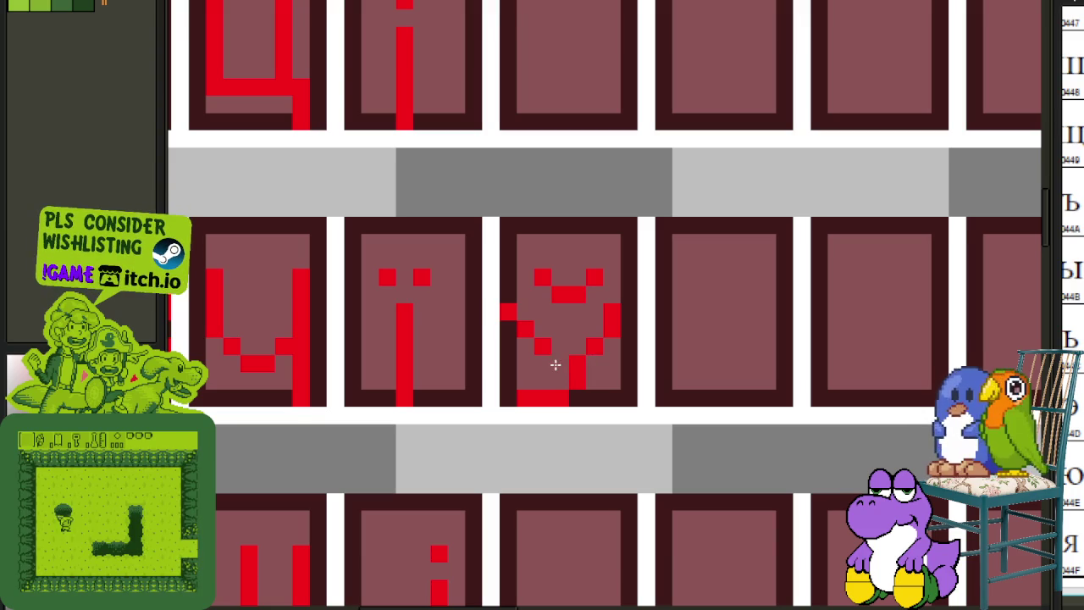
{"action": "scroll", "coordinate": [610, 374], "scroll_direction": "down", "scroll_amount": 3}
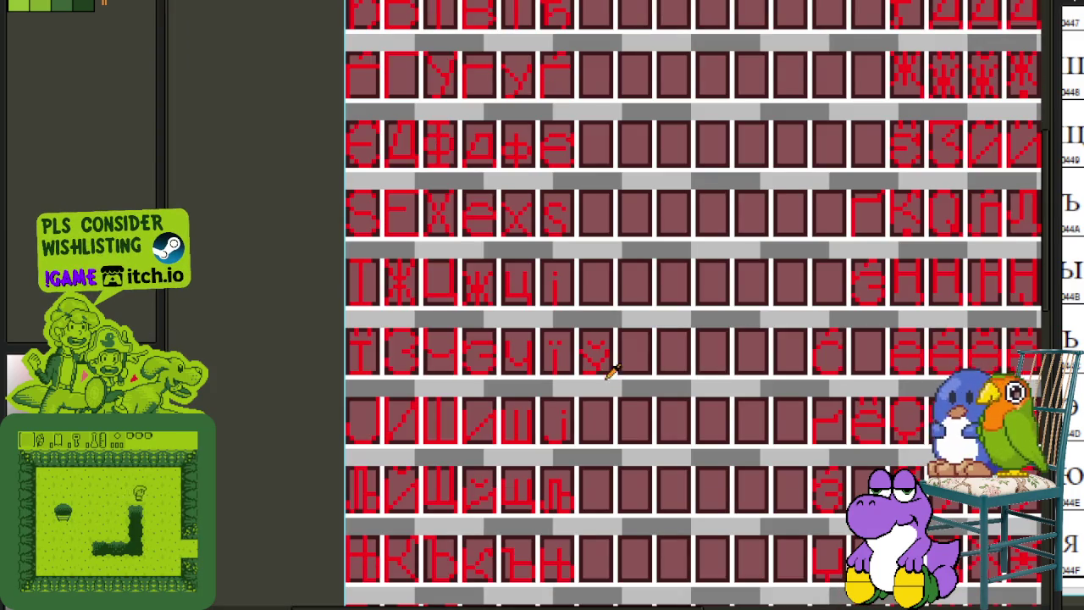
{"action": "scroll", "coordinate": [582, 358], "scroll_direction": "up", "scroll_amount": 3}
{"action": "mouse_move", "coordinate": [590, 295]}
{"action": "left_mouse_down"}
{"action": "mouse_move", "coordinate": [657, 413]}
{"action": "mouse_move", "coordinate": [487, 601]}
{"action": "mouse_move", "coordinate": [542, 487]}
{"action": "left_mouse_up"}
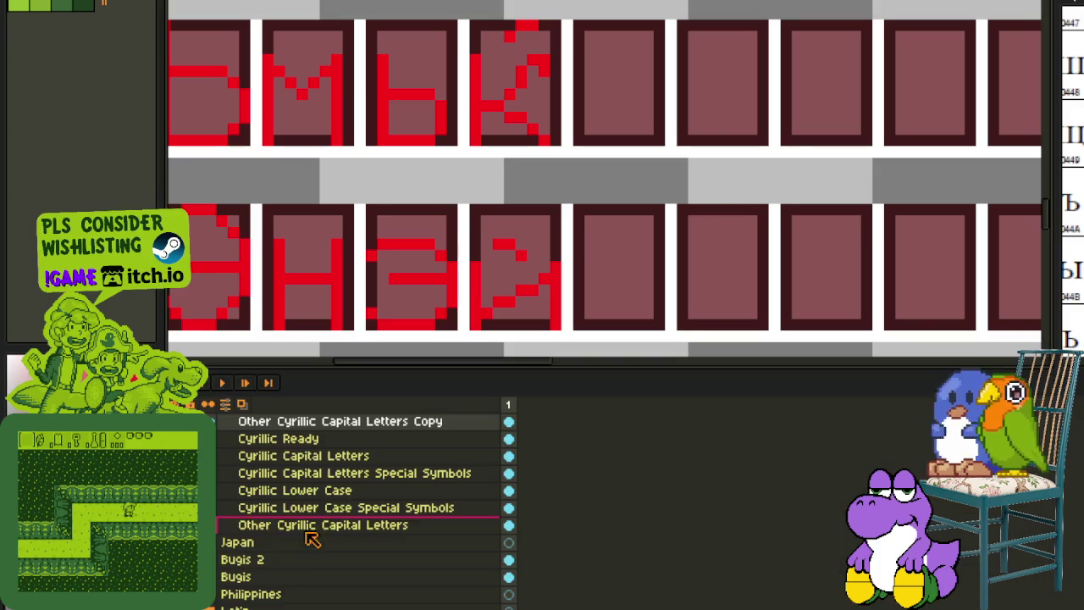
- Select the Other Cyrillic Capital Letters Copy layer and hide the cell grid layer
{"action": "scroll", "coordinate": [500, 428], "scroll_direction": "down", "scroll_amount": 3}
{"action": "scroll", "coordinate": [492, 427], "scroll_direction": "down", "scroll_amount": 3}
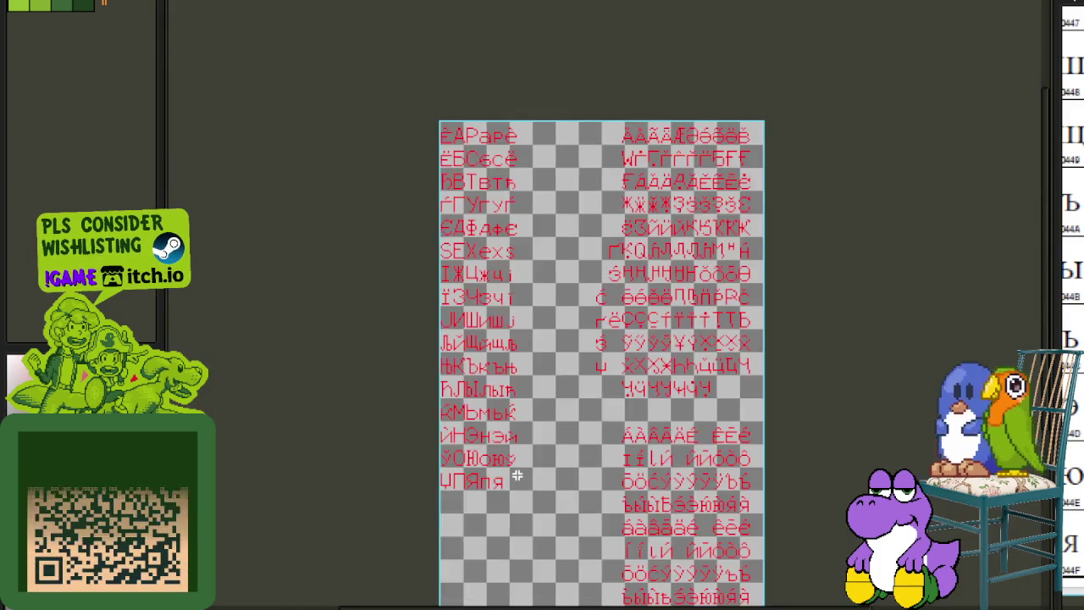
{"action": "scroll", "coordinate": [514, 472], "scroll_direction": "up", "scroll_amount": 2}
{"action": "scroll", "coordinate": [514, 458], "scroll_direction": "up", "scroll_amount": 2}
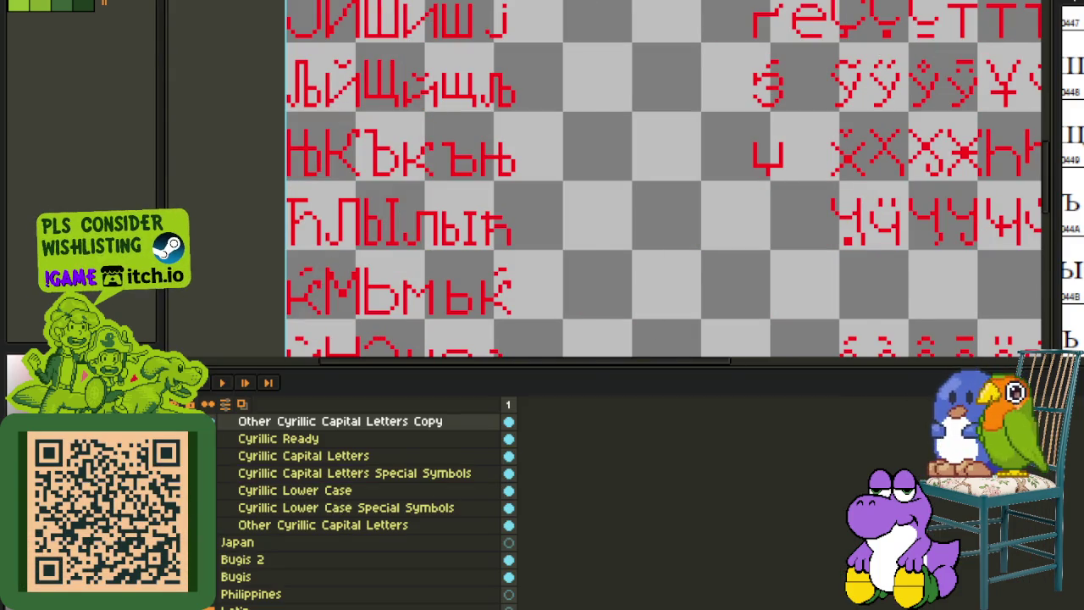
{"action": "left_click", "coordinate": [350, 422]}
{"action": "scroll", "coordinate": [506, 449], "scroll_direction": "up", "scroll_amount": 1}
{"action": "scroll", "coordinate": [503, 460], "scroll_direction": "up", "scroll_amount": 1}
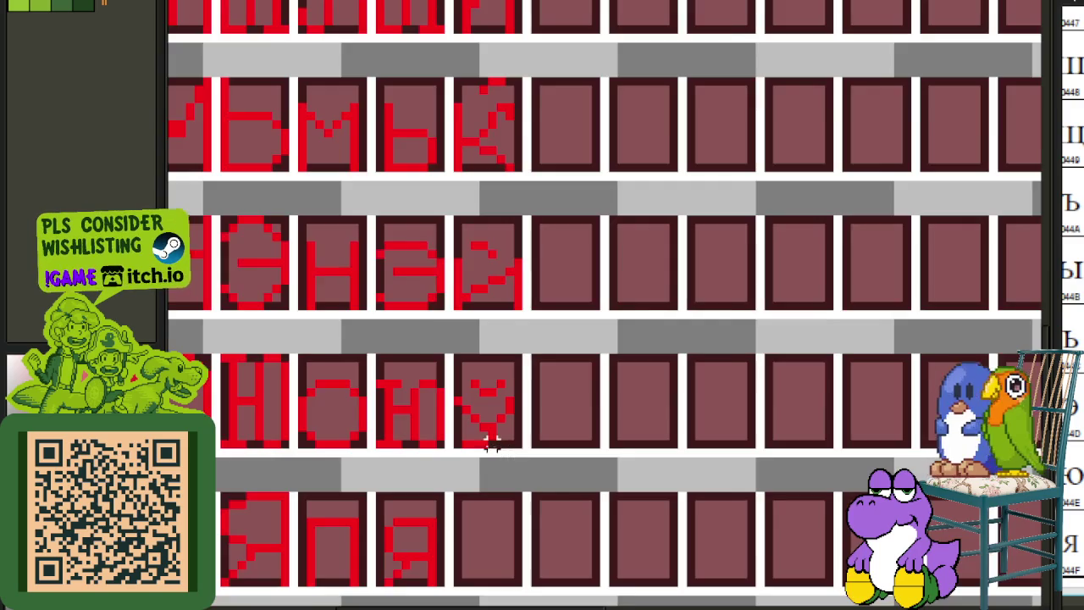
{"action": "scroll", "coordinate": [491, 438], "scroll_direction": "up", "scroll_amount": 2}
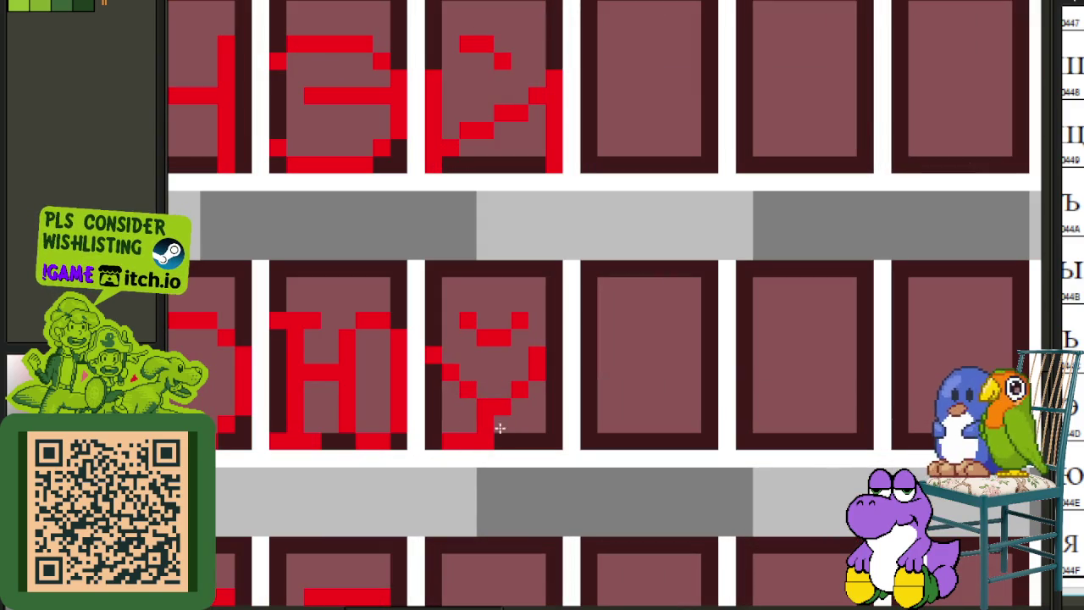
{"action": "scroll", "coordinate": [450, 479], "scroll_direction": "down", "scroll_amount": 2}
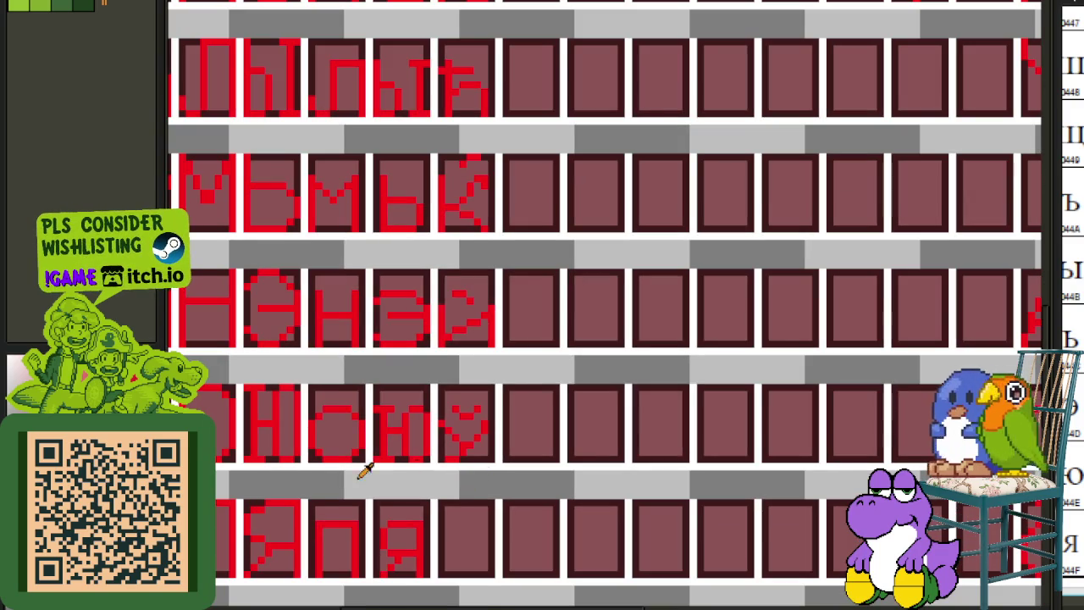
{"action": "left_click", "coordinate": [225, 503]}
{"action": "scroll", "coordinate": [480, 327], "scroll_direction": "down", "scroll_amount": 2}
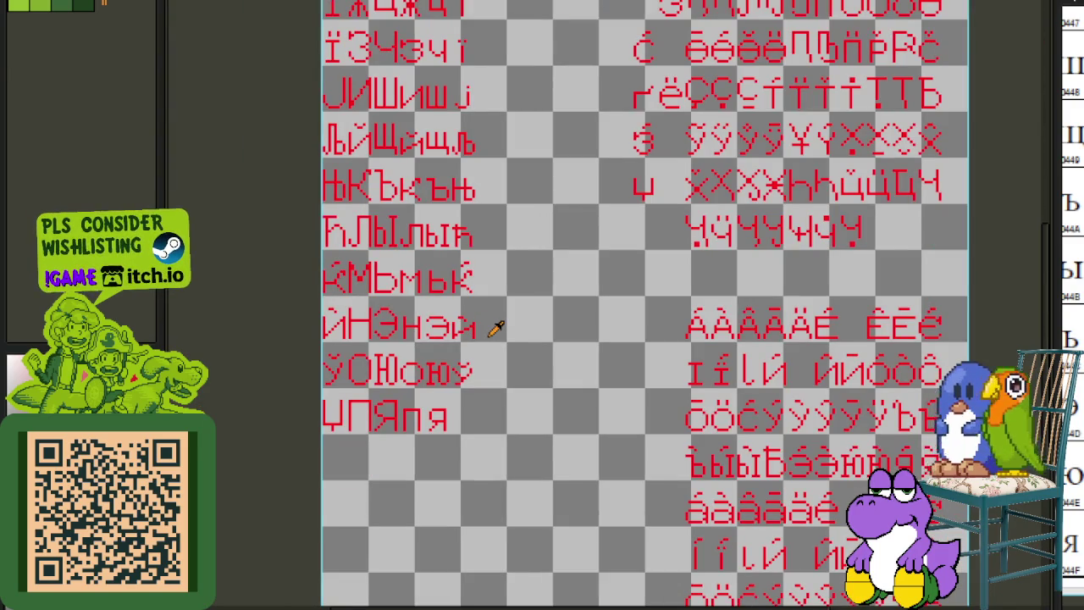
- Switch tools and save the glyph sheet with Ctrl+S
{"action": "key", "text": "v"}
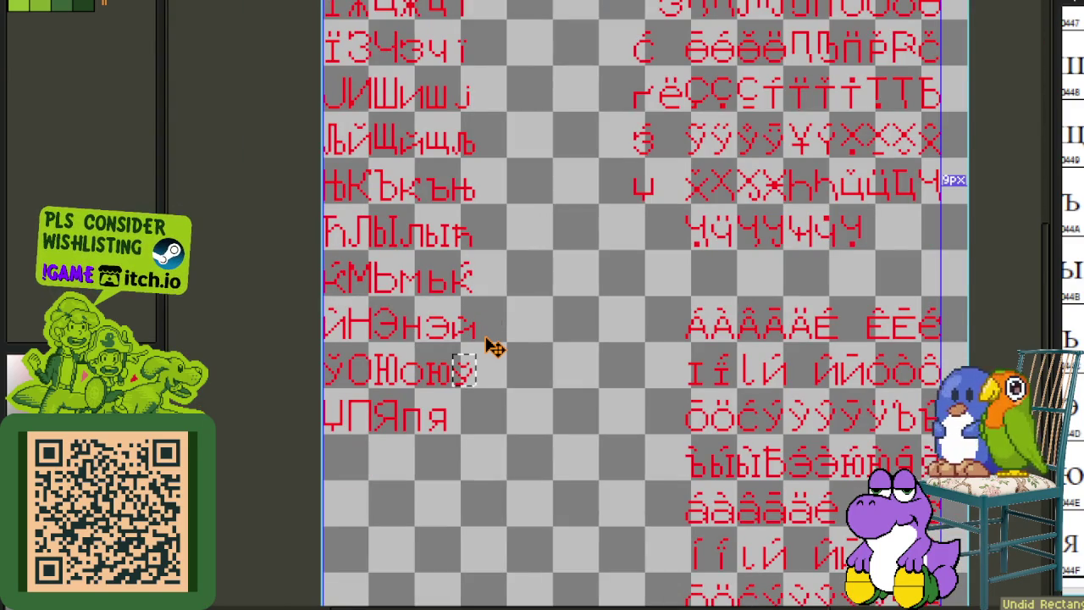
{"action": "key", "text": "b"}
{"action": "key", "text": "ctrl+s"}
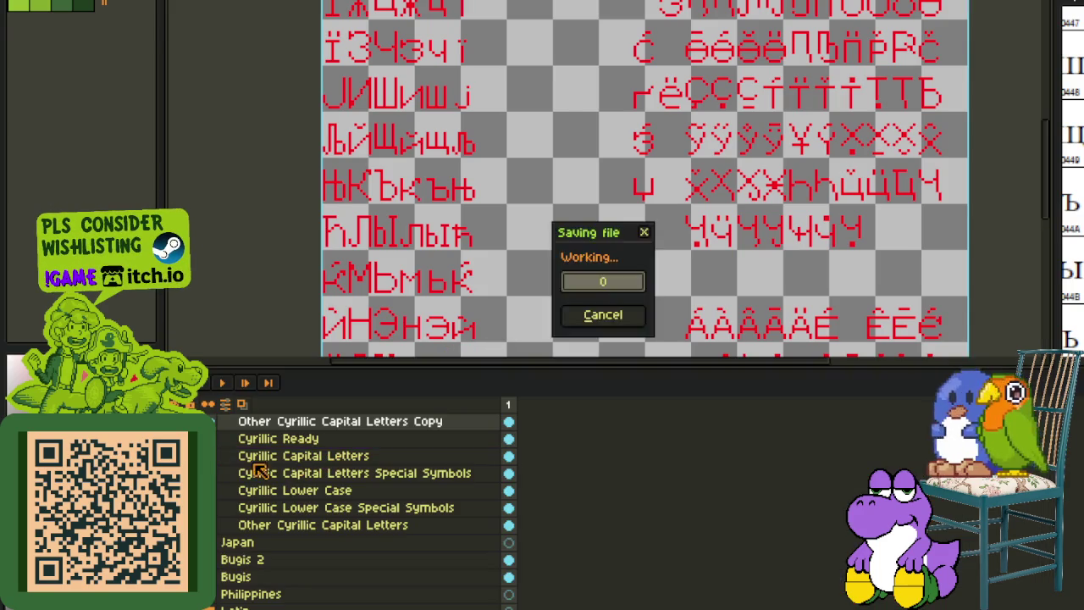
- Move the U-shaped glyph into the empty cell right after Я and deselect it
{"action": "scroll", "coordinate": [528, 279], "scroll_direction": "down", "scroll_amount": 3}
{"action": "scroll", "coordinate": [560, 262], "scroll_direction": "up", "scroll_amount": 2}
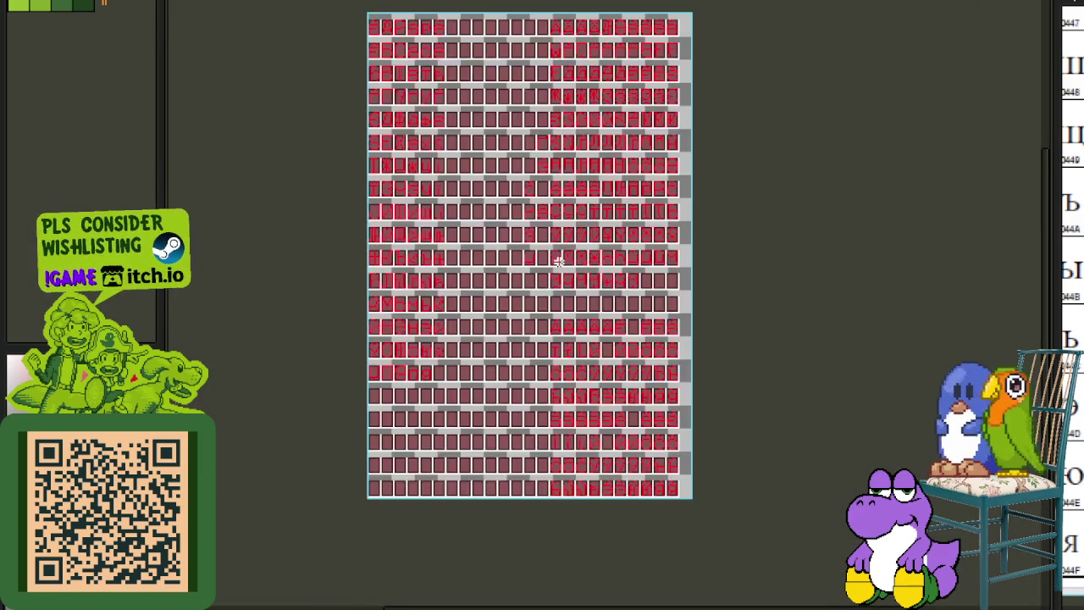
{"action": "scroll", "coordinate": [559, 263], "scroll_direction": "up", "scroll_amount": 2}
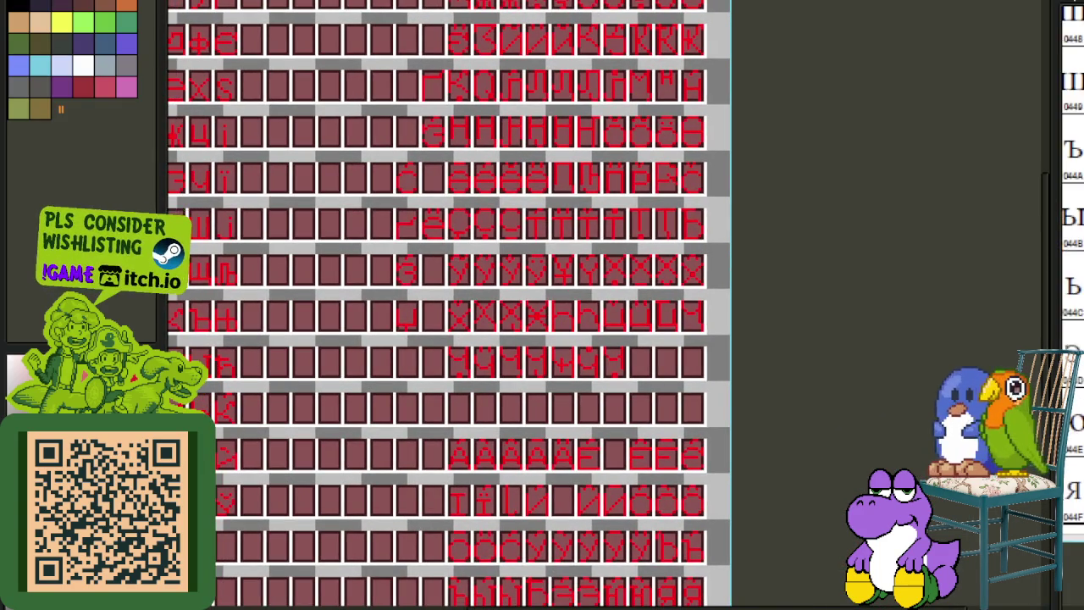
{"action": "scroll", "coordinate": [449, 323], "scroll_direction": "up", "scroll_amount": 3}
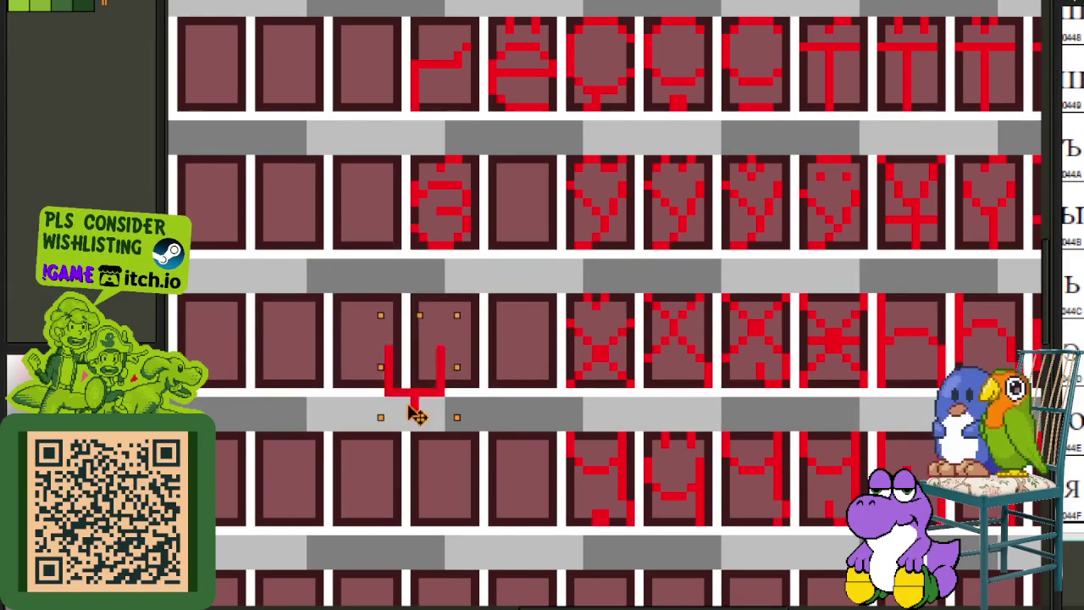
{"action": "scroll", "coordinate": [435, 387], "scroll_direction": "down", "scroll_amount": 5}
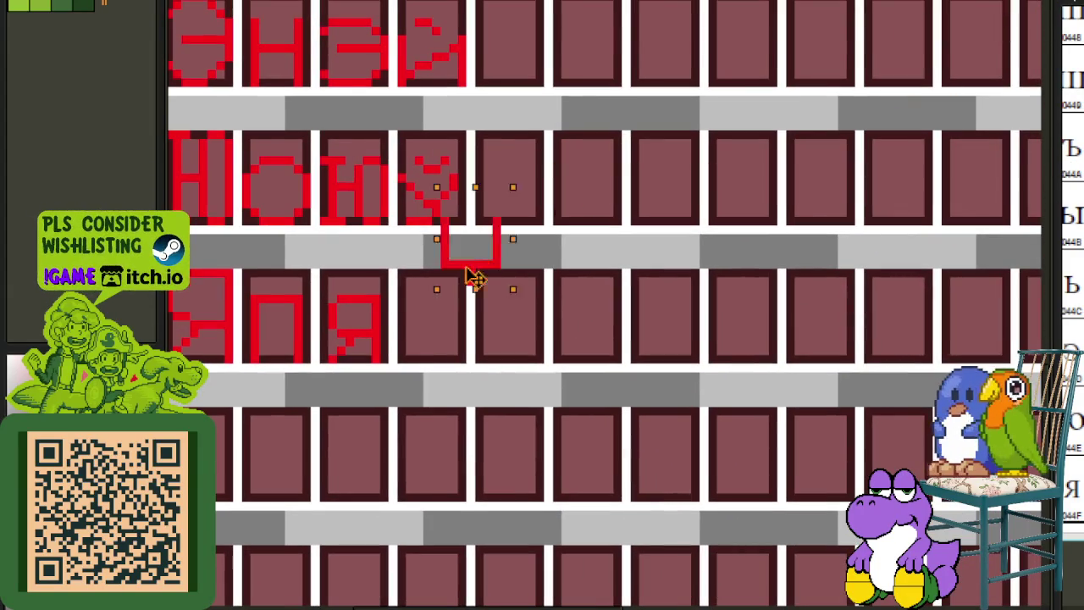
{"action": "left_click_drag", "start_coordinate": [472, 277], "coordinate": [432, 354]}
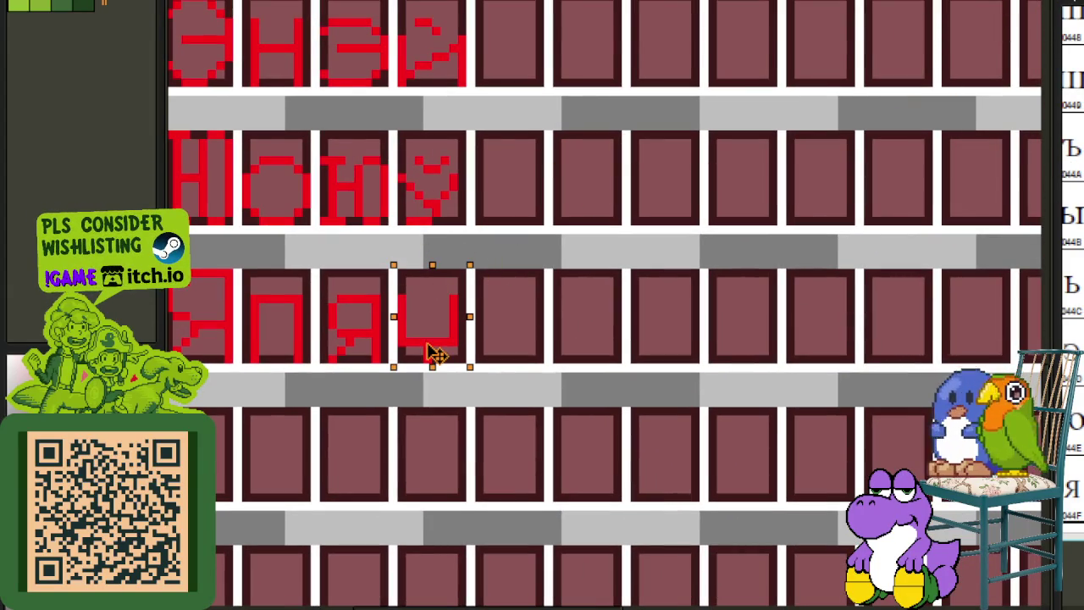
{"action": "left_click", "coordinate": [549, 280]}
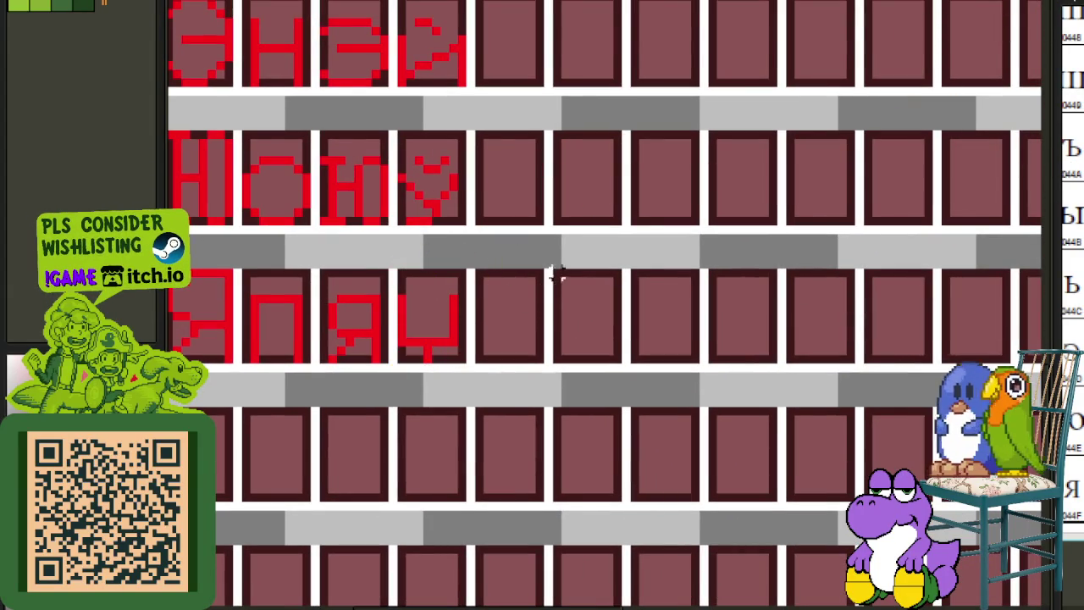
{"action": "scroll", "coordinate": [565, 240], "scroll_direction": "down", "scroll_amount": 5}
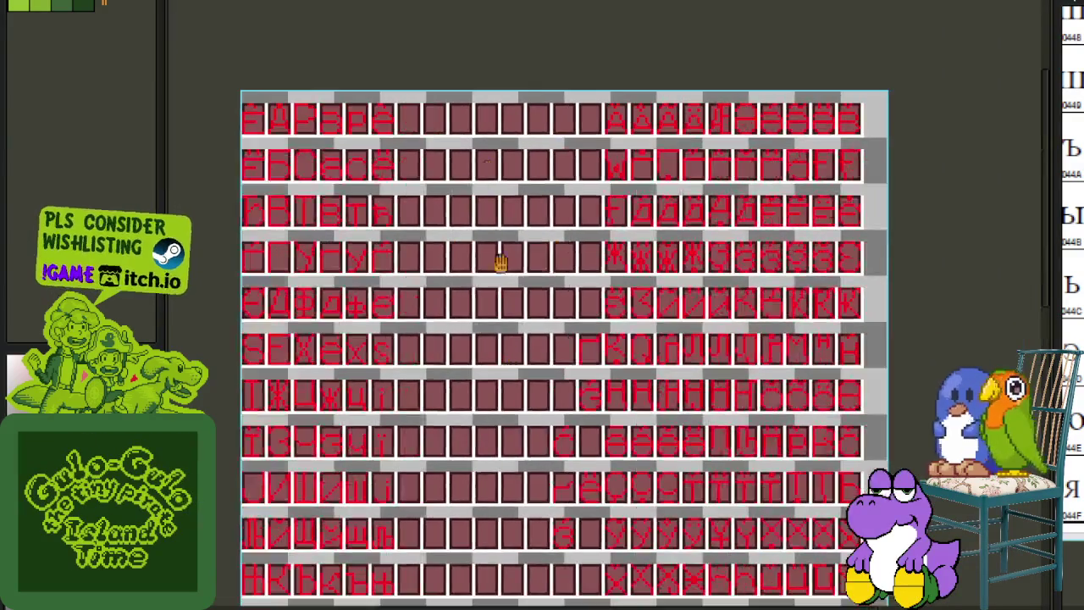
{"action": "scroll", "coordinate": [1069, 170], "scroll_direction": "down", "scroll_amount": 3}
{"action": "scroll", "coordinate": [1069, 169], "scroll_direction": "down", "scroll_amount": 2}
{"action": "scroll", "coordinate": [1069, 169], "scroll_direction": "down", "scroll_amount": 2}
{"action": "scroll", "coordinate": [1072, 237], "scroll_direction": "down", "scroll_amount": 3}
{"action": "scroll", "coordinate": [1073, 237], "scroll_direction": "down", "scroll_amount": 2}
{"action": "scroll", "coordinate": [1072, 237], "scroll_direction": "down", "scroll_amount": 2}
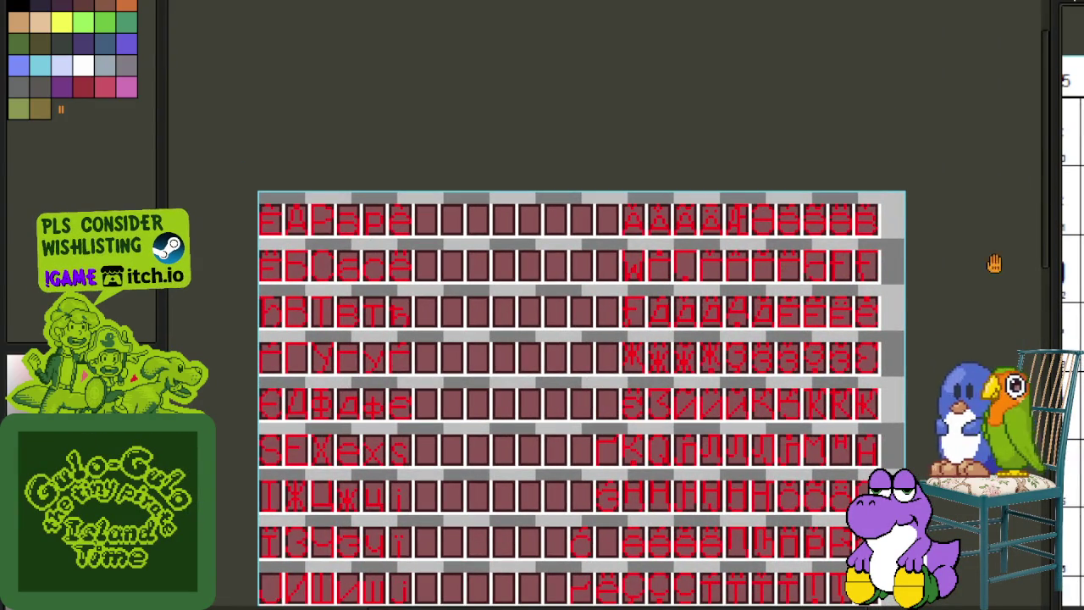
{"action": "scroll", "coordinate": [702, 335], "scroll_direction": "up", "scroll_amount": 1}
{"action": "scroll", "coordinate": [589, 227], "scroll_direction": "up", "scroll_amount": 2}
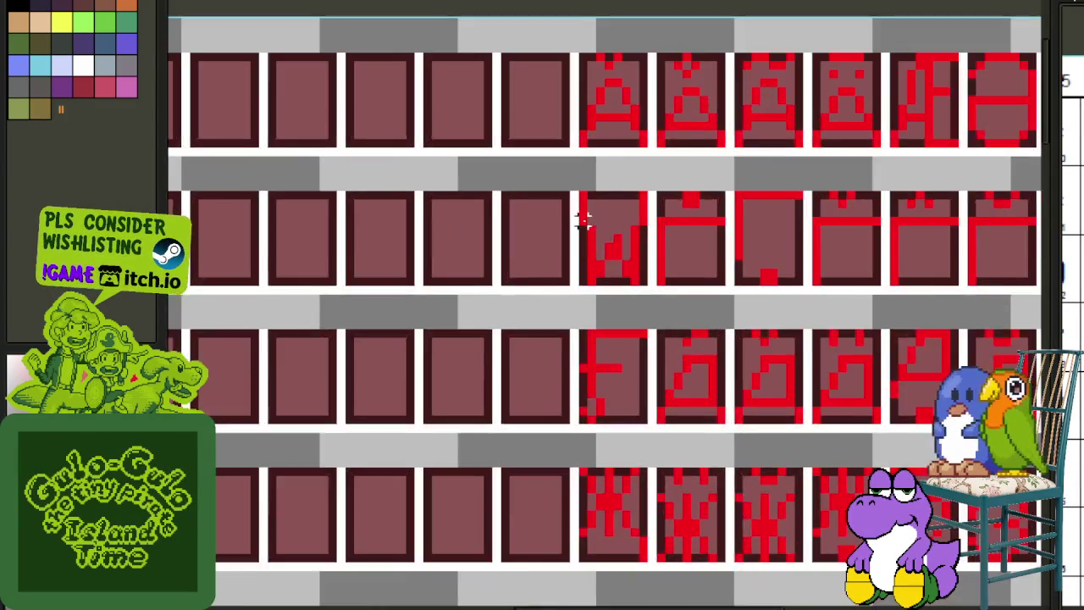
- Move the W-shaped glyph into the next empty cell and commit it
{"action": "scroll", "coordinate": [582, 217], "scroll_direction": "up", "scroll_amount": 1}
{"action": "mouse_move", "coordinate": [584, 189]}
{"action": "left_mouse_down"}
{"action": "mouse_move", "coordinate": [658, 297]}
{"action": "mouse_move", "coordinate": [336, 361]}
{"action": "mouse_move", "coordinate": [227, 34]}
{"action": "mouse_move", "coordinate": [399, 235]}
{"action": "left_mouse_up"}
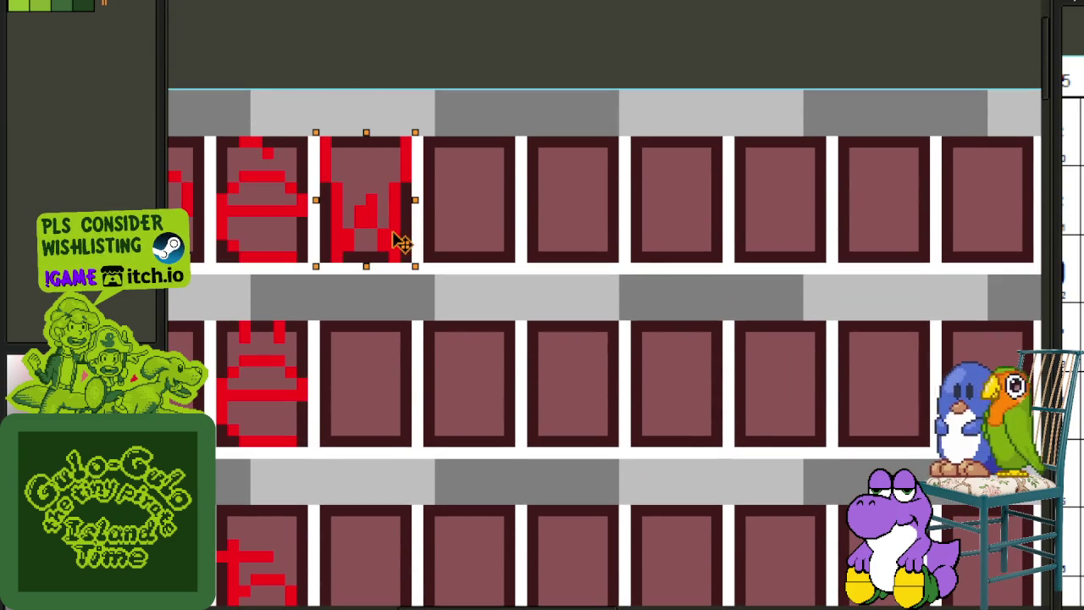
{"action": "key", "text": "ctrl+d"}
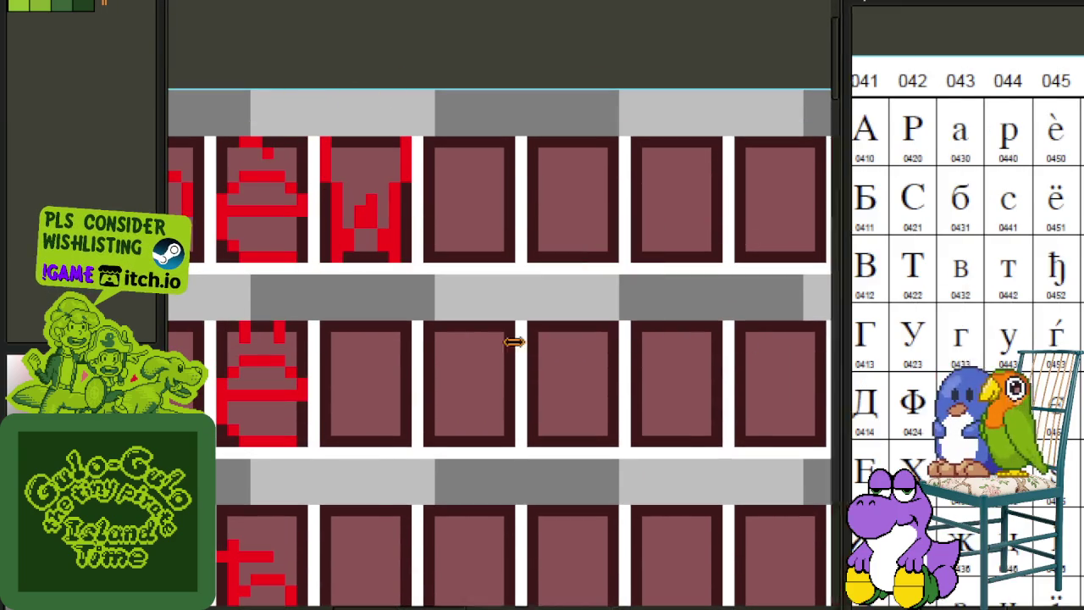
- Widen the Cyrillic reference chart beside the sheet and zoom in on it
{"action": "left_click_drag", "start_coordinate": [1054, 271], "coordinate": [377, 272]}
{"action": "scroll", "coordinate": [758, 392], "scroll_direction": "up", "scroll_amount": 2}
{"action": "scroll", "coordinate": [773, 210], "scroll_direction": "up", "scroll_amount": 3}
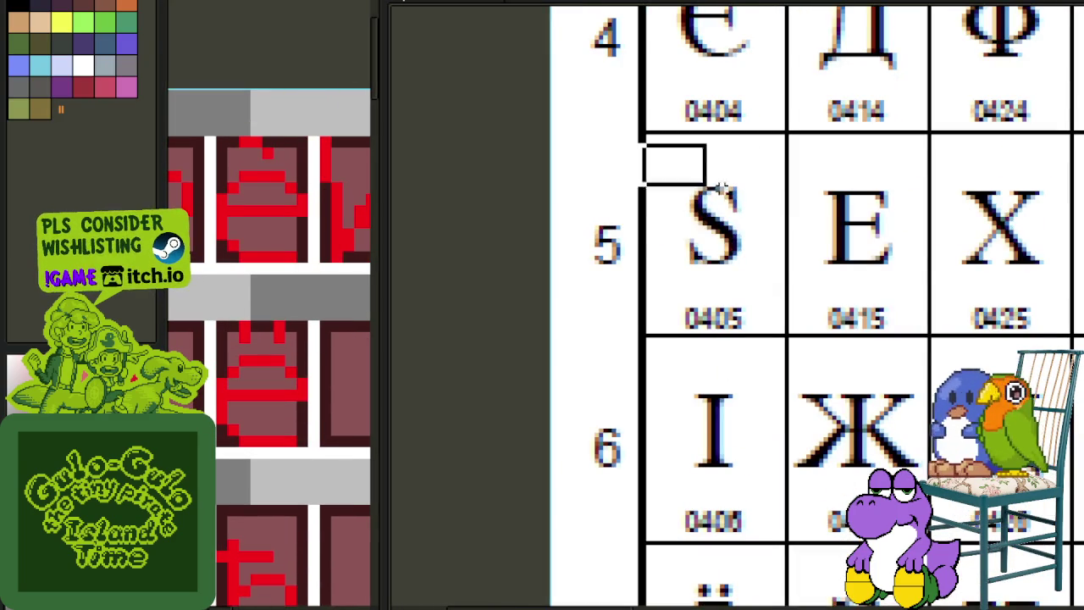
- Outline the S, E and X letters in row 5 of the reference chart
{"action": "left_click_drag", "start_coordinate": [642, 144], "coordinate": [1040, 315]}
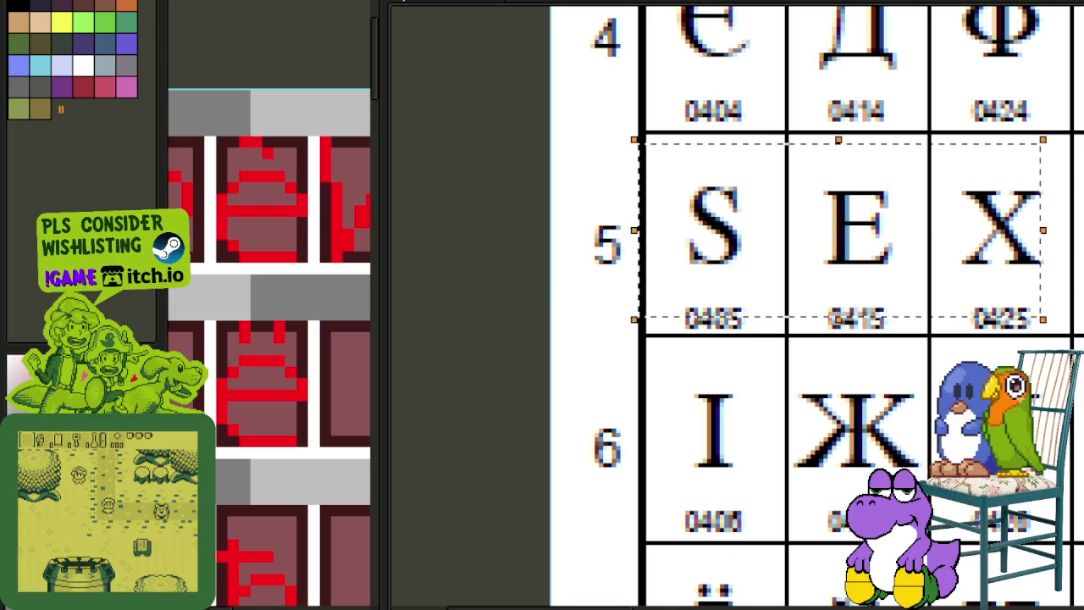
{"action": "scroll", "coordinate": [932, 305], "scroll_direction": "right", "scroll_amount": 4}
{"action": "mouse_move", "coordinate": [737, 185]}
{"action": "left_mouse_down"}
{"action": "mouse_move", "coordinate": [1080, 280]}
{"action": "mouse_move", "coordinate": [1005, 283]}
{"action": "left_mouse_up"}
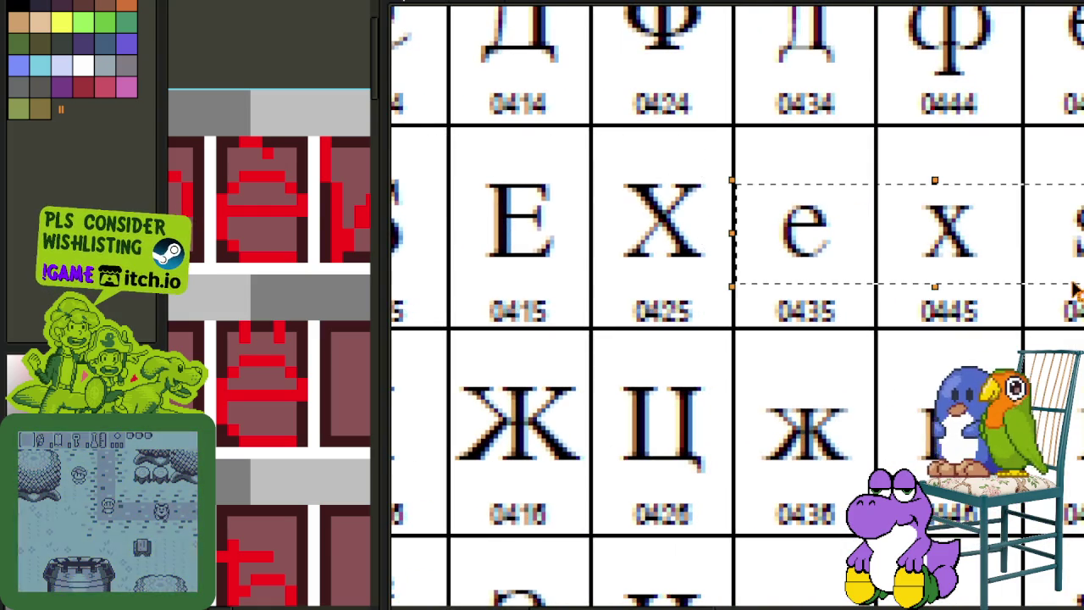
{"action": "scroll", "coordinate": [584, 252], "scroll_direction": "down", "scroll_amount": 3}
{"action": "scroll", "coordinate": [521, 214], "scroll_direction": "up", "scroll_amount": 2}
{"action": "left_click_drag", "start_coordinate": [491, 205], "coordinate": [772, 303]}
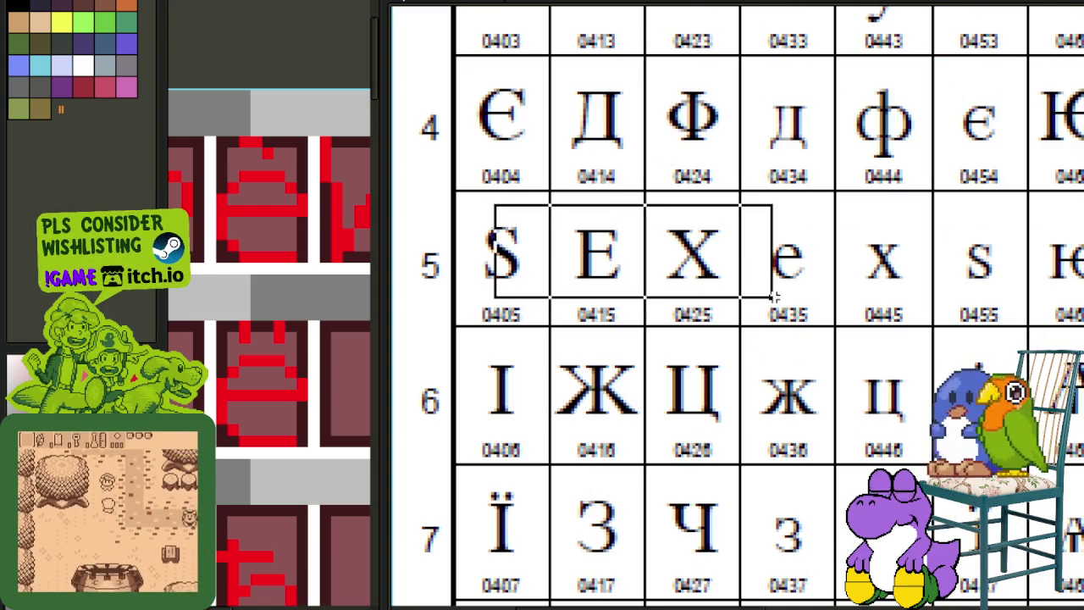
{"action": "scroll", "coordinate": [876, 223], "scroll_direction": "down", "scroll_amount": 3}
{"action": "scroll", "coordinate": [416, 241], "scroll_direction": "up", "scroll_amount": 2}
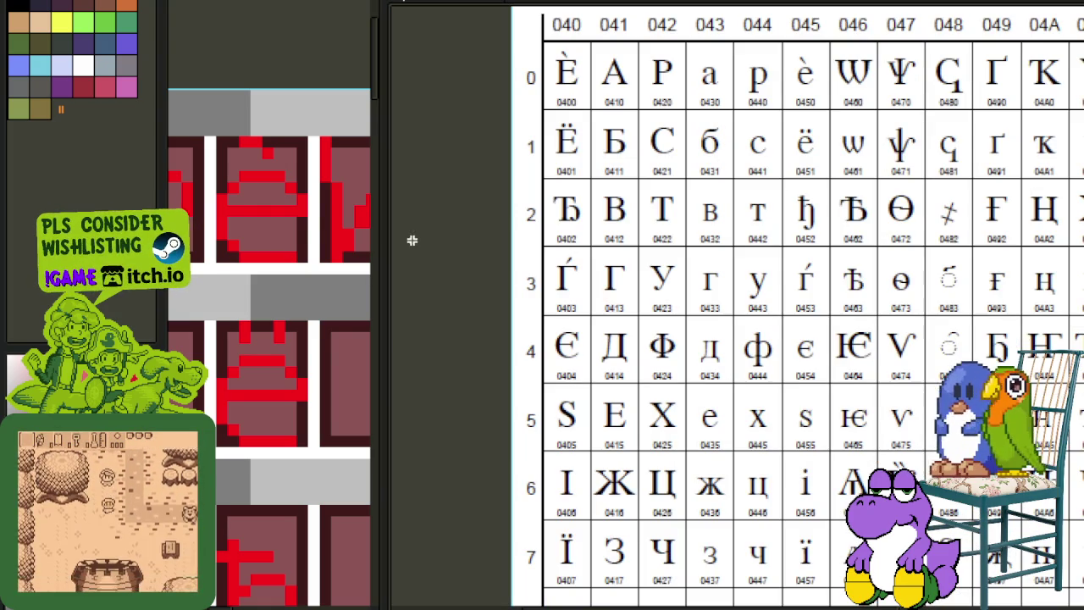
{"action": "left_click", "coordinate": [388, 245]}
{"action": "scroll", "coordinate": [555, 366], "scroll_direction": "down", "scroll_amount": 2}
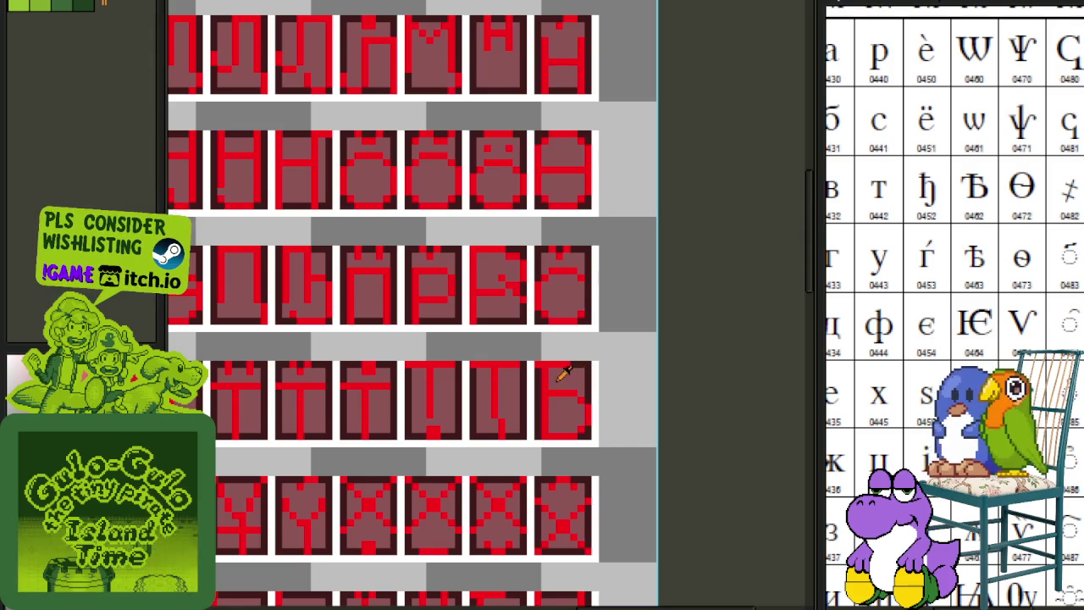
- Move the Б-shaped glyph from the row's last tile into the empty cell under the W glyphs
{"action": "scroll", "coordinate": [555, 366], "scroll_direction": "up", "scroll_amount": 2}
{"action": "mouse_move", "coordinate": [532, 357]}
{"action": "left_mouse_down"}
{"action": "mouse_move", "coordinate": [619, 477]}
{"action": "mouse_move", "coordinate": [229, 429]}
{"action": "mouse_move", "coordinate": [689, 424]}
{"action": "mouse_move", "coordinate": [618, 452]}
{"action": "mouse_move", "coordinate": [308, 144]}
{"action": "mouse_move", "coordinate": [359, 411]}
{"action": "left_mouse_up"}
{"action": "scroll", "coordinate": [610, 470], "scroll_direction": "down", "scroll_amount": 2}
{"action": "scroll", "coordinate": [364, 424], "scroll_direction": "up", "scroll_amount": 2}
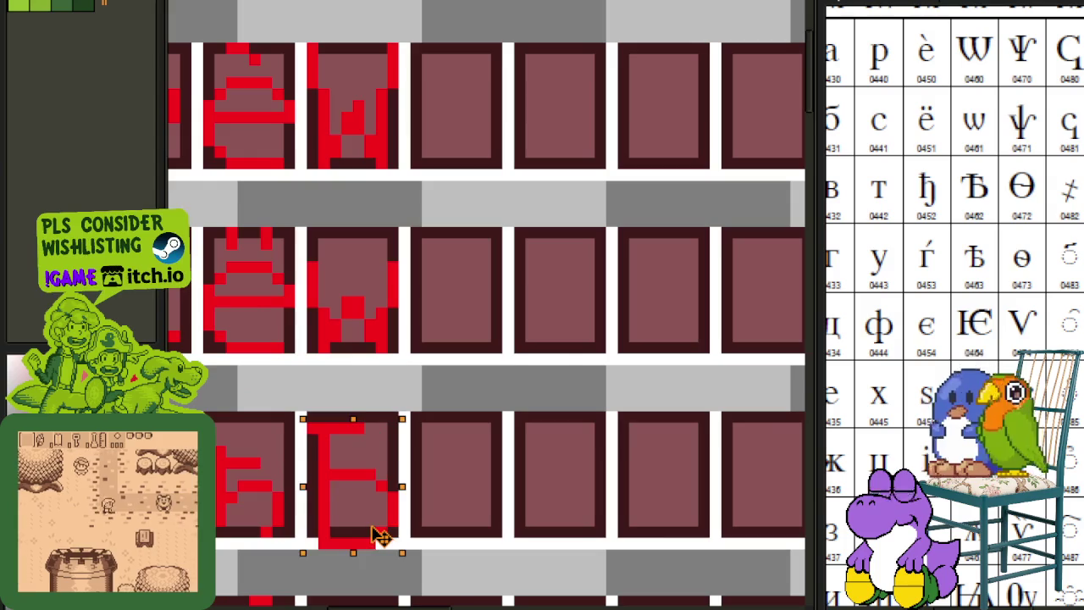
{"action": "key", "text": "ctrl+d"}
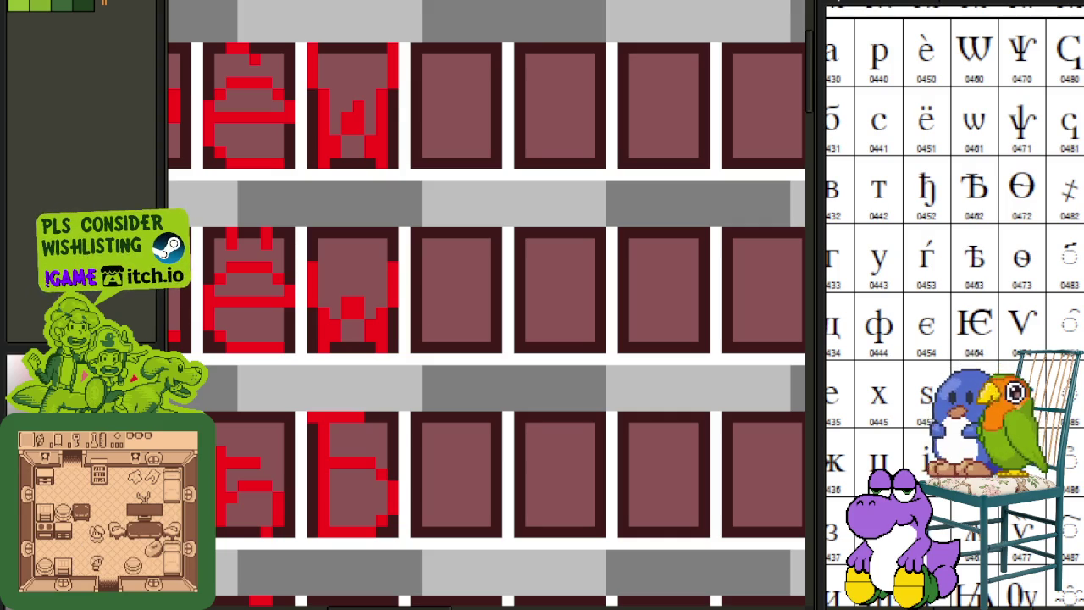
{"action": "scroll", "coordinate": [551, 358], "scroll_direction": "down", "scroll_amount": 2}
{"action": "scroll", "coordinate": [514, 508], "scroll_direction": "down", "scroll_amount": 2}
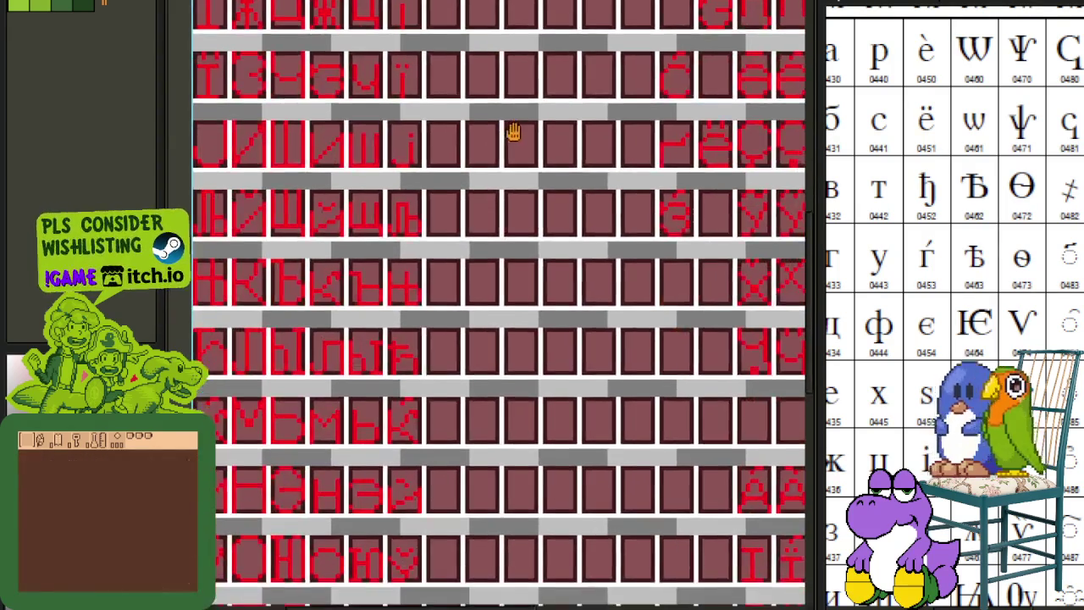
{"action": "scroll", "coordinate": [491, 278], "scroll_direction": "down", "scroll_amount": 2}
{"action": "scroll", "coordinate": [492, 278], "scroll_direction": "down", "scroll_amount": 2}
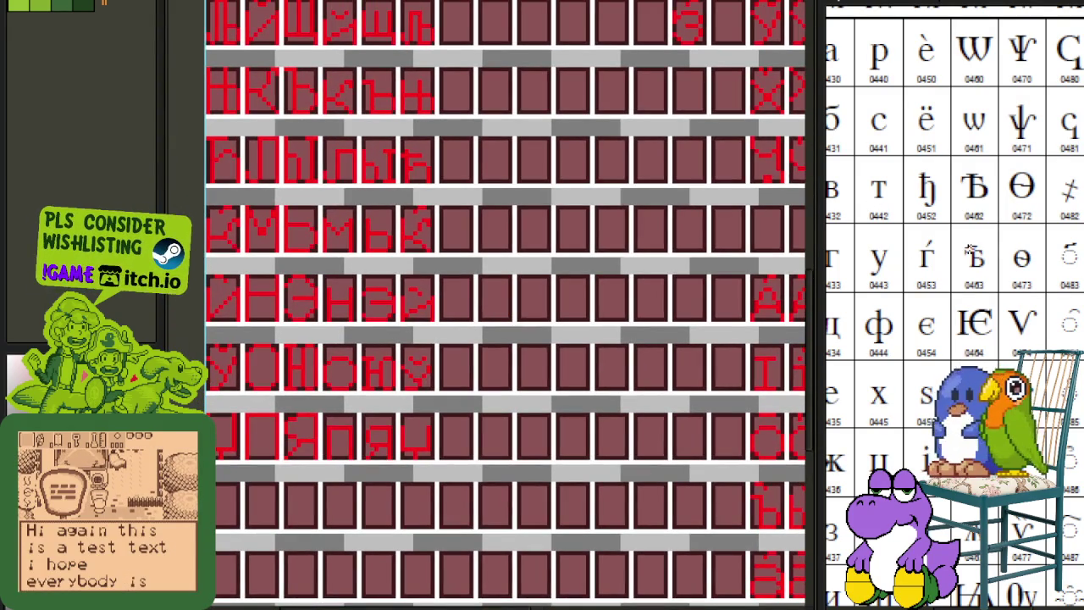
{"action": "scroll", "coordinate": [968, 269], "scroll_direction": "down", "scroll_amount": 2}
{"action": "scroll", "coordinate": [968, 269], "scroll_direction": "down", "scroll_amount": 2}
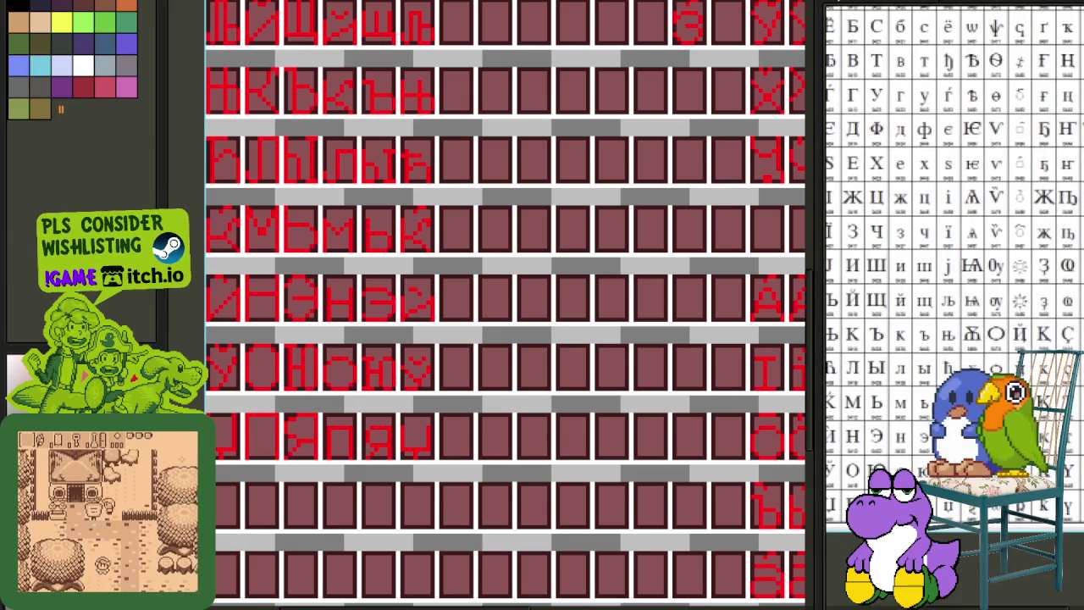
{"action": "scroll", "coordinate": [956, 468], "scroll_direction": "up", "scroll_amount": 3}
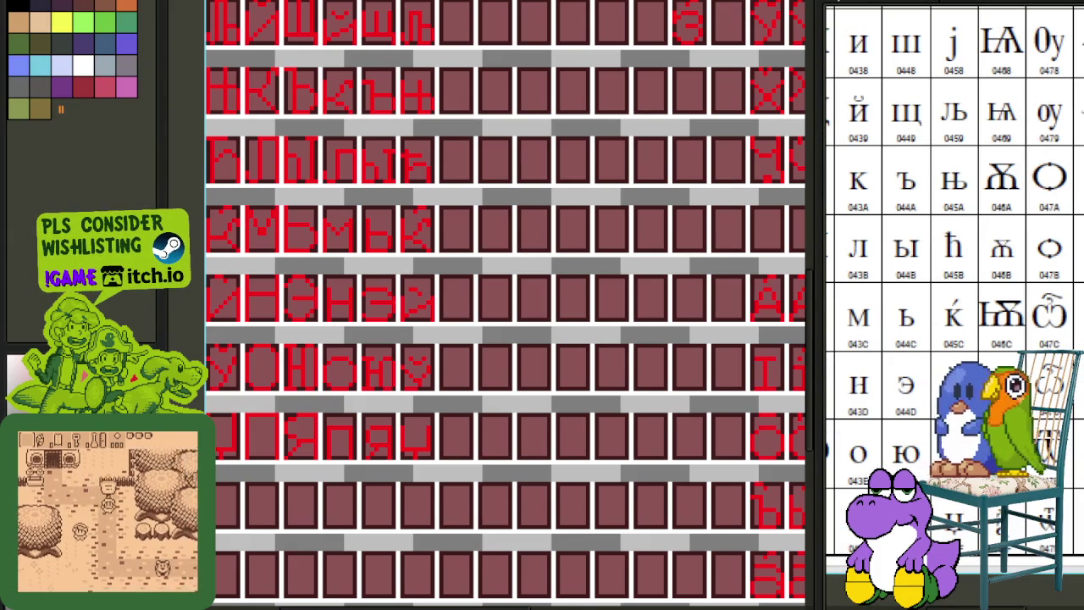
{"action": "scroll", "coordinate": [936, 275], "scroll_direction": "up", "scroll_amount": 5}
{"action": "scroll", "coordinate": [944, 263], "scroll_direction": "up", "scroll_amount": 4}
{"action": "scroll", "coordinate": [947, 257], "scroll_direction": "up", "scroll_amount": 2}
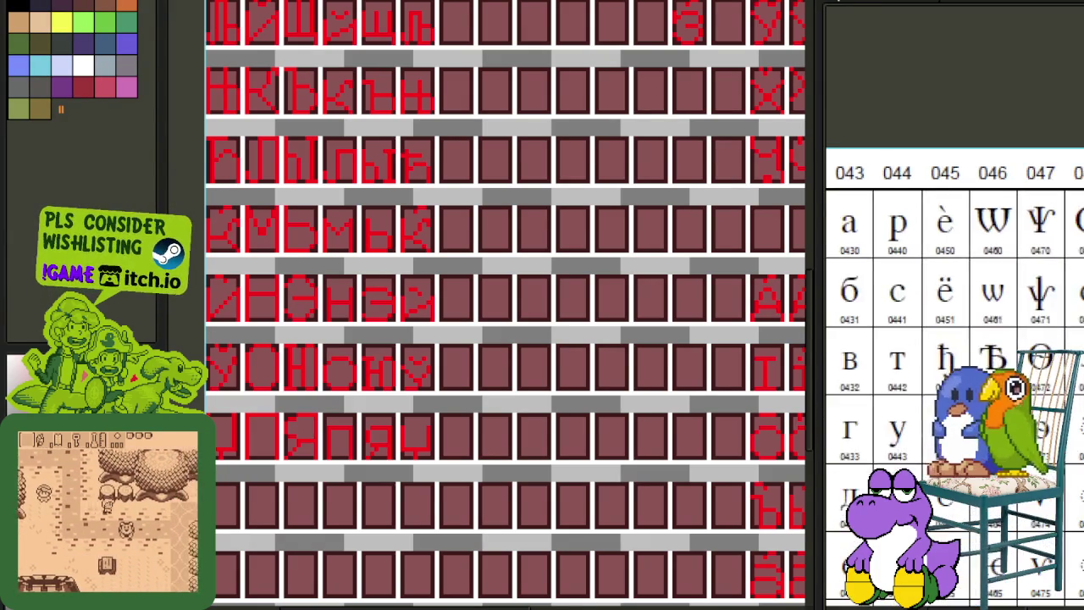
{"action": "scroll", "coordinate": [948, 256], "scroll_direction": "up", "scroll_amount": 2}
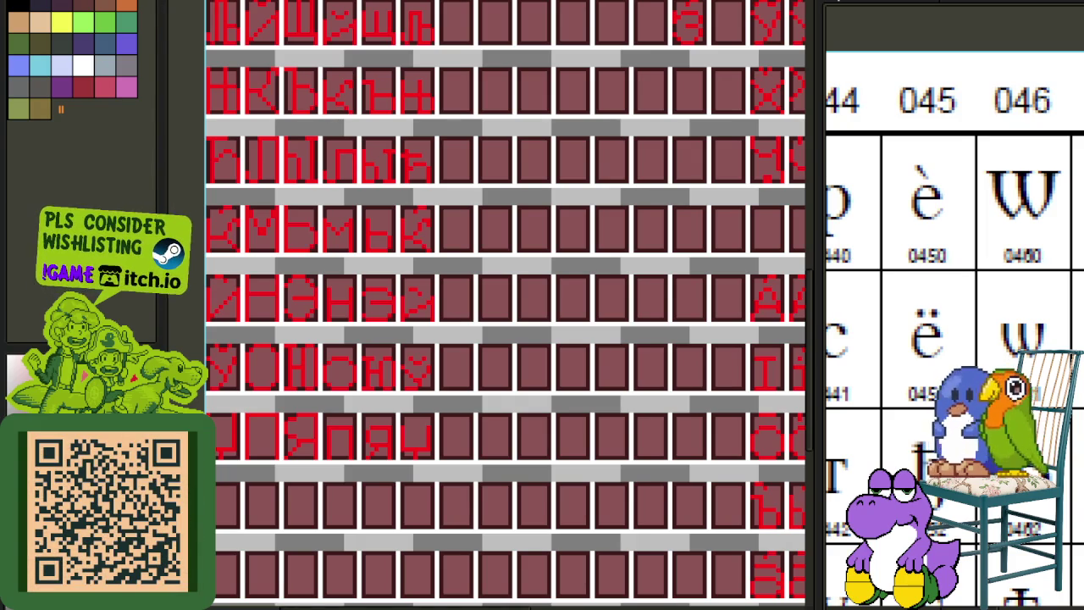
{"action": "left_click", "coordinate": [557, 409]}
{"action": "key", "text": "ctrl+v"}
- Drop the pasted Ѡ reference onto the new canvas, outline it, then clear the selection
{"action": "key", "text": "Return"}
{"action": "scroll", "coordinate": [593, 271], "scroll_direction": "up", "scroll_amount": 1}
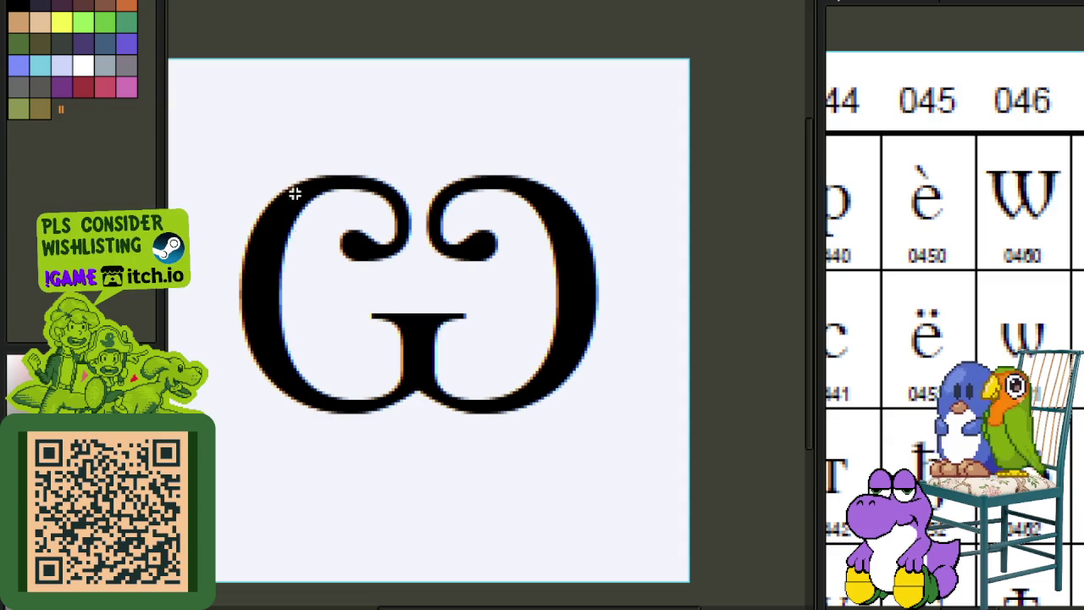
{"action": "left_click_drag", "start_coordinate": [257, 155], "coordinate": [608, 432]}
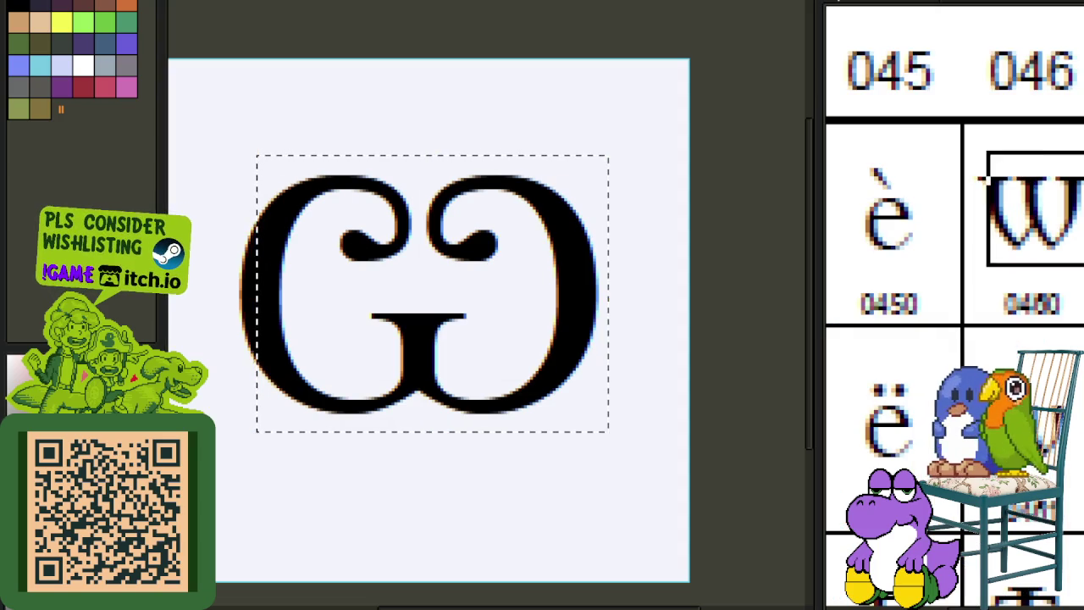
{"action": "scroll", "coordinate": [668, 147], "scroll_direction": "down", "scroll_amount": 3}
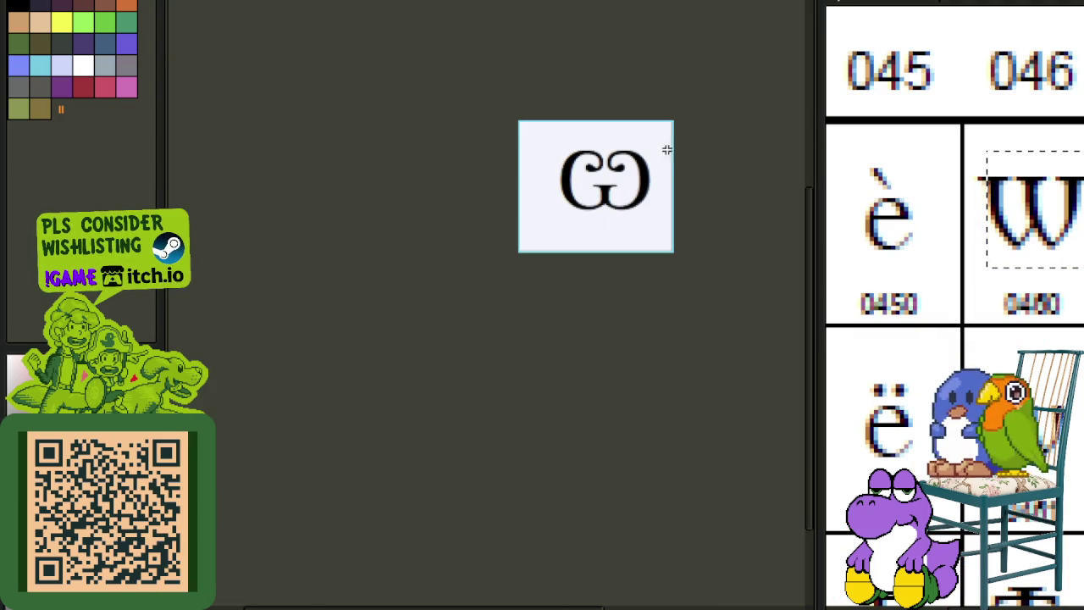
{"action": "key", "text": "ctrl+d"}
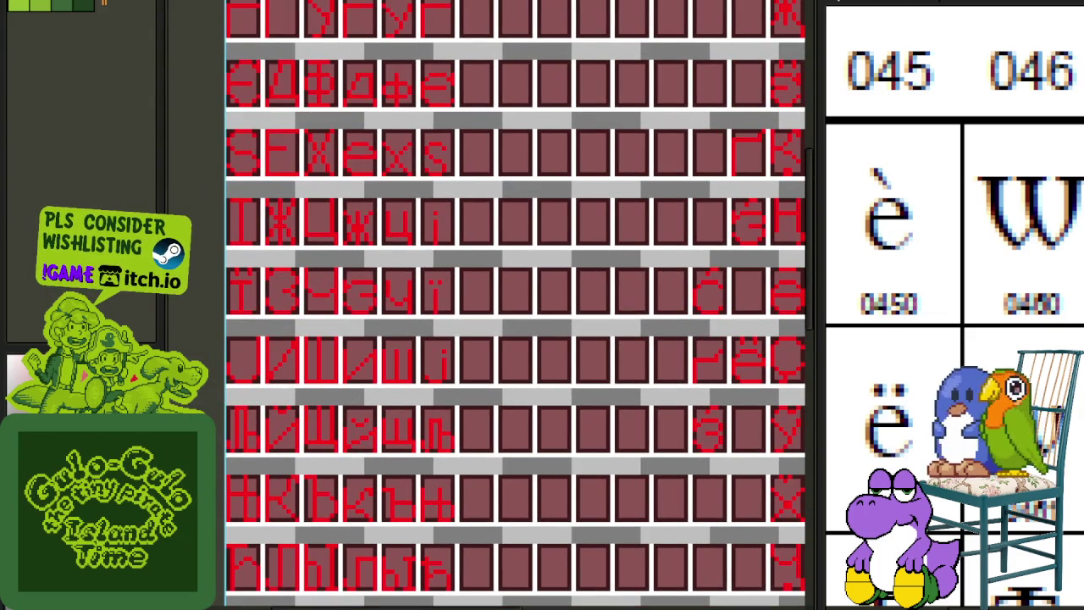
{"action": "scroll", "coordinate": [443, 165], "scroll_direction": "down", "scroll_amount": 2}
{"action": "left_click_drag", "start_coordinate": [450, 127], "coordinate": [443, 317]}
{"action": "scroll", "coordinate": [491, 266], "scroll_direction": "up", "scroll_amount": 2}
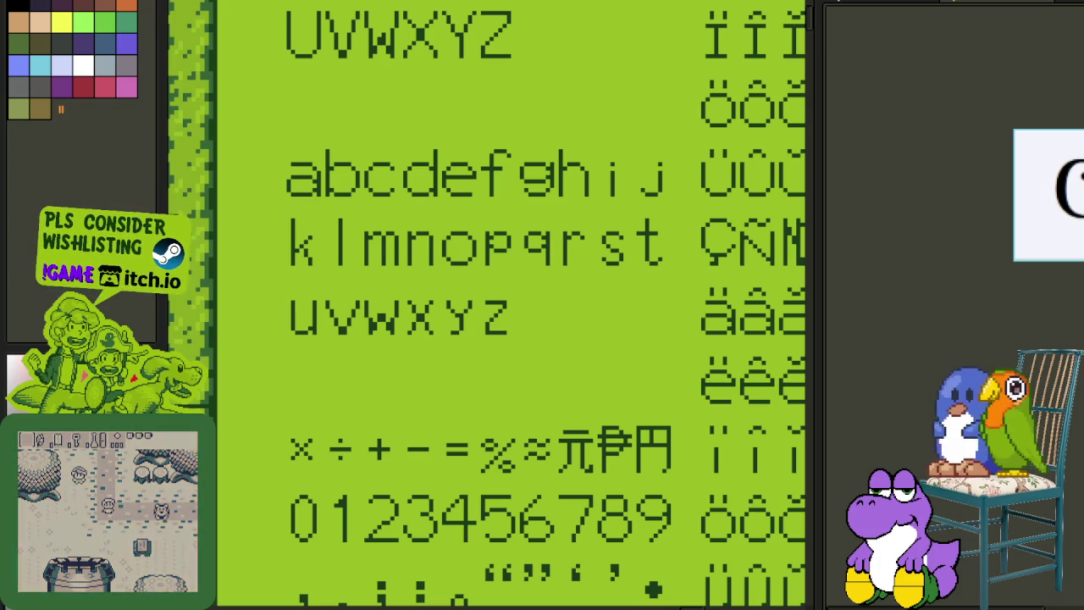
{"action": "scroll", "coordinate": [438, 269], "scroll_direction": "up", "scroll_amount": 1}
{"action": "scroll", "coordinate": [414, 271], "scroll_direction": "up", "scroll_amount": 1}
{"action": "scroll", "coordinate": [394, 270], "scroll_direction": "up", "scroll_amount": 1}
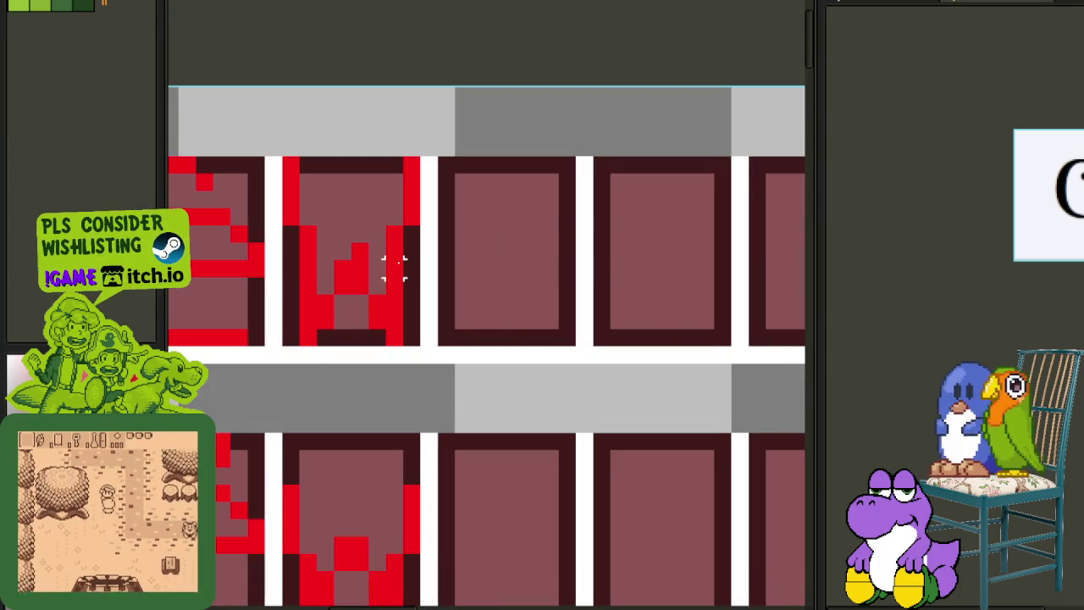
- Pencil the omega's top edge, left stroke and bottom in red pixels in the empty tile
{"action": "scroll", "coordinate": [487, 211], "scroll_direction": "up", "scroll_amount": 1}
{"action": "scroll", "coordinate": [494, 215], "scroll_direction": "up", "scroll_amount": 1}
{"action": "left_click", "coordinate": [478, 212]}
{"action": "left_click", "coordinate": [455, 194]}
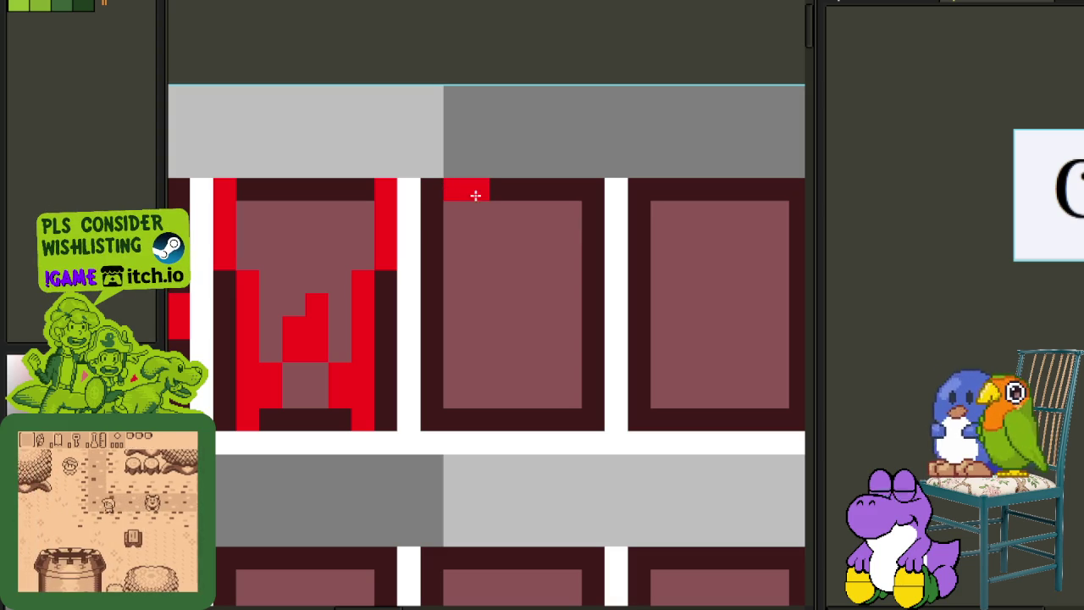
{"action": "left_click", "coordinate": [478, 192]}
{"action": "left_click", "coordinate": [500, 211]}
{"action": "mouse_move", "coordinate": [432, 212]}
{"action": "left_mouse_down"}
{"action": "mouse_move", "coordinate": [436, 364]}
{"action": "mouse_move", "coordinate": [456, 404]}
{"action": "left_mouse_up"}
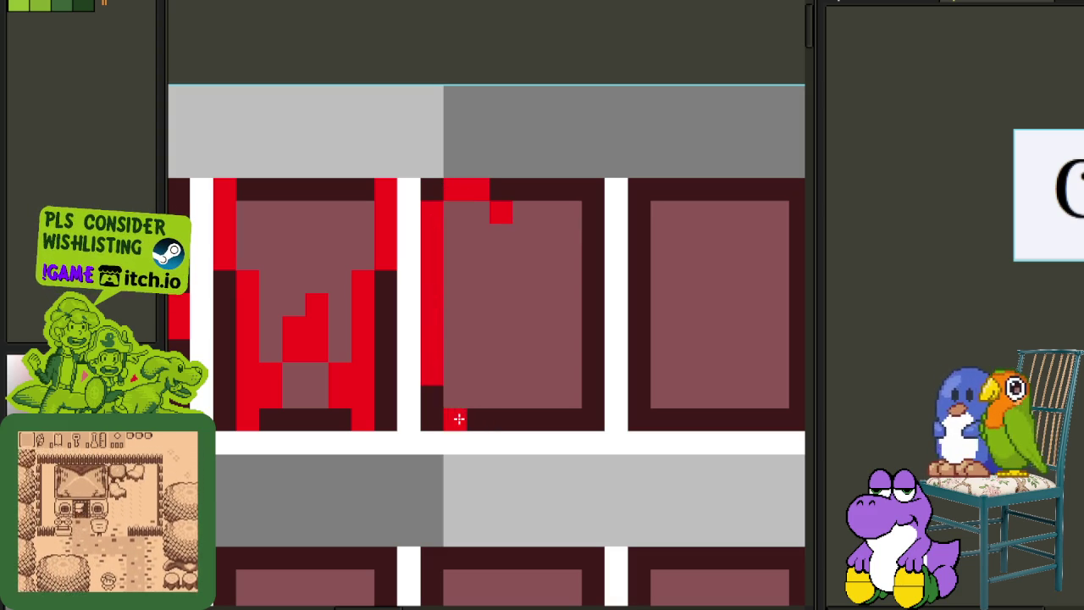
{"action": "left_click", "coordinate": [432, 397]}
{"action": "mouse_move", "coordinate": [473, 418]}
{"action": "left_mouse_down"}
{"action": "mouse_move", "coordinate": [497, 400]}
{"action": "mouse_move", "coordinate": [496, 378]}
{"action": "mouse_move", "coordinate": [528, 415]}
{"action": "mouse_move", "coordinate": [546, 416]}
{"action": "left_mouse_up"}
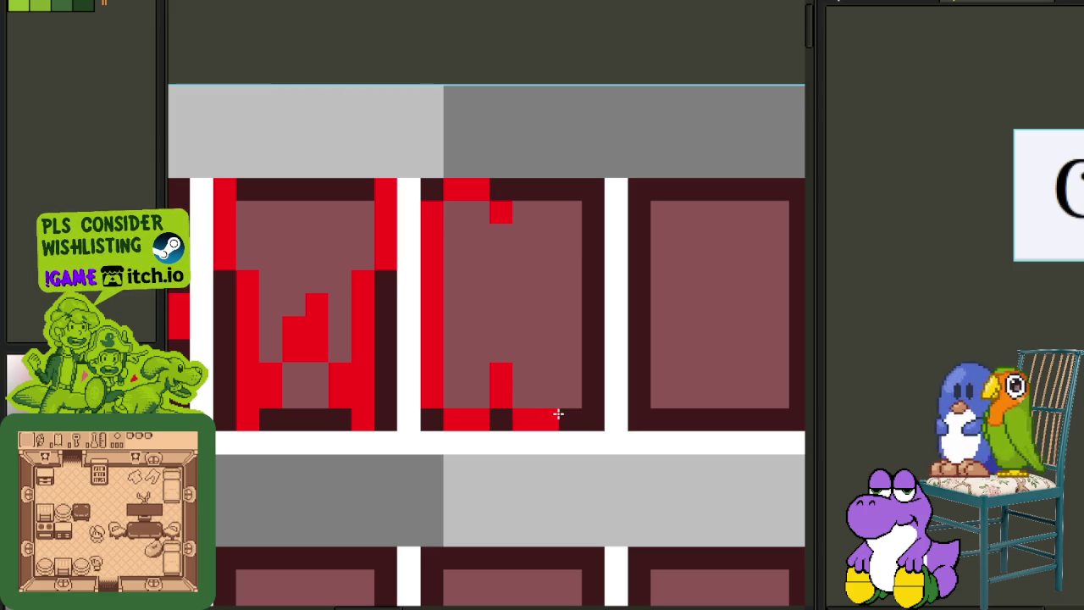
- Touch up the omega by erasing stray pixels and filling gaps along its edges
{"action": "left_click_drag", "start_coordinate": [419, 178], "coordinate": [608, 433]}
{"action": "left_click", "coordinate": [656, 370]}
{"action": "key", "text": "b"}
{"action": "mouse_move", "coordinate": [525, 418]}
{"action": "left_mouse_down"}
{"action": "mouse_move", "coordinate": [501, 416]}
{"action": "mouse_move", "coordinate": [520, 416]}
{"action": "left_mouse_up"}
{"action": "scroll", "coordinate": [547, 351], "scroll_direction": "down", "scroll_amount": 3}
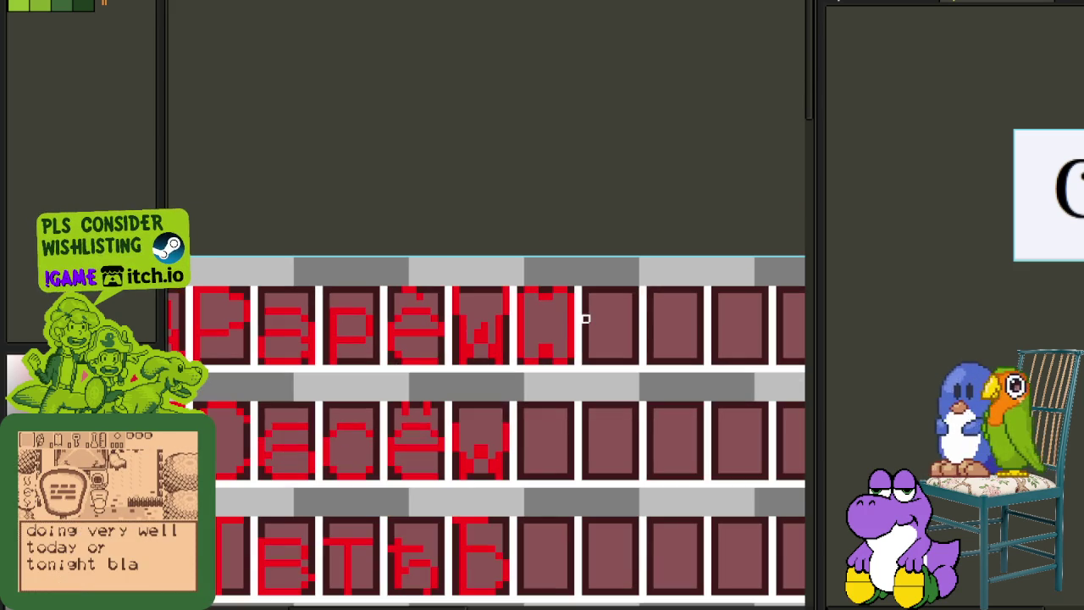
{"action": "scroll", "coordinate": [555, 290], "scroll_direction": "up", "scroll_amount": 1}
{"action": "scroll", "coordinate": [555, 288], "scroll_direction": "up", "scroll_amount": 1}
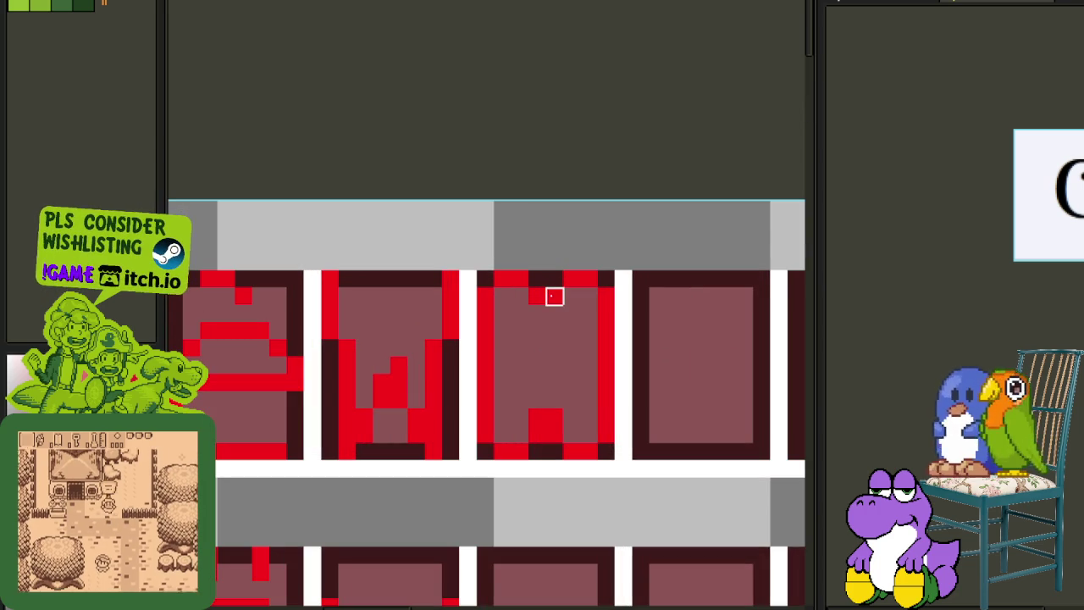
{"action": "left_click", "coordinate": [554, 296]}
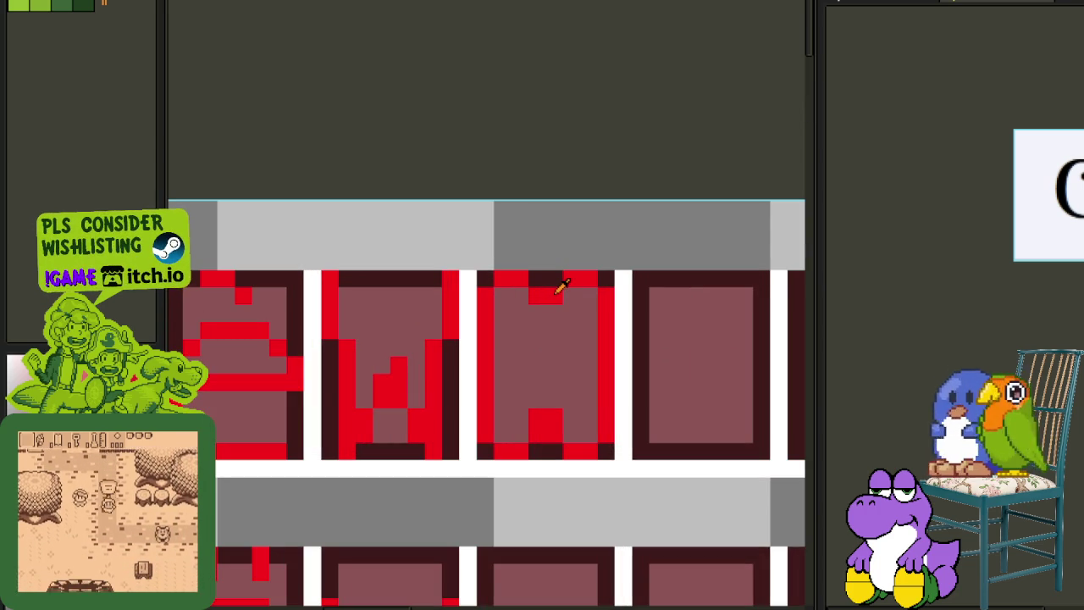
{"action": "left_click", "coordinate": [570, 294]}
{"action": "right_click", "coordinate": [544, 295]}
{"action": "right_click", "coordinate": [564, 279]}
{"action": "left_click", "coordinate": [521, 297]}
- Reposition the redrawn omega on the sheet and close the small reference sprite
{"action": "scroll", "coordinate": [567, 310], "scroll_direction": "down", "scroll_amount": 2}
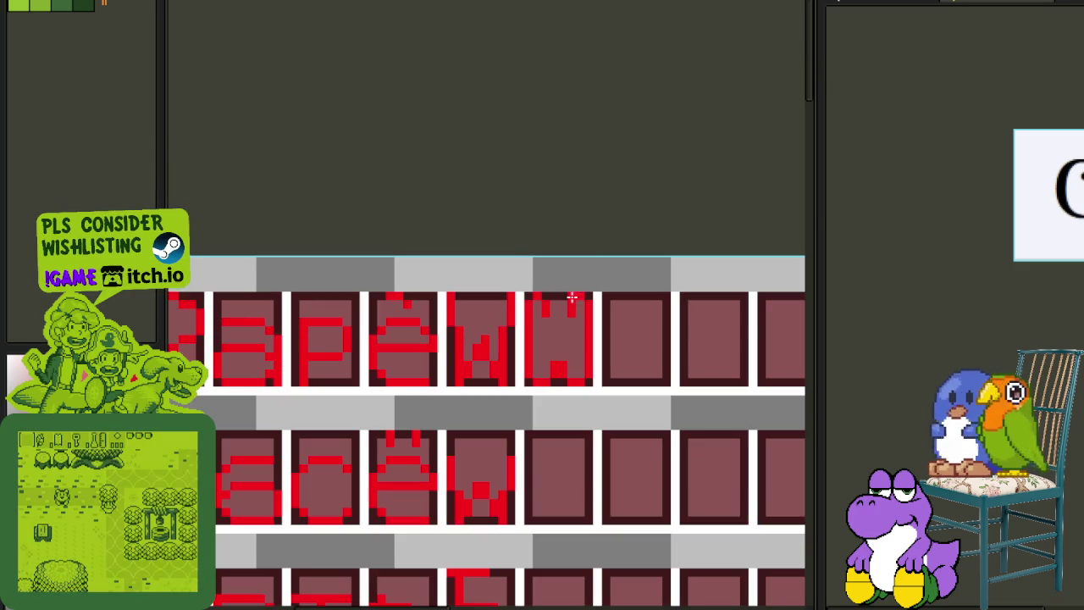
{"action": "scroll", "coordinate": [596, 328], "scroll_direction": "up", "scroll_amount": 1}
{"action": "scroll", "coordinate": [586, 325], "scroll_direction": "up", "scroll_amount": 1}
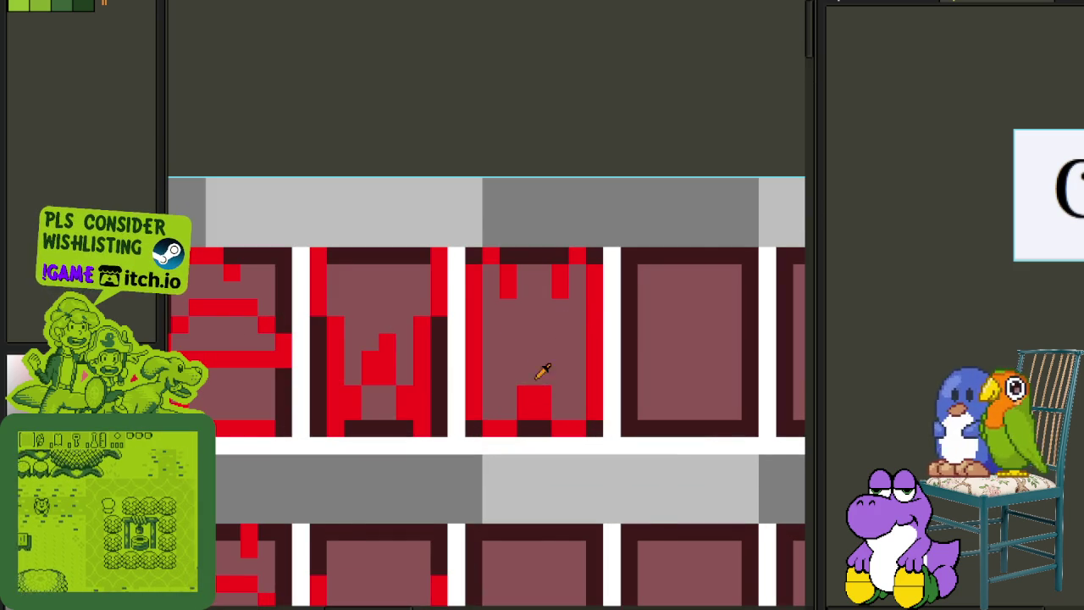
{"action": "scroll", "coordinate": [401, 339], "scroll_direction": "down", "scroll_amount": 1}
{"action": "mouse_move", "coordinate": [401, 338]}
{"action": "left_mouse_down"}
{"action": "mouse_move", "coordinate": [423, 398]}
{"action": "mouse_move", "coordinate": [527, 399]}
{"action": "mouse_move", "coordinate": [424, 395]}
{"action": "left_mouse_up"}
{"action": "scroll", "coordinate": [593, 339], "scroll_direction": "down", "scroll_amount": 1}
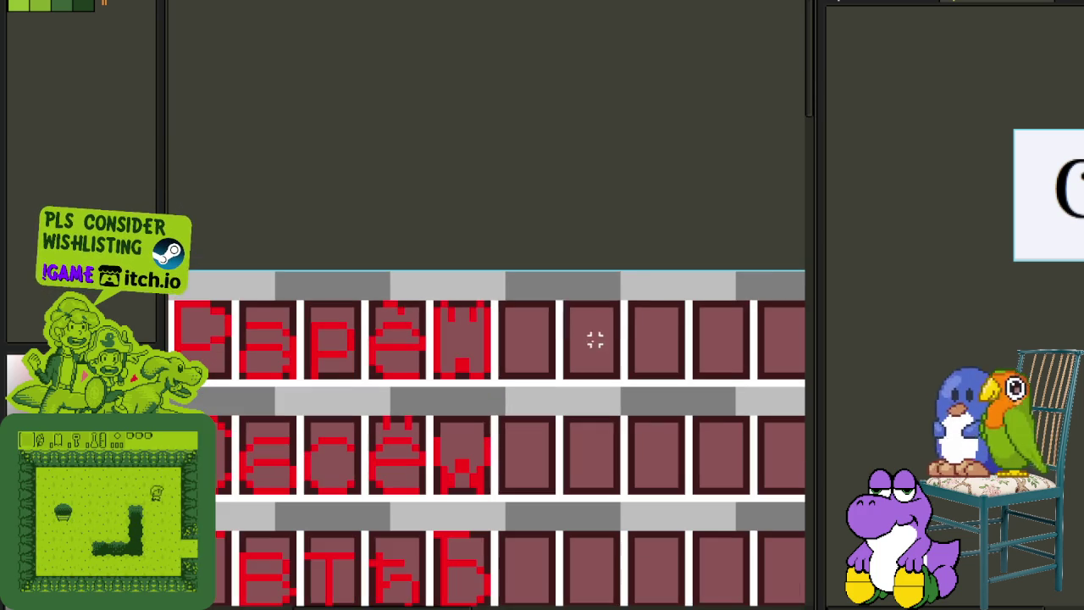
{"action": "left_click", "coordinate": [939, 7]}
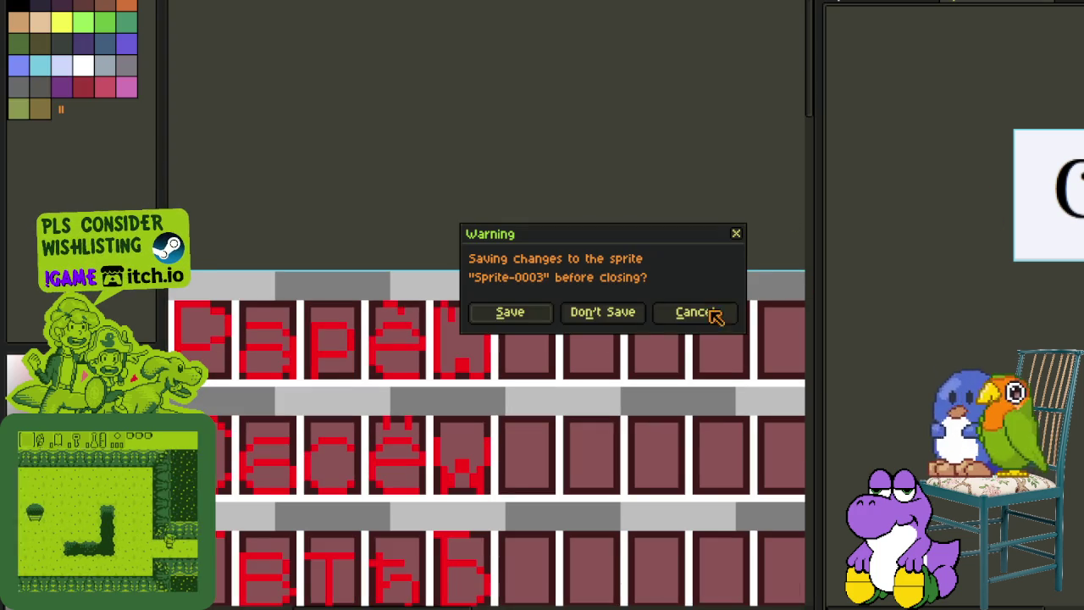
- Answer the Sprite-0003 save warning so the sprite closes and the character chart returns
{"action": "left_click", "coordinate": [616, 311]}
{"action": "scroll", "coordinate": [653, 247], "scroll_direction": "down", "scroll_amount": 1}
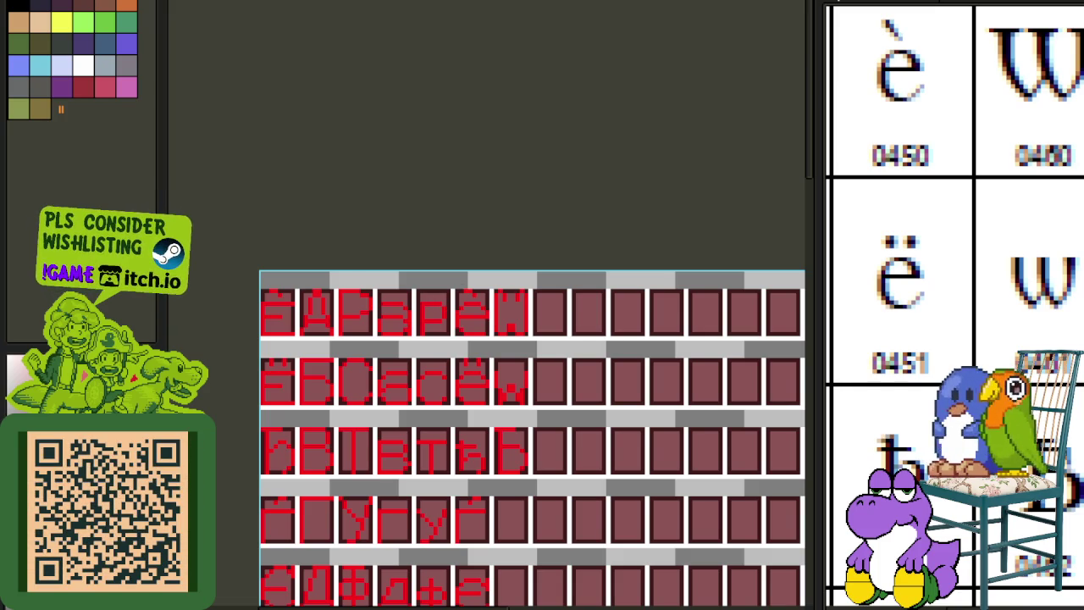
{"action": "scroll", "coordinate": [489, 387], "scroll_direction": "up", "scroll_amount": 1}
{"action": "scroll", "coordinate": [503, 382], "scroll_direction": "up", "scroll_amount": 2}
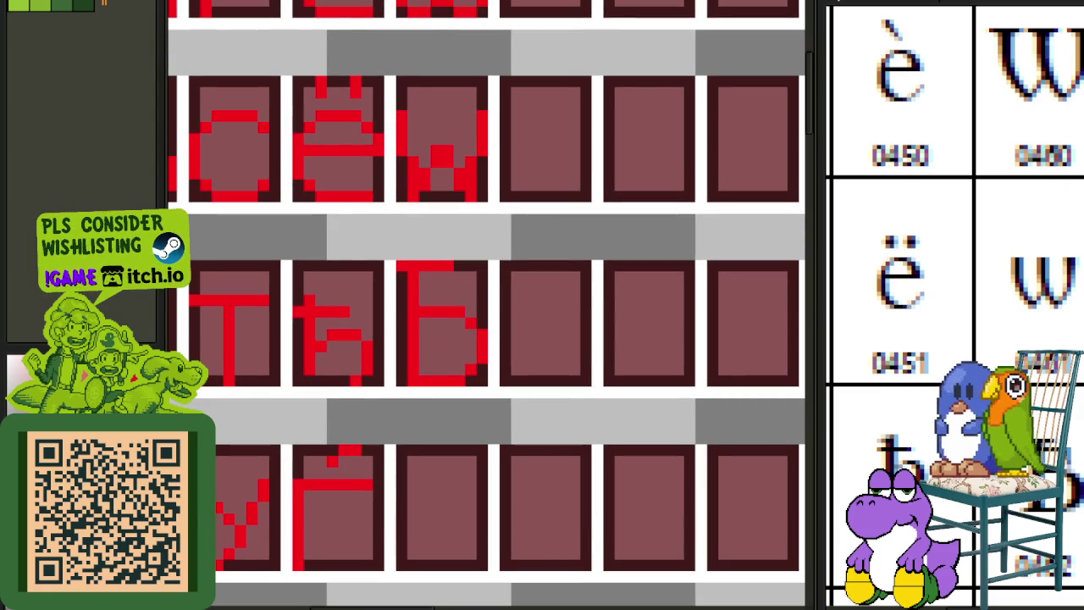
- Nudge the Ѣ glyph's stem one pixel right above its crossbar, then save the sheet
{"action": "scroll", "coordinate": [415, 267], "scroll_direction": "up", "scroll_amount": 1}
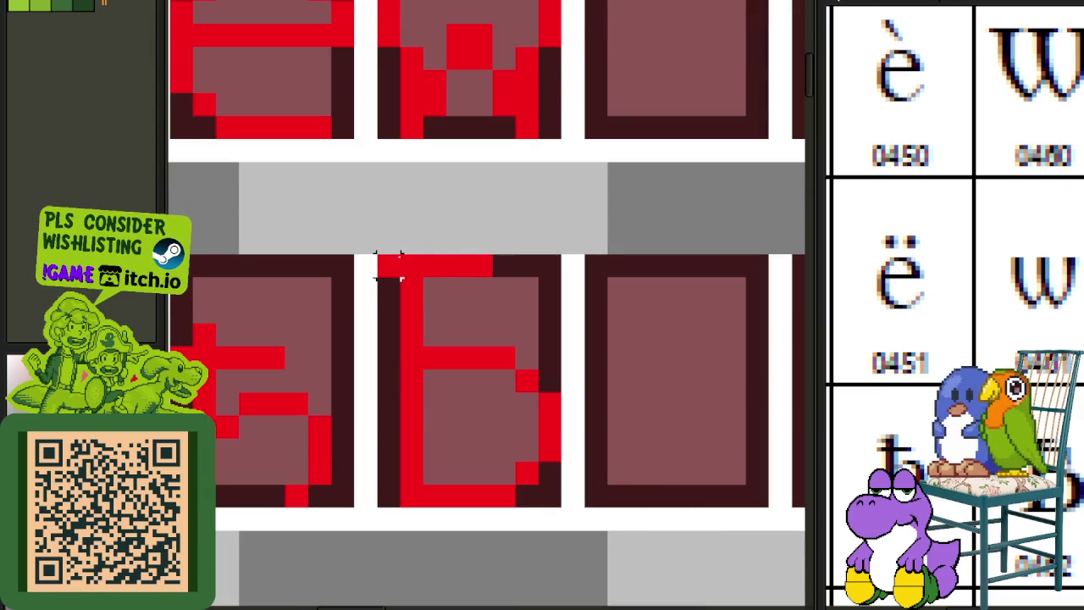
{"action": "left_click_drag", "start_coordinate": [375, 253], "coordinate": [427, 303]}
{"action": "key", "text": "ctrl+d"}
{"action": "left_click_drag", "start_coordinate": [426, 259], "coordinate": [492, 297]}
{"action": "scroll", "coordinate": [536, 289], "scroll_direction": "down", "scroll_amount": 3}
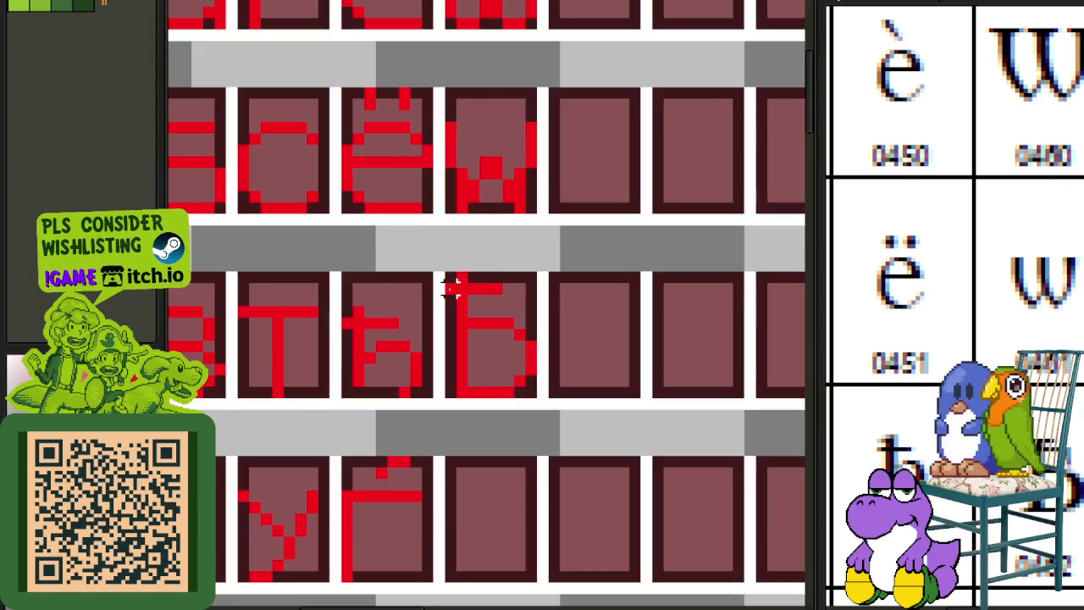
{"action": "scroll", "coordinate": [463, 285], "scroll_direction": "up", "scroll_amount": 3}
{"action": "left_click_drag", "start_coordinate": [479, 266], "coordinate": [479, 428]}
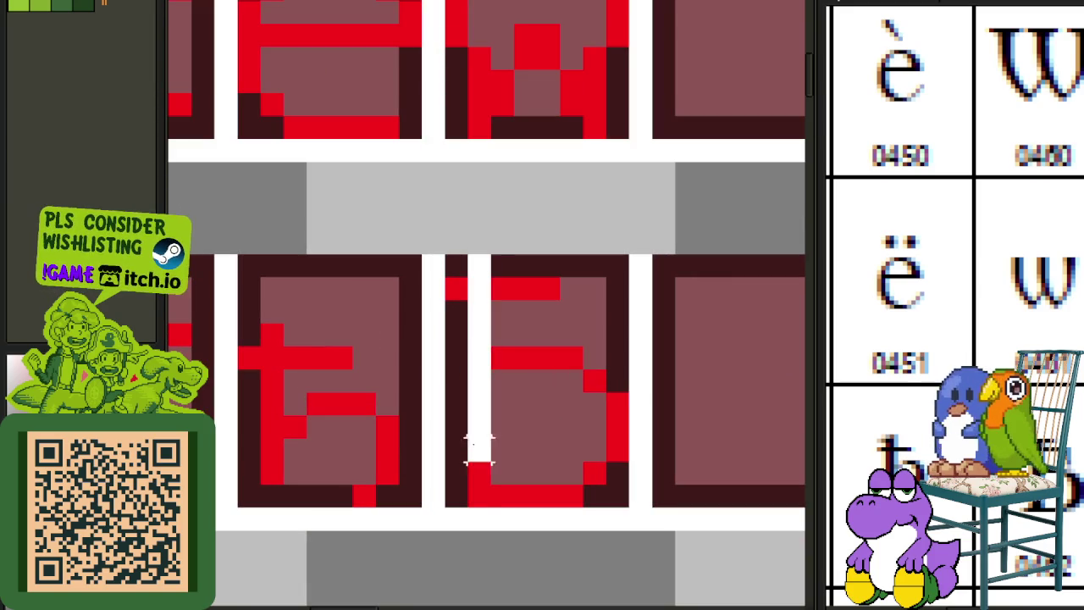
{"action": "key", "text": "Right"}
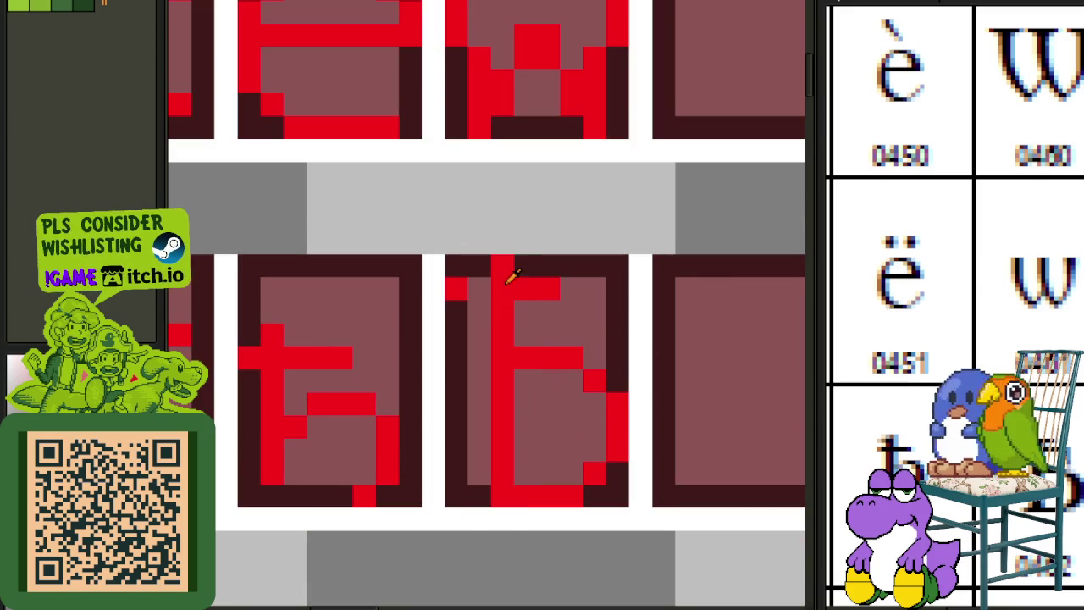
{"action": "scroll", "coordinate": [481, 292], "scroll_direction": "down", "scroll_amount": 3}
{"action": "scroll", "coordinate": [515, 278], "scroll_direction": "up", "scroll_amount": 2}
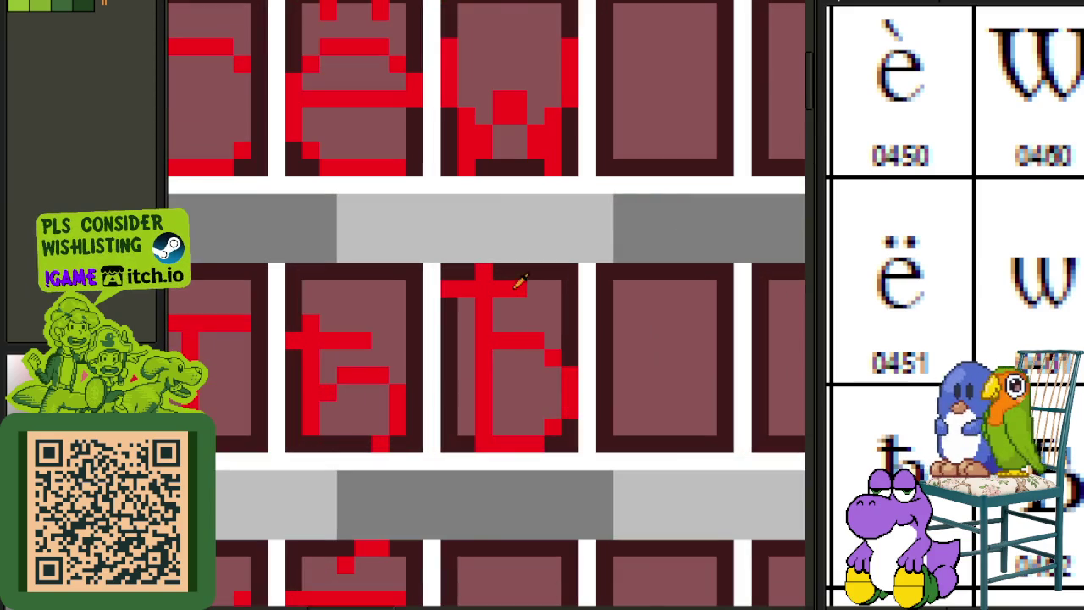
{"action": "scroll", "coordinate": [537, 287], "scroll_direction": "down", "scroll_amount": 1}
{"action": "key", "text": "ctrl+s"}
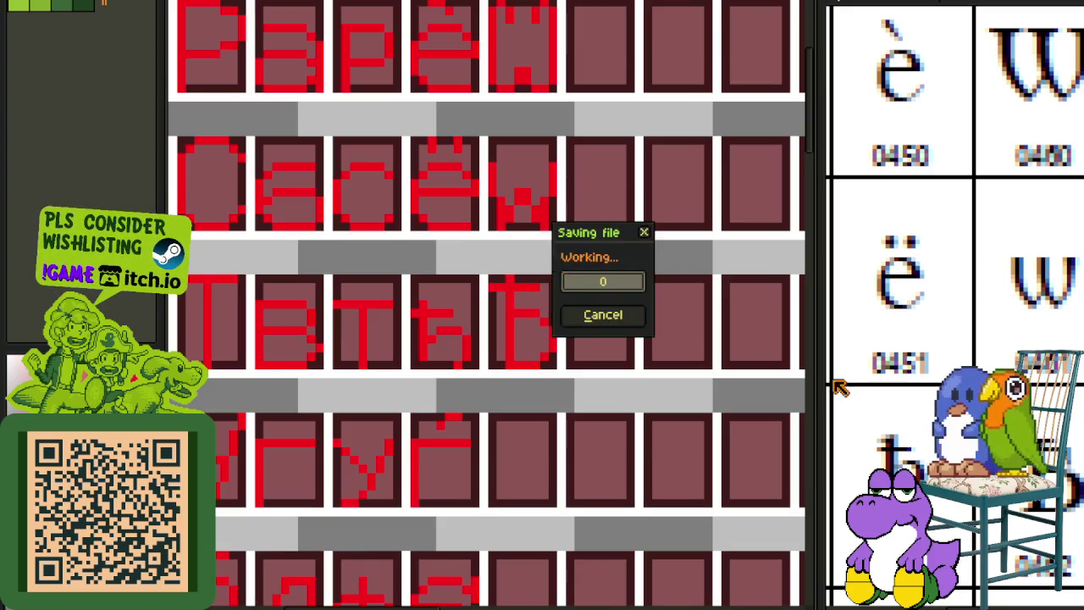
- Place a copy of the Ѣ glyph in the seventh slot of the row below
{"action": "left_click_drag", "start_coordinate": [929, 492], "coordinate": [909, 301]}
{"action": "left_click_drag", "start_coordinate": [580, 387], "coordinate": [532, 315]}
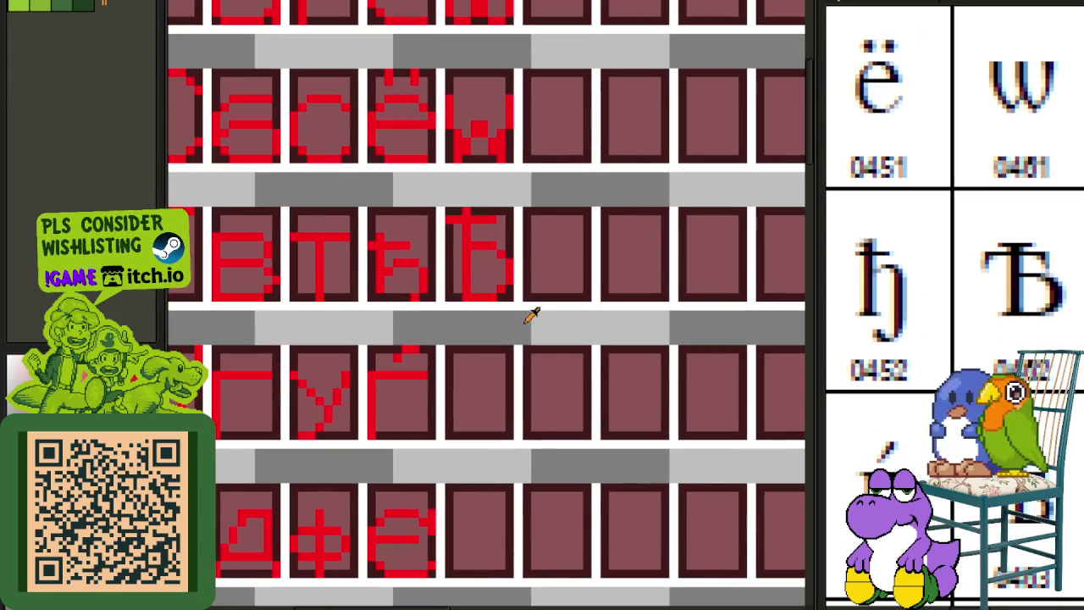
{"action": "scroll", "coordinate": [441, 259], "scroll_direction": "down", "scroll_amount": 1}
{"action": "scroll", "coordinate": [448, 242], "scroll_direction": "up", "scroll_amount": 1}
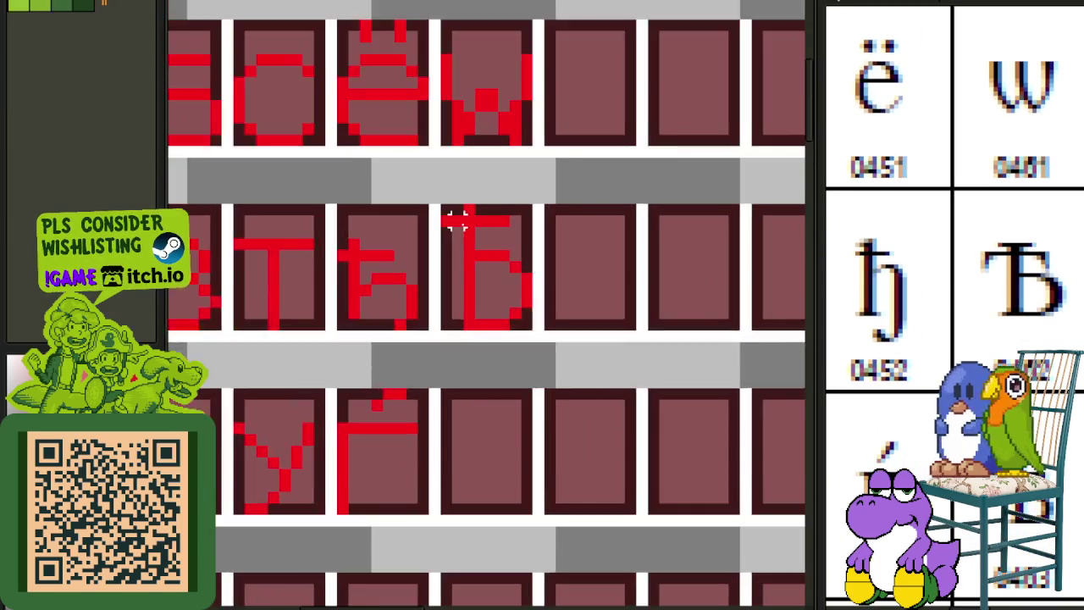
{"action": "scroll", "coordinate": [460, 218], "scroll_direction": "up", "scroll_amount": 1}
{"action": "left_click_drag", "start_coordinate": [439, 205], "coordinate": [563, 381]}
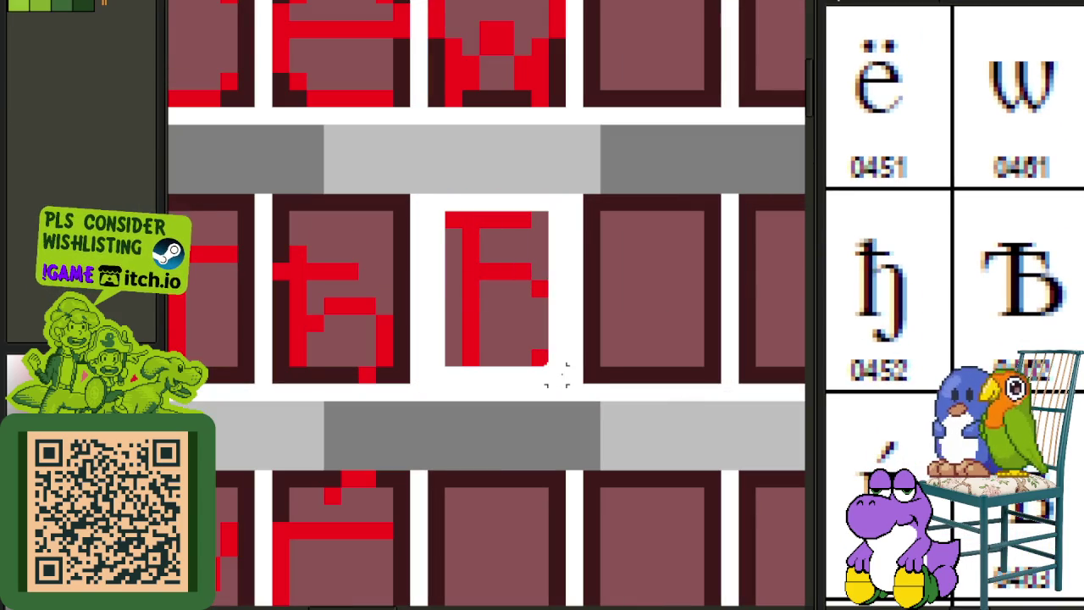
{"action": "mouse_move", "coordinate": [506, 354]}
{"action": "left_mouse_down"}
{"action": "mouse_move", "coordinate": [593, 453]}
{"action": "mouse_move", "coordinate": [484, 593]}
{"action": "mouse_move", "coordinate": [521, 549]}
{"action": "left_mouse_up"}
{"action": "scroll", "coordinate": [521, 549], "scroll_direction": "down", "scroll_amount": 2}
{"action": "scroll", "coordinate": [504, 508], "scroll_direction": "up", "scroll_amount": 1}
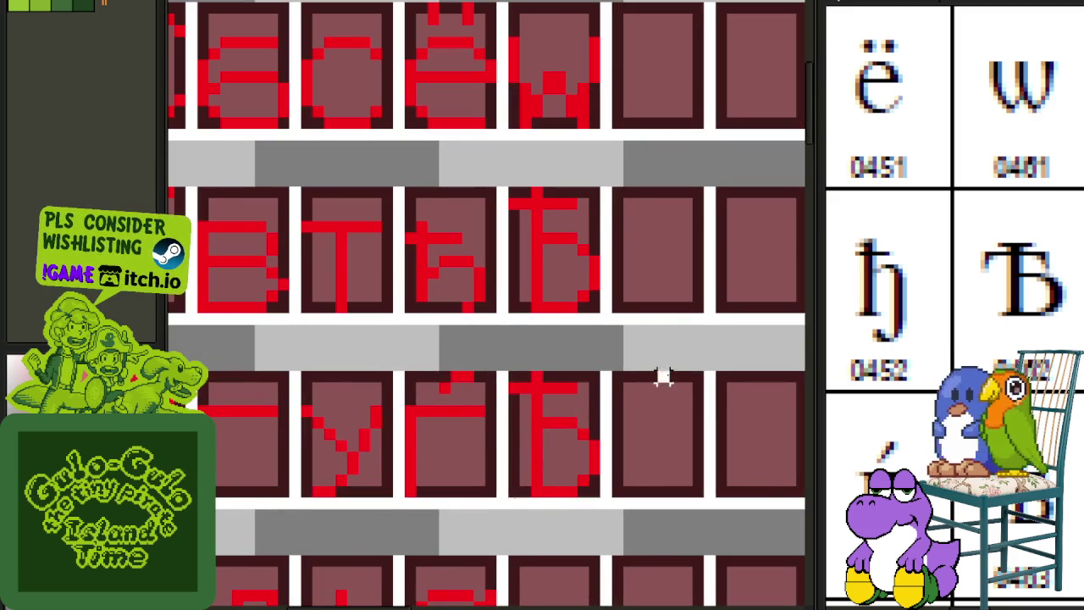
{"action": "scroll", "coordinate": [664, 377], "scroll_direction": "down", "scroll_amount": 2}
{"action": "scroll", "coordinate": [441, 373], "scroll_direction": "down", "scroll_amount": 1}
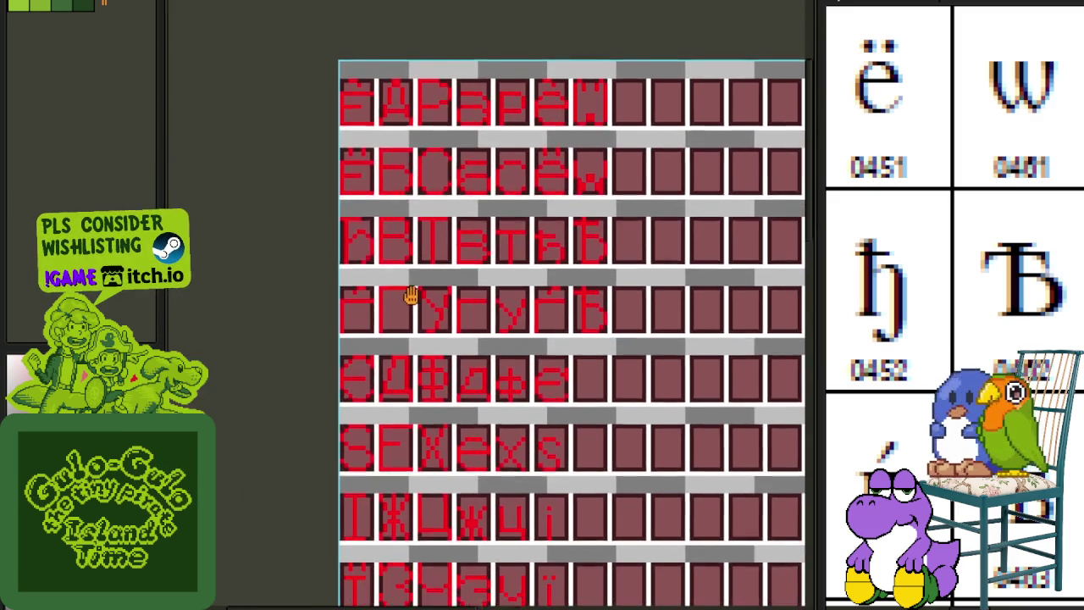
- Drag a glyph into the empty cell of the ЪЫ row
{"action": "left_click_drag", "start_coordinate": [398, 390], "coordinate": [406, 251]}
{"action": "left_click_drag", "start_coordinate": [477, 473], "coordinate": [477, 413]}
{"action": "scroll", "coordinate": [484, 351], "scroll_direction": "down", "scroll_amount": 1}
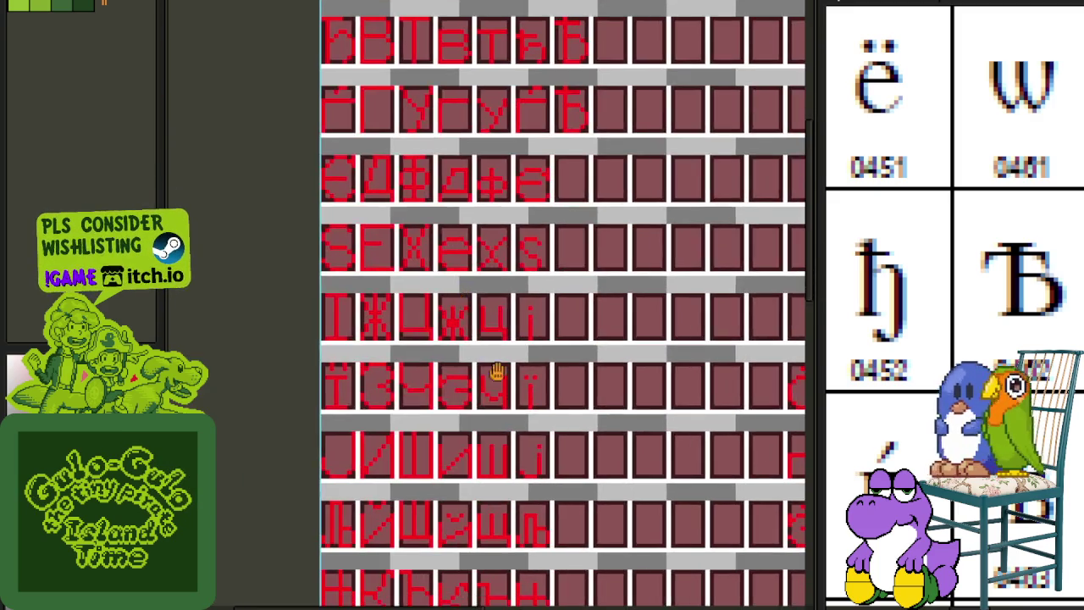
{"action": "scroll", "coordinate": [453, 284], "scroll_direction": "up", "scroll_amount": 1}
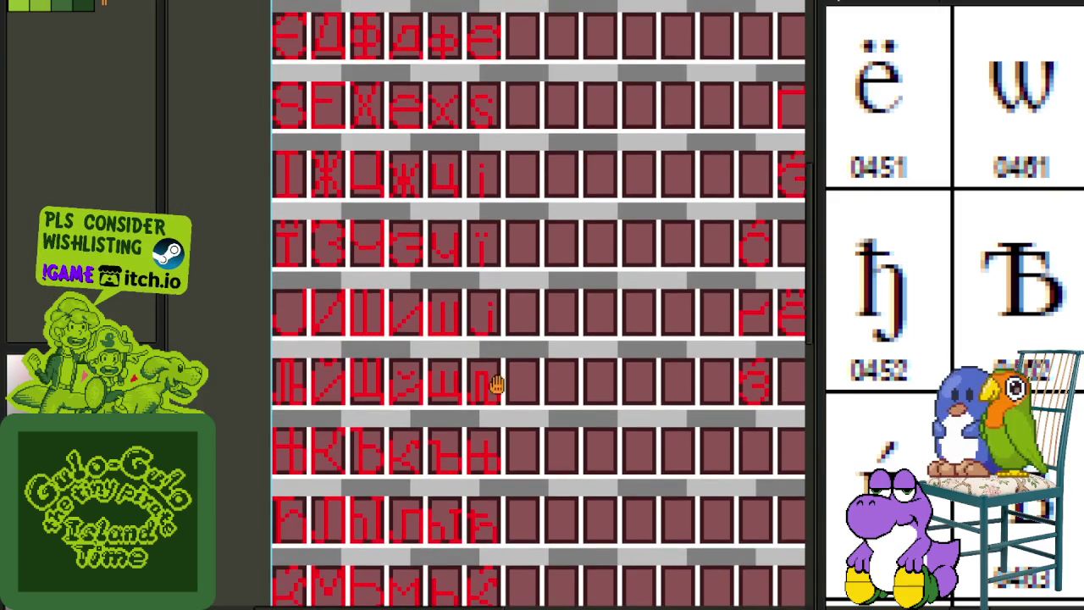
{"action": "scroll", "coordinate": [455, 455], "scroll_direction": "up", "scroll_amount": 1}
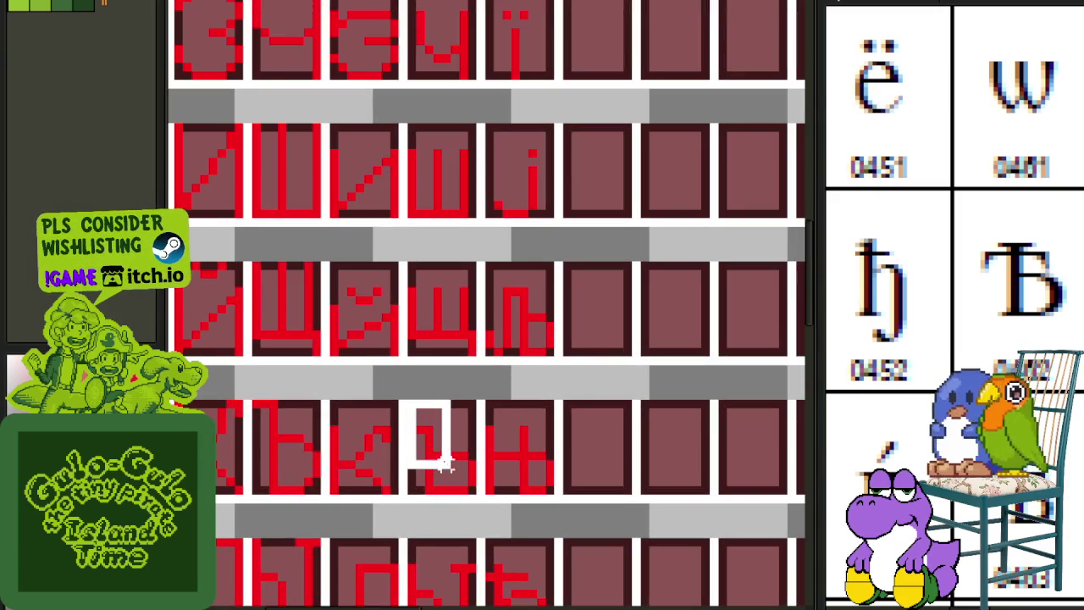
{"action": "mouse_move", "coordinate": [461, 489]}
{"action": "left_mouse_down"}
{"action": "mouse_move", "coordinate": [636, 404]}
{"action": "mouse_move", "coordinate": [807, 5]}
{"action": "left_mouse_up"}
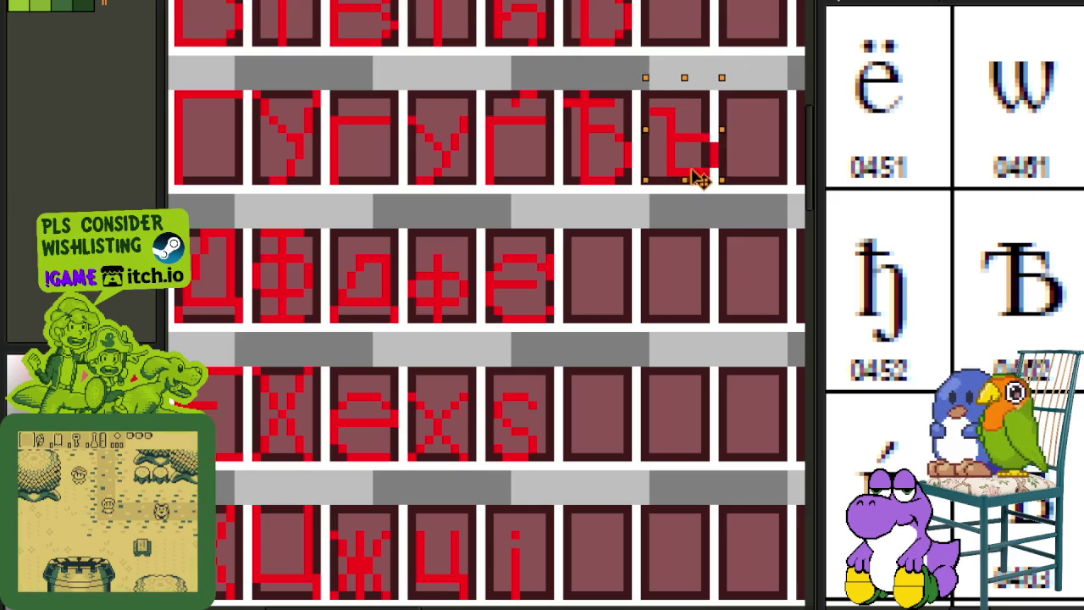
{"action": "left_click_drag", "start_coordinate": [801, 5], "coordinate": [685, 181]}
{"action": "scroll", "coordinate": [634, 293], "scroll_direction": "down", "scroll_amount": 3}
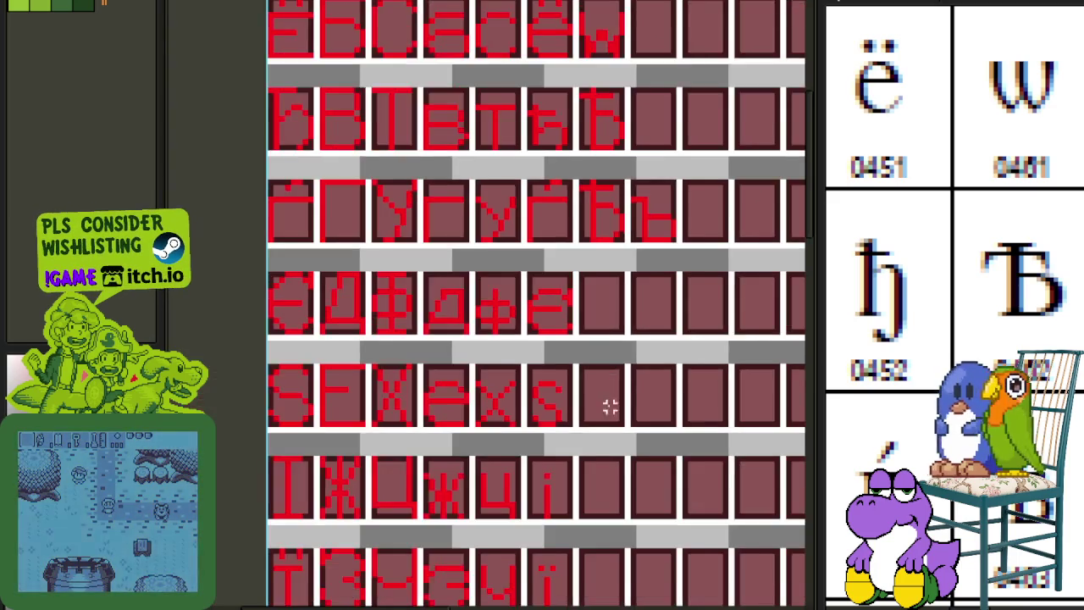
{"action": "scroll", "coordinate": [584, 425], "scroll_direction": "down", "scroll_amount": 2}
{"action": "scroll", "coordinate": [564, 266], "scroll_direction": "down", "scroll_amount": 1}
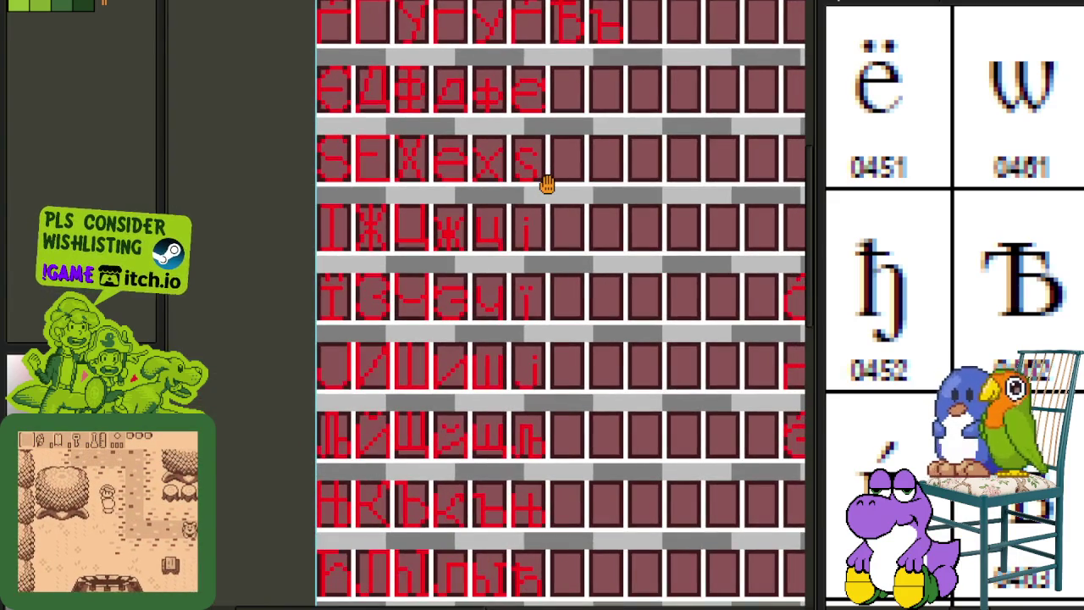
{"action": "scroll", "coordinate": [507, 472], "scroll_direction": "up", "scroll_amount": 3}
{"action": "scroll", "coordinate": [551, 223], "scroll_direction": "down", "scroll_amount": 1}
{"action": "scroll", "coordinate": [559, 283], "scroll_direction": "up", "scroll_amount": 2}
{"action": "scroll", "coordinate": [559, 310], "scroll_direction": "up", "scroll_amount": 1}
- Erase the tall Ѣ in the left cell, move the small yat into it, and save
{"action": "key", "text": "Tab"}
{"action": "key", "text": "Tab"}
{"action": "left_click_drag", "start_coordinate": [474, 295], "coordinate": [529, 346]}
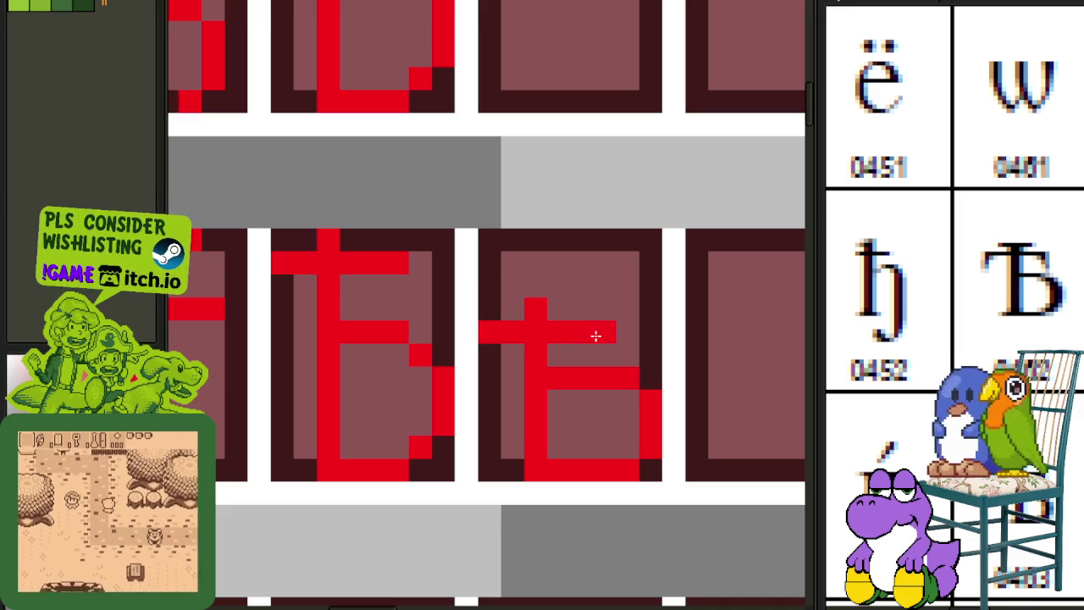
{"action": "left_click_drag", "start_coordinate": [284, 237], "coordinate": [458, 483]}
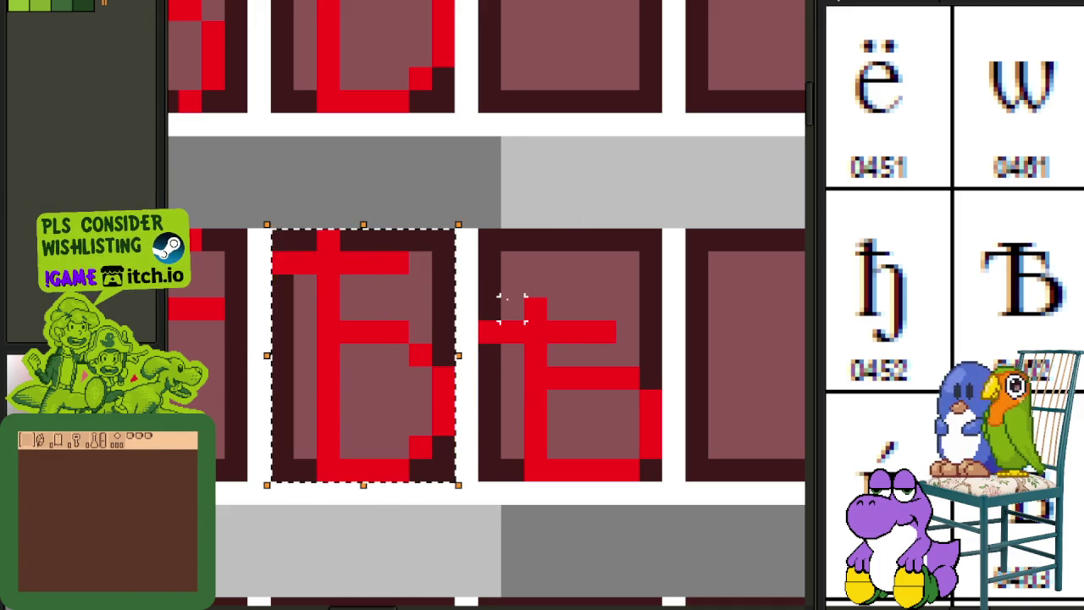
{"action": "key", "text": "Delete"}
{"action": "mouse_move", "coordinate": [499, 246]}
{"action": "left_mouse_down"}
{"action": "mouse_move", "coordinate": [649, 472]}
{"action": "mouse_move", "coordinate": [449, 476]}
{"action": "left_mouse_up"}
{"action": "key", "text": "ctrl+s"}
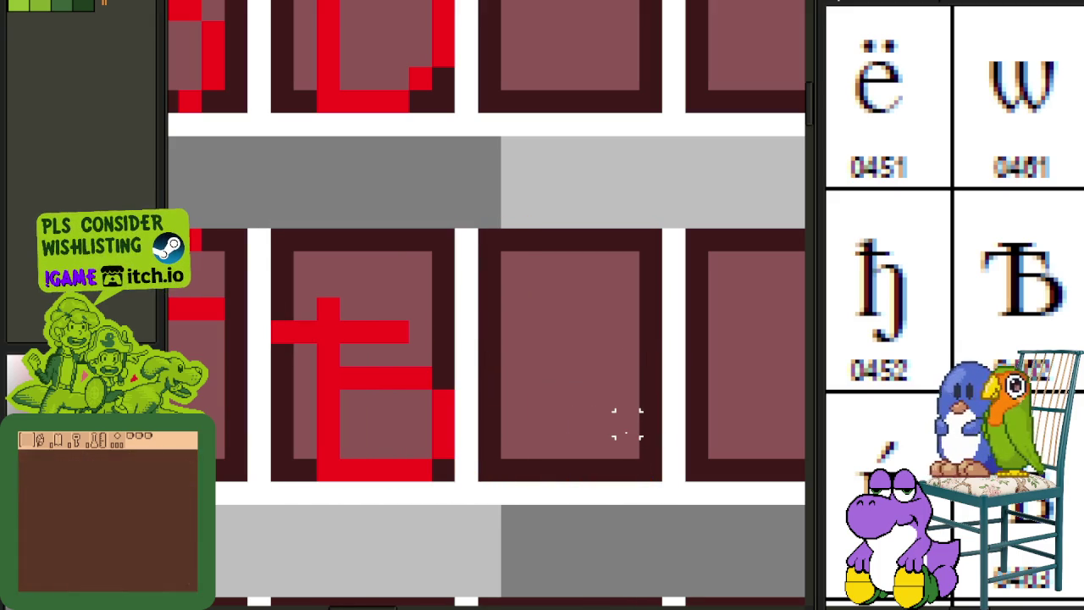
{"action": "scroll", "coordinate": [605, 379], "scroll_direction": "down", "scroll_amount": 3}
{"action": "scroll", "coordinate": [554, 334], "scroll_direction": "down", "scroll_amount": 1}
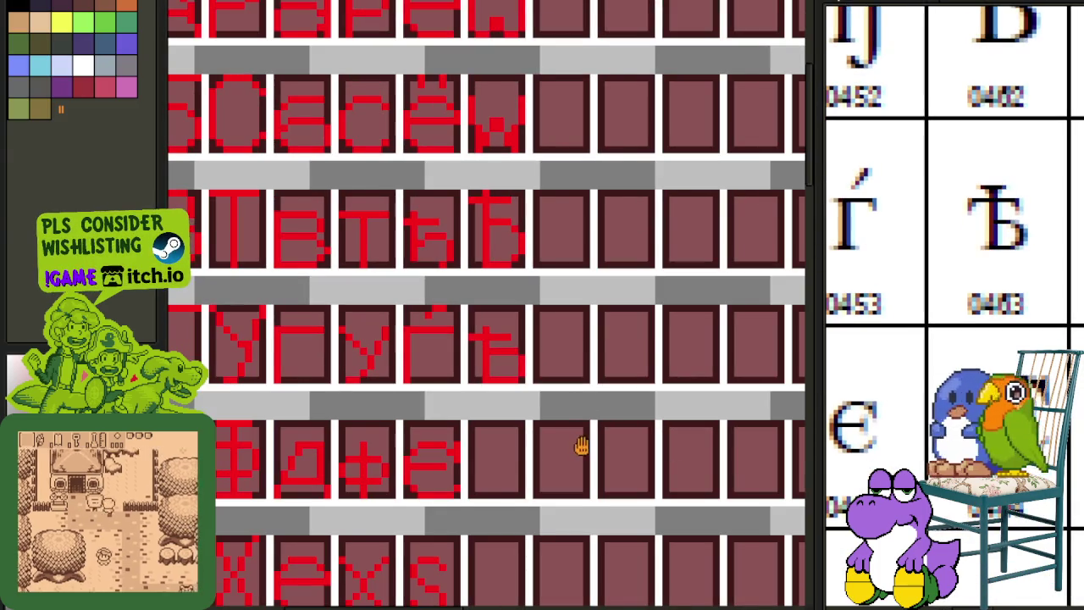
{"action": "scroll", "coordinate": [582, 443], "scroll_direction": "down", "scroll_amount": 3}
{"action": "scroll", "coordinate": [593, 385], "scroll_direction": "down", "scroll_amount": 2}
{"action": "scroll", "coordinate": [411, 315], "scroll_direction": "down", "scroll_amount": 2}
{"action": "scroll", "coordinate": [358, 311], "scroll_direction": "down", "scroll_amount": 1}
{"action": "scroll", "coordinate": [486, 311], "scroll_direction": "up", "scroll_amount": 2}
{"action": "scroll", "coordinate": [564, 366], "scroll_direction": "down", "scroll_amount": 2}
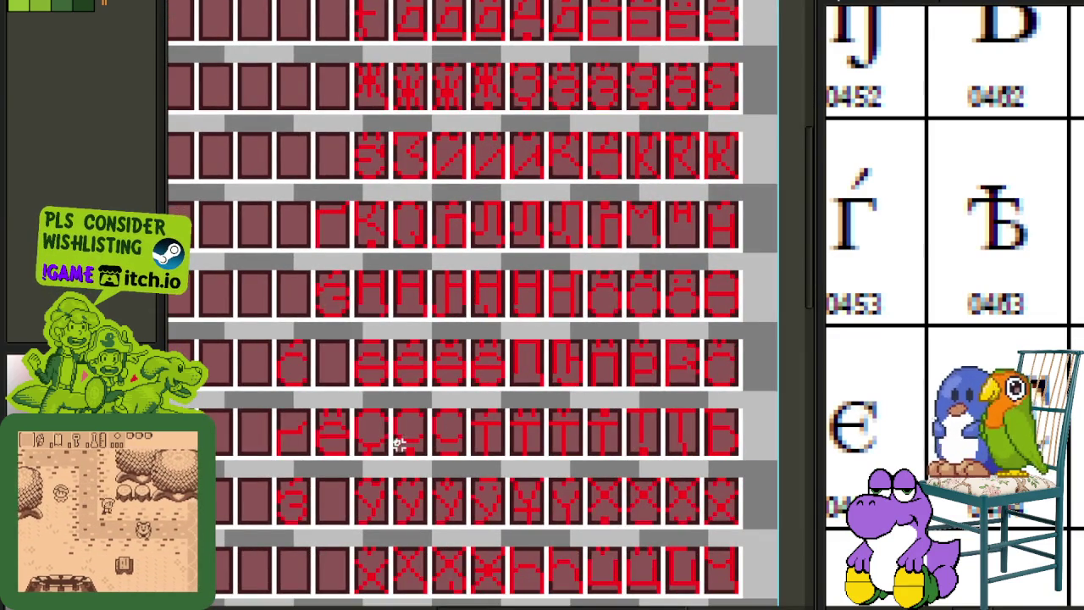
{"action": "scroll", "coordinate": [375, 474], "scroll_direction": "up", "scroll_amount": 2}
{"action": "scroll", "coordinate": [411, 381], "scroll_direction": "down", "scroll_amount": 2}
{"action": "left_click_drag", "start_coordinate": [426, 262], "coordinate": [438, 182]}
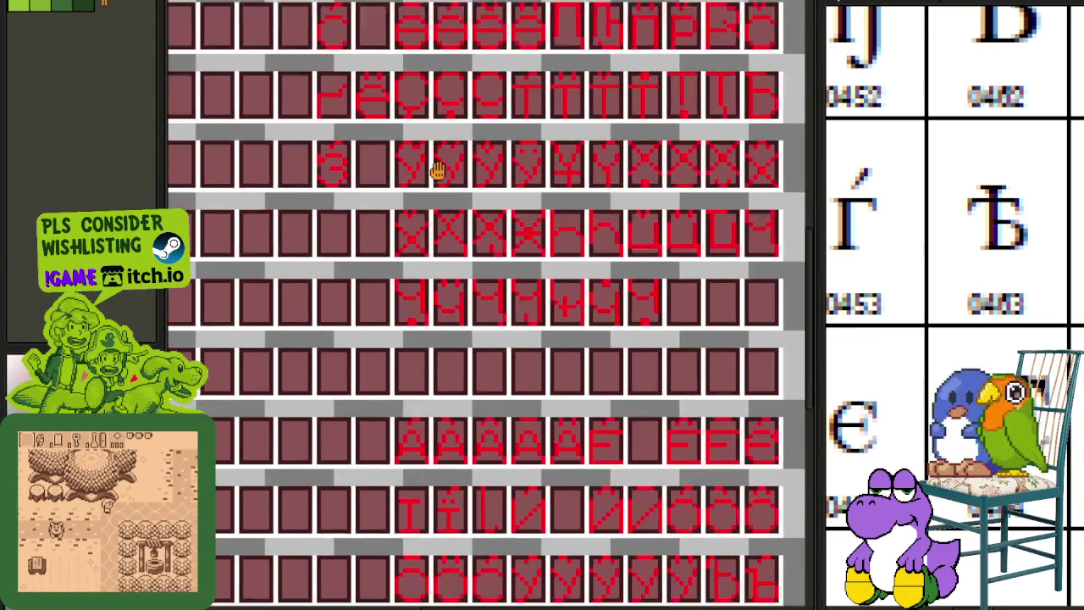
{"action": "scroll", "coordinate": [489, 387], "scroll_direction": "up", "scroll_amount": 2}
{"action": "scroll", "coordinate": [522, 407], "scroll_direction": "down", "scroll_amount": 2}
{"action": "left_click_drag", "start_coordinate": [516, 398], "coordinate": [496, 316]}
{"action": "scroll", "coordinate": [523, 378], "scroll_direction": "up", "scroll_amount": 2}
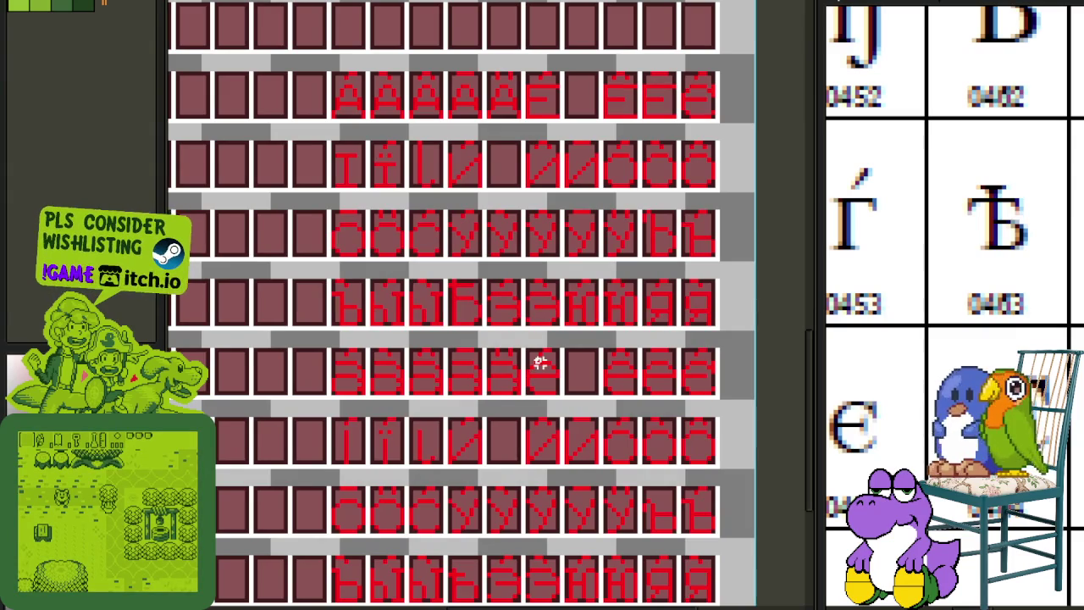
{"action": "scroll", "coordinate": [573, 493], "scroll_direction": "down", "scroll_amount": 2}
{"action": "mouse_move", "coordinate": [564, 363]}
{"action": "left_mouse_down"}
{"action": "mouse_move", "coordinate": [505, 286]}
{"action": "mouse_move", "coordinate": [465, 263]}
{"action": "left_mouse_up"}
{"action": "scroll", "coordinate": [465, 264], "scroll_direction": "up", "scroll_amount": 2}
{"action": "scroll", "coordinate": [499, 517], "scroll_direction": "down", "scroll_amount": 2}
{"action": "mouse_move", "coordinate": [499, 518]}
{"action": "left_mouse_down"}
{"action": "mouse_move", "coordinate": [463, 483]}
{"action": "mouse_move", "coordinate": [472, 452]}
{"action": "left_mouse_up"}
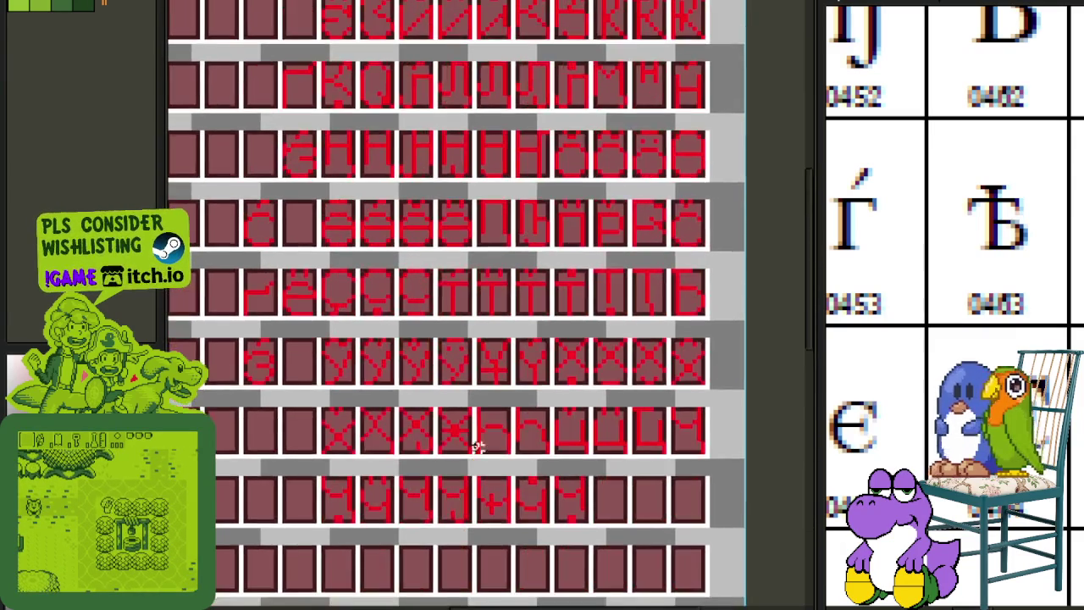
{"action": "scroll", "coordinate": [465, 382], "scroll_direction": "up", "scroll_amount": 2}
{"action": "scroll", "coordinate": [465, 381], "scroll_direction": "down", "scroll_amount": 2}
{"action": "scroll", "coordinate": [472, 382], "scroll_direction": "up", "scroll_amount": 2}
{"action": "scroll", "coordinate": [477, 370], "scroll_direction": "up", "scroll_amount": 2}
{"action": "scroll", "coordinate": [484, 274], "scroll_direction": "up", "scroll_amount": 2}
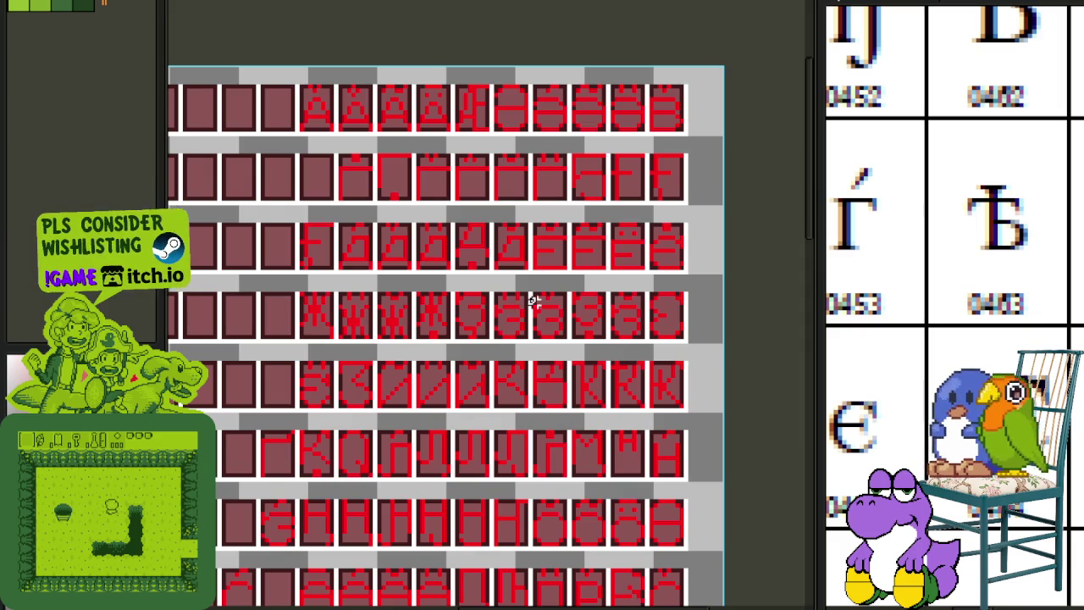
{"action": "scroll", "coordinate": [470, 450], "scroll_direction": "down", "scroll_amount": 2}
{"action": "scroll", "coordinate": [467, 448], "scroll_direction": "down", "scroll_amount": 1}
{"action": "scroll", "coordinate": [499, 433], "scroll_direction": "up", "scroll_amount": 1}
{"action": "left_click_drag", "start_coordinate": [499, 432], "coordinate": [482, 344]}
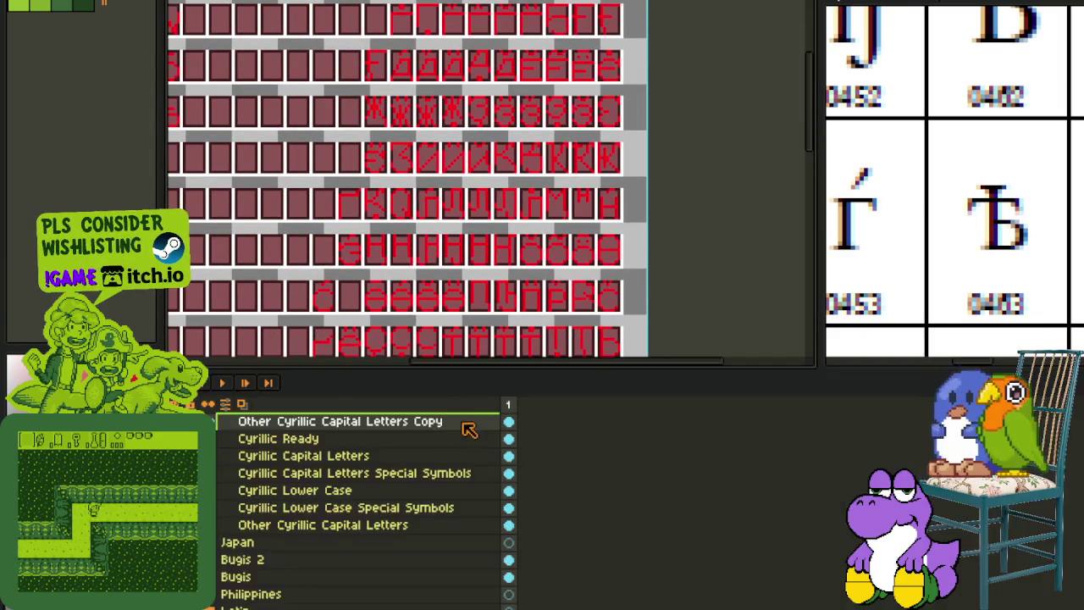
{"action": "left_click_drag", "start_coordinate": [499, 546], "coordinate": [502, 379]}
{"action": "scroll", "coordinate": [501, 378], "scroll_direction": "down", "scroll_amount": 4}
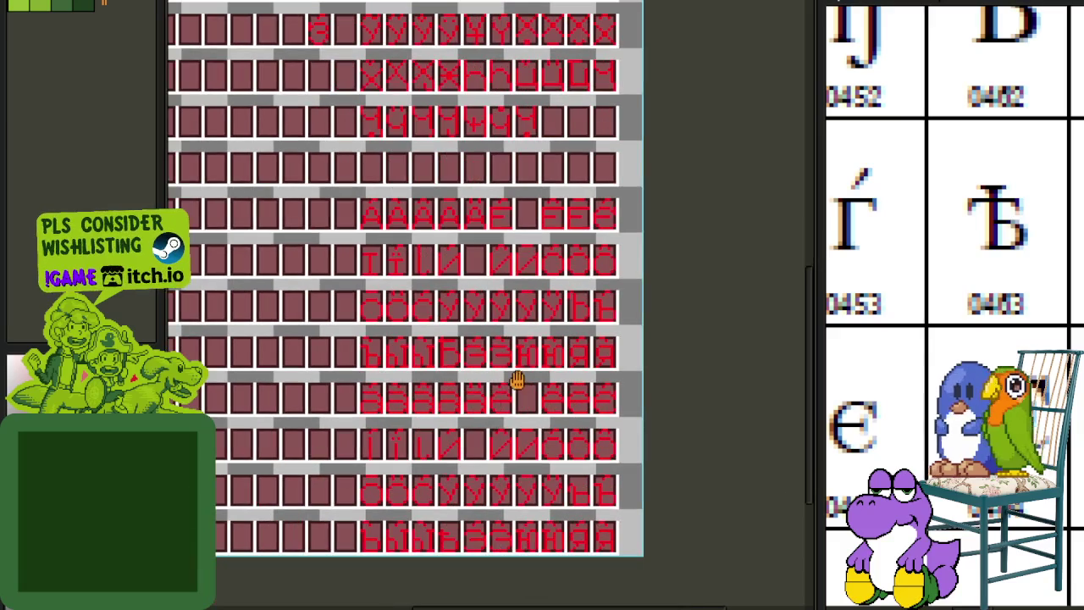
- Select the first glyph of the middle row of the red glyph sheet
{"action": "scroll", "coordinate": [462, 364], "scroll_direction": "up", "scroll_amount": 2}
{"action": "scroll", "coordinate": [462, 309], "scroll_direction": "up", "scroll_amount": 2}
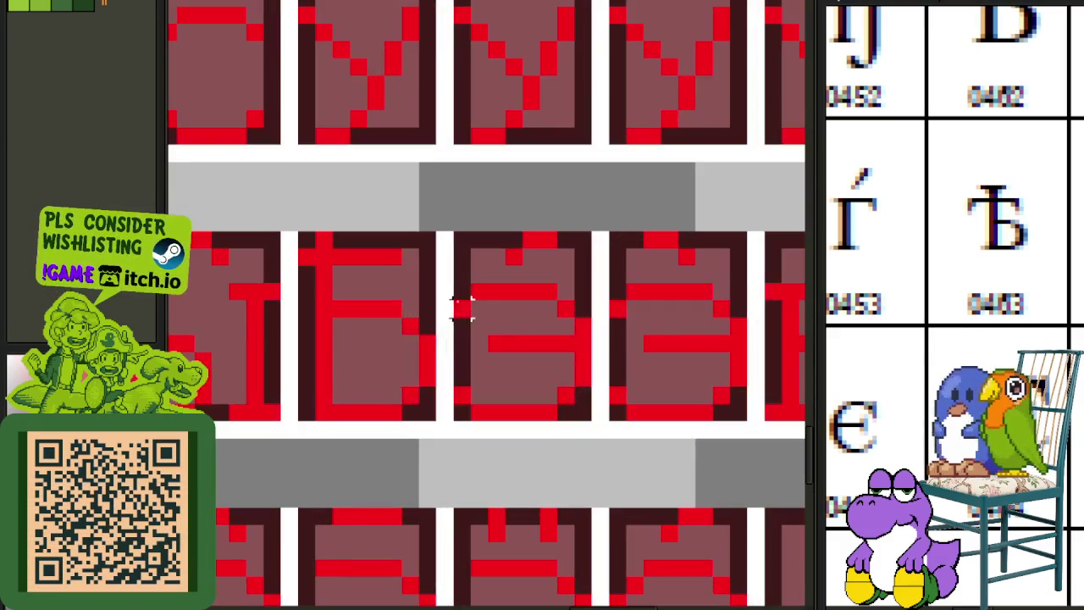
{"action": "scroll", "coordinate": [462, 310], "scroll_direction": "down", "scroll_amount": 2}
{"action": "scroll", "coordinate": [472, 356], "scroll_direction": "down", "scroll_amount": 2}
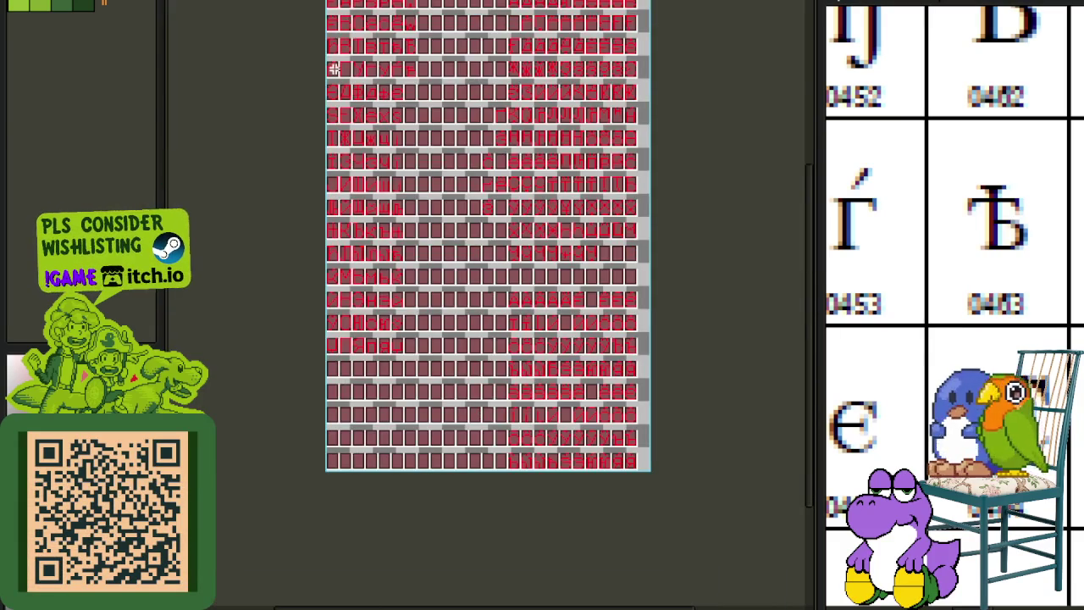
{"action": "scroll", "coordinate": [334, 68], "scroll_direction": "up", "scroll_amount": 2}
{"action": "scroll", "coordinate": [371, 198], "scroll_direction": "down", "scroll_amount": 1}
{"action": "scroll", "coordinate": [365, 245], "scroll_direction": "down", "scroll_amount": 1}
{"action": "scroll", "coordinate": [351, 244], "scroll_direction": "up", "scroll_amount": 2}
{"action": "scroll", "coordinate": [300, 280], "scroll_direction": "up", "scroll_amount": 2}
{"action": "mouse_move", "coordinate": [329, 253]}
{"action": "left_mouse_down"}
{"action": "mouse_move", "coordinate": [254, 364]}
{"action": "mouse_move", "coordinate": [557, 337]}
{"action": "left_mouse_up"}
- Select the I-shaped stroke glyph
{"action": "scroll", "coordinate": [276, 360], "scroll_direction": "down", "scroll_amount": 1}
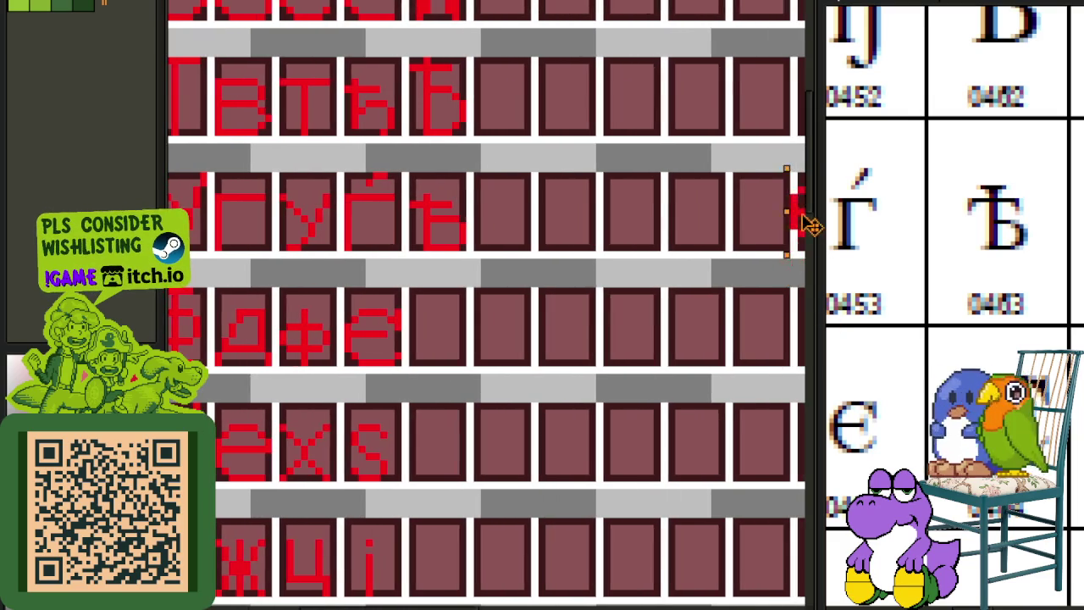
{"action": "scroll", "coordinate": [593, 305], "scroll_direction": "down", "scroll_amount": 2}
{"action": "scroll", "coordinate": [499, 358], "scroll_direction": "down", "scroll_amount": 1}
{"action": "scroll", "coordinate": [511, 443], "scroll_direction": "up", "scroll_amount": 2}
{"action": "scroll", "coordinate": [465, 337], "scroll_direction": "up", "scroll_amount": 1}
{"action": "scroll", "coordinate": [466, 338], "scroll_direction": "down", "scroll_amount": 1}
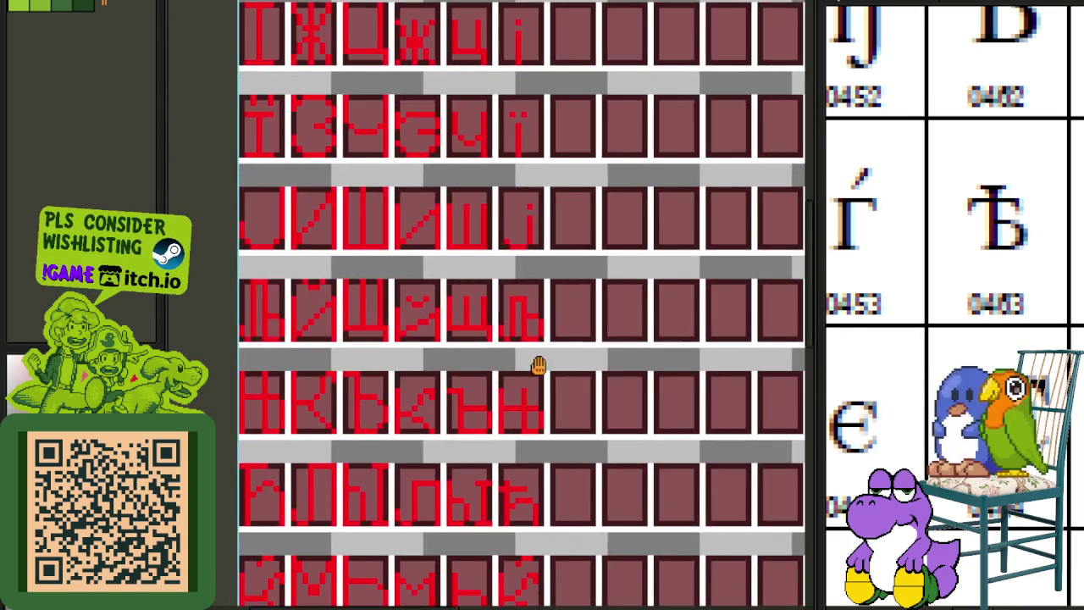
{"action": "scroll", "coordinate": [484, 314], "scroll_direction": "up", "scroll_amount": 1}
{"action": "scroll", "coordinate": [339, 398], "scroll_direction": "up", "scroll_amount": 1}
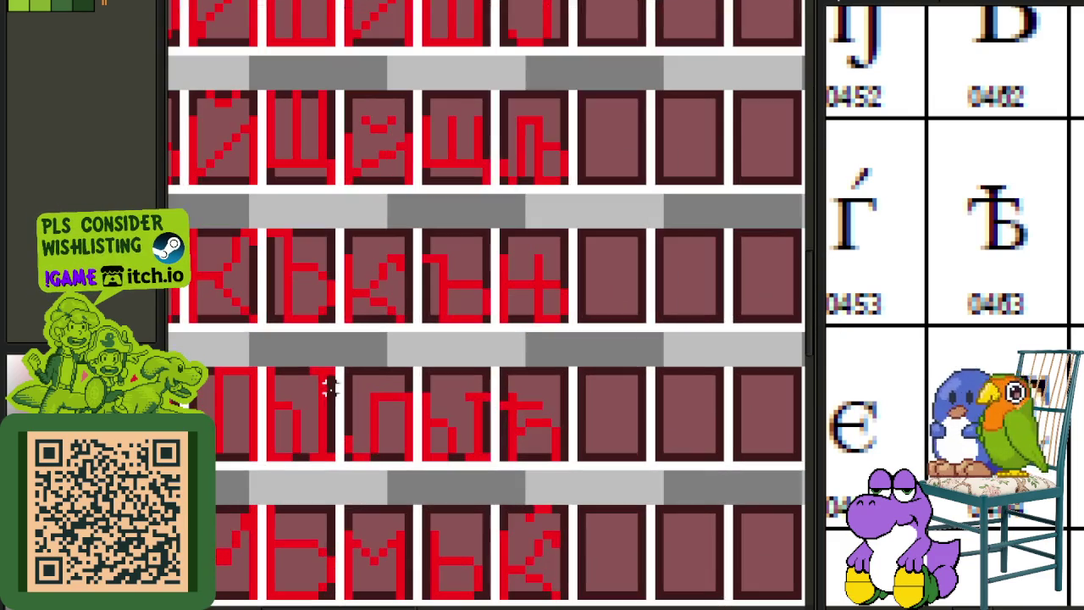
{"action": "scroll", "coordinate": [314, 371], "scroll_direction": "down", "scroll_amount": 2}
{"action": "scroll", "coordinate": [407, 336], "scroll_direction": "up", "scroll_amount": 1}
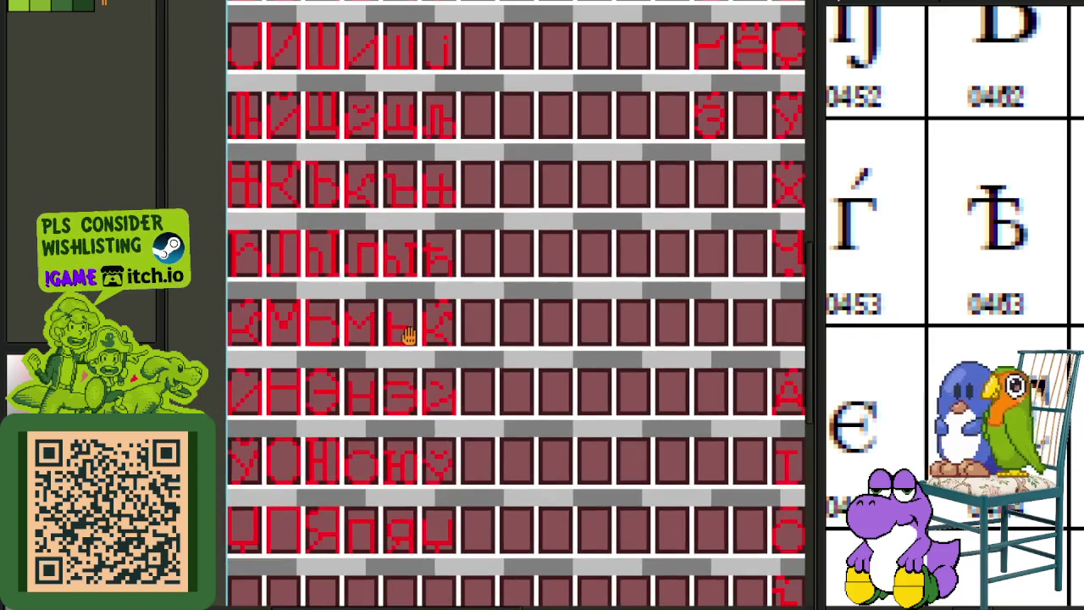
{"action": "scroll", "coordinate": [322, 449], "scroll_direction": "up", "scroll_amount": 1}
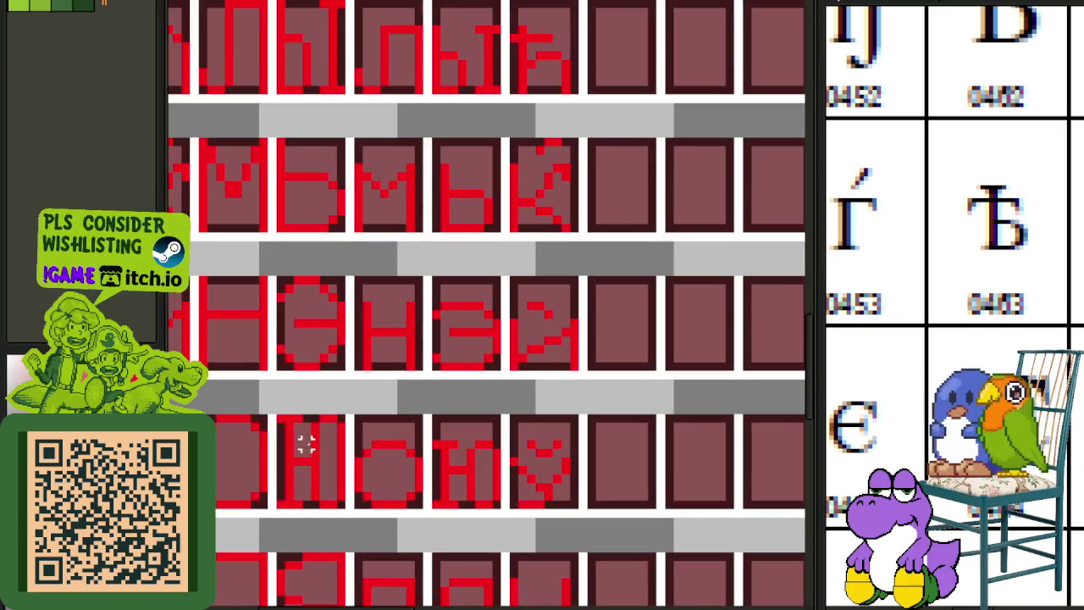
{"action": "left_click", "coordinate": [301, 500]}
- Move the I-shaped glyph up to an upper row and save the sheet
{"action": "scroll", "coordinate": [376, 406], "scroll_direction": "down", "scroll_amount": 1}
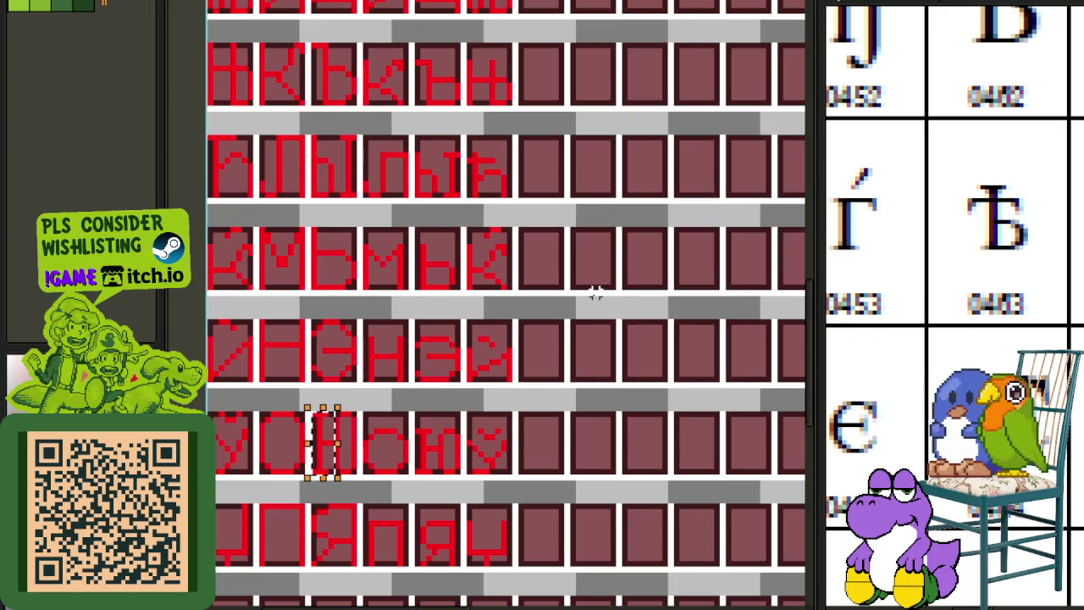
{"action": "scroll", "coordinate": [596, 294], "scroll_direction": "down", "scroll_amount": 1}
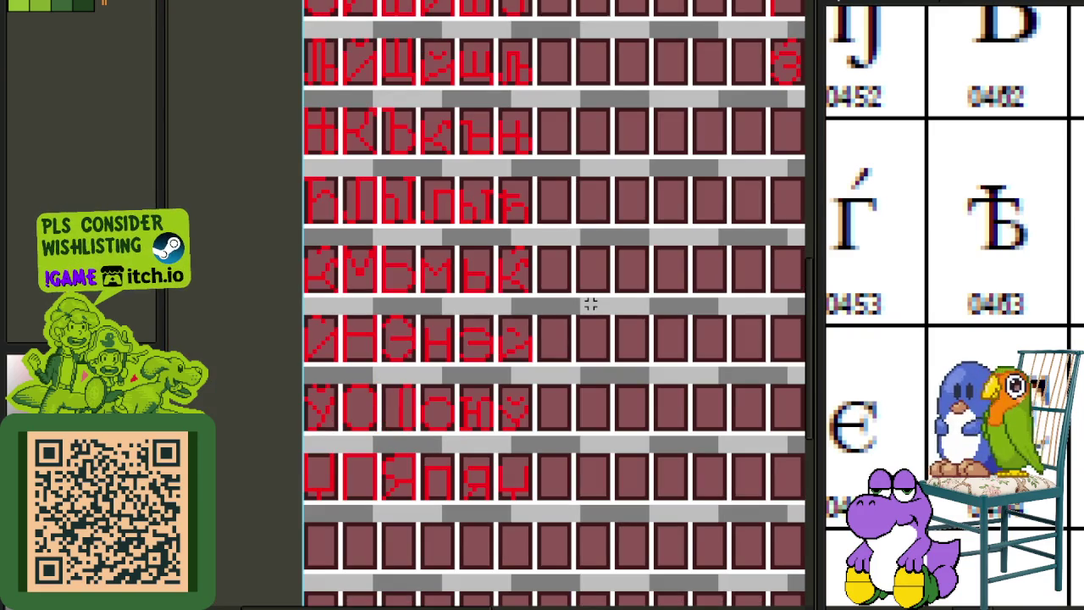
{"action": "scroll", "coordinate": [400, 414], "scroll_direction": "down", "scroll_amount": 1}
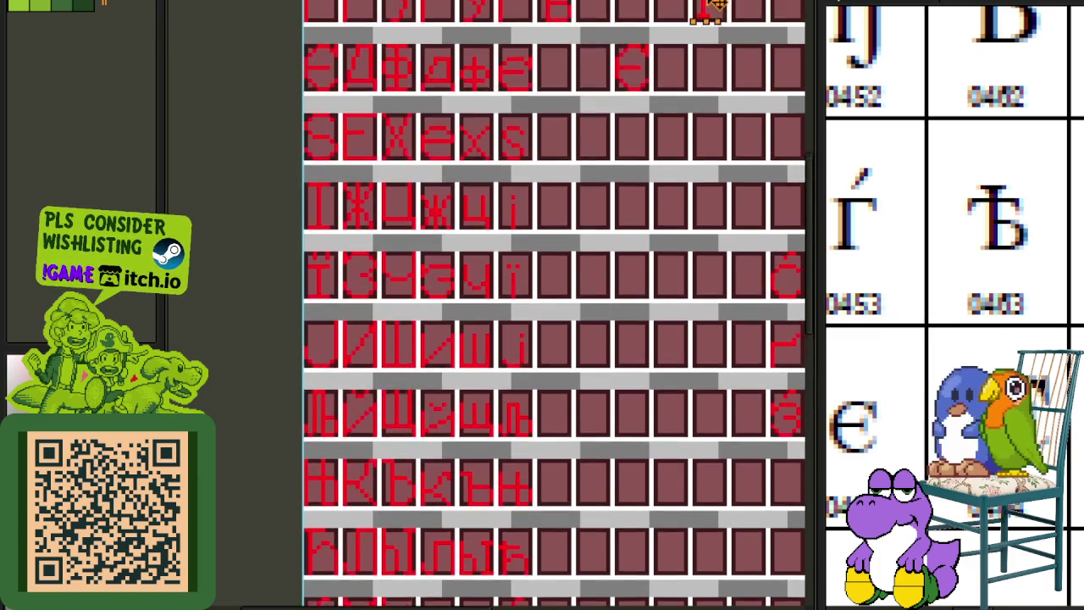
{"action": "scroll", "coordinate": [661, 66], "scroll_direction": "up", "scroll_amount": 1}
{"action": "left_click_drag", "start_coordinate": [400, 413], "coordinate": [661, 66]}
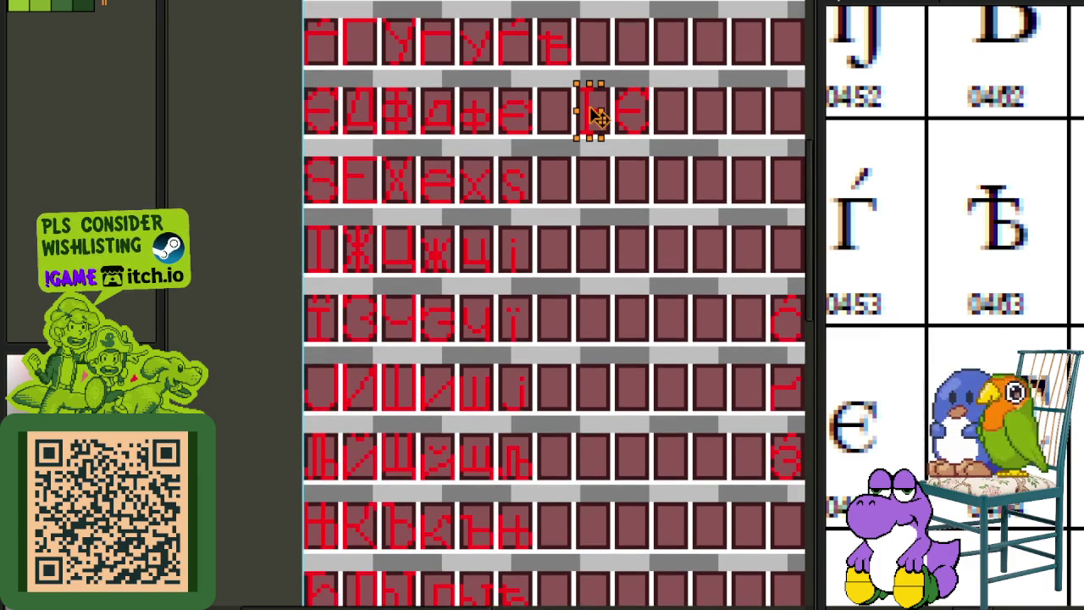
{"action": "scroll", "coordinate": [566, 392], "scroll_direction": "down", "scroll_amount": 1}
{"action": "key", "text": "ctrl+s"}
- Pan and zoom through the earlier Cyrillic rows until the I and Є pieces fill the view
{"action": "scroll", "coordinate": [431, 300], "scroll_direction": "up", "scroll_amount": 1}
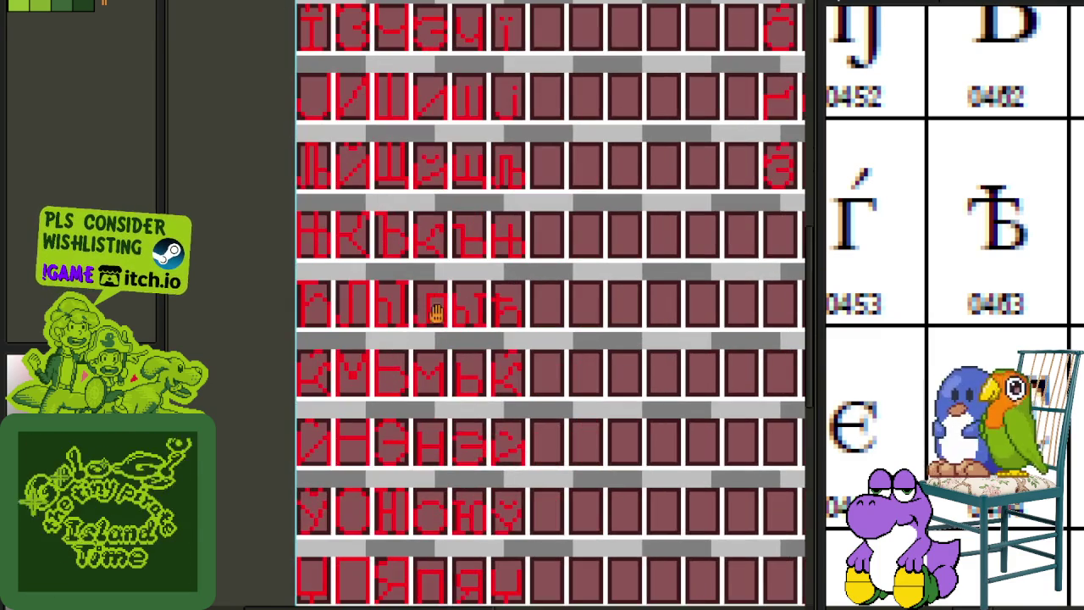
{"action": "scroll", "coordinate": [466, 417], "scroll_direction": "down", "scroll_amount": 1}
{"action": "scroll", "coordinate": [463, 351], "scroll_direction": "up", "scroll_amount": 1}
{"action": "left_click_drag", "start_coordinate": [462, 351], "coordinate": [462, 390]}
{"action": "left_click_drag", "start_coordinate": [471, 199], "coordinate": [455, 377]}
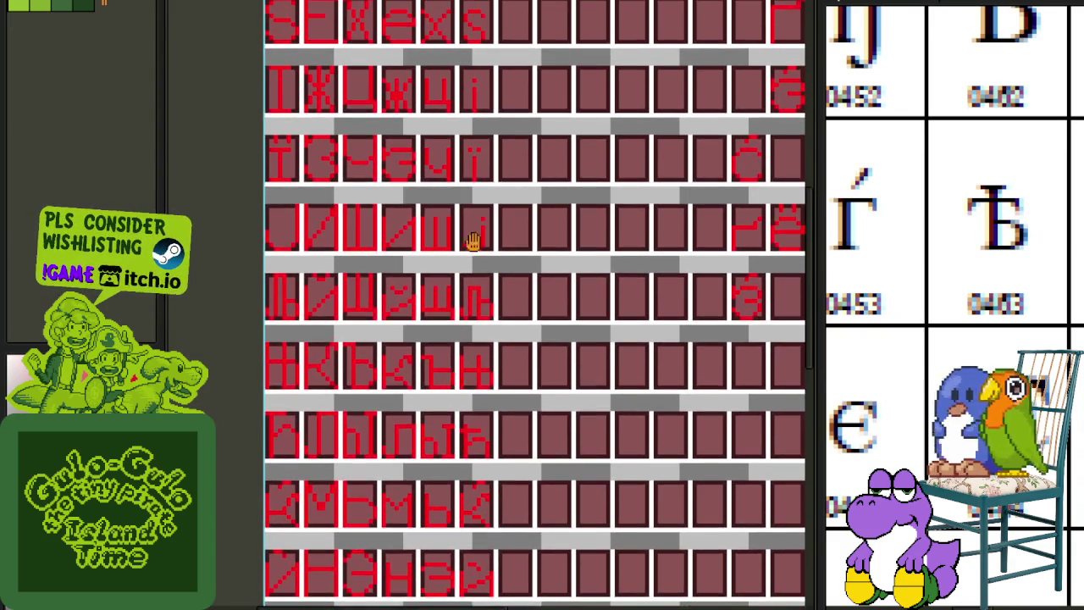
{"action": "scroll", "coordinate": [467, 213], "scroll_direction": "up", "scroll_amount": 2}
{"action": "scroll", "coordinate": [490, 190], "scroll_direction": "up", "scroll_amount": 1}
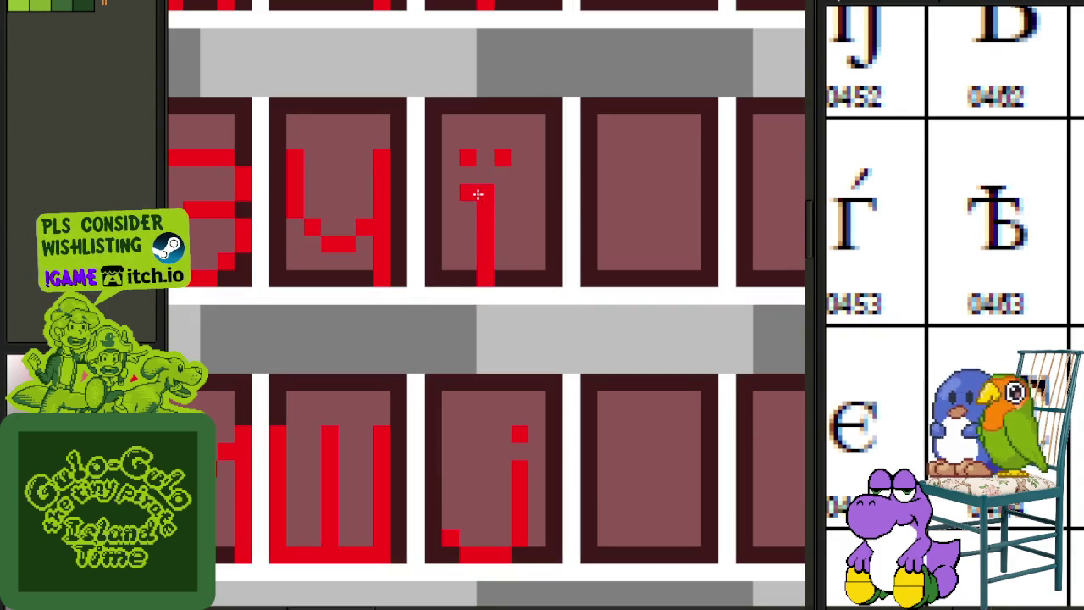
{"action": "left_click_drag", "start_coordinate": [498, 278], "coordinate": [524, 471]}
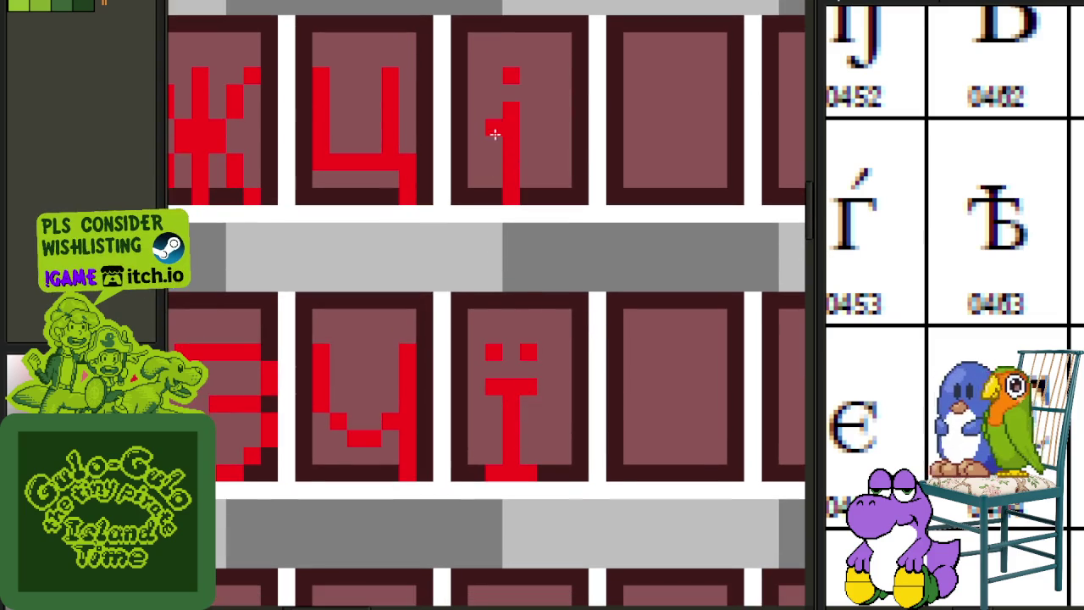
{"action": "scroll", "coordinate": [523, 196], "scroll_direction": "down", "scroll_amount": 1}
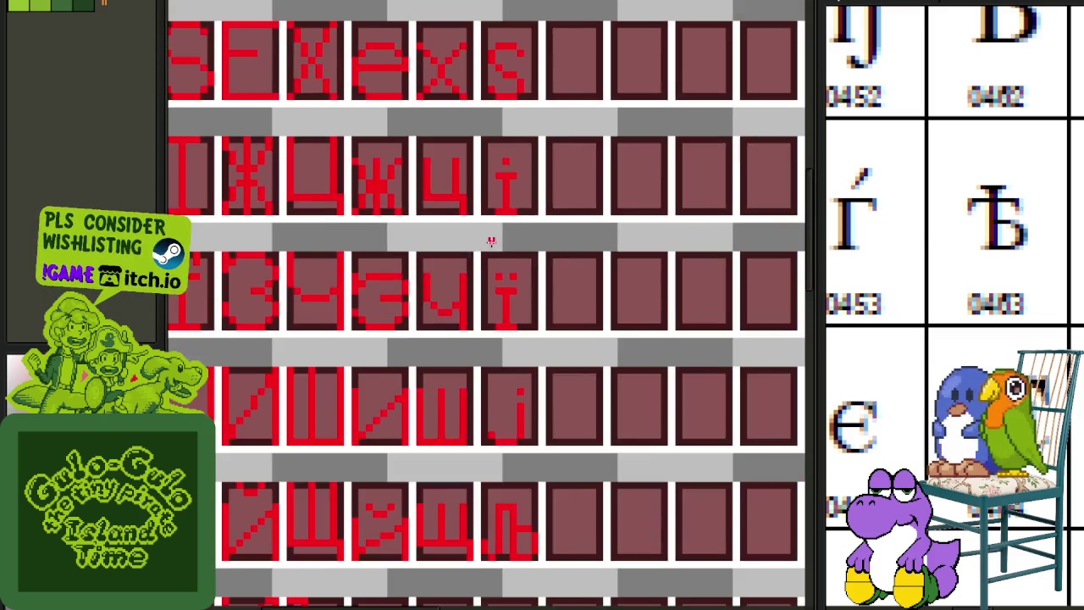
{"action": "left_click_drag", "start_coordinate": [432, 196], "coordinate": [562, 264]}
{"action": "scroll", "coordinate": [480, 327], "scroll_direction": "down", "scroll_amount": 1}
{"action": "scroll", "coordinate": [504, 291], "scroll_direction": "up", "scroll_amount": 1}
{"action": "mouse_move", "coordinate": [504, 291]}
{"action": "left_mouse_down"}
{"action": "mouse_move", "coordinate": [500, 370]}
{"action": "mouse_move", "coordinate": [493, 328]}
{"action": "left_mouse_up"}
{"action": "scroll", "coordinate": [493, 329], "scroll_direction": "down", "scroll_amount": 2}
{"action": "scroll", "coordinate": [504, 376], "scroll_direction": "down", "scroll_amount": 1}
{"action": "scroll", "coordinate": [520, 381], "scroll_direction": "down", "scroll_amount": 1}
{"action": "scroll", "coordinate": [527, 416], "scroll_direction": "down", "scroll_amount": 2}
{"action": "scroll", "coordinate": [551, 290], "scroll_direction": "down", "scroll_amount": 1}
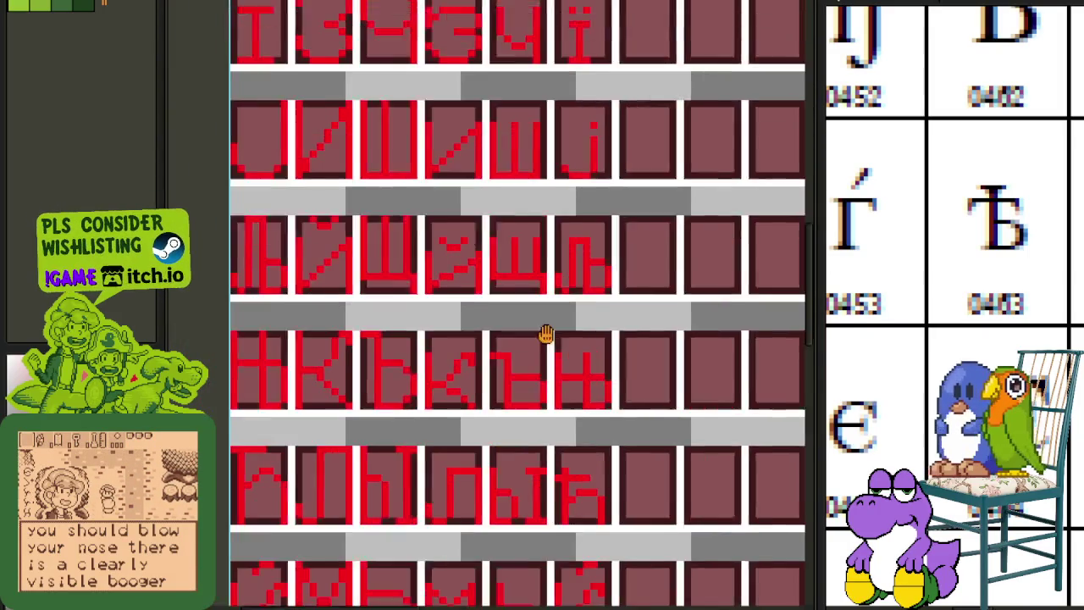
{"action": "scroll", "coordinate": [537, 364], "scroll_direction": "down", "scroll_amount": 2}
{"action": "scroll", "coordinate": [571, 339], "scroll_direction": "down", "scroll_amount": 2}
{"action": "scroll", "coordinate": [585, 368], "scroll_direction": "down", "scroll_amount": 1}
{"action": "scroll", "coordinate": [593, 438], "scroll_direction": "down", "scroll_amount": 1}
{"action": "scroll", "coordinate": [581, 399], "scroll_direction": "down", "scroll_amount": 2}
{"action": "scroll", "coordinate": [568, 314], "scroll_direction": "down", "scroll_amount": 1}
{"action": "scroll", "coordinate": [537, 363], "scroll_direction": "down", "scroll_amount": 1}
{"action": "scroll", "coordinate": [517, 347], "scroll_direction": "up", "scroll_amount": 2}
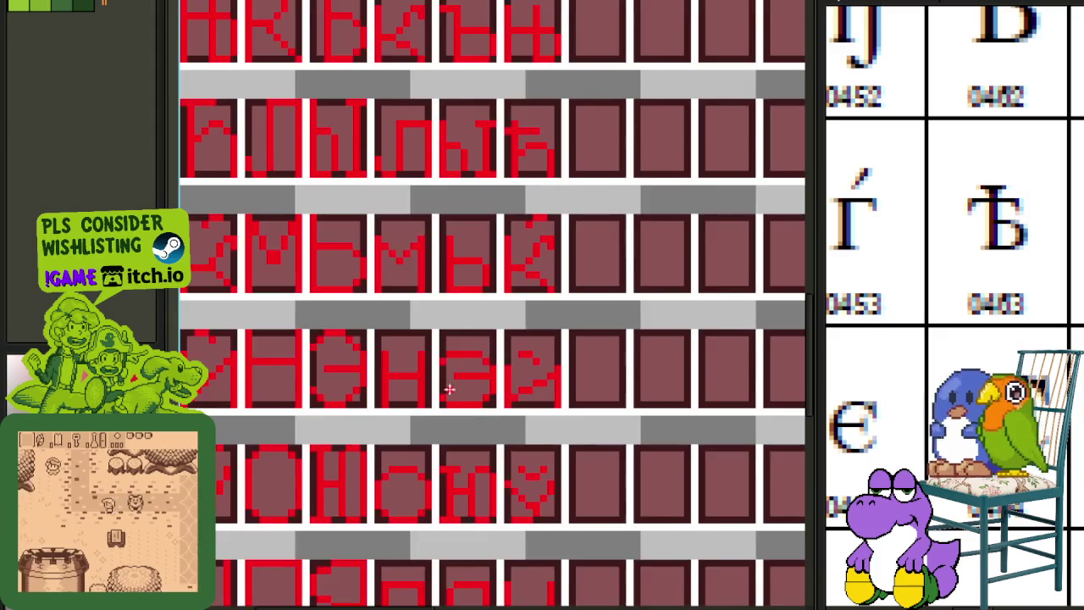
{"action": "scroll", "coordinate": [363, 346], "scroll_direction": "down", "scroll_amount": 2}
{"action": "scroll", "coordinate": [527, 170], "scroll_direction": "up", "scroll_amount": 1}
{"action": "scroll", "coordinate": [512, 203], "scroll_direction": "down", "scroll_amount": 2}
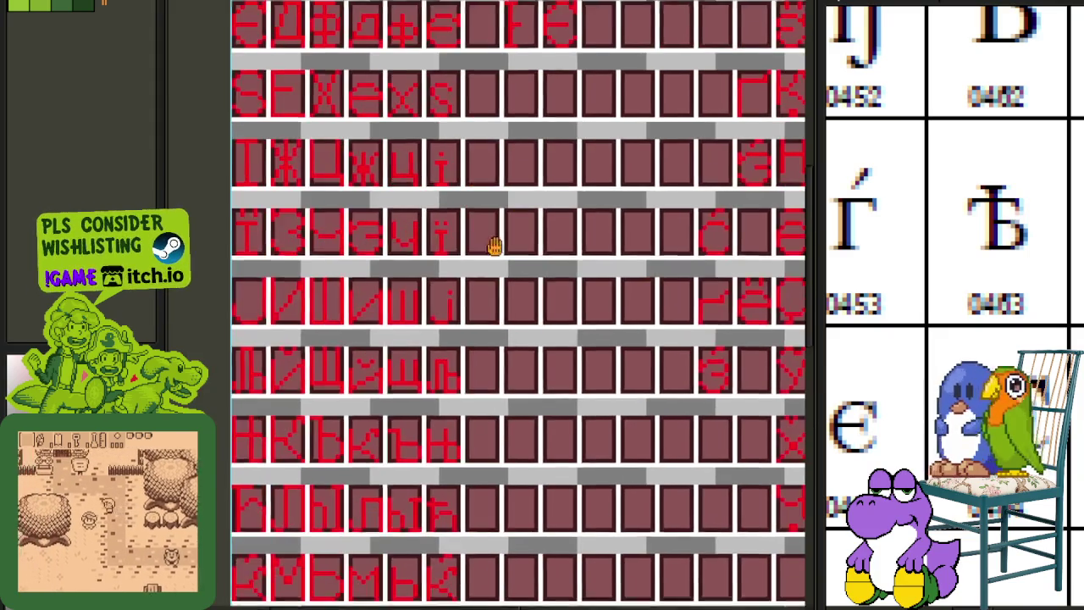
{"action": "scroll", "coordinate": [551, 200], "scroll_direction": "down", "scroll_amount": 1}
{"action": "scroll", "coordinate": [552, 189], "scroll_direction": "up", "scroll_amount": 2}
{"action": "scroll", "coordinate": [474, 202], "scroll_direction": "up", "scroll_amount": 2}
{"action": "scroll", "coordinate": [473, 169], "scroll_direction": "up", "scroll_amount": 1}
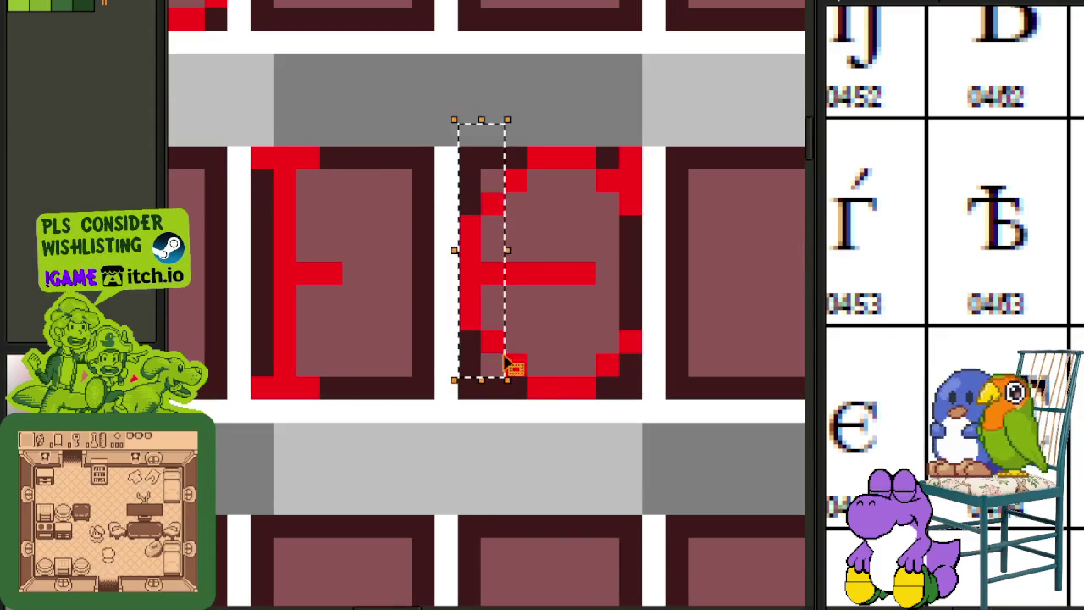
- Select the Є glyph and nudge it left against the I, committing the move
{"action": "left_click_drag", "start_coordinate": [466, 364], "coordinate": [501, 376]}
{"action": "left_click_drag", "start_coordinate": [484, 154], "coordinate": [665, 414]}
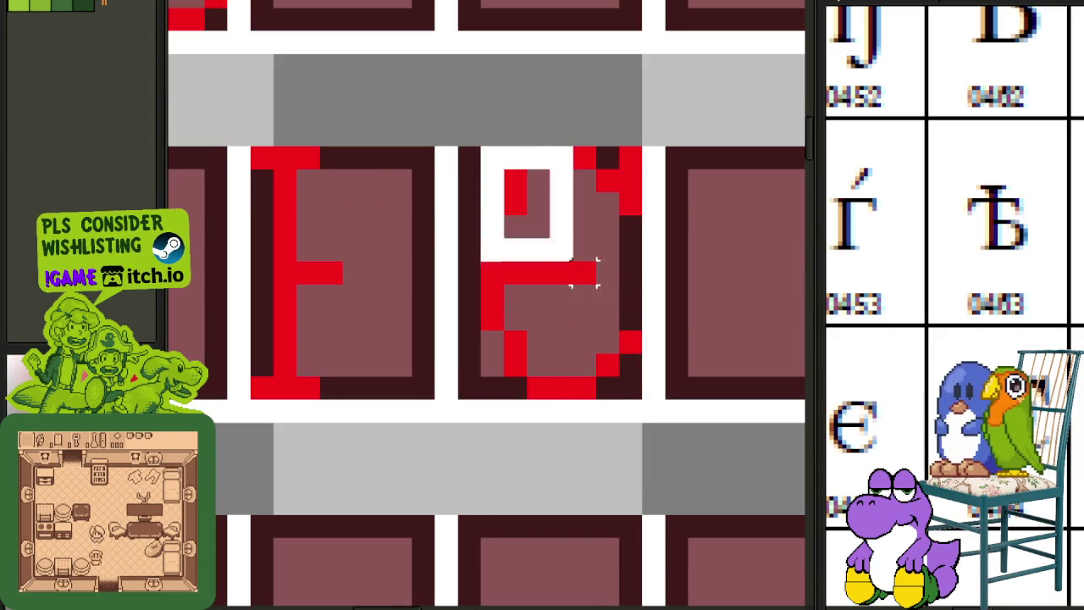
{"action": "key", "text": "Left"}
{"action": "key", "text": "Left"}
{"action": "key", "text": "Left"}
{"action": "key", "text": "Left"}
{"action": "key", "text": "Left"}
{"action": "key", "text": "Left"}
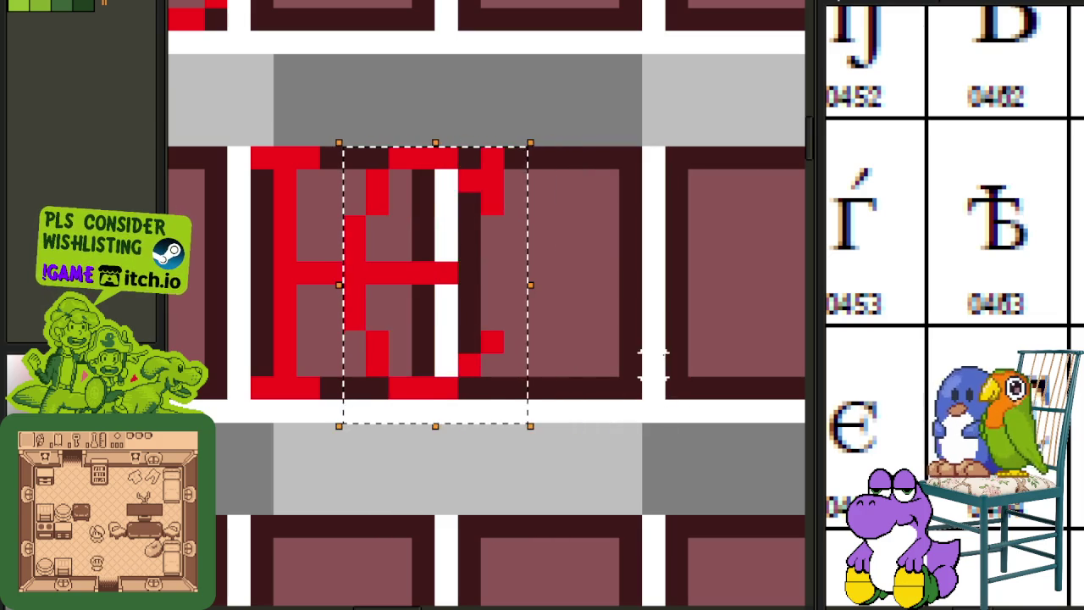
{"action": "key", "text": "Left"}
{"action": "key", "text": "ctrl+d"}
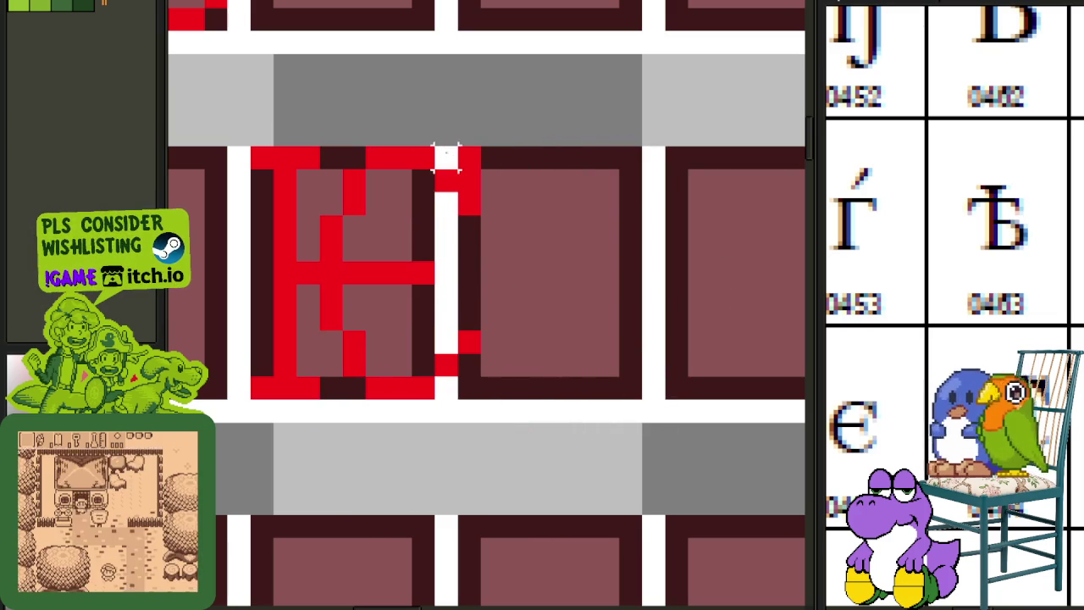
- Shift the glyph's top-right and bottom-right pixels one pixel left
{"action": "left_click_drag", "start_coordinate": [385, 144], "coordinate": [461, 218]}
{"action": "key", "text": "Left"}
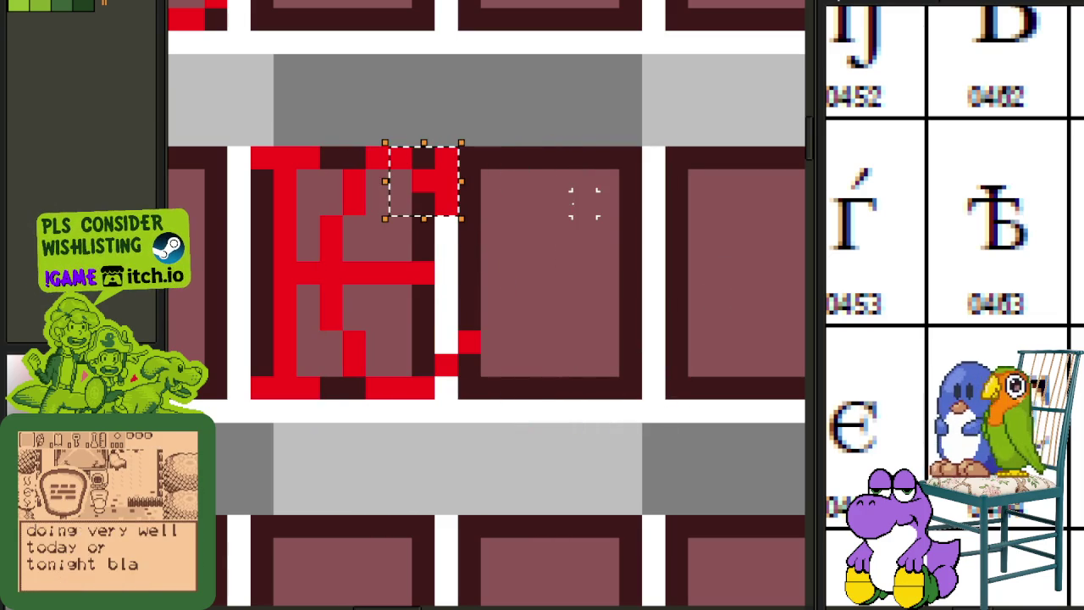
{"action": "left_click_drag", "start_coordinate": [423, 335], "coordinate": [480, 398]}
{"action": "key", "text": "Left"}
{"action": "key", "text": "ctrl+d"}
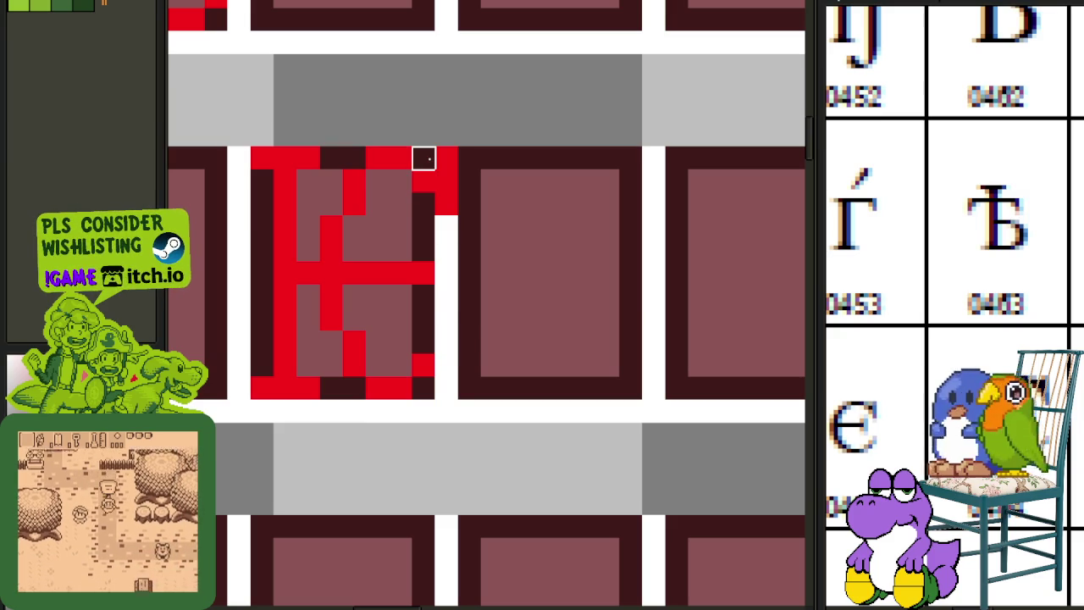
- Fill the missing top-right pixel of the Ѥ with red
{"action": "left_click", "coordinate": [423, 158]}
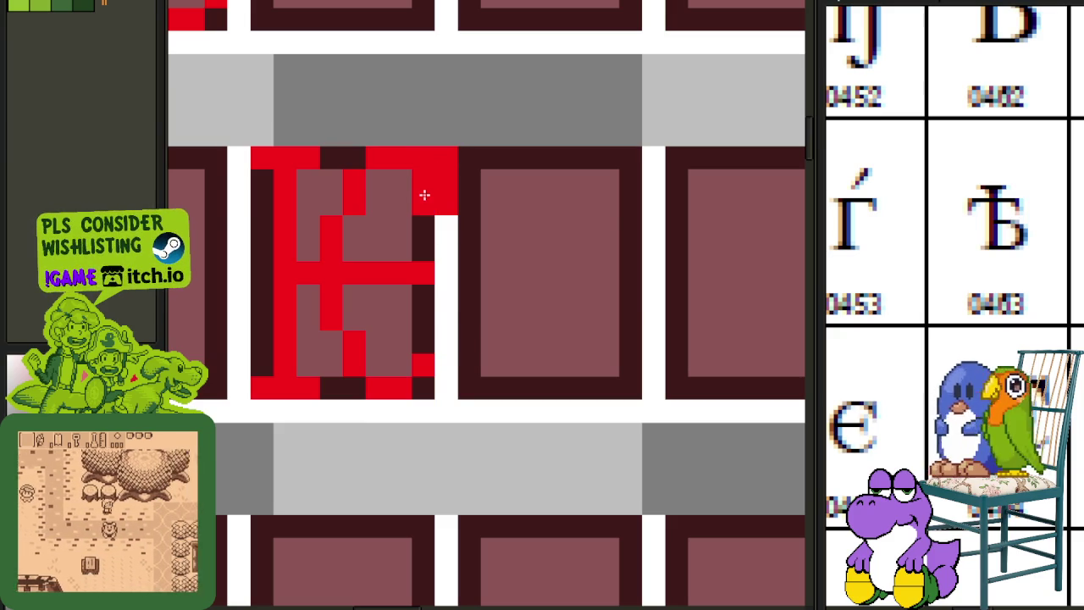
{"action": "scroll", "coordinate": [456, 161], "scroll_direction": "down", "scroll_amount": 3}
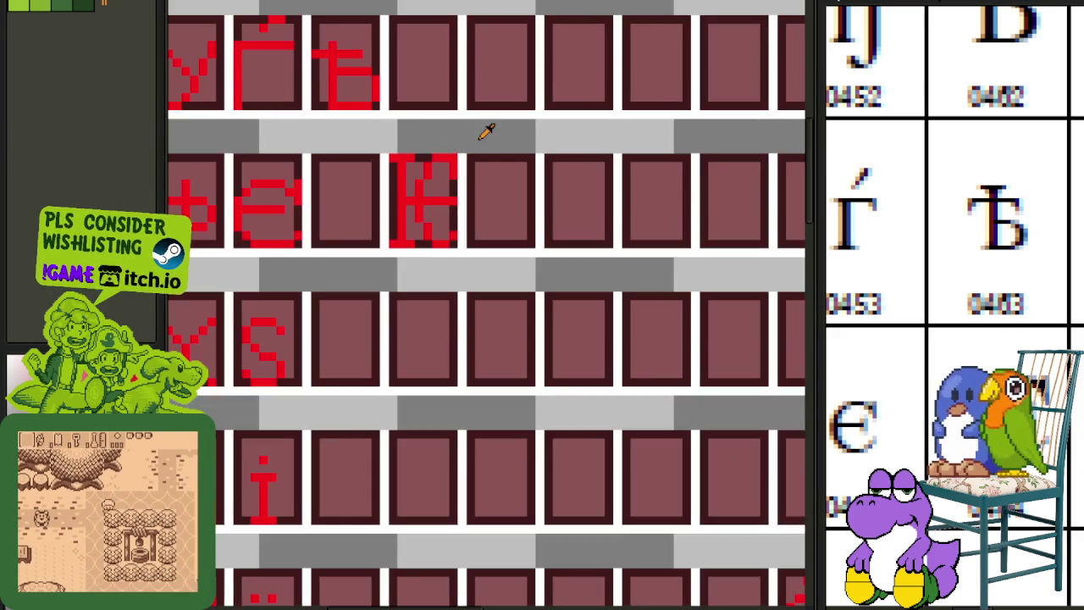
{"action": "scroll", "coordinate": [460, 150], "scroll_direction": "up", "scroll_amount": 3}
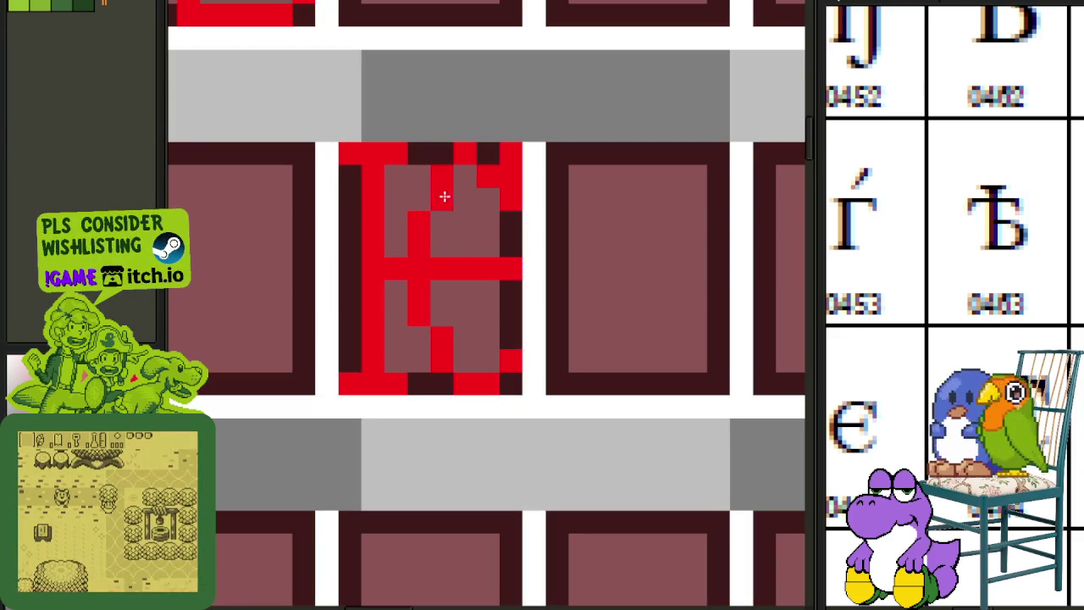
{"action": "scroll", "coordinate": [449, 191], "scroll_direction": "down", "scroll_amount": 3}
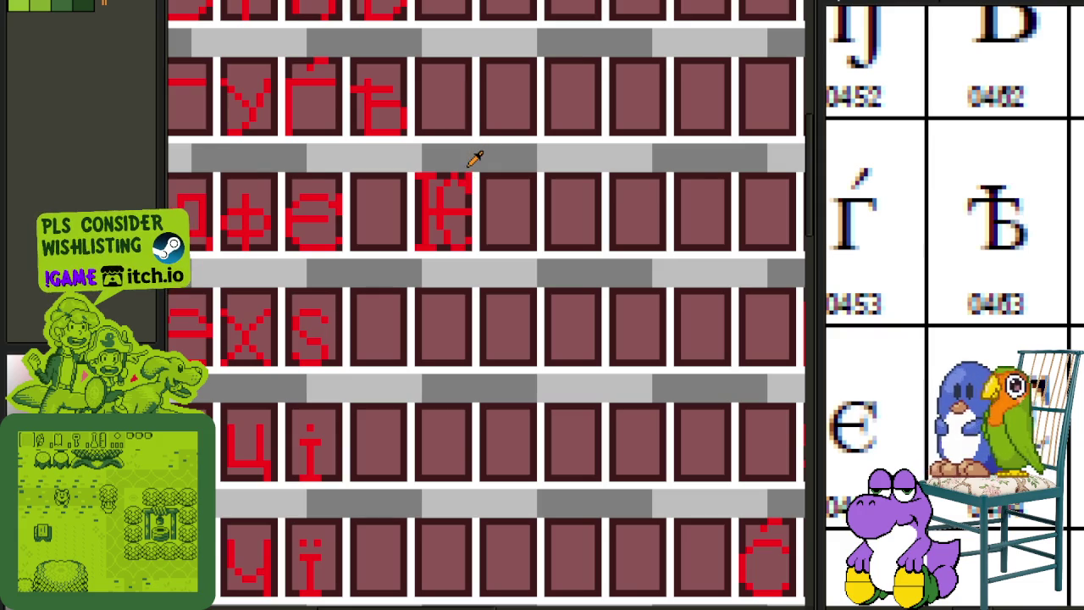
{"action": "scroll", "coordinate": [471, 164], "scroll_direction": "up", "scroll_amount": 1}
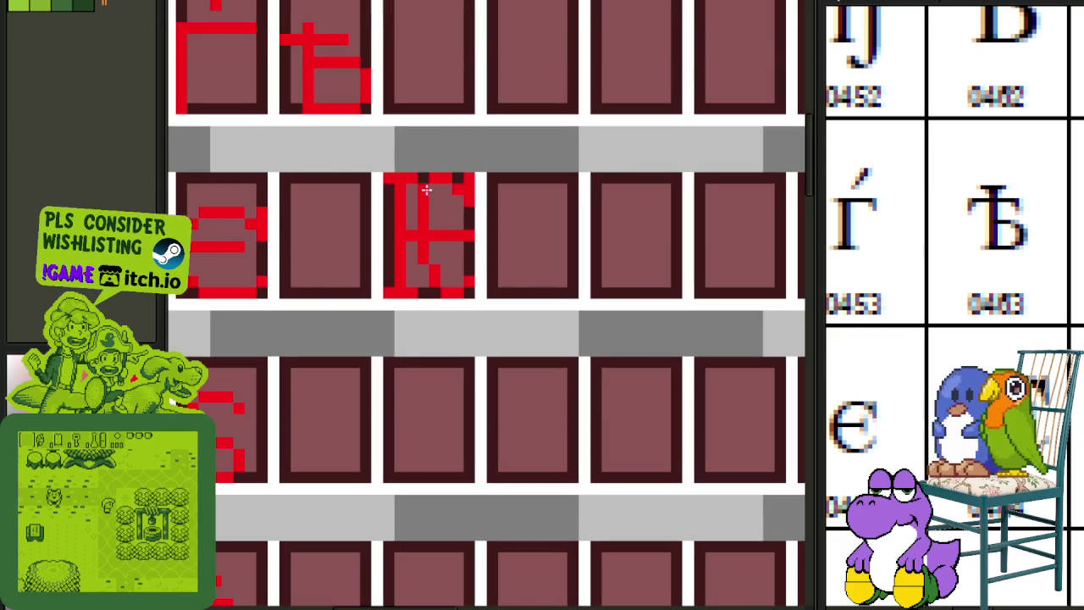
{"action": "scroll", "coordinate": [513, 189], "scroll_direction": "down", "scroll_amount": 2}
{"action": "scroll", "coordinate": [478, 222], "scroll_direction": "up", "scroll_amount": 1}
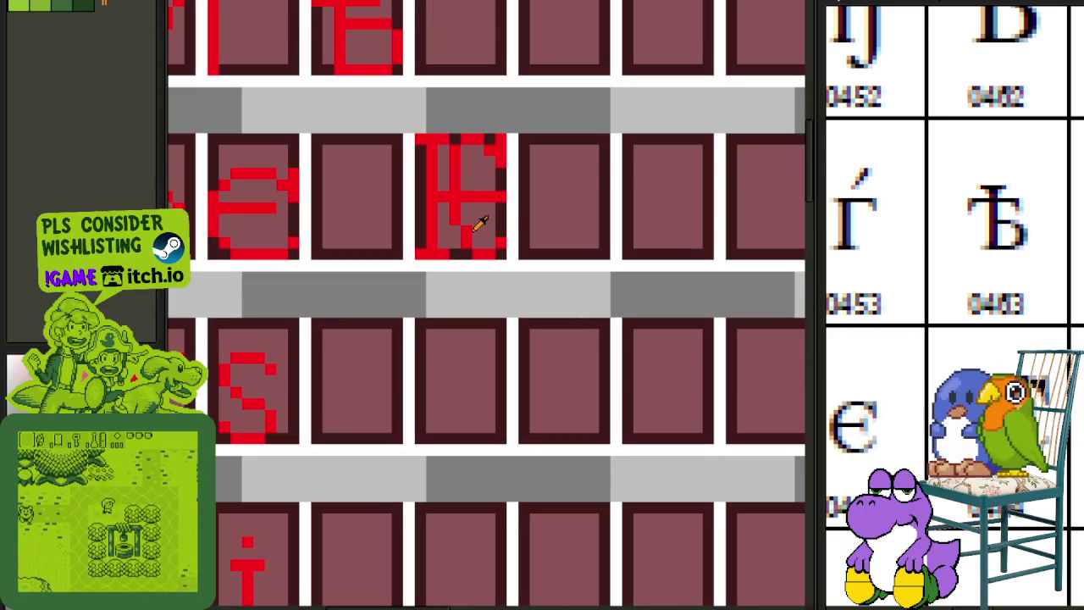
{"action": "scroll", "coordinate": [482, 216], "scroll_direction": "down", "scroll_amount": 1}
{"action": "scroll", "coordinate": [481, 217], "scroll_direction": "up", "scroll_amount": 1}
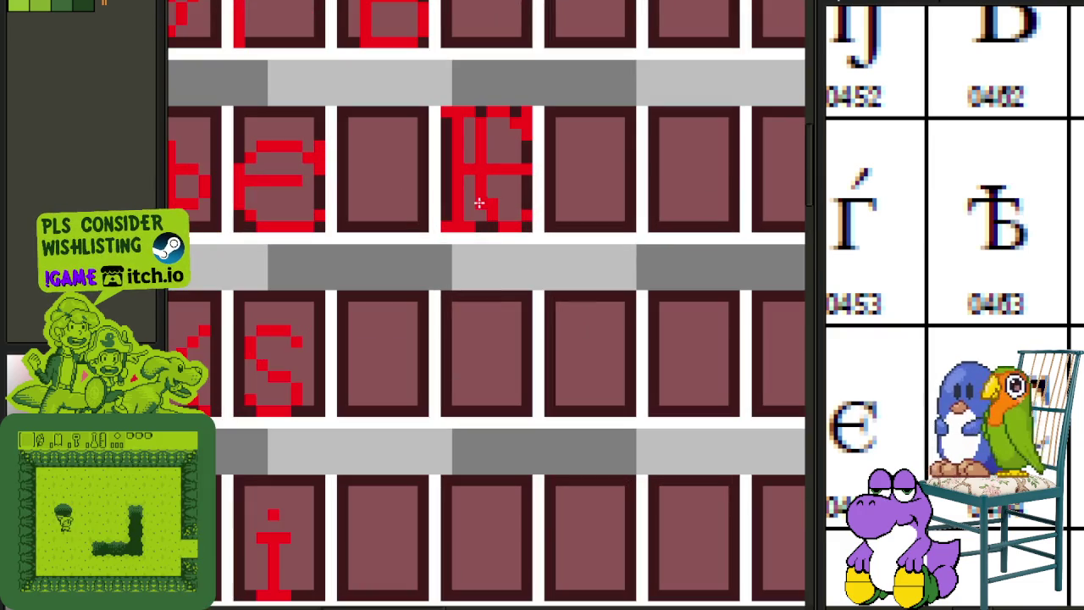
{"action": "scroll", "coordinate": [521, 190], "scroll_direction": "down", "scroll_amount": 1}
{"action": "scroll", "coordinate": [576, 127], "scroll_direction": "up", "scroll_amount": 1}
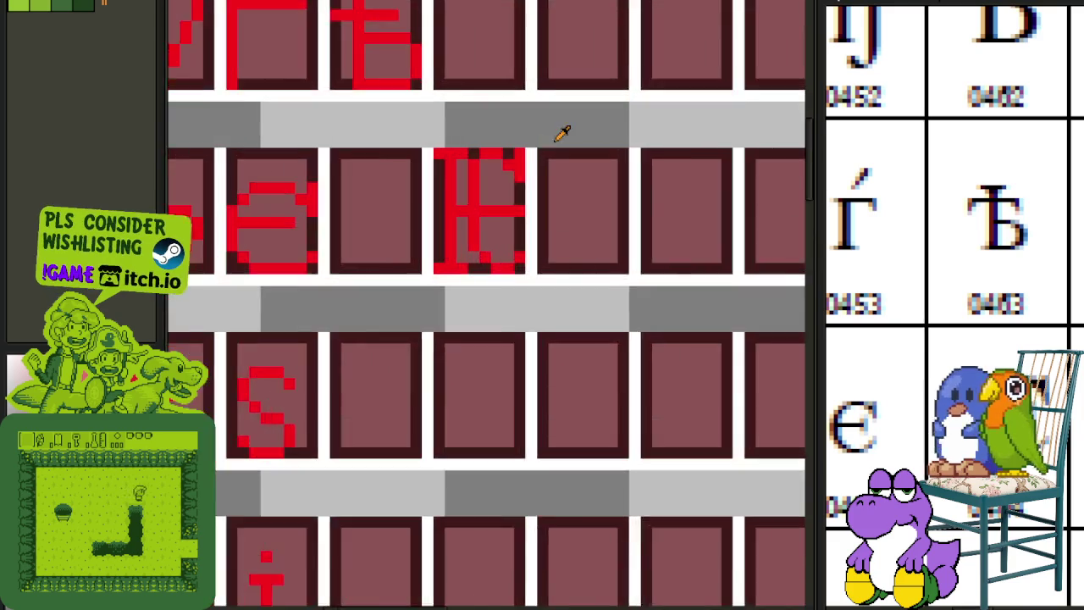
{"action": "scroll", "coordinate": [562, 133], "scroll_direction": "down", "scroll_amount": 3}
{"action": "scroll", "coordinate": [559, 140], "scroll_direction": "up", "scroll_amount": 2}
{"action": "scroll", "coordinate": [555, 161], "scroll_direction": "up", "scroll_amount": 1}
{"action": "scroll", "coordinate": [553, 169], "scroll_direction": "up", "scroll_amount": 1}
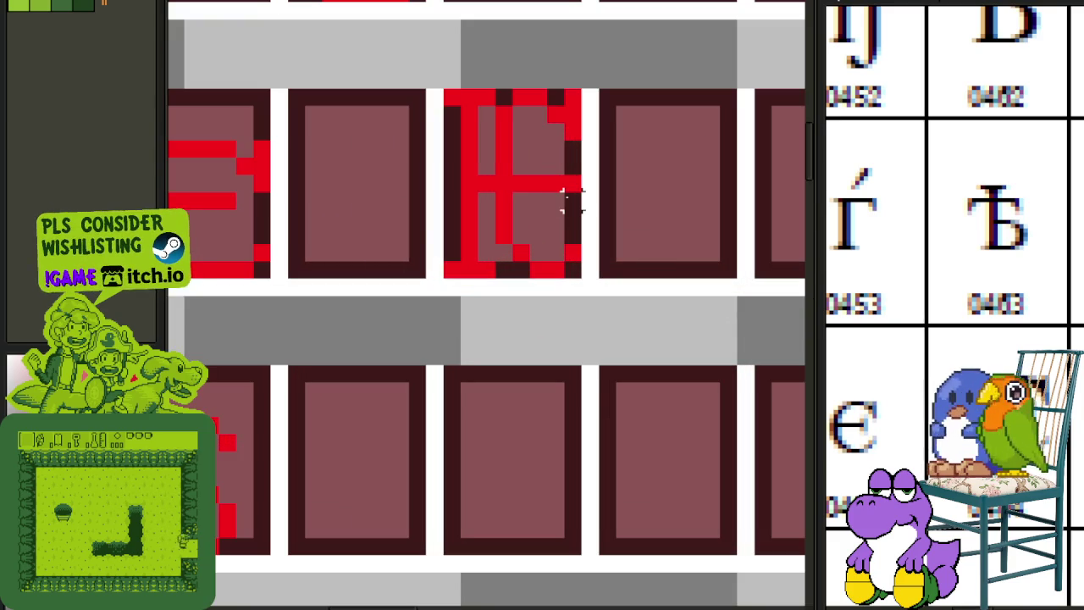
{"action": "scroll", "coordinate": [573, 183], "scroll_direction": "down", "scroll_amount": 1}
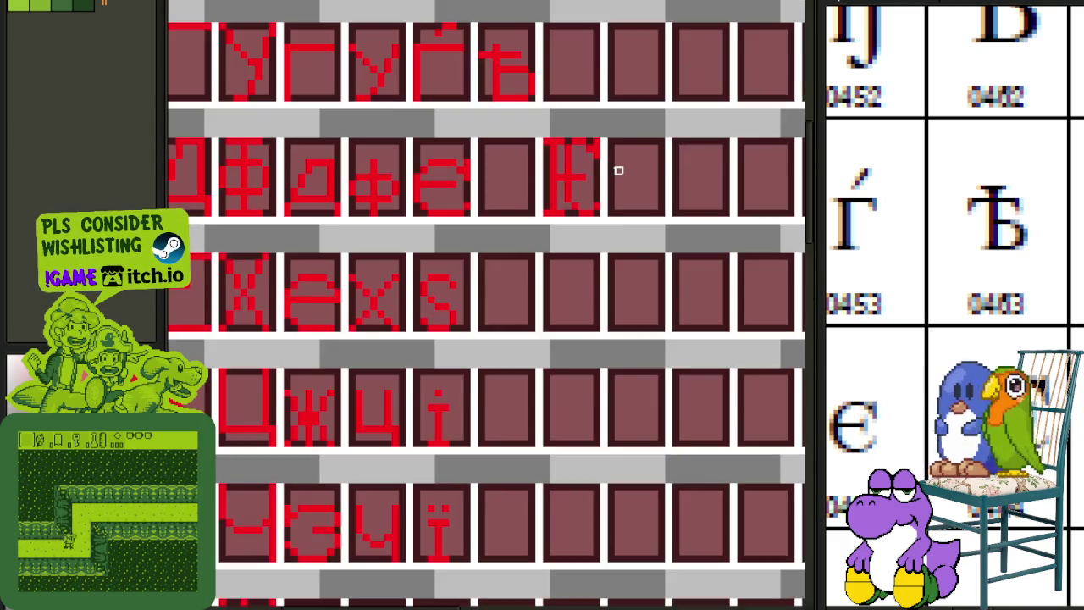
{"action": "scroll", "coordinate": [614, 170], "scroll_direction": "down", "scroll_amount": 1}
{"action": "left_click_drag", "start_coordinate": [622, 161], "coordinate": [579, 305]}
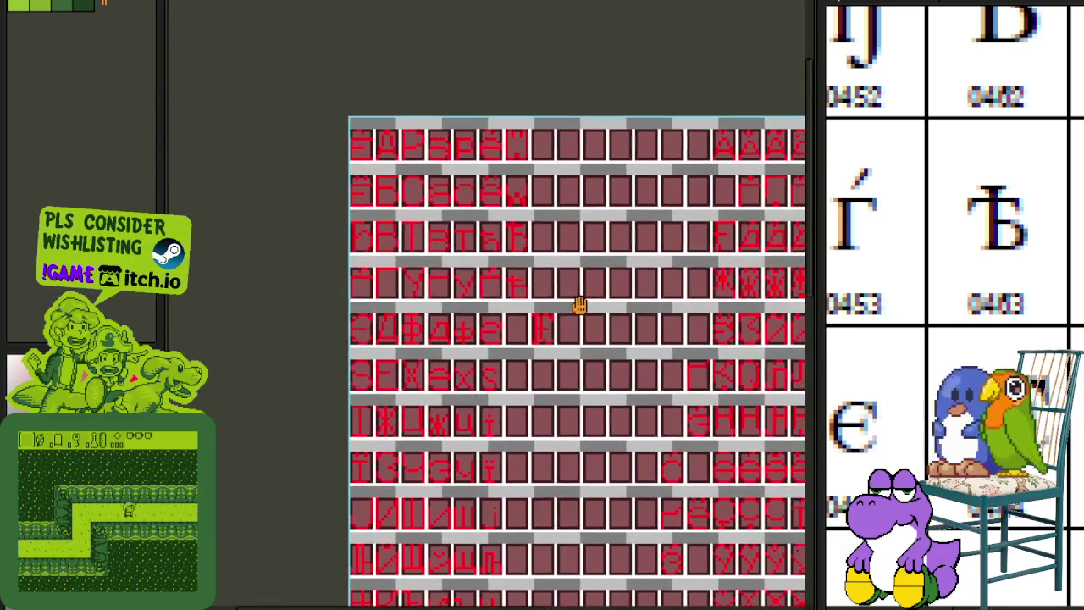
- Move the Ѥ glyph one cell left so it follows the е
{"action": "scroll", "coordinate": [567, 301], "scroll_direction": "up", "scroll_amount": 2}
{"action": "scroll", "coordinate": [503, 307], "scroll_direction": "up", "scroll_amount": 3}
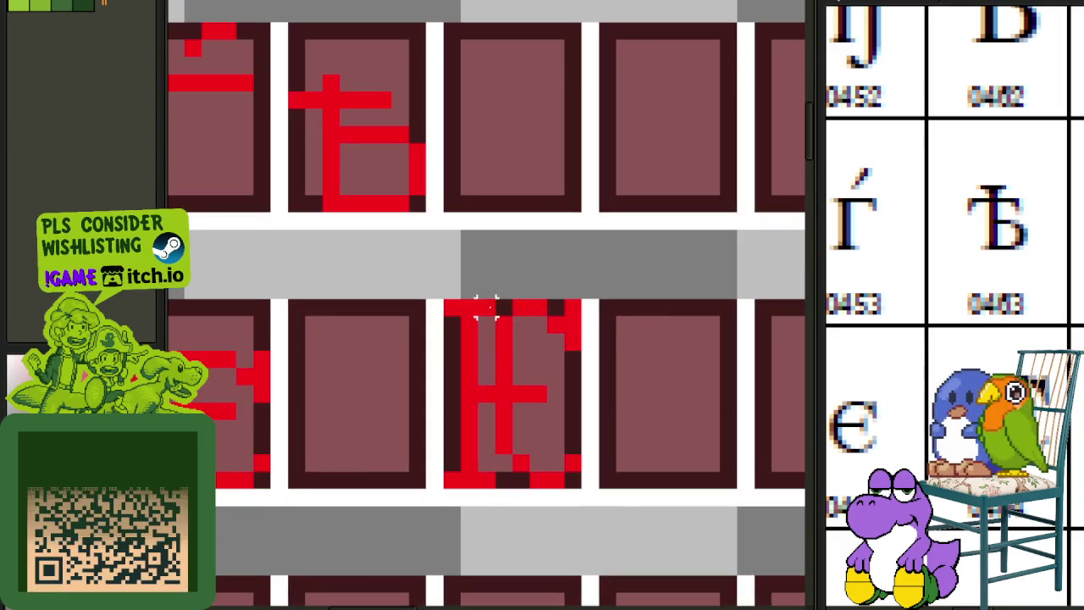
{"action": "left_click_drag", "start_coordinate": [573, 477], "coordinate": [369, 472]}
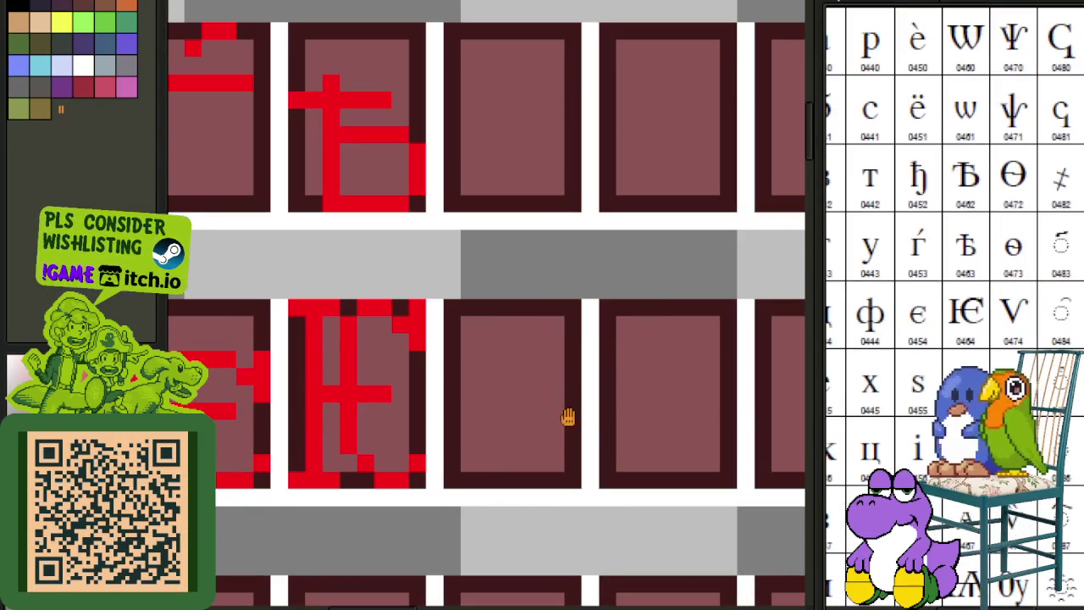
- Copy the Ѥ into the cell after s one row down and lower it a pixel
{"action": "scroll", "coordinate": [525, 222], "scroll_direction": "down", "scroll_amount": 2}
{"action": "scroll", "coordinate": [526, 222], "scroll_direction": "down", "scroll_amount": 3}
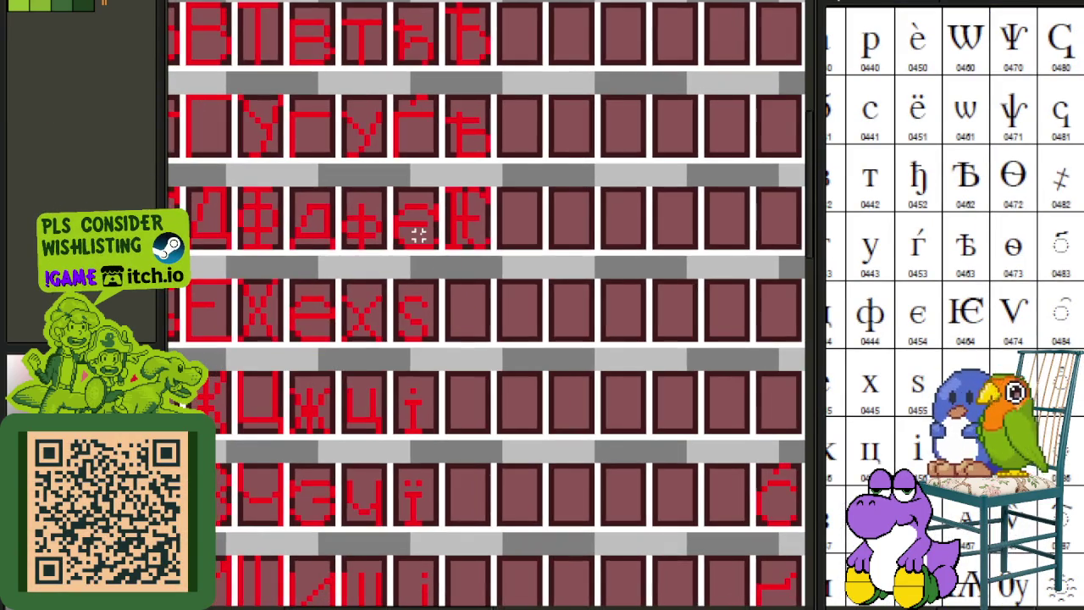
{"action": "scroll", "coordinate": [414, 230], "scroll_direction": "up", "scroll_amount": 2}
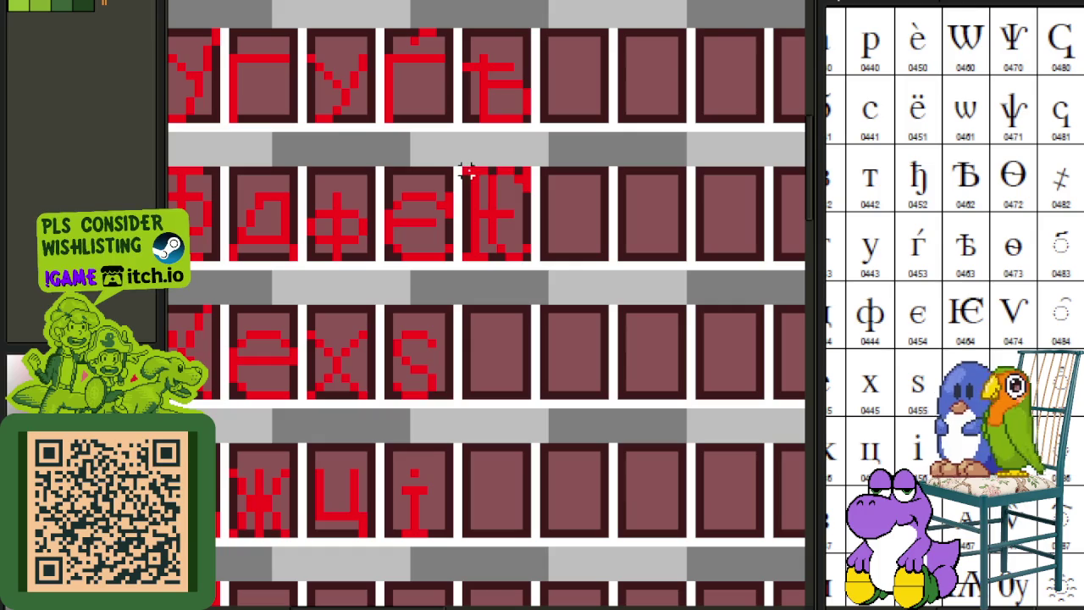
{"action": "mouse_move", "coordinate": [503, 234]}
{"action": "left_mouse_down"}
{"action": "mouse_move", "coordinate": [585, 386]}
{"action": "mouse_move", "coordinate": [491, 361]}
{"action": "left_mouse_up"}
{"action": "scroll", "coordinate": [487, 318], "scroll_direction": "up", "scroll_amount": 2}
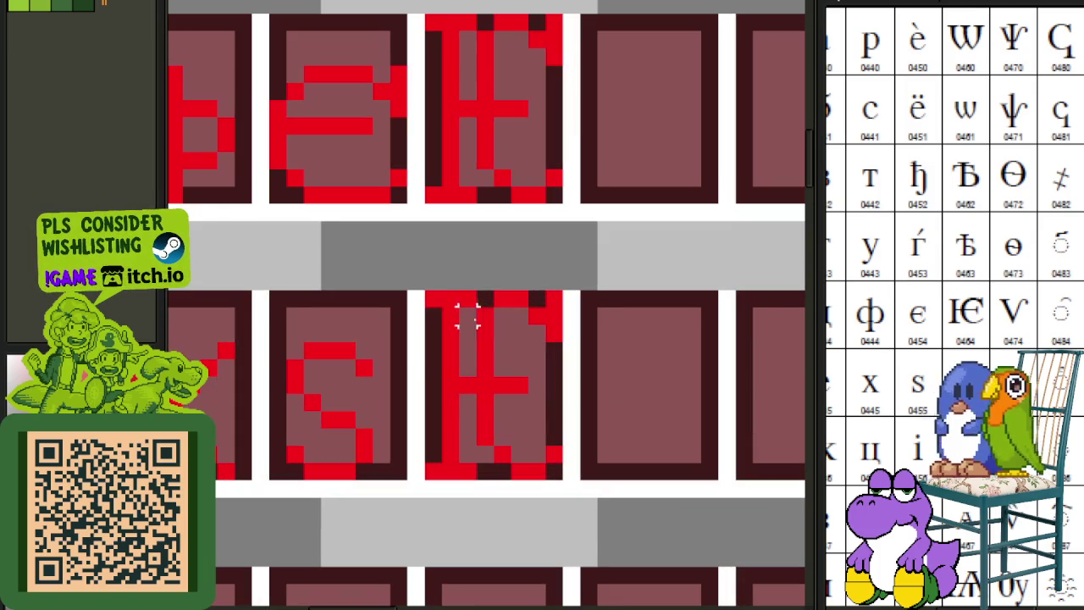
{"action": "left_click_drag", "start_coordinate": [432, 280], "coordinate": [593, 399]}
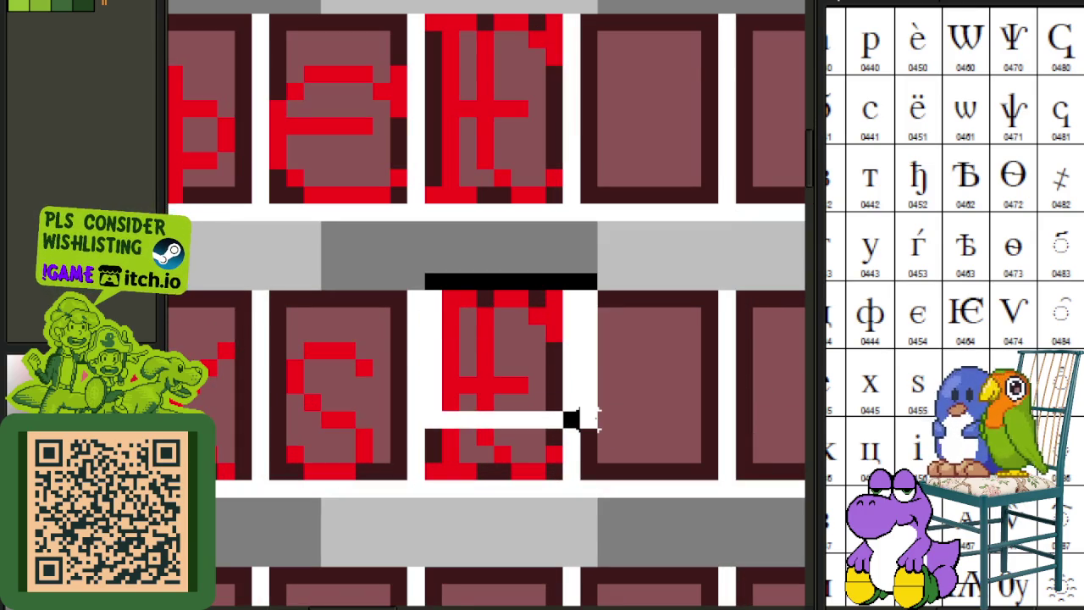
{"action": "left_click_drag", "start_coordinate": [415, 273], "coordinate": [636, 399]}
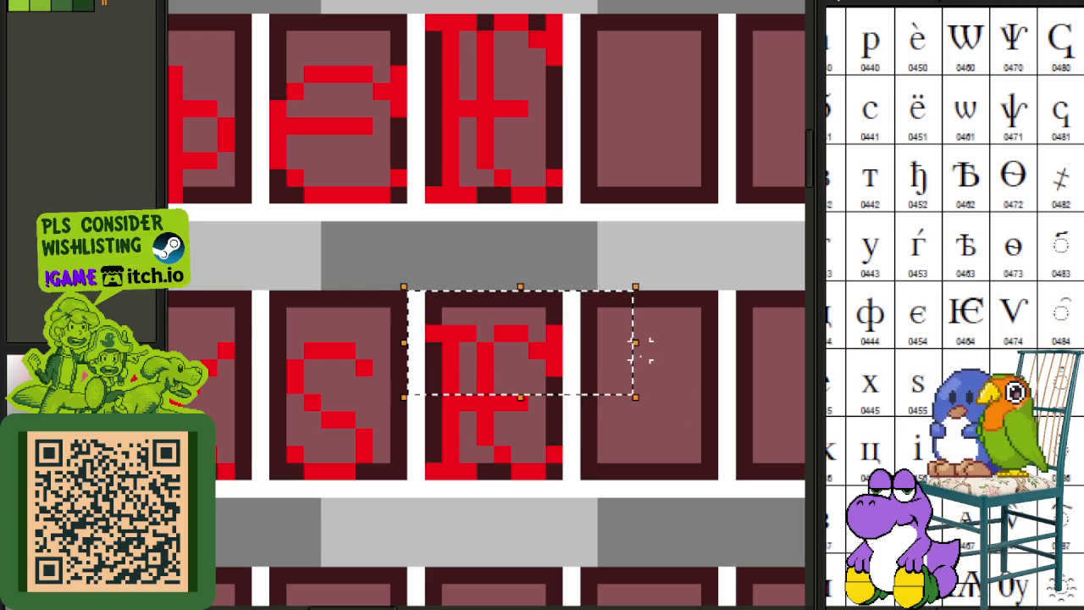
{"action": "key", "text": "Down"}
{"action": "key", "text": "ctrl+d"}
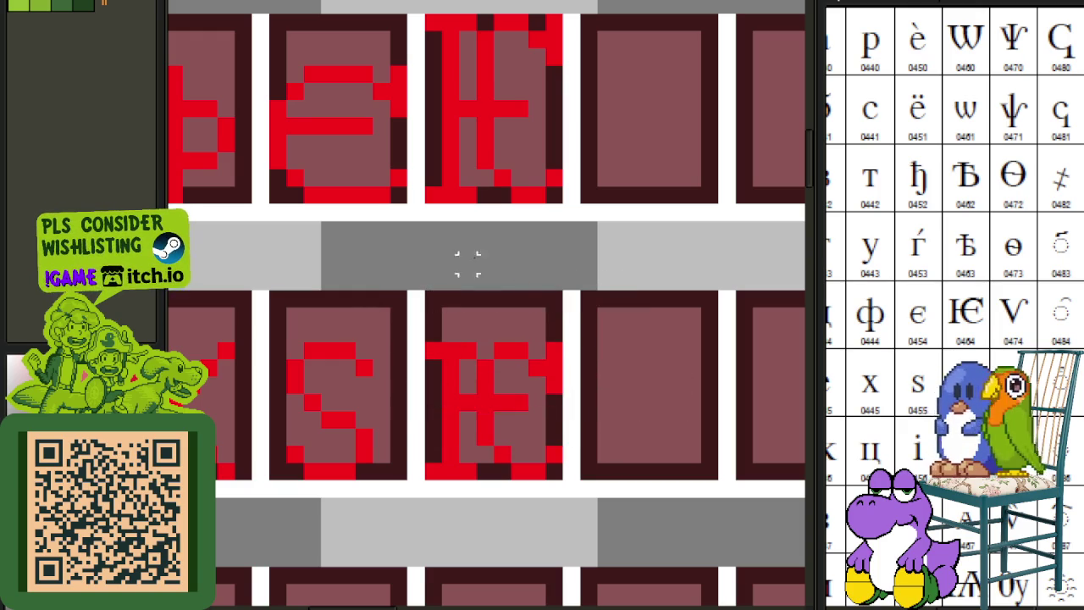
- Save the sprite sheet
{"action": "scroll", "coordinate": [450, 245], "scroll_direction": "down", "scroll_amount": 2}
{"action": "scroll", "coordinate": [554, 310], "scroll_direction": "down", "scroll_amount": 1}
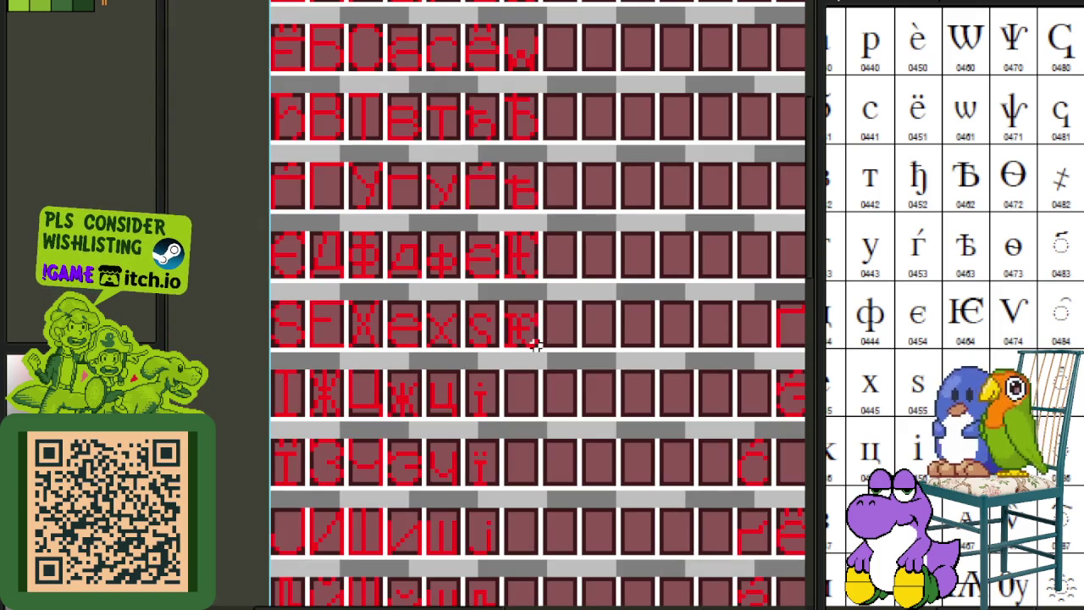
{"action": "scroll", "coordinate": [708, 429], "scroll_direction": "down", "scroll_amount": 1}
{"action": "key", "text": "ctrl+s"}
{"action": "scroll", "coordinate": [551, 281], "scroll_direction": "left", "scroll_amount": 2}
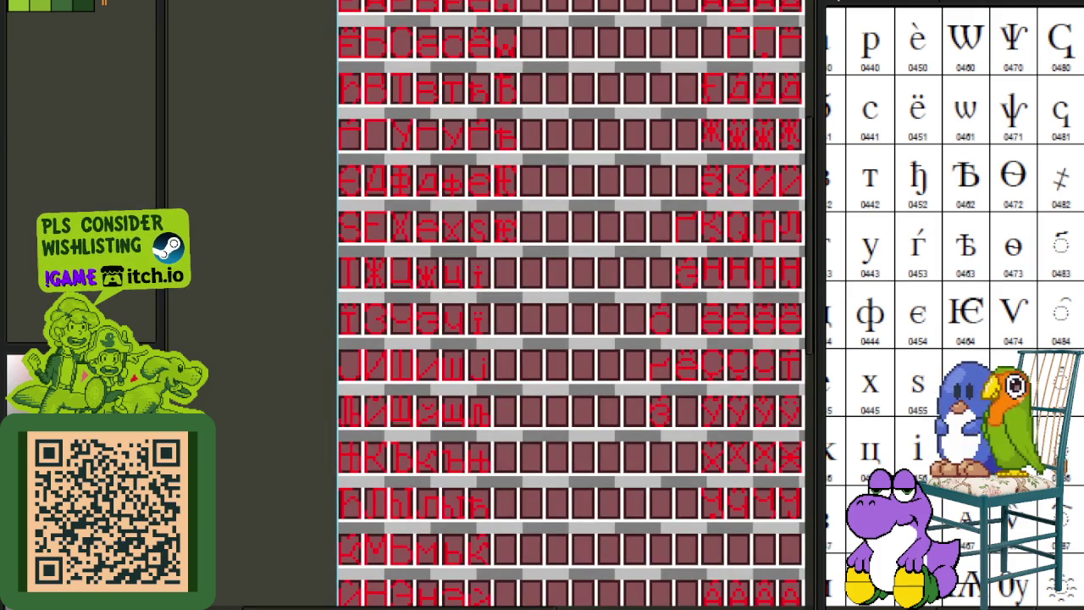
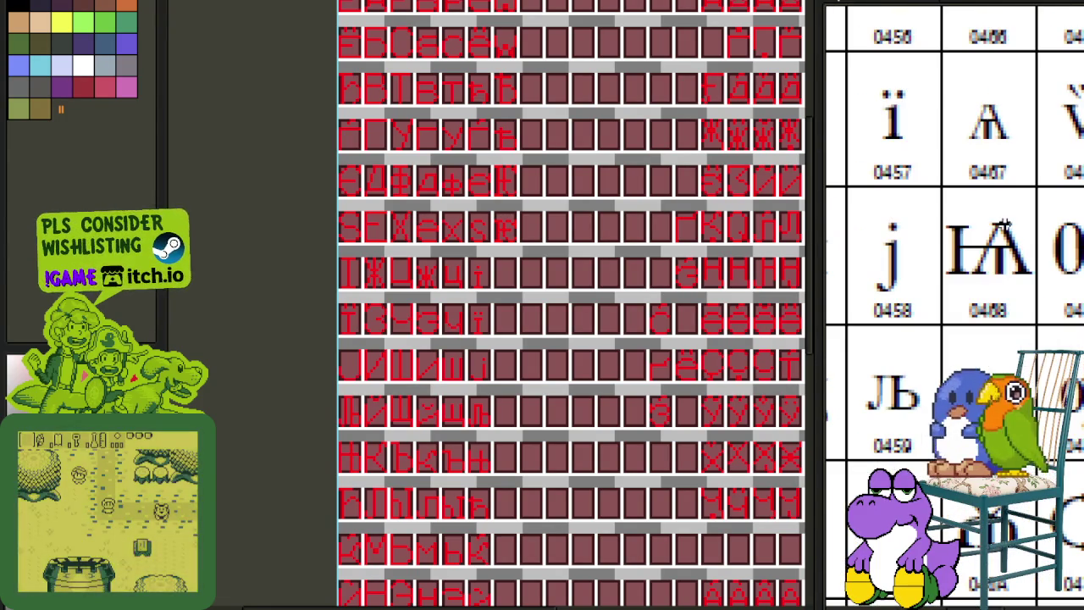
- Save the sprite sheet
{"action": "scroll", "coordinate": [682, 301], "scroll_direction": "down", "scroll_amount": 3}
{"action": "scroll", "coordinate": [472, 455], "scroll_direction": "up", "scroll_amount": 1}
{"action": "scroll", "coordinate": [432, 448], "scroll_direction": "up", "scroll_amount": 1}
{"action": "scroll", "coordinate": [455, 297], "scroll_direction": "up", "scroll_amount": 1}
{"action": "scroll", "coordinate": [455, 297], "scroll_direction": "down", "scroll_amount": 2}
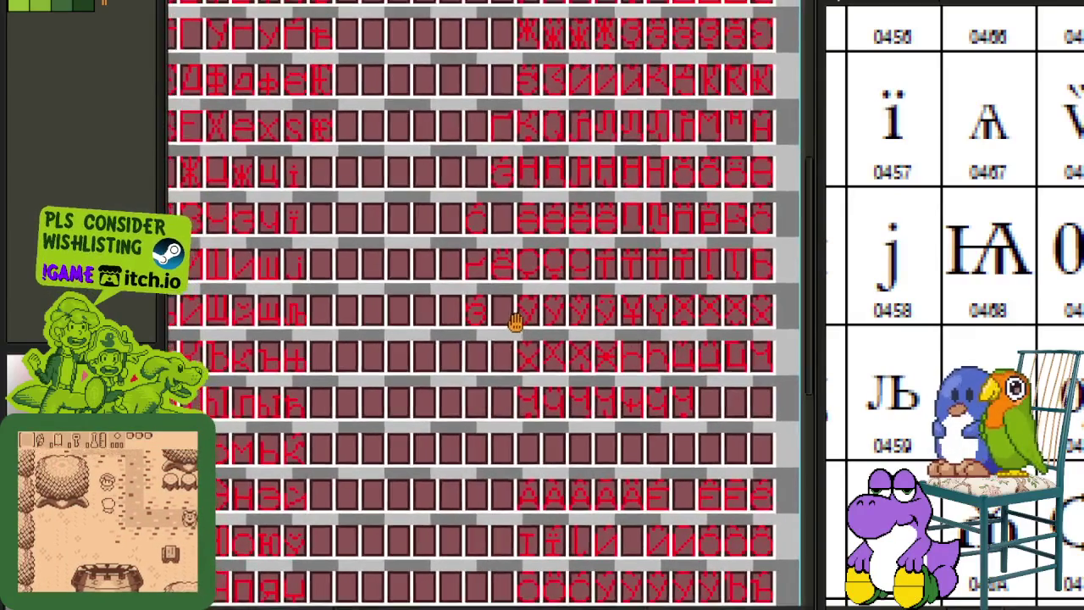
{"action": "scroll", "coordinate": [552, 222], "scroll_direction": "up", "scroll_amount": 2}
{"action": "scroll", "coordinate": [552, 228], "scroll_direction": "down", "scroll_amount": 1}
{"action": "scroll", "coordinate": [533, 188], "scroll_direction": "down", "scroll_amount": 1}
{"action": "scroll", "coordinate": [477, 246], "scroll_direction": "up", "scroll_amount": 2}
{"action": "key", "text": "ctrl+s"}
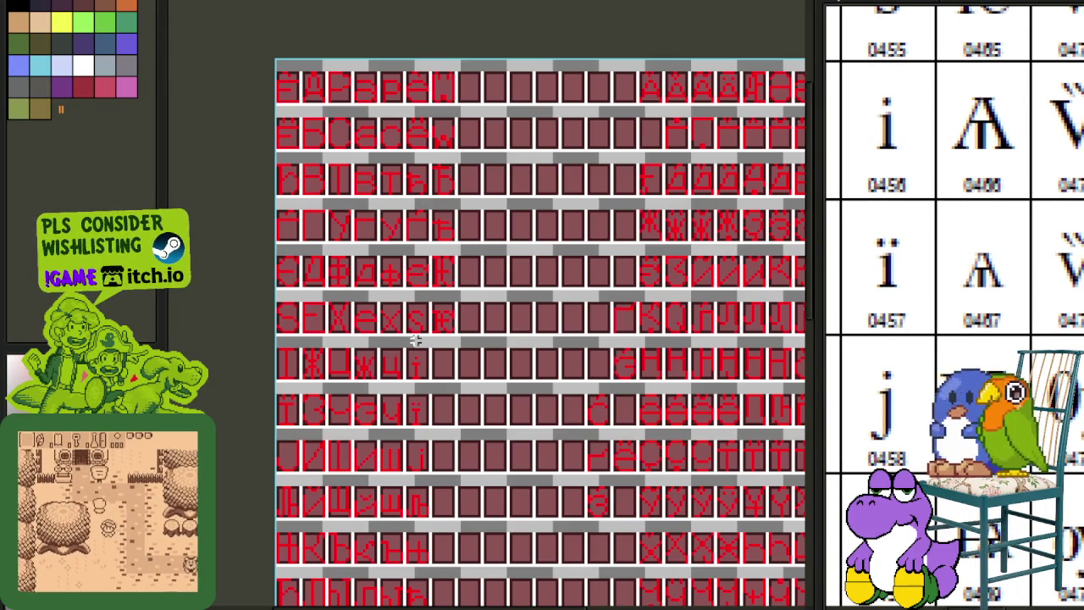
- Draw the little-yus glyph Ѧ with legs, central stem and top in the empty cell after і
{"action": "scroll", "coordinate": [416, 339], "scroll_direction": "up", "scroll_amount": 1}
{"action": "scroll", "coordinate": [416, 360], "scroll_direction": "up", "scroll_amount": 1}
{"action": "scroll", "coordinate": [467, 395], "scroll_direction": "up", "scroll_amount": 2}
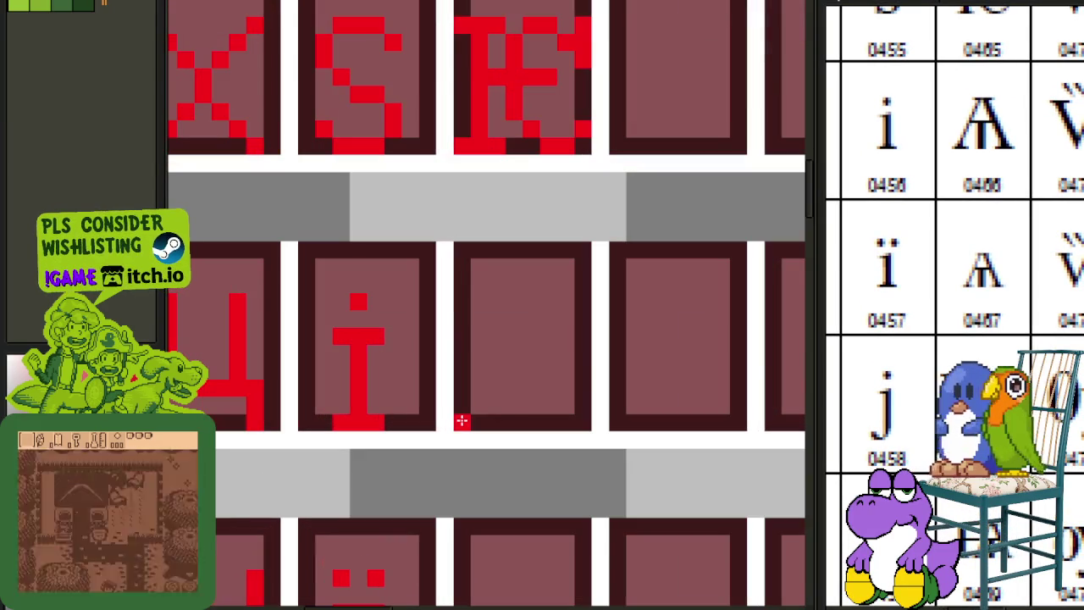
{"action": "left_click_drag", "start_coordinate": [462, 421], "coordinate": [497, 312]}
{"action": "left_click_drag", "start_coordinate": [529, 251], "coordinate": [582, 423]}
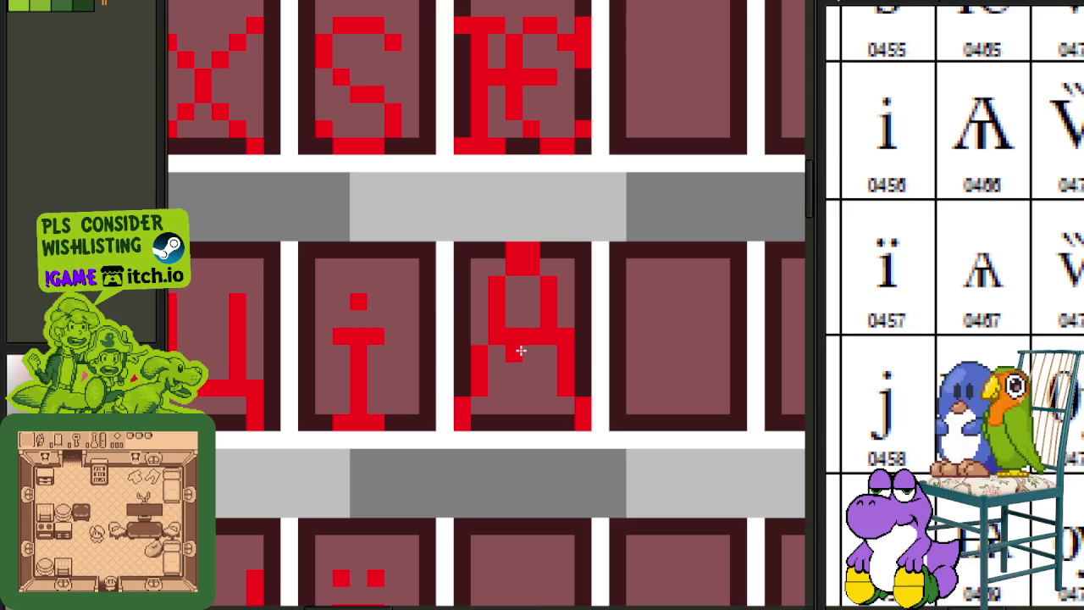
{"action": "left_click_drag", "start_coordinate": [520, 351], "coordinate": [516, 421]}
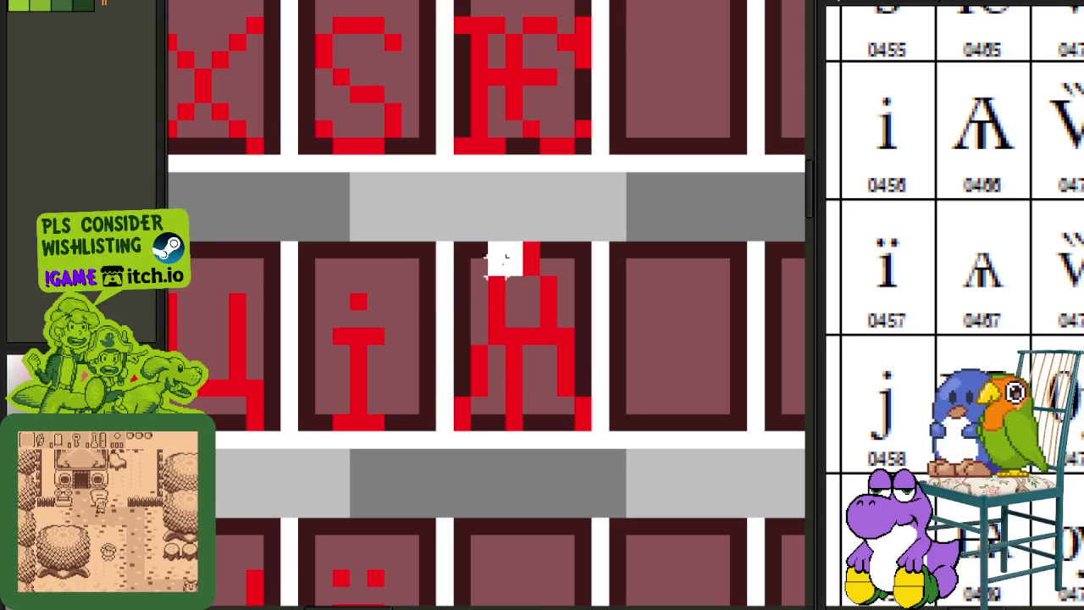
{"action": "left_click_drag", "start_coordinate": [514, 251], "coordinate": [468, 327]}
{"action": "left_click_drag", "start_coordinate": [491, 288], "coordinate": [473, 419]}
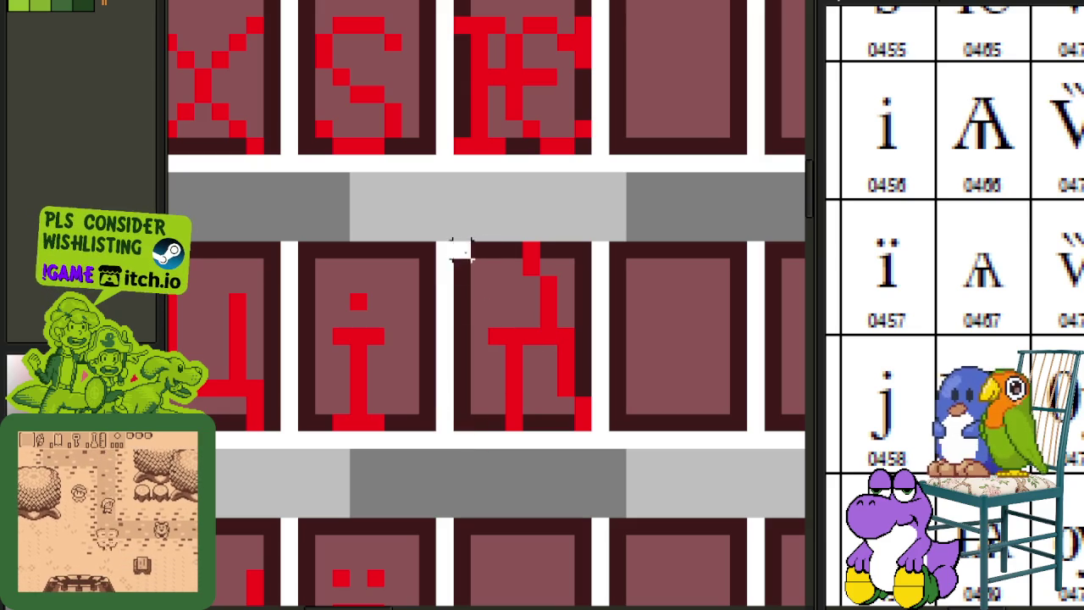
{"action": "key", "text": "ctrl+v"}
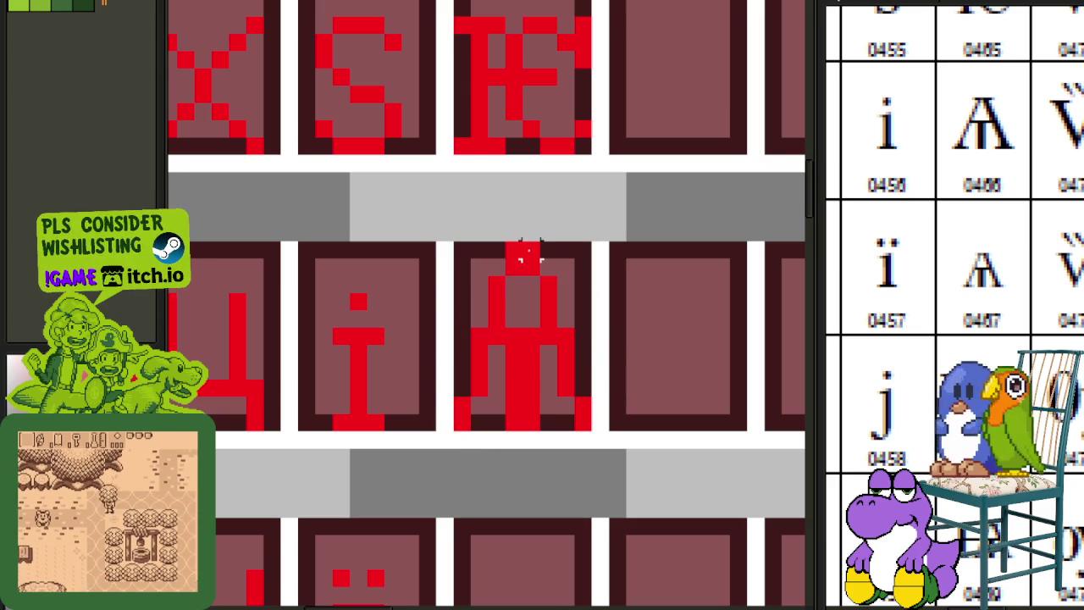
{"action": "left_click_drag", "start_coordinate": [525, 352], "coordinate": [508, 349]}
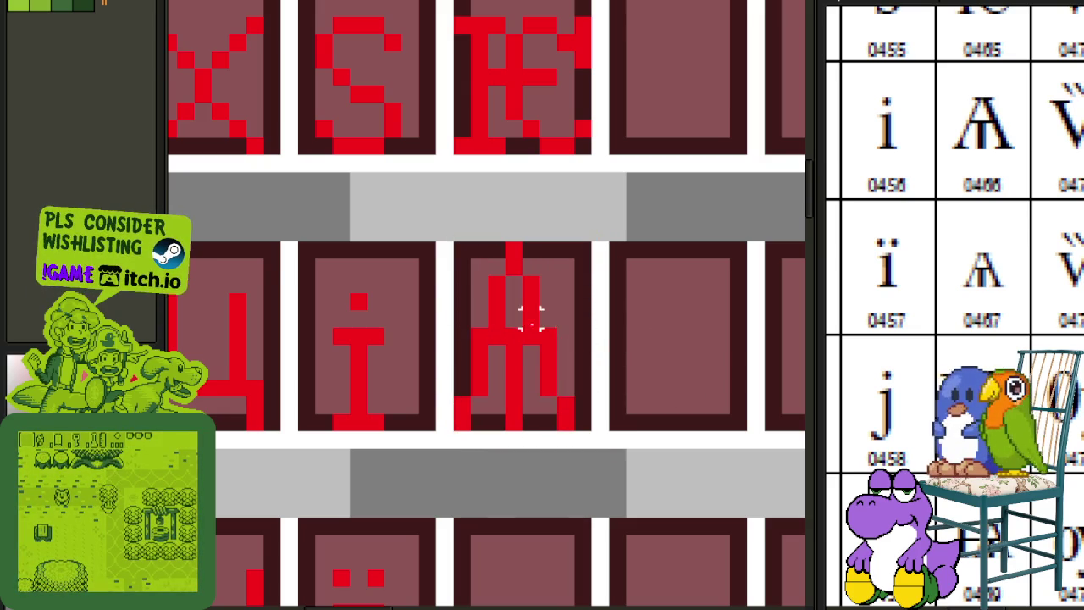
- Copy the Ѧ glyph into the empty cell below, after ї
{"action": "scroll", "coordinate": [594, 351], "scroll_direction": "down", "scroll_amount": 3}
{"action": "scroll", "coordinate": [593, 356], "scroll_direction": "up", "scroll_amount": 1}
{"action": "scroll", "coordinate": [581, 356], "scroll_direction": "up", "scroll_amount": 1}
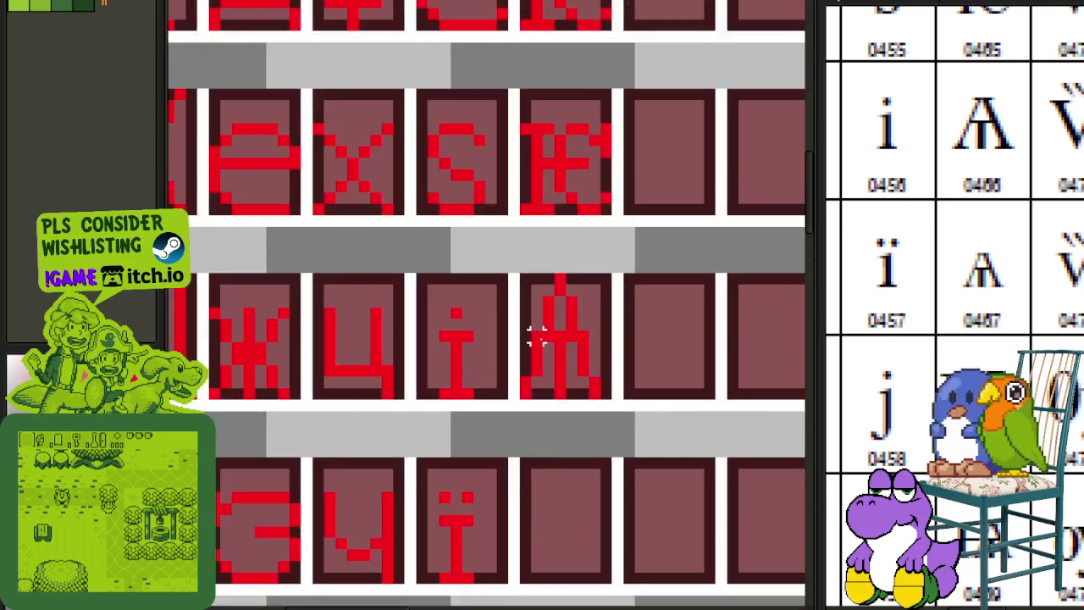
{"action": "scroll", "coordinate": [566, 338], "scroll_direction": "up", "scroll_amount": 2}
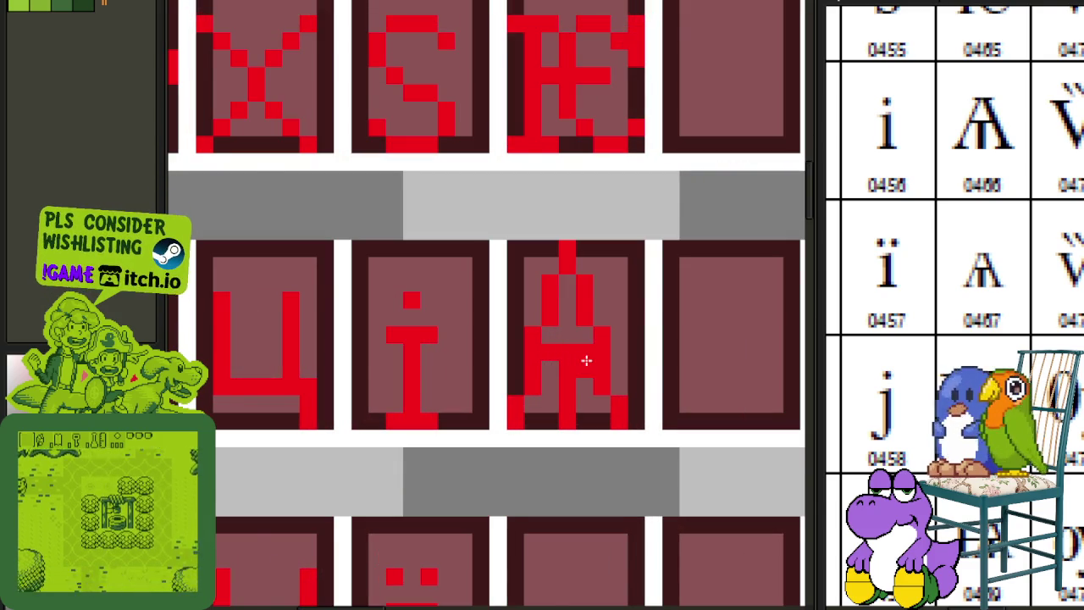
{"action": "scroll", "coordinate": [585, 358], "scroll_direction": "down", "scroll_amount": 2}
{"action": "scroll", "coordinate": [584, 359], "scroll_direction": "up", "scroll_amount": 2}
{"action": "scroll", "coordinate": [581, 363], "scroll_direction": "down", "scroll_amount": 3}
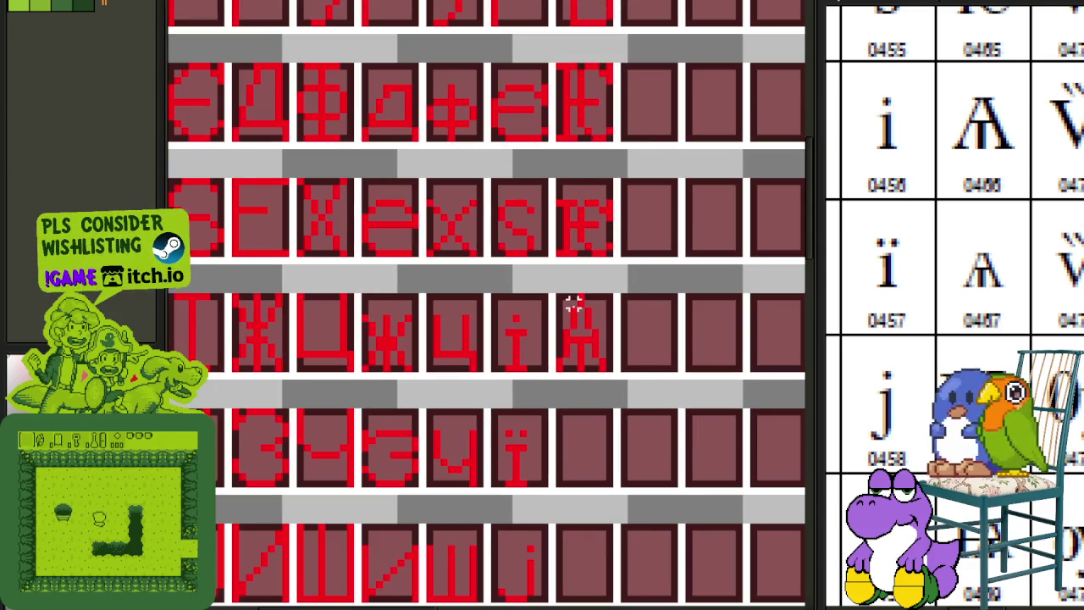
{"action": "scroll", "coordinate": [574, 305], "scroll_direction": "up", "scroll_amount": 2}
{"action": "mouse_move", "coordinate": [559, 301]}
{"action": "left_mouse_down"}
{"action": "mouse_move", "coordinate": [634, 387]}
{"action": "mouse_move", "coordinate": [588, 431]}
{"action": "mouse_move", "coordinate": [593, 572]}
{"action": "mouse_move", "coordinate": [601, 347]}
{"action": "left_mouse_up"}
{"action": "key", "text": "Return"}
- Shift the copy's top down to make a shorter lowercase ѧ
{"action": "scroll", "coordinate": [481, 286], "scroll_direction": "up", "scroll_amount": 1}
{"action": "mouse_move", "coordinate": [470, 272]}
{"action": "left_mouse_down"}
{"action": "mouse_move", "coordinate": [548, 295]}
{"action": "mouse_move", "coordinate": [574, 327]}
{"action": "left_mouse_up"}
{"action": "left_click_drag", "start_coordinate": [423, 272], "coordinate": [584, 355]}
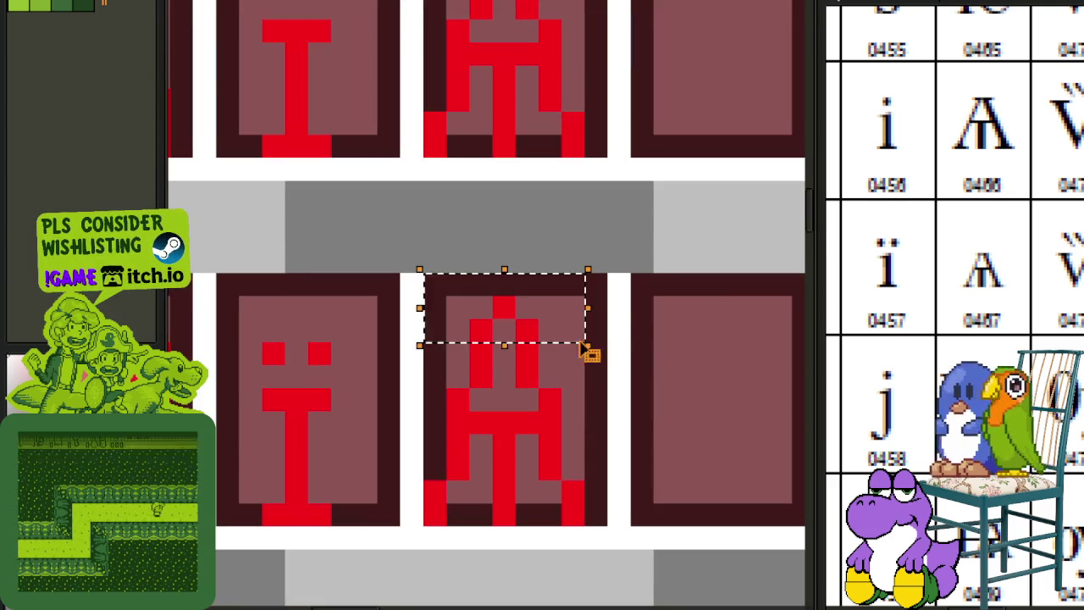
{"action": "left_click_drag", "start_coordinate": [455, 310], "coordinate": [594, 444]}
{"action": "left_click", "coordinate": [458, 398]}
{"action": "left_click_drag", "start_coordinate": [319, 329], "coordinate": [559, 339]}
{"action": "scroll", "coordinate": [690, 308], "scroll_direction": "down", "scroll_amount": 3}
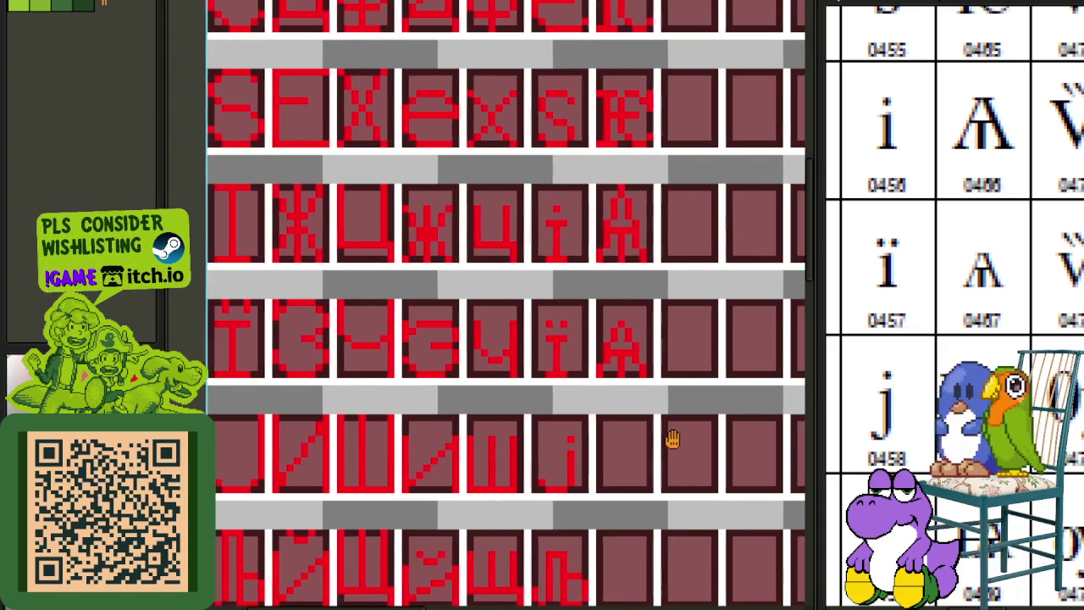
- Copy a glyph piece down into the bottom-row cell
{"action": "scroll", "coordinate": [457, 222], "scroll_direction": "up", "scroll_amount": 3}
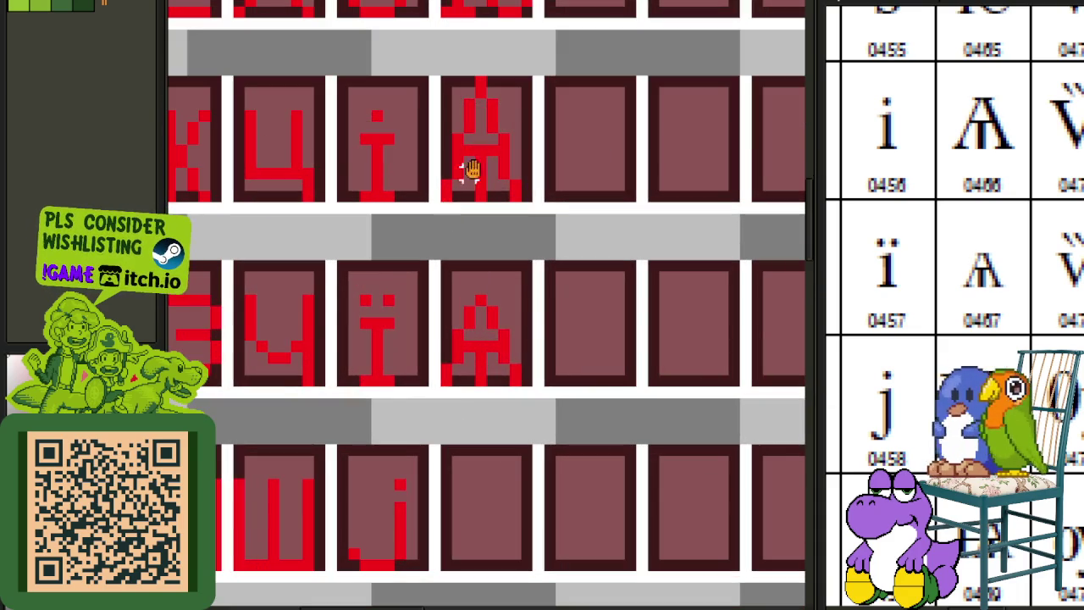
{"action": "left_click_drag", "start_coordinate": [457, 187], "coordinate": [511, 347]}
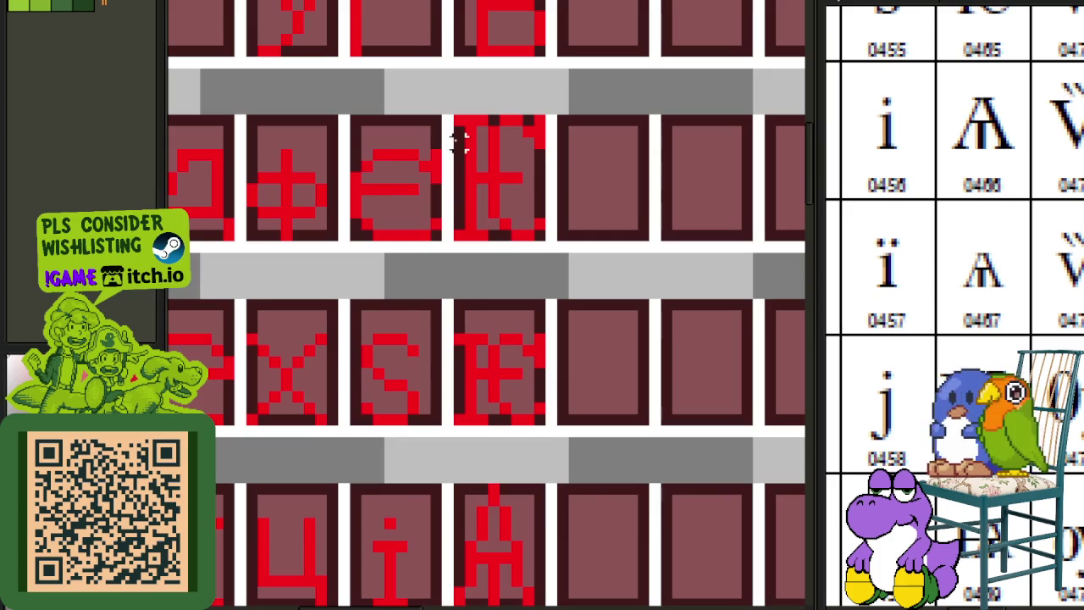
{"action": "mouse_move", "coordinate": [458, 131]}
{"action": "left_mouse_down"}
{"action": "mouse_move", "coordinate": [479, 236]}
{"action": "mouse_move", "coordinate": [500, 605]}
{"action": "mouse_move", "coordinate": [484, 564]}
{"action": "left_mouse_up"}
{"action": "left_click", "coordinate": [563, 474]}
{"action": "scroll", "coordinate": [604, 322], "scroll_direction": "down", "scroll_amount": 2}
{"action": "scroll", "coordinate": [372, 220], "scroll_direction": "up", "scroll_amount": 2}
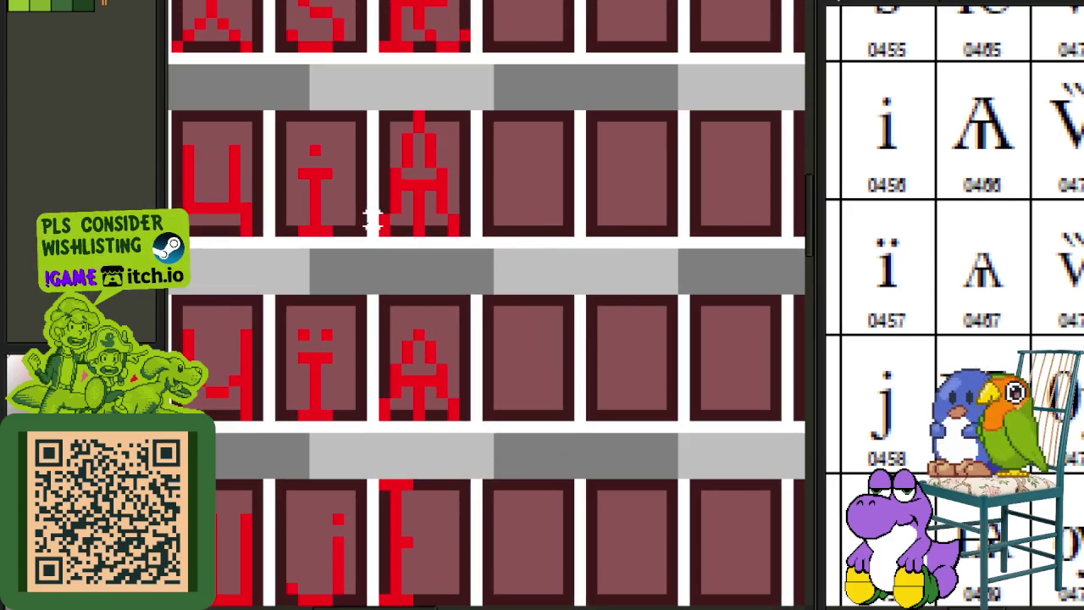
{"action": "left_click_drag", "start_coordinate": [384, 227], "coordinate": [460, 109]}
{"action": "mouse_move", "coordinate": [423, 164]}
{"action": "left_mouse_down"}
{"action": "mouse_move", "coordinate": [520, 600]}
{"action": "mouse_move", "coordinate": [472, 476]}
{"action": "left_mouse_up"}
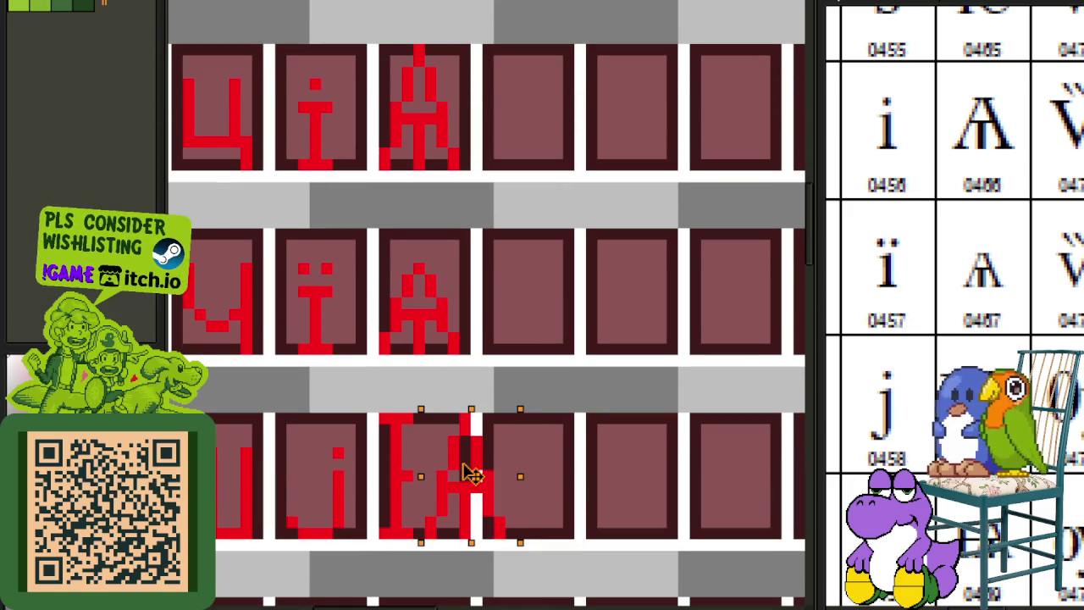
{"action": "left_click", "coordinate": [585, 431]}
{"action": "scroll", "coordinate": [578, 322], "scroll_direction": "down", "scroll_amount": 3}
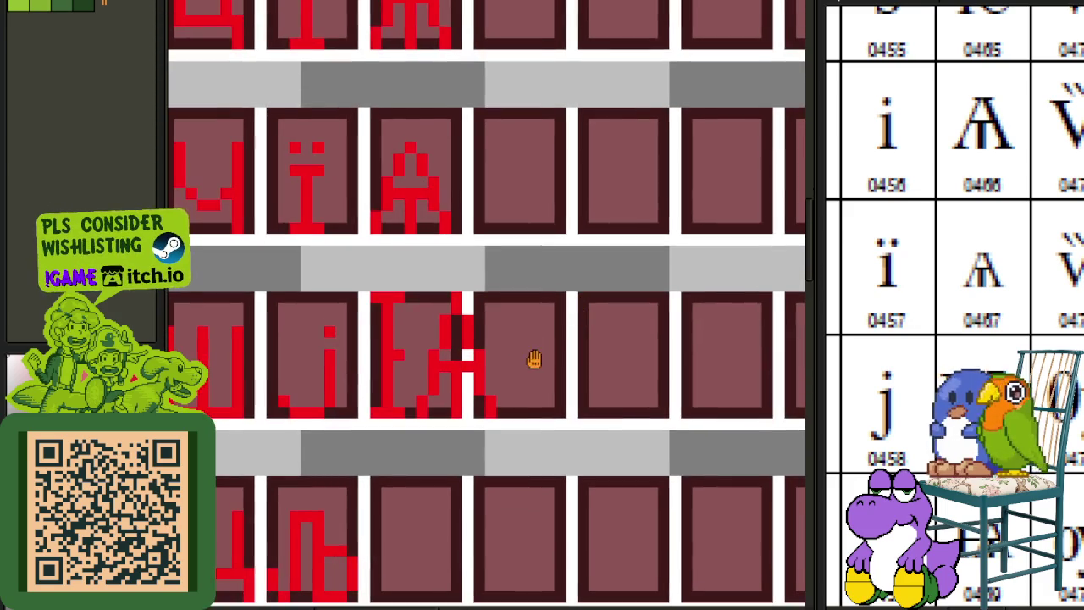
- Move the new glyph's k part left toward the stem, narrow it and fix its right leg
{"action": "left_click_drag", "start_coordinate": [534, 360], "coordinate": [538, 294]}
{"action": "scroll", "coordinate": [446, 318], "scroll_direction": "up", "scroll_amount": 3}
{"action": "scroll", "coordinate": [438, 315], "scroll_direction": "up", "scroll_amount": 1}
{"action": "scroll", "coordinate": [427, 309], "scroll_direction": "up", "scroll_amount": 2}
{"action": "scroll", "coordinate": [453, 303], "scroll_direction": "down", "scroll_amount": 2}
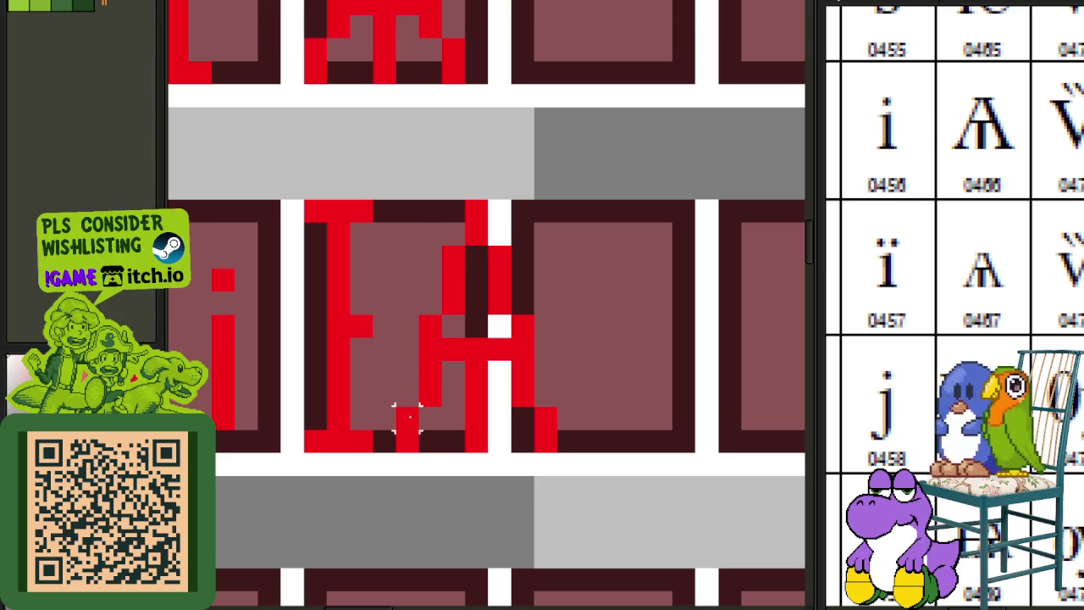
{"action": "left_click_drag", "start_coordinate": [406, 433], "coordinate": [561, 198]}
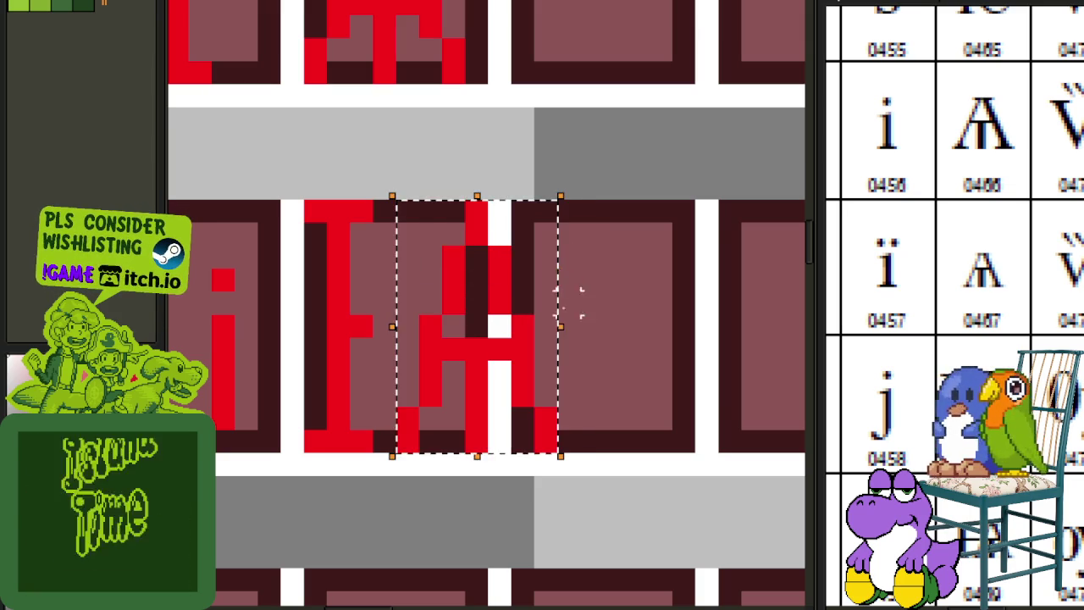
{"action": "left_click_drag", "start_coordinate": [477, 339], "coordinate": [453, 340]}
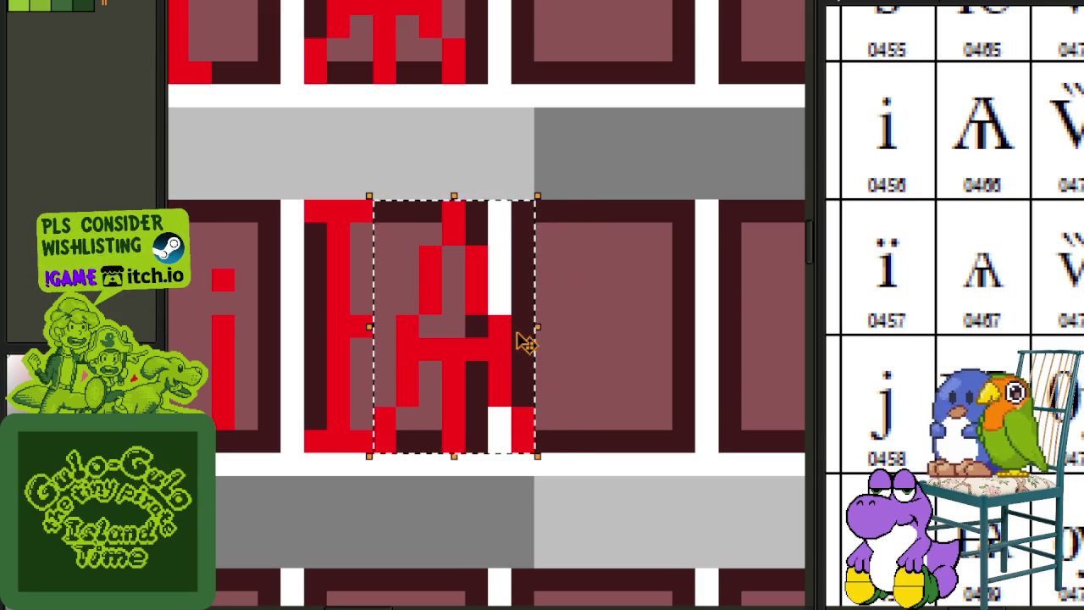
{"action": "left_click_drag", "start_coordinate": [534, 328], "coordinate": [488, 340]}
{"action": "key", "text": "ctrl+d"}
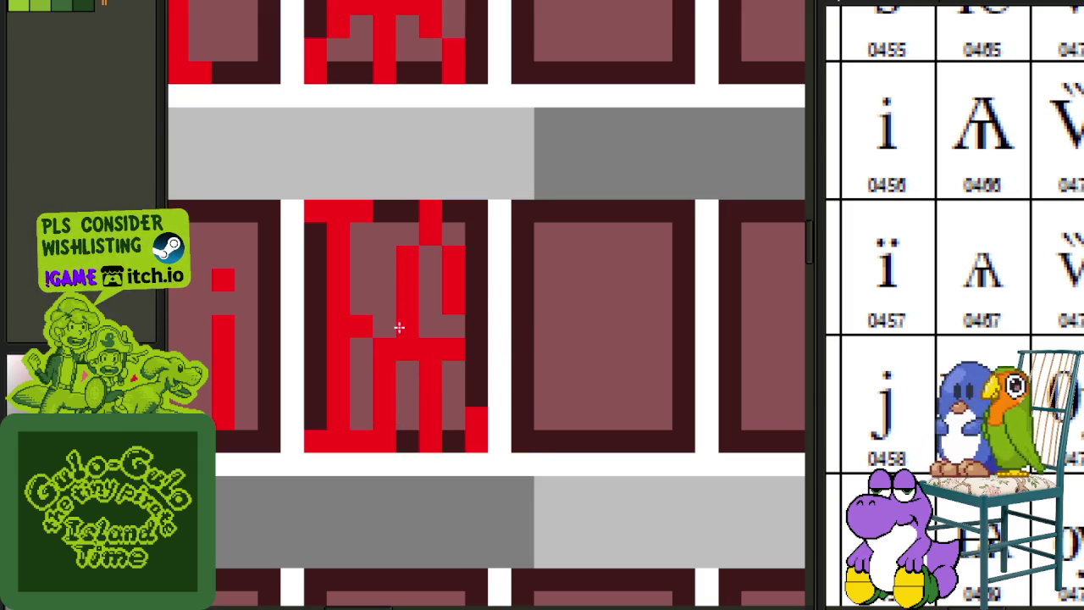
{"action": "left_click_drag", "start_coordinate": [479, 360], "coordinate": [476, 399]}
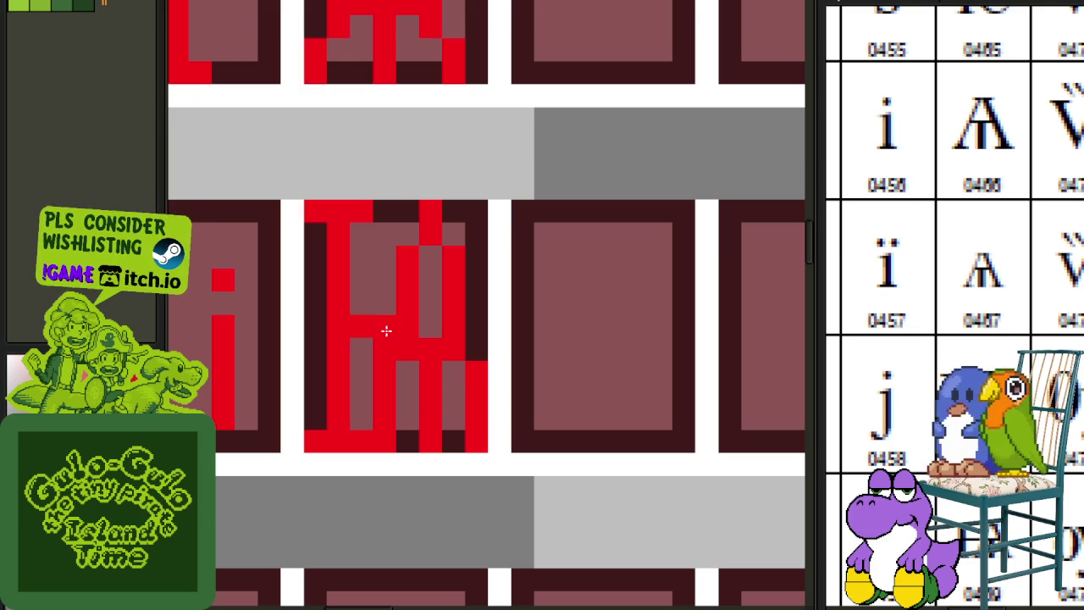
{"action": "scroll", "coordinate": [386, 330], "scroll_direction": "down", "scroll_amount": 2}
{"action": "scroll", "coordinate": [399, 311], "scroll_direction": "down", "scroll_amount": 2}
{"action": "scroll", "coordinate": [398, 312], "scroll_direction": "up", "scroll_amount": 2}
{"action": "scroll", "coordinate": [429, 366], "scroll_direction": "up", "scroll_amount": 2}
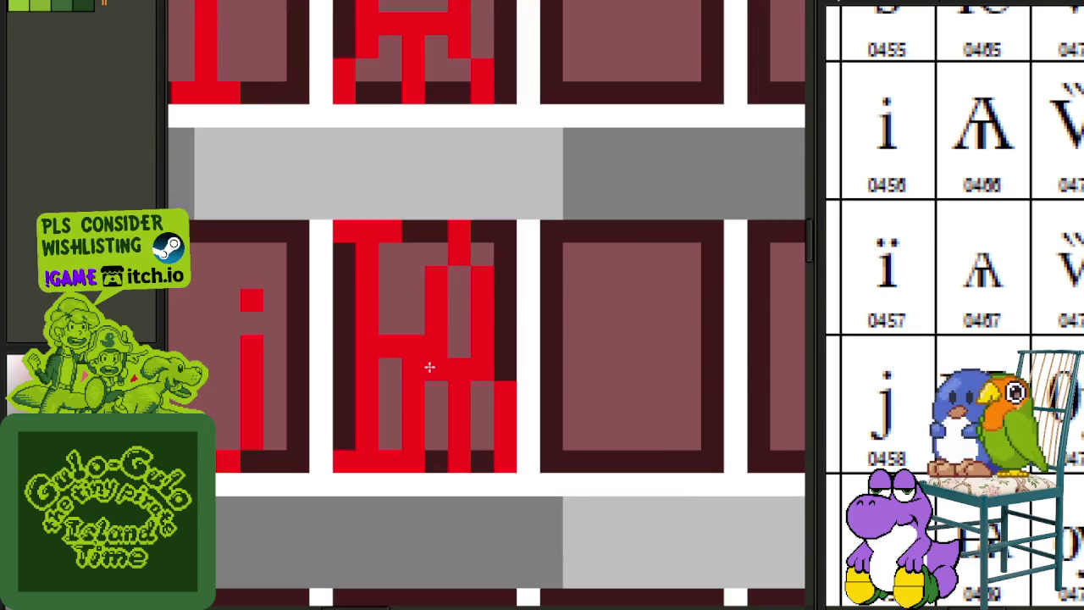
{"action": "left_click_drag", "start_coordinate": [528, 392], "coordinate": [528, 367]}
{"action": "scroll", "coordinate": [528, 368], "scroll_direction": "down", "scroll_amount": 2}
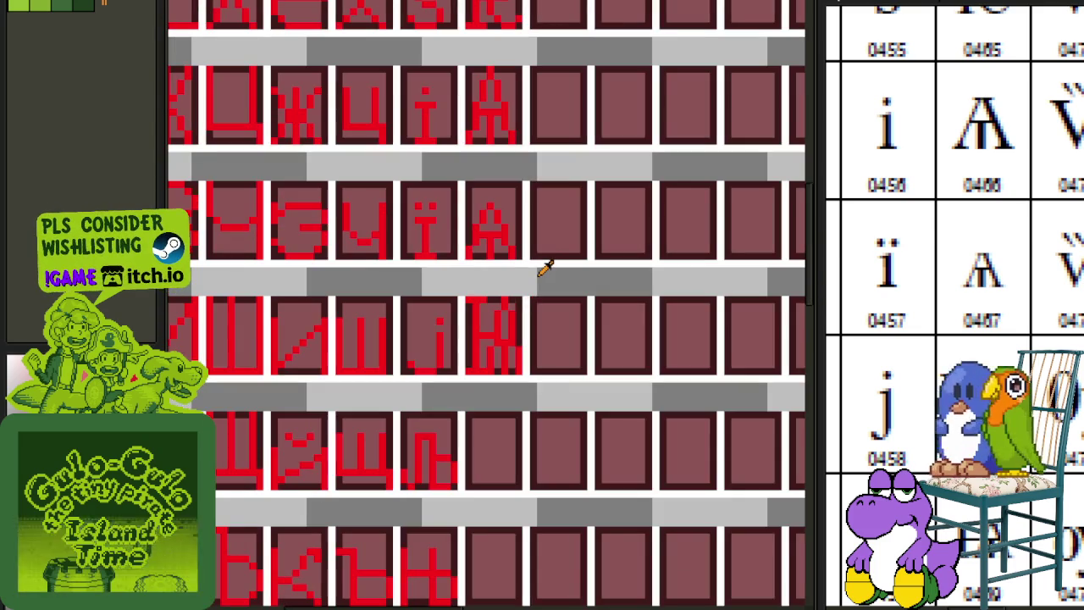
{"action": "scroll", "coordinate": [481, 351], "scroll_direction": "up", "scroll_amount": 2}
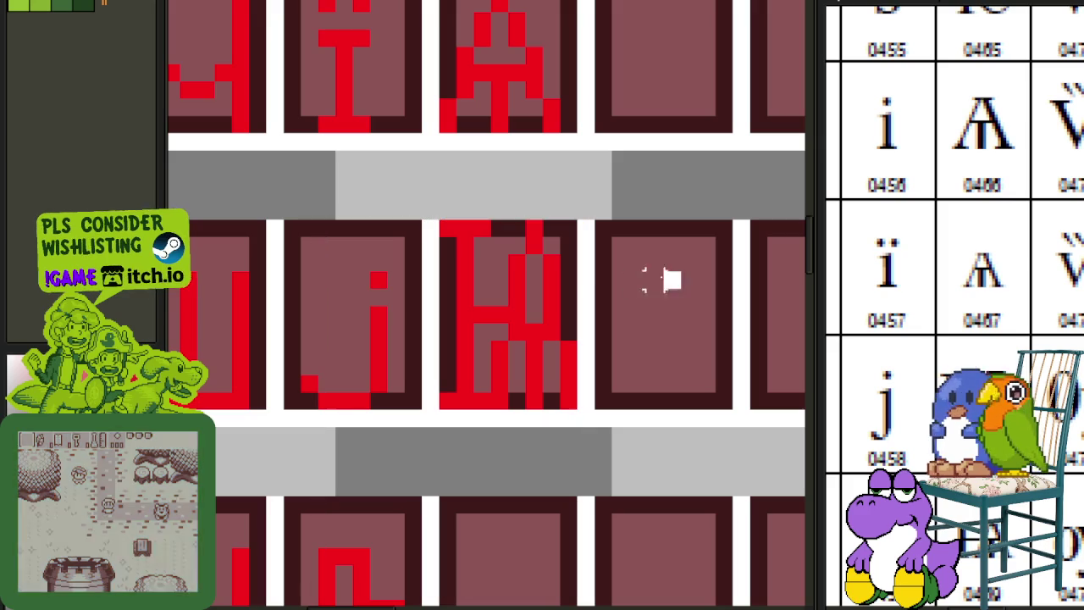
- Move the new iotified glyph into the row below
{"action": "mouse_move", "coordinate": [436, 407]}
{"action": "left_mouse_down"}
{"action": "mouse_move", "coordinate": [580, 221]}
{"action": "mouse_move", "coordinate": [534, 250]}
{"action": "left_mouse_up"}
{"action": "scroll", "coordinate": [527, 381], "scroll_direction": "down", "scroll_amount": 3}
{"action": "left_click", "coordinate": [619, 243]}
{"action": "scroll", "coordinate": [617, 280], "scroll_direction": "up", "scroll_amount": 1}
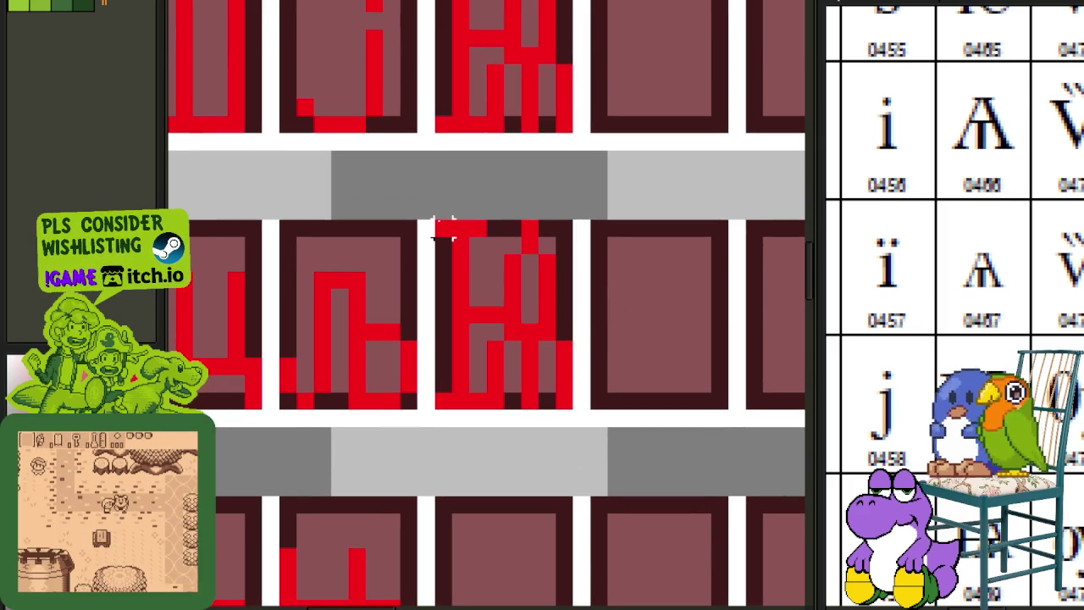
- Lower the middle glyph one pixel with the Down arrow, then deselect and zoom out
{"action": "left_click_drag", "start_coordinate": [443, 227], "coordinate": [601, 363]}
{"action": "key", "text": "Down"}
{"action": "left_click", "coordinate": [648, 331]}
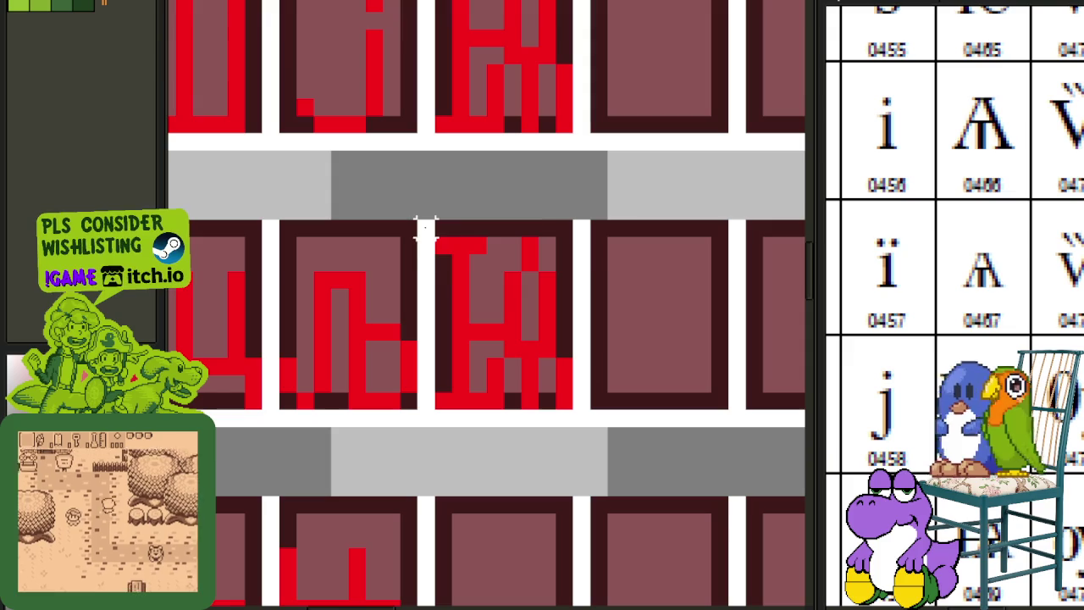
{"action": "left_click_drag", "start_coordinate": [423, 227], "coordinate": [593, 300]}
{"action": "key", "text": "Down"}
{"action": "left_click", "coordinate": [634, 280]}
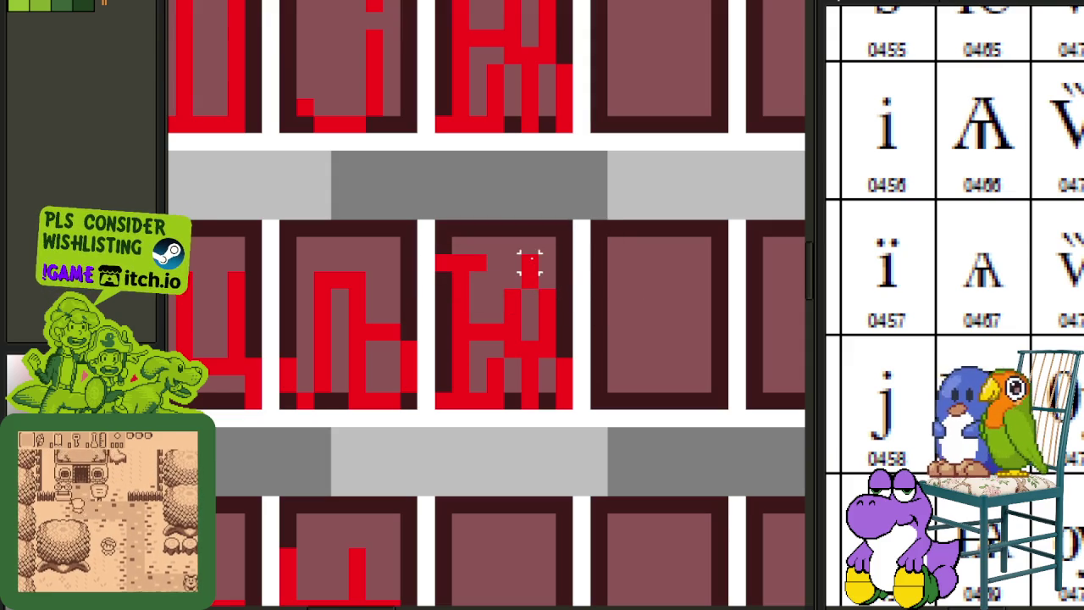
{"action": "left_click_drag", "start_coordinate": [430, 249], "coordinate": [490, 292]}
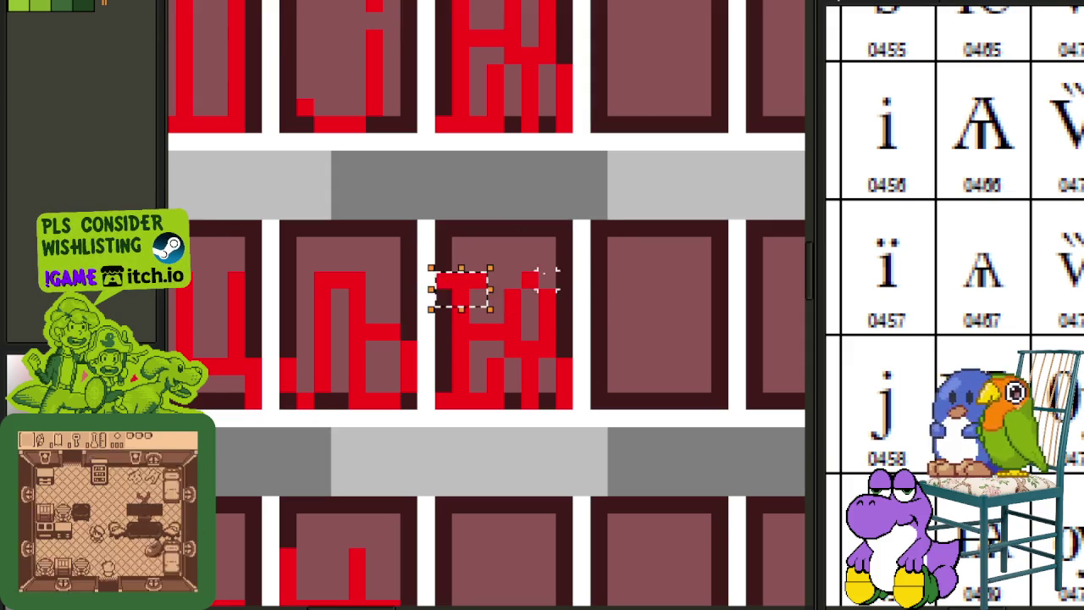
{"action": "left_click", "coordinate": [598, 261]}
{"action": "scroll", "coordinate": [607, 259], "scroll_direction": "down", "scroll_amount": 3}
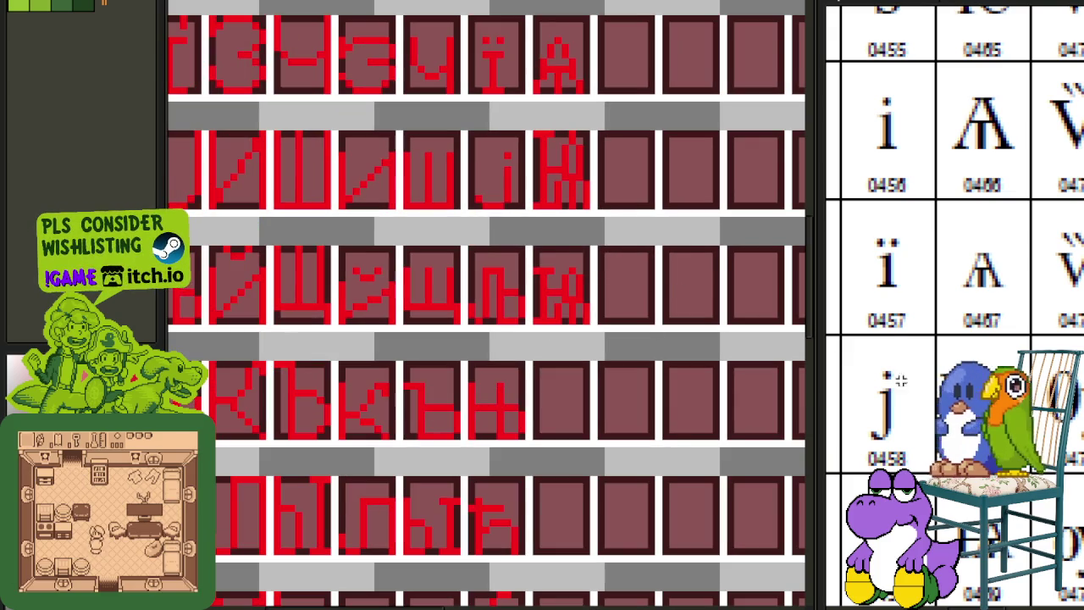
{"action": "scroll", "coordinate": [986, 469], "scroll_direction": "down", "scroll_amount": 2}
{"action": "left_click_drag", "start_coordinate": [615, 416], "coordinate": [533, 317]}
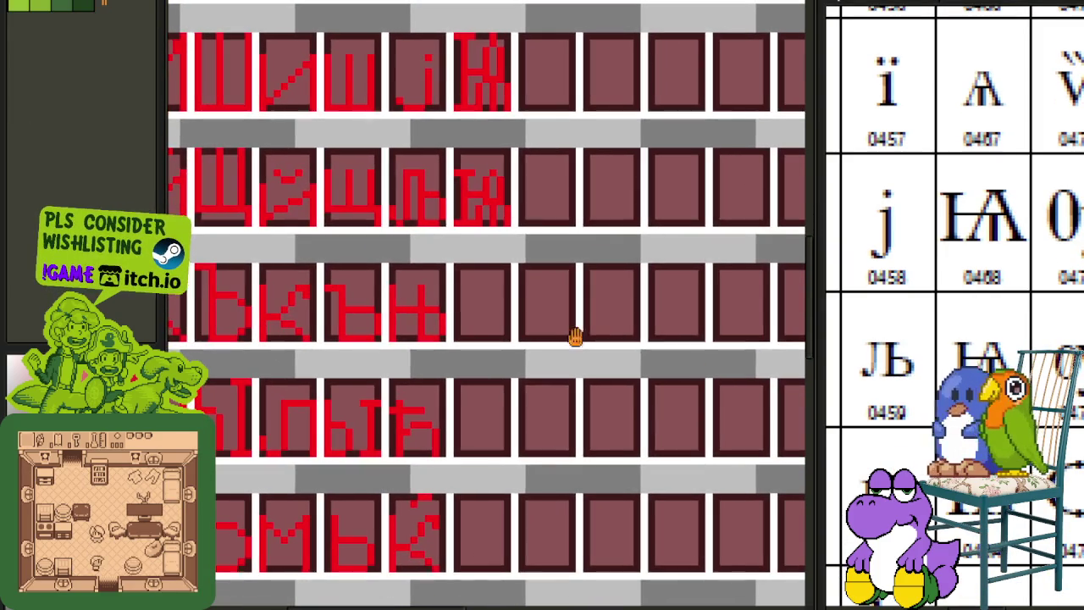
- Draw the Ѫ glyph's top bar, left stroke and central stem in the empty cell
{"action": "left_click_drag", "start_coordinate": [885, 497], "coordinate": [864, 360]}
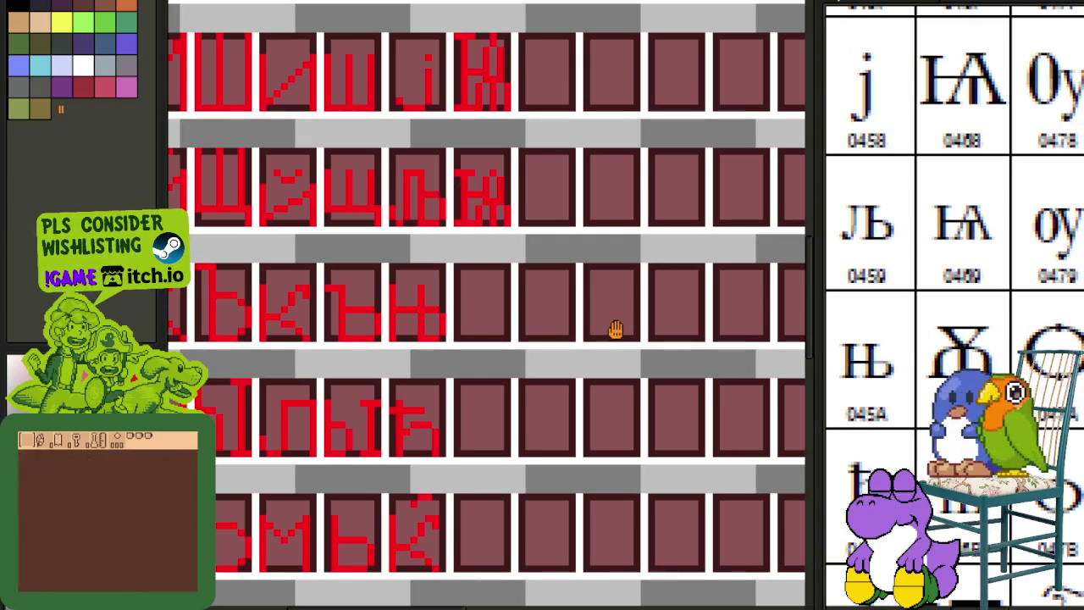
{"action": "mouse_move", "coordinate": [950, 477]}
{"action": "left_mouse_down"}
{"action": "mouse_move", "coordinate": [955, 270]}
{"action": "mouse_move", "coordinate": [968, 380]}
{"action": "left_mouse_up"}
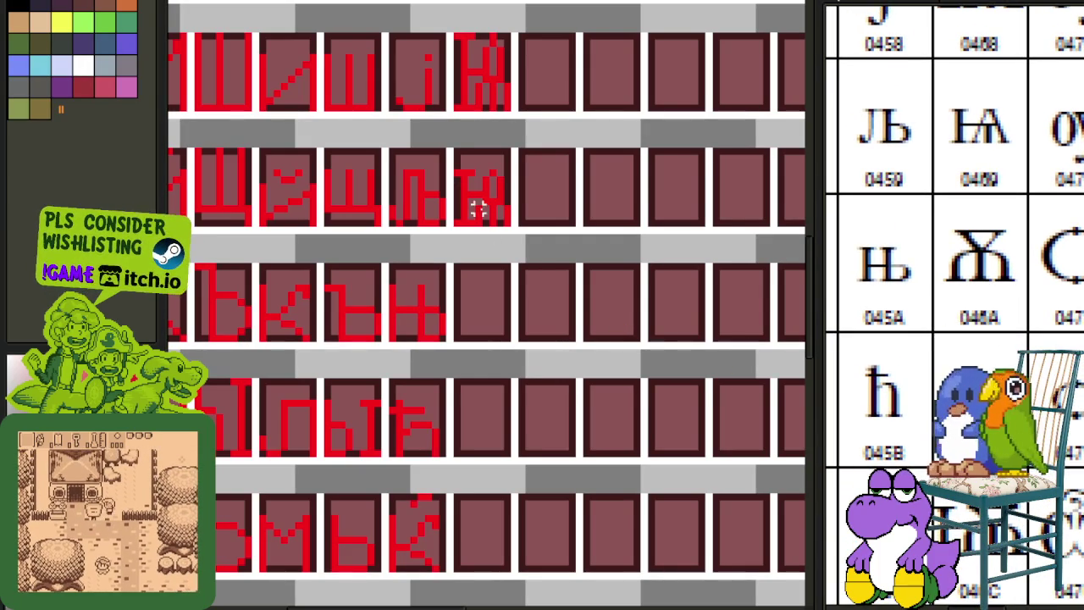
{"action": "scroll", "coordinate": [478, 209], "scroll_direction": "up", "scroll_amount": 2}
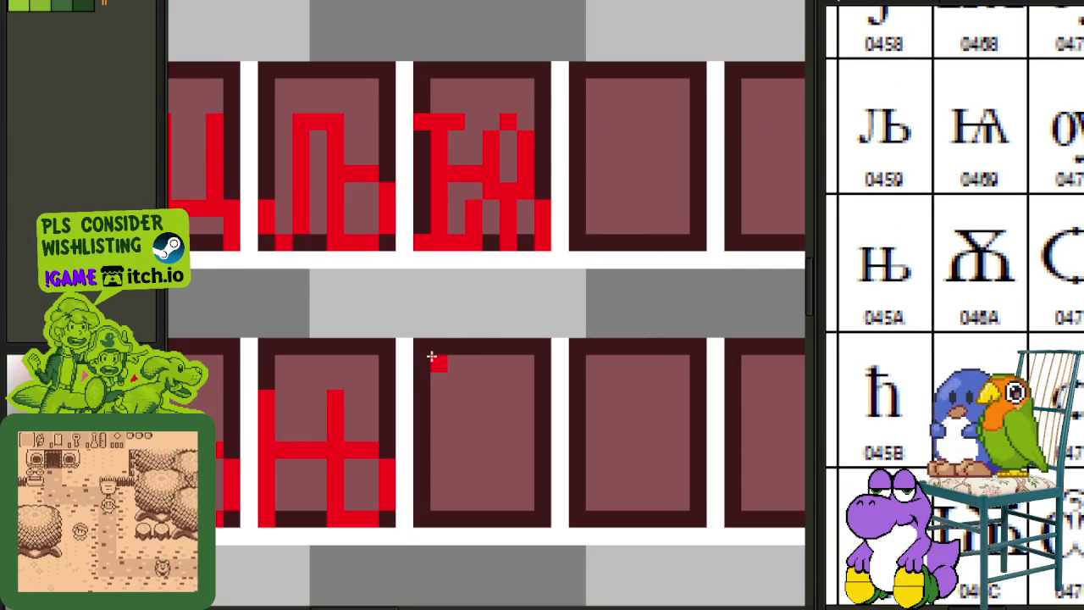
{"action": "left_click_drag", "start_coordinate": [424, 344], "coordinate": [542, 345]}
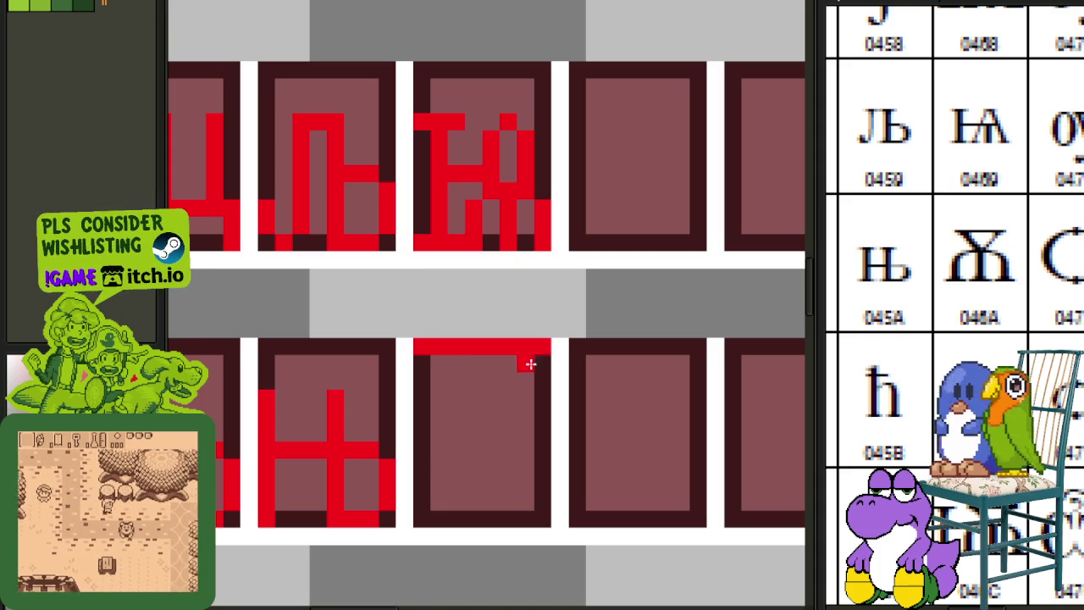
{"action": "mouse_move", "coordinate": [422, 519]}
{"action": "left_mouse_down"}
{"action": "mouse_move", "coordinate": [428, 451]}
{"action": "mouse_move", "coordinate": [513, 433]}
{"action": "left_mouse_up"}
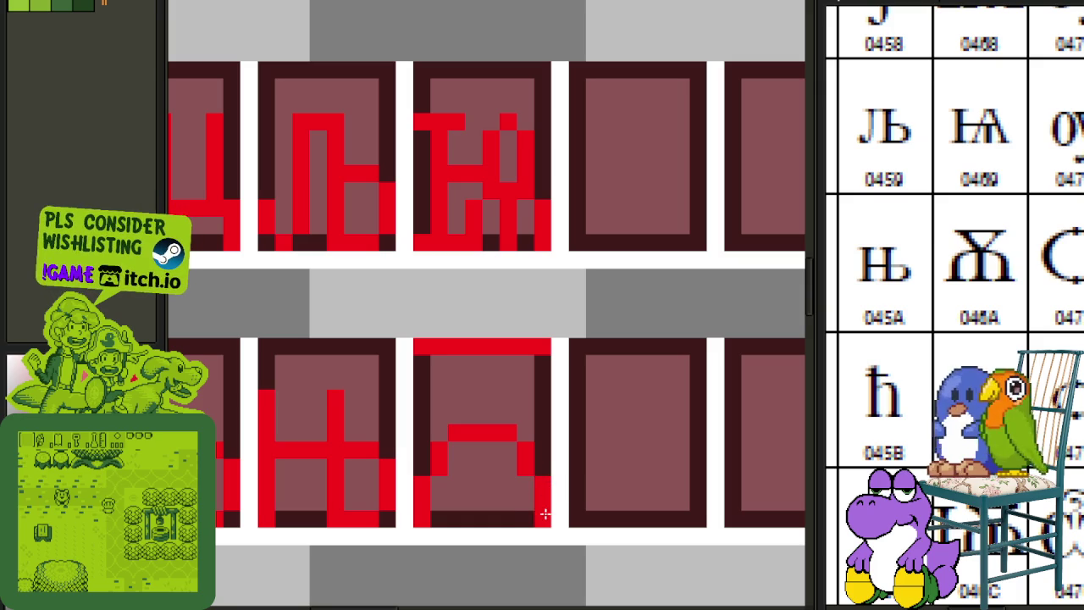
{"action": "mouse_move", "coordinate": [479, 515]}
{"action": "left_mouse_down"}
{"action": "mouse_move", "coordinate": [474, 435]}
{"action": "mouse_move", "coordinate": [576, 530]}
{"action": "left_mouse_up"}
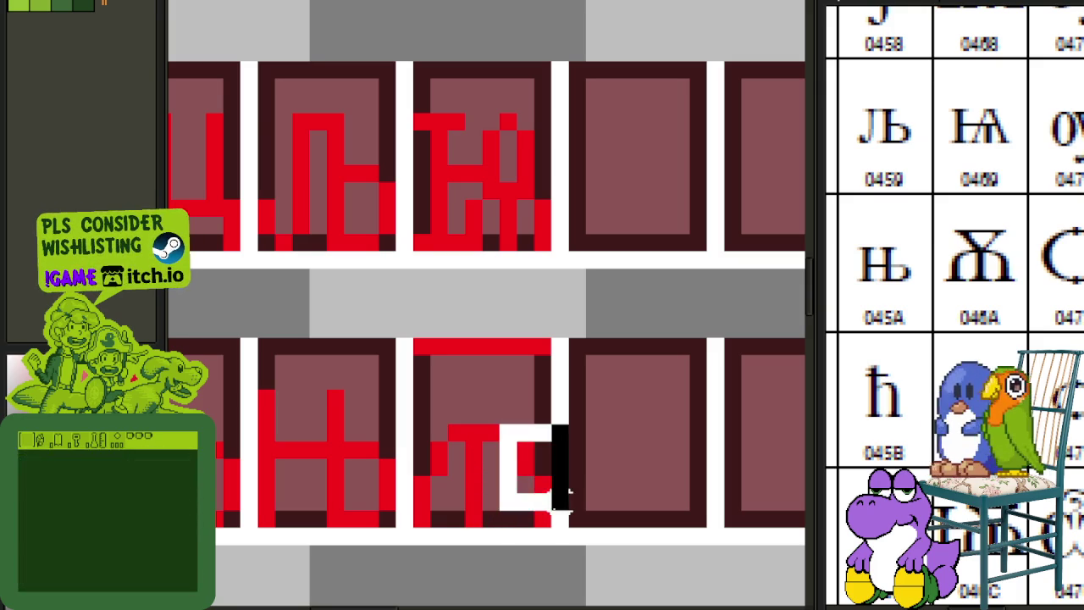
- Shift the right part left a pixel and add symmetric diagonals up to the top bar
{"action": "key", "text": "Left"}
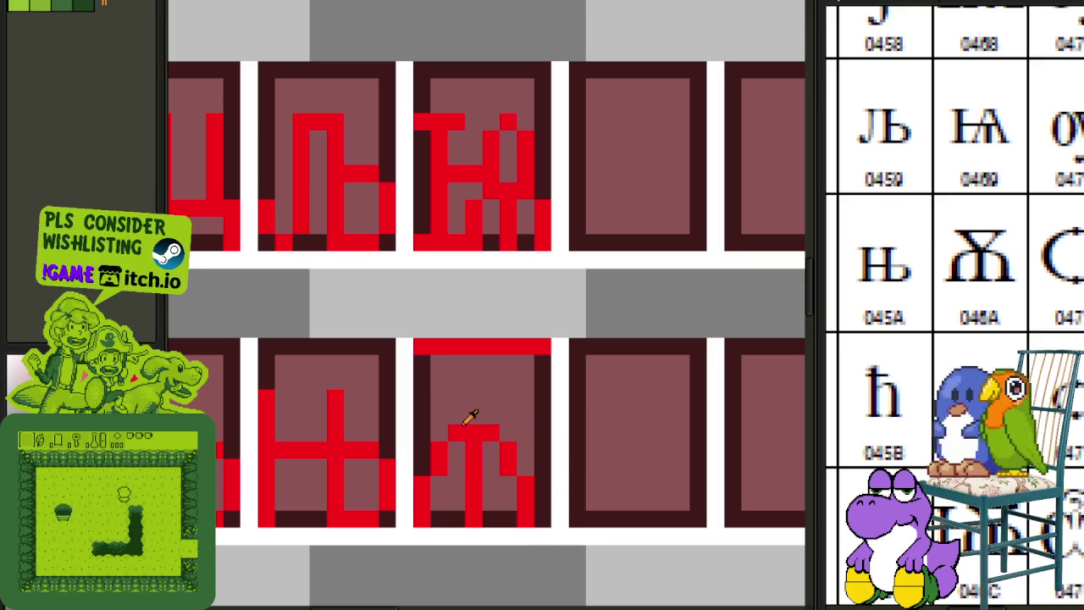
{"action": "left_click", "coordinate": [468, 418]}
{"action": "left_click_drag", "start_coordinate": [467, 418], "coordinate": [431, 360]}
{"action": "left_click", "coordinate": [465, 384]}
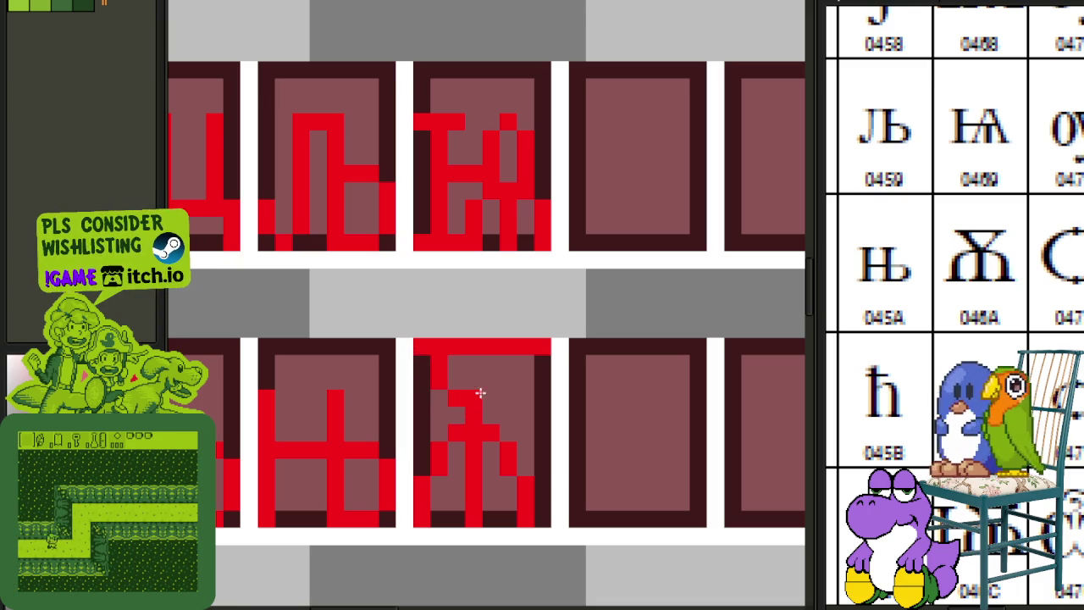
{"action": "left_click_drag", "start_coordinate": [485, 402], "coordinate": [513, 364]}
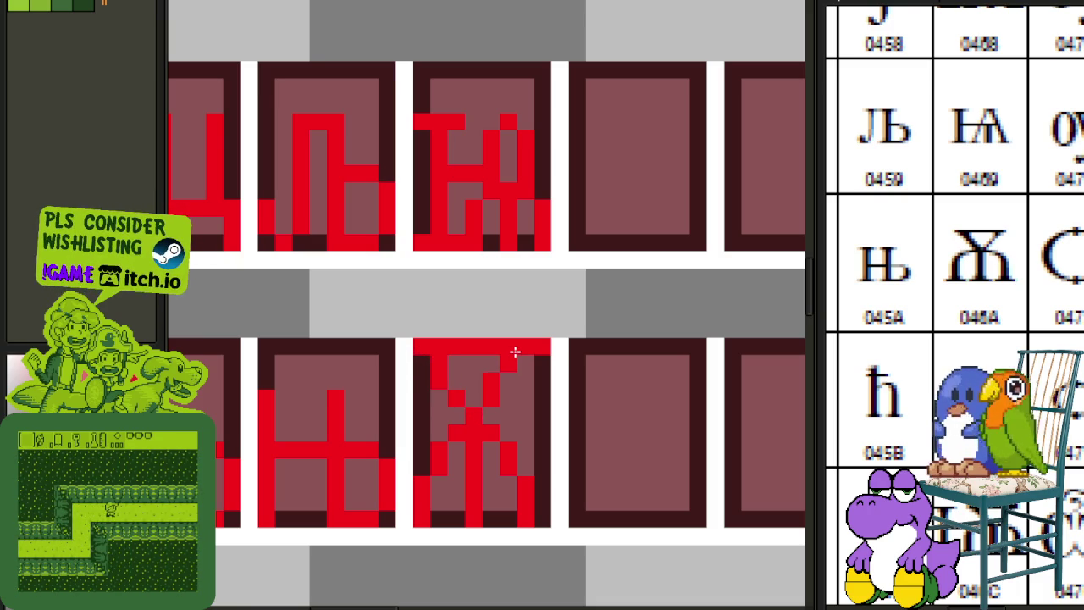
{"action": "left_click_drag", "start_coordinate": [484, 382], "coordinate": [506, 379]}
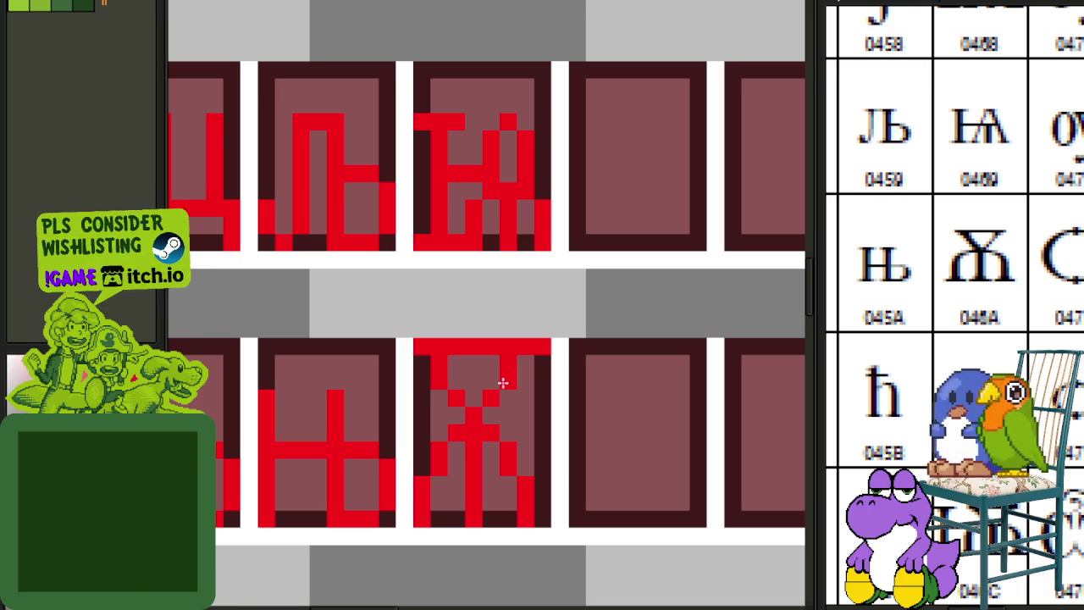
{"action": "scroll", "coordinate": [543, 348], "scroll_direction": "down", "scroll_amount": 1}
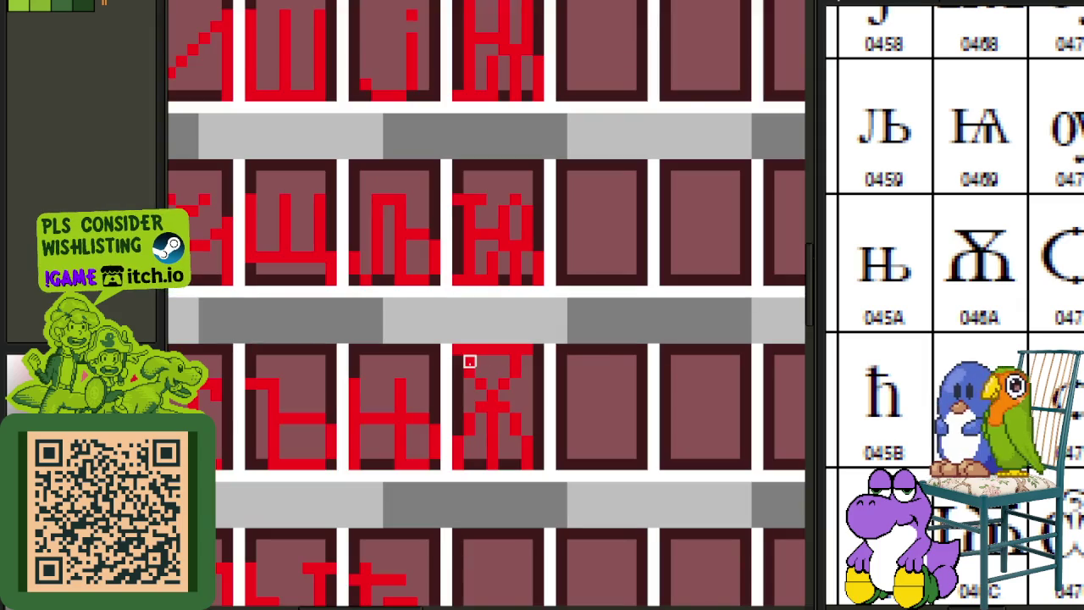
- Copy the Ѫ glyph into the cell below, save, and fix the pixels beside its stems
{"action": "mouse_move", "coordinate": [458, 352]}
{"action": "left_mouse_down"}
{"action": "mouse_move", "coordinate": [537, 460]}
{"action": "mouse_move", "coordinate": [509, 603]}
{"action": "mouse_move", "coordinate": [501, 529]}
{"action": "left_mouse_up"}
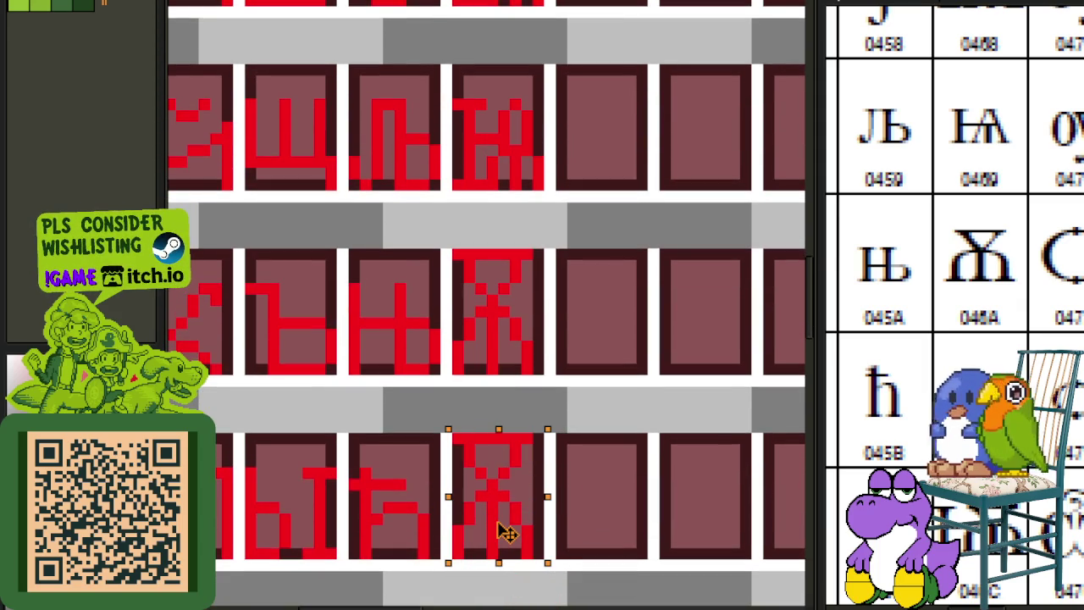
{"action": "key", "text": "ctrl+s"}
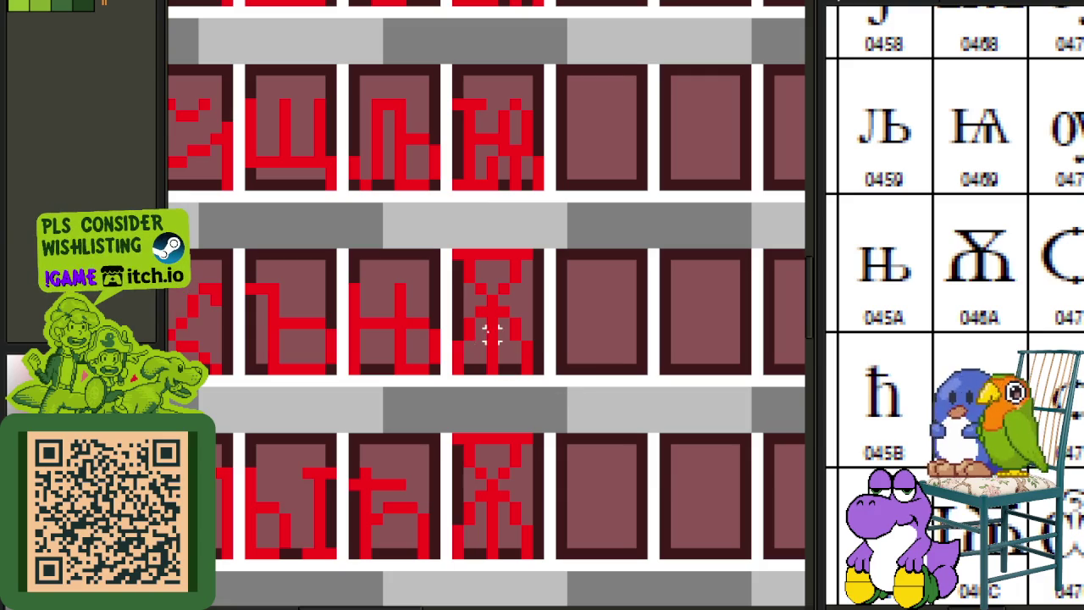
{"action": "scroll", "coordinate": [470, 326], "scroll_direction": "up", "scroll_amount": 2}
{"action": "left_click", "coordinate": [459, 330]}
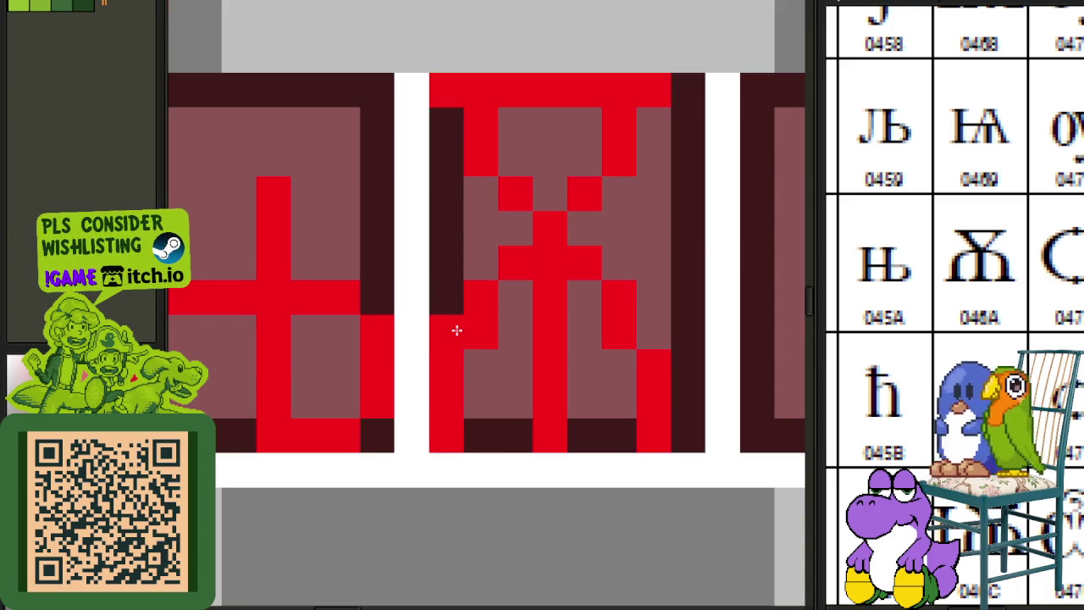
{"action": "right_click", "coordinate": [472, 332]}
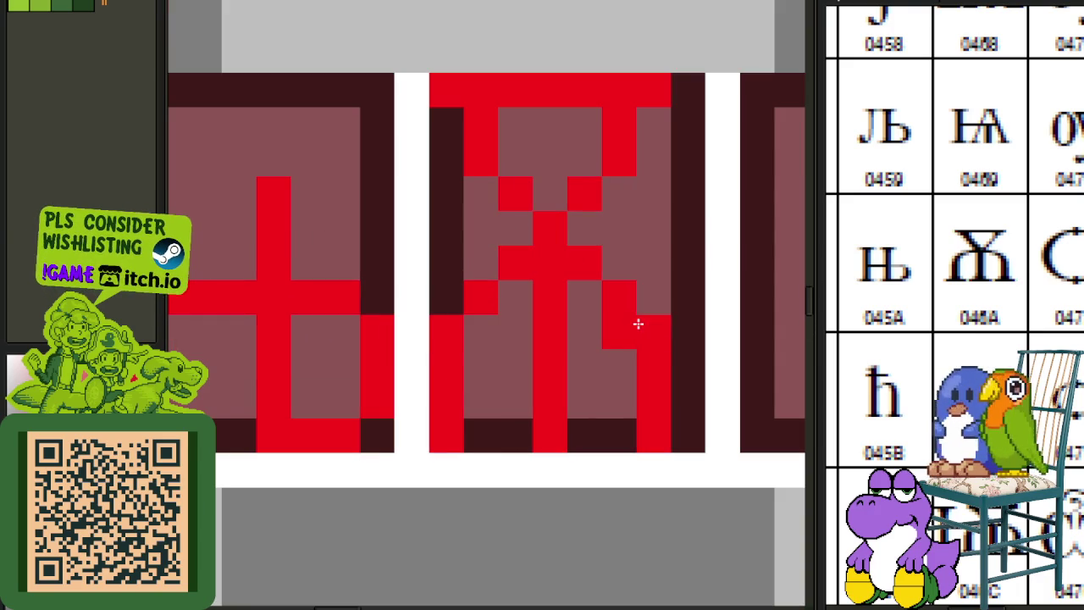
{"action": "right_click", "coordinate": [613, 330]}
{"action": "left_click", "coordinate": [652, 332]}
- Repaint a pixel pair and raise the glyph's lower block of pixels one row
{"action": "scroll", "coordinate": [641, 356], "scroll_direction": "down", "scroll_amount": 3}
{"action": "scroll", "coordinate": [627, 322], "scroll_direction": "up", "scroll_amount": 2}
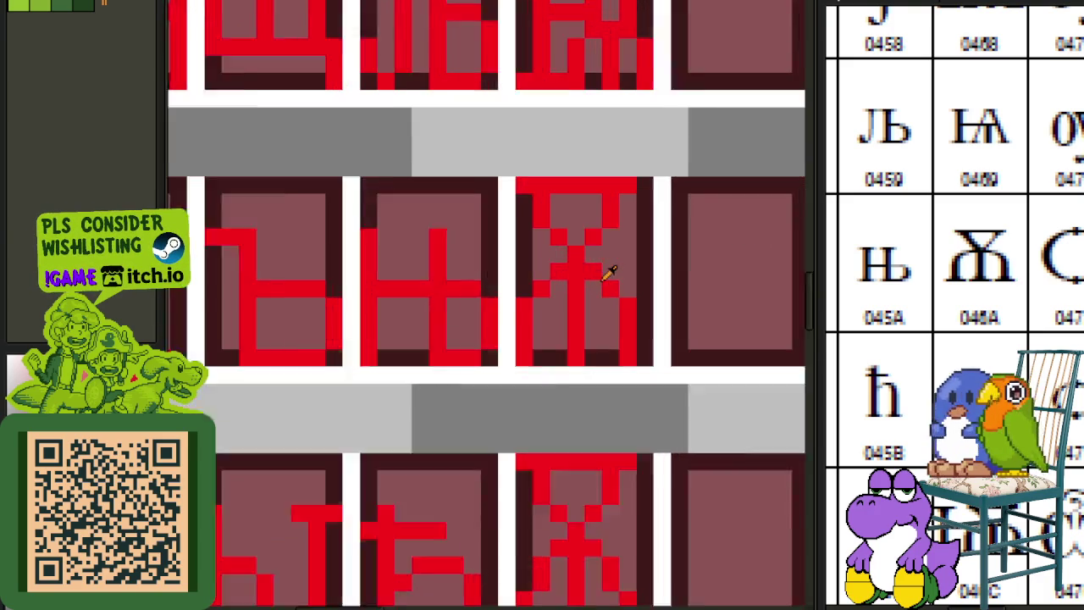
{"action": "scroll", "coordinate": [605, 269], "scroll_direction": "up", "scroll_amount": 1}
{"action": "right_click", "coordinate": [546, 272]}
{"action": "left_click", "coordinate": [544, 291]}
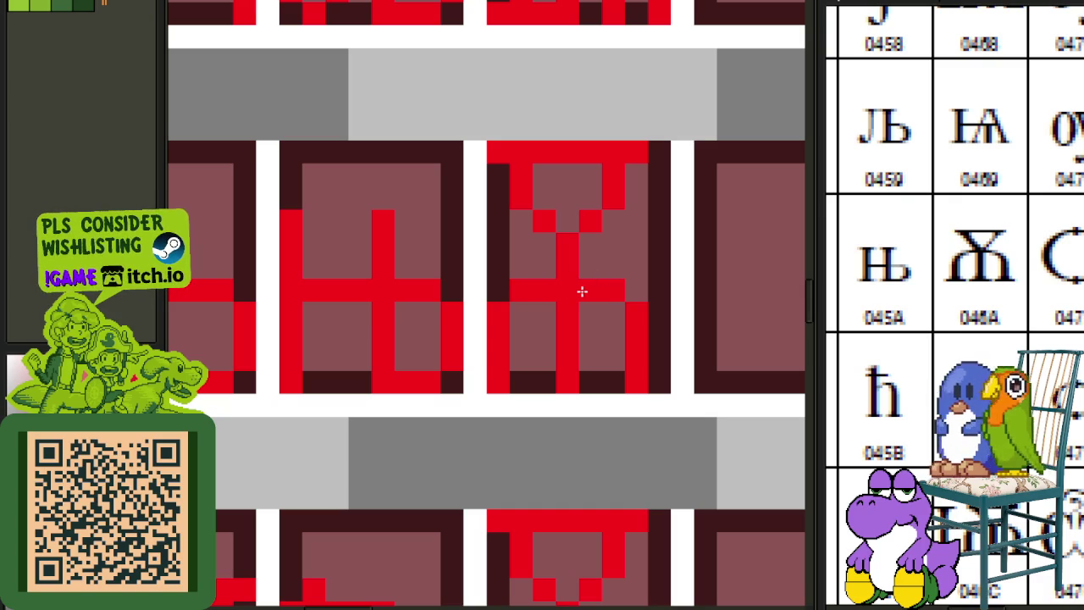
{"action": "mouse_move", "coordinate": [499, 290]}
{"action": "left_mouse_down"}
{"action": "mouse_move", "coordinate": [669, 350]}
{"action": "mouse_move", "coordinate": [652, 314]}
{"action": "left_mouse_up"}
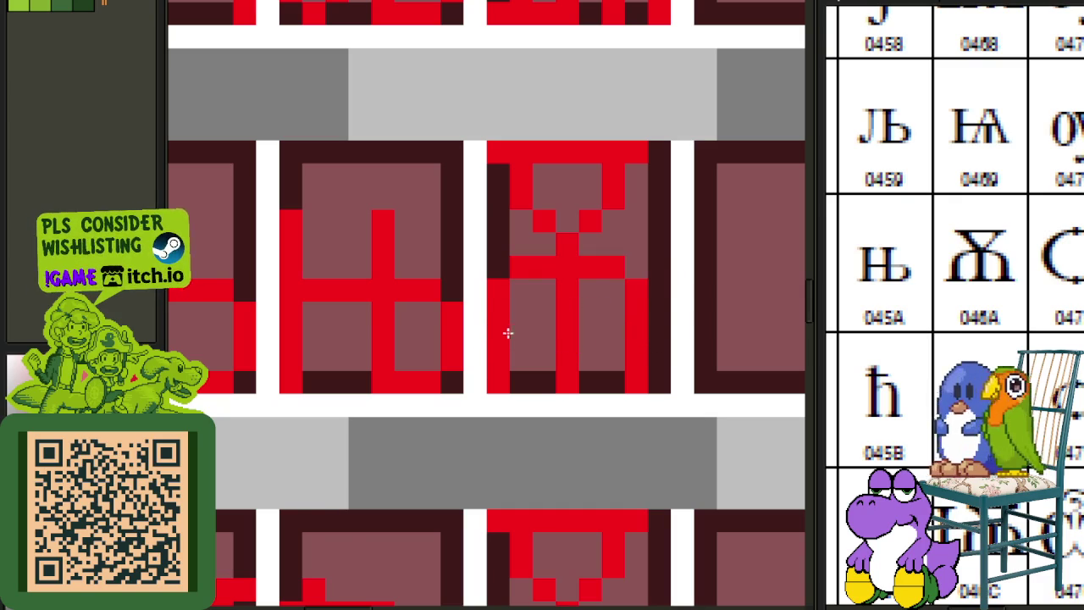
- Delete the duplicate glyph from the lower cell
{"action": "scroll", "coordinate": [507, 334], "scroll_direction": "down", "scroll_amount": 3}
{"action": "left_click_drag", "start_coordinate": [514, 398], "coordinate": [610, 532]}
{"action": "key", "text": "Delete"}
{"action": "left_click_drag", "start_coordinate": [515, 357], "coordinate": [581, 266]}
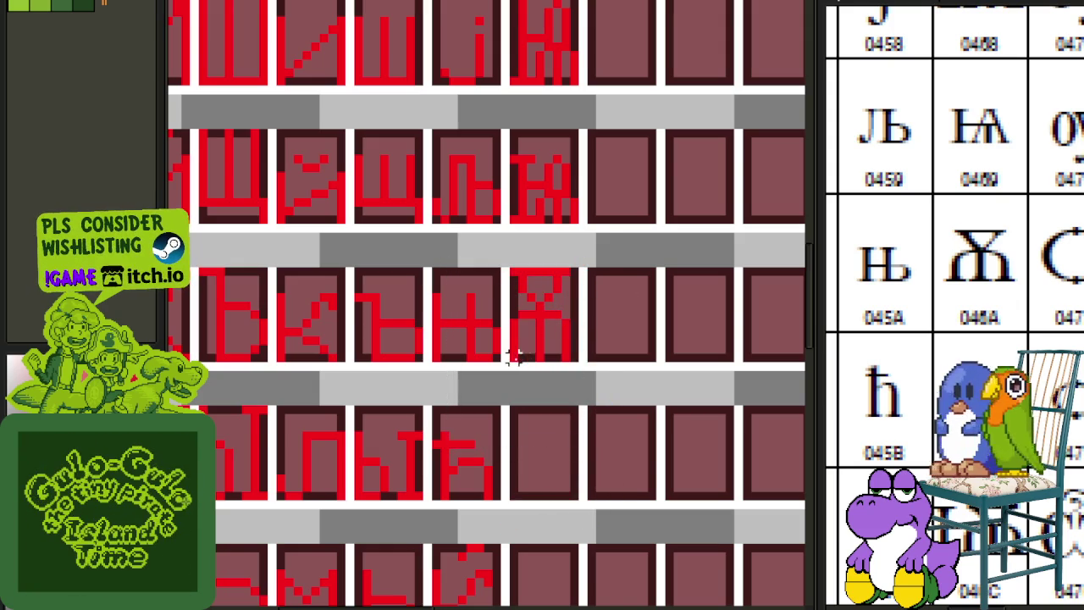
- Copy the big-yus glyph into the empty cell below and save
{"action": "left_click_drag", "start_coordinate": [508, 364], "coordinate": [582, 266]}
{"action": "left_click_drag", "start_coordinate": [559, 315], "coordinate": [548, 474]}
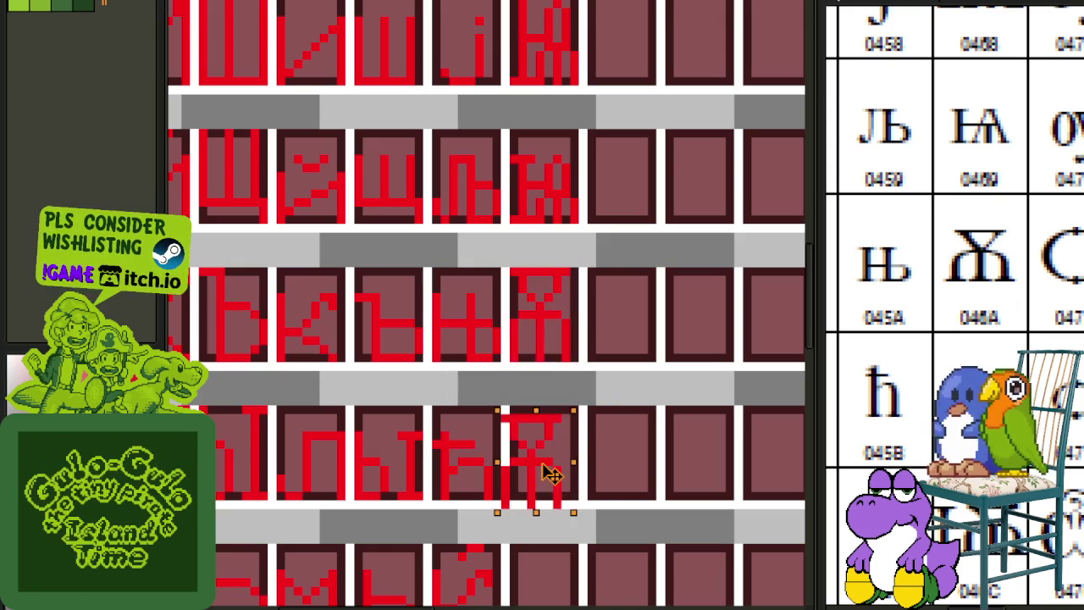
{"action": "key", "text": "ctrl+d"}
{"action": "key", "text": "ctrl+s"}
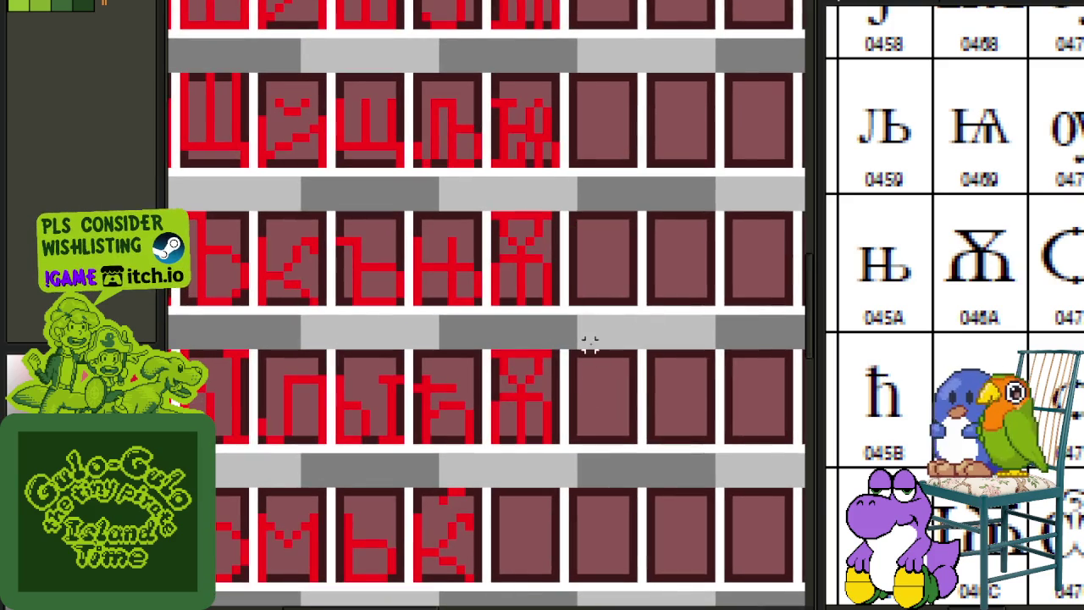
- Redraw the copy's top as a full-width red bar, shift its top rows down, and save
{"action": "scroll", "coordinate": [498, 356], "scroll_direction": "up", "scroll_amount": 1}
{"action": "left_click_drag", "start_coordinate": [478, 356], "coordinate": [597, 466]}
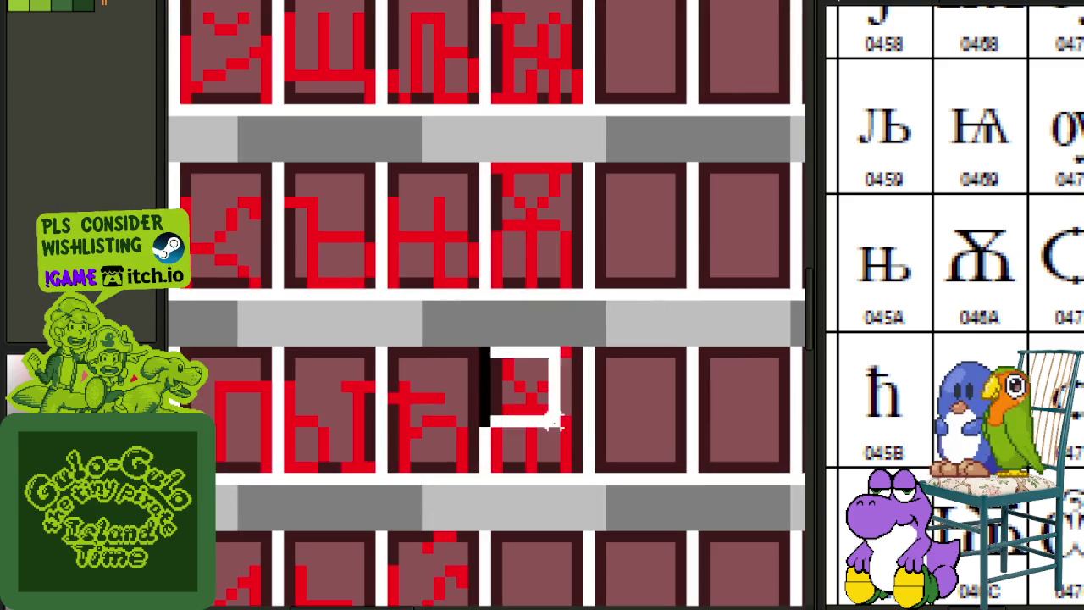
{"action": "key", "text": "ctrl+d"}
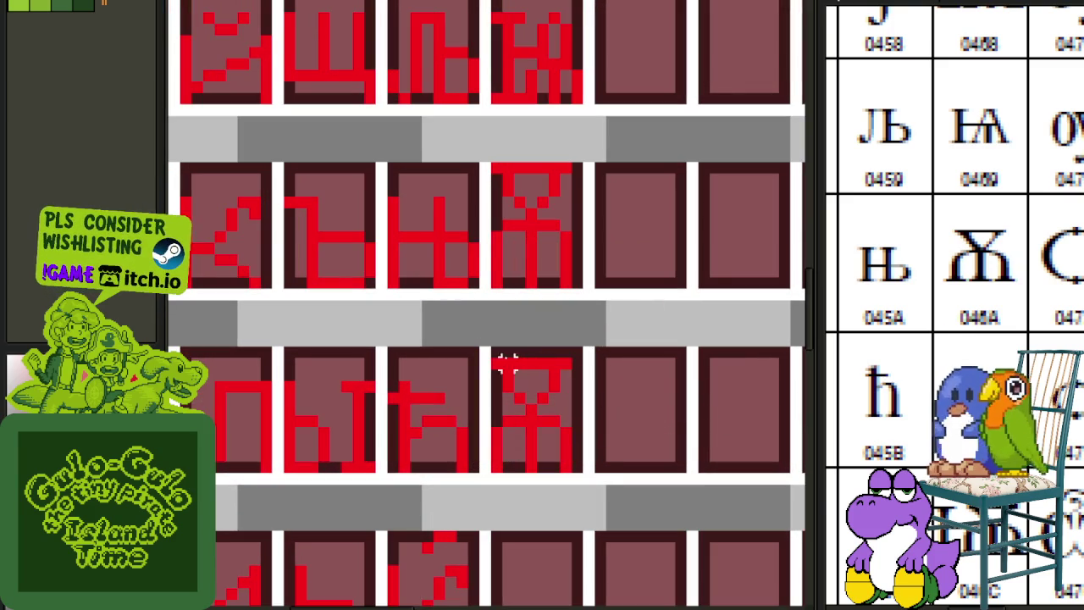
{"action": "left_click_drag", "start_coordinate": [496, 352], "coordinate": [593, 363]}
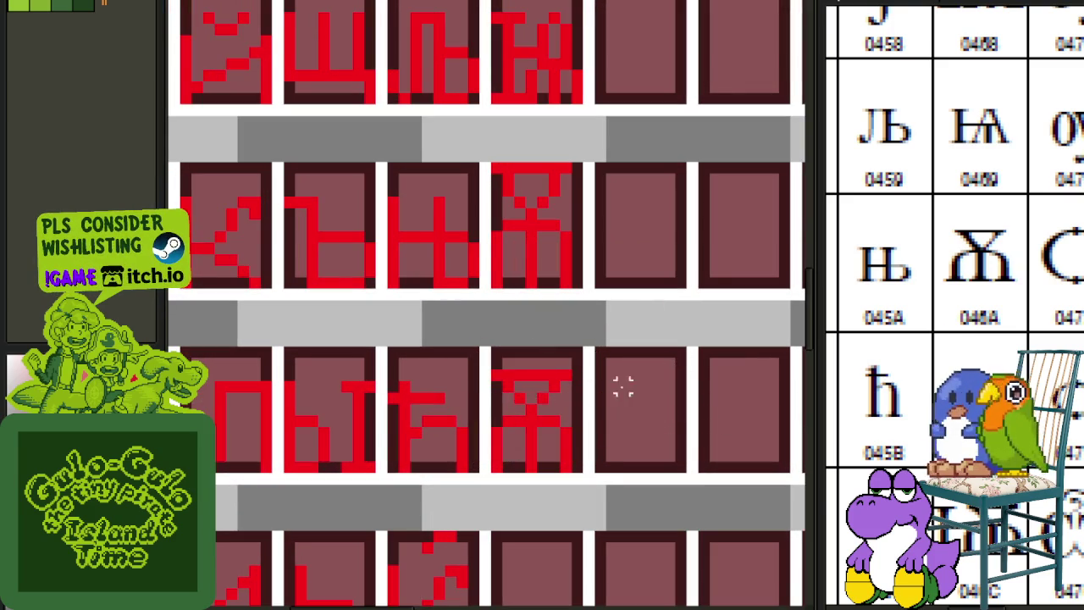
{"action": "mouse_move", "coordinate": [394, 368]}
{"action": "left_mouse_down"}
{"action": "mouse_move", "coordinate": [496, 383]}
{"action": "mouse_move", "coordinate": [603, 453]}
{"action": "left_mouse_up"}
{"action": "key", "text": "ctrl+d"}
{"action": "left_click_drag", "start_coordinate": [405, 375], "coordinate": [593, 387]}
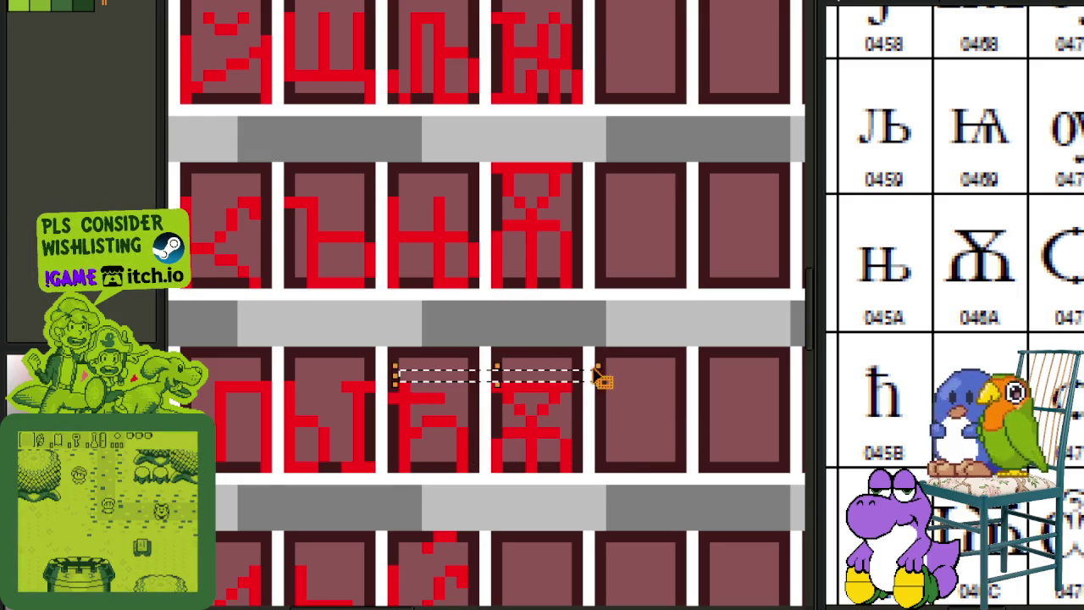
{"action": "key", "text": "ctrl+d"}
{"action": "scroll", "coordinate": [669, 350], "scroll_direction": "down", "scroll_amount": 1}
{"action": "scroll", "coordinate": [669, 350], "scroll_direction": "down", "scroll_amount": 1}
{"action": "key", "text": "ctrl+s"}
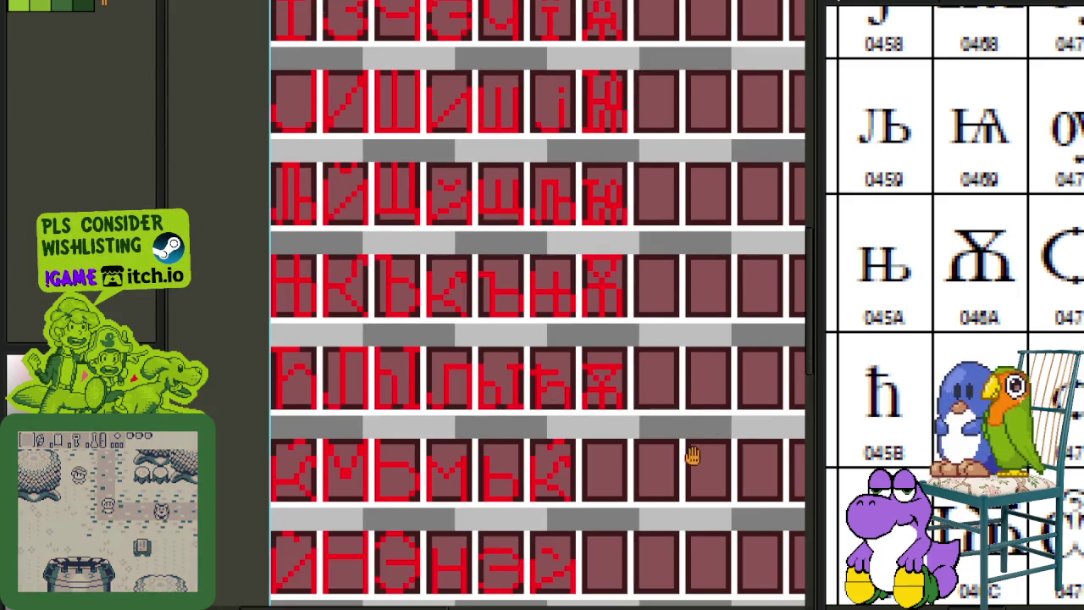
- Save the sheet and erase the stray red strip between two tiles
{"action": "scroll", "coordinate": [574, 311], "scroll_direction": "down", "scroll_amount": 1}
{"action": "scroll", "coordinate": [525, 229], "scroll_direction": "up", "scroll_amount": 1}
{"action": "key", "text": "ctrl+s"}
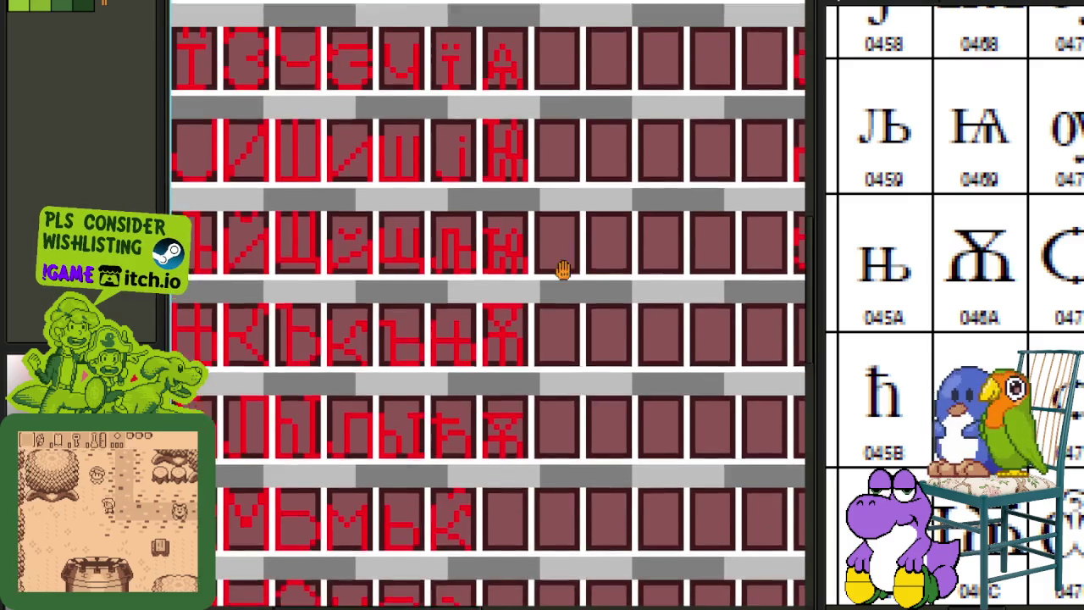
{"action": "scroll", "coordinate": [483, 198], "scroll_direction": "up", "scroll_amount": 1}
{"action": "scroll", "coordinate": [501, 177], "scroll_direction": "up", "scroll_amount": 1}
{"action": "scroll", "coordinate": [501, 176], "scroll_direction": "up", "scroll_amount": 1}
{"action": "left_click_drag", "start_coordinate": [492, 126], "coordinate": [521, 390]}
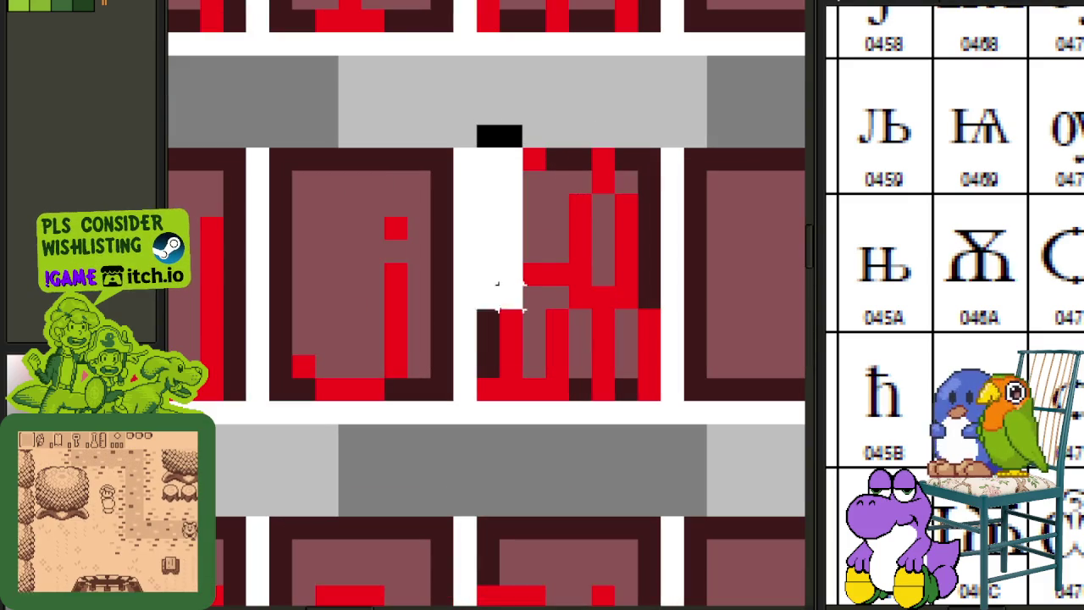
- Shift the stray vertical stroke left back into its tile
{"action": "scroll", "coordinate": [521, 389], "scroll_direction": "down", "scroll_amount": 3}
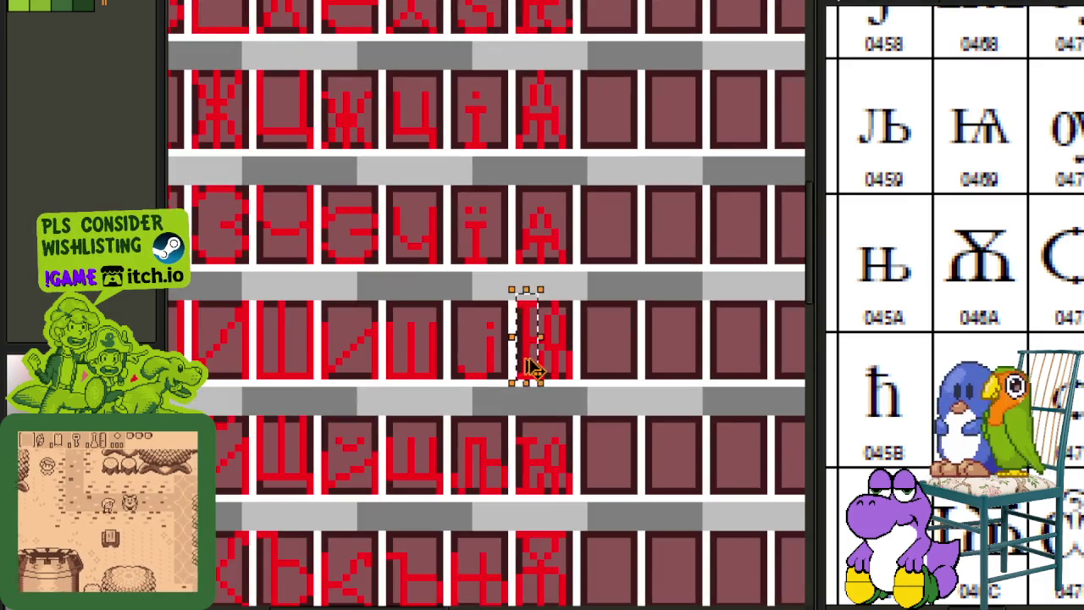
{"action": "scroll", "coordinate": [551, 382], "scroll_direction": "up", "scroll_amount": 1}
{"action": "left_click_drag", "start_coordinate": [554, 385], "coordinate": [528, 387]}
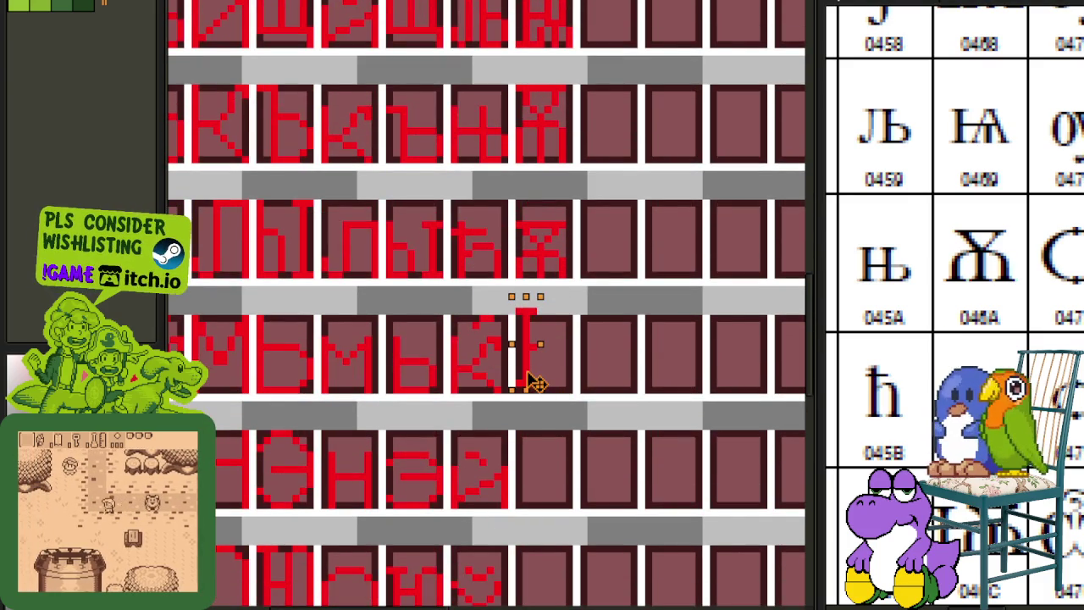
{"action": "left_click", "coordinate": [590, 317]}
- Select the big yus glyph for copying
{"action": "left_click_drag", "start_coordinate": [590, 317], "coordinate": [516, 377]}
{"action": "scroll", "coordinate": [494, 256], "scroll_direction": "up", "scroll_amount": 2}
{"action": "mouse_move", "coordinate": [461, 234]}
{"action": "left_mouse_down"}
{"action": "mouse_move", "coordinate": [496, 314]}
{"action": "mouse_move", "coordinate": [487, 583]}
{"action": "mouse_move", "coordinate": [500, 568]}
{"action": "left_mouse_up"}
{"action": "scroll", "coordinate": [498, 373], "scroll_direction": "down", "scroll_amount": 2}
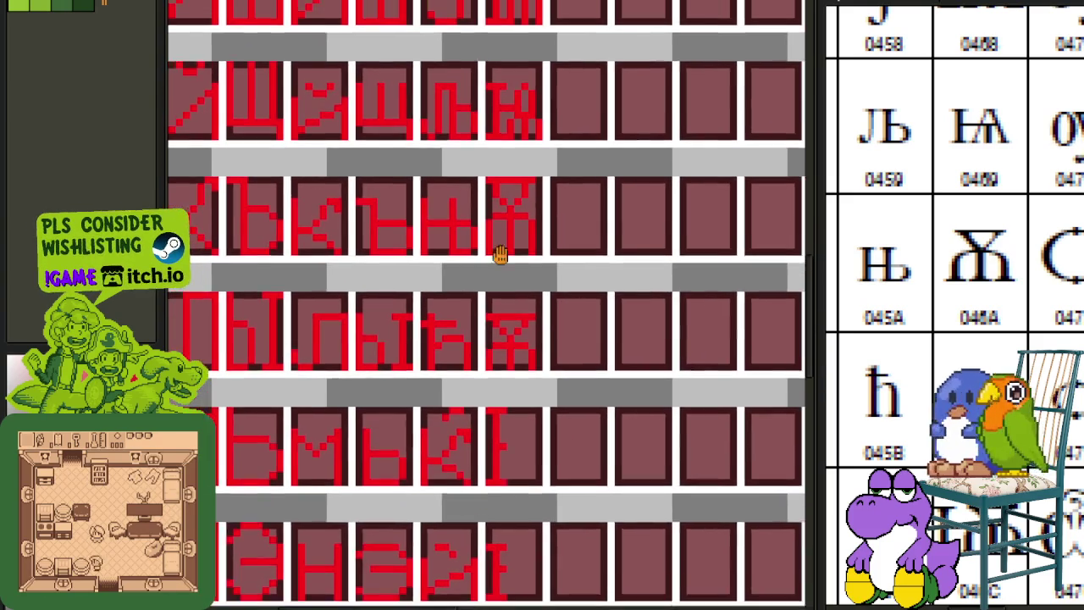
{"action": "scroll", "coordinate": [490, 261], "scroll_direction": "up", "scroll_amount": 2}
- Move the copied big yus into the empty tile after the Ќ row's last glyph
{"action": "left_click_drag", "start_coordinate": [473, 241], "coordinate": [586, 85]}
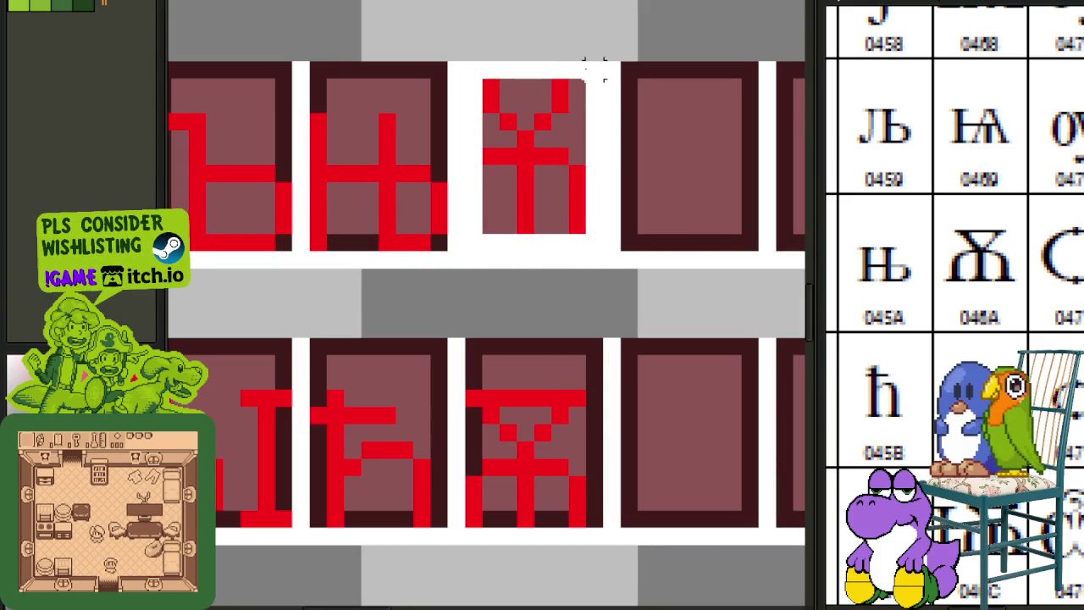
{"action": "scroll", "coordinate": [586, 86], "scroll_direction": "down", "scroll_amount": 2}
{"action": "left_click_drag", "start_coordinate": [553, 143], "coordinate": [582, 355]}
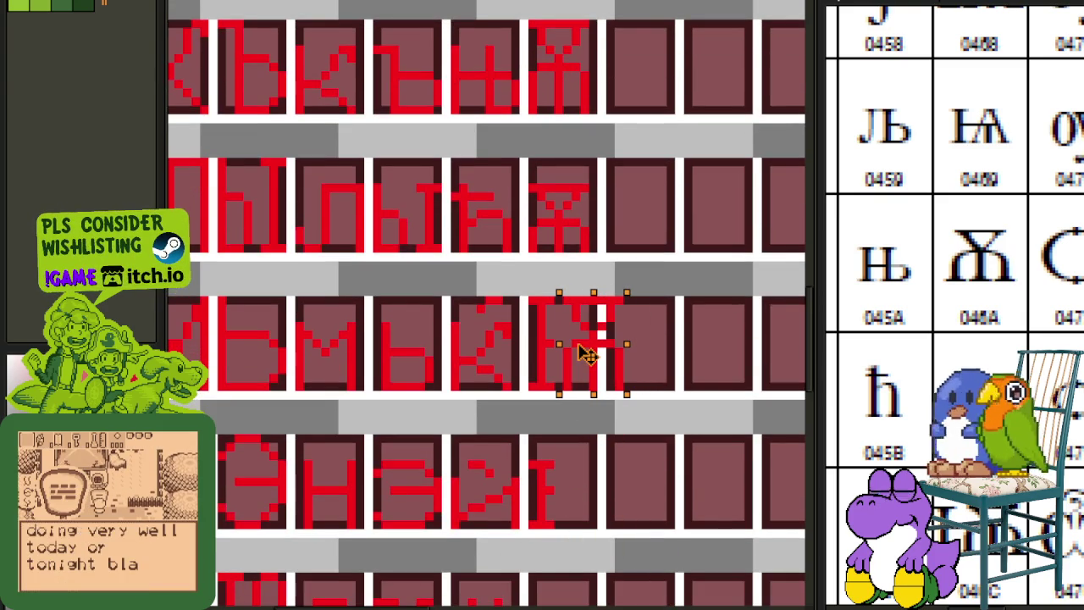
{"action": "key", "text": "ctrl+d"}
{"action": "scroll", "coordinate": [627, 322], "scroll_direction": "up", "scroll_amount": 2}
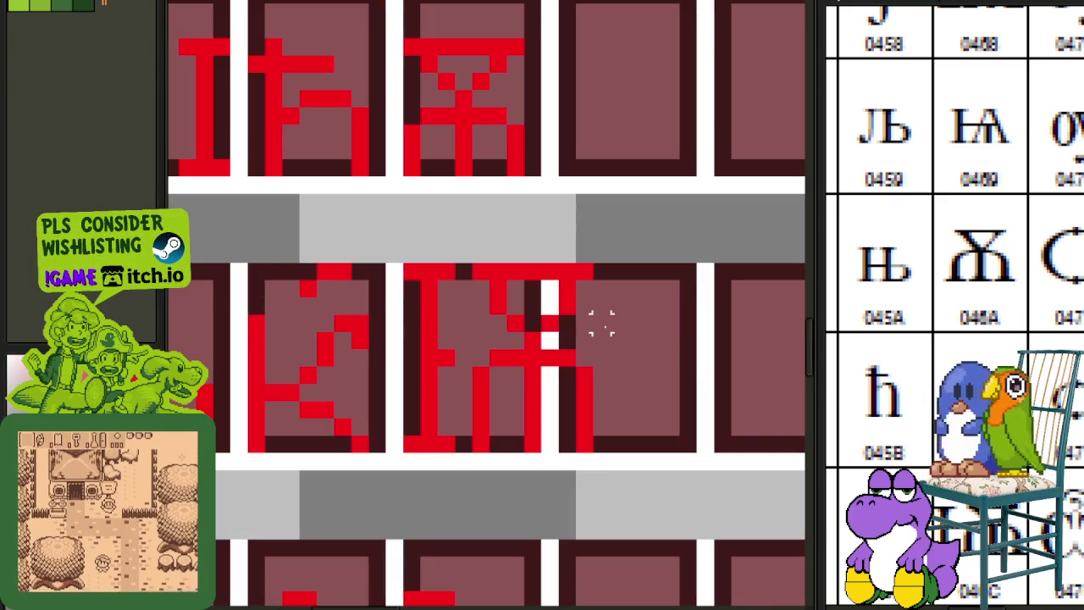
{"action": "left_click_drag", "start_coordinate": [603, 356], "coordinate": [604, 366]}
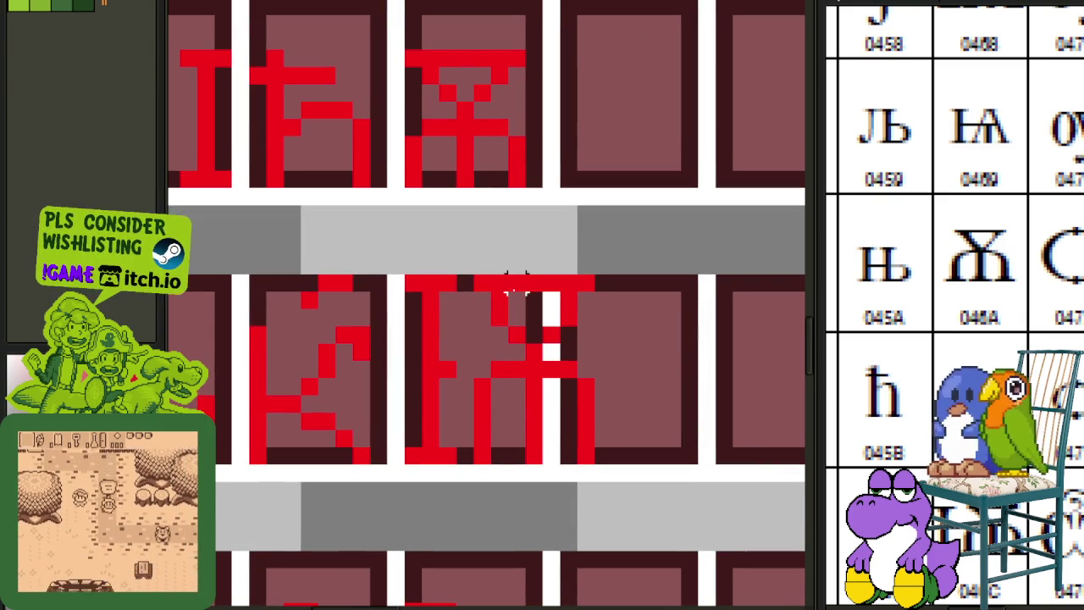
- Nudge the new glyph's overhanging right-side pixels left so it fits inside its tile
{"action": "left_click_drag", "start_coordinate": [512, 282], "coordinate": [633, 489]}
{"action": "left_click_drag", "start_coordinate": [543, 277], "coordinate": [602, 457]}
{"action": "key", "text": "Left"}
{"action": "key", "text": "Left"}
{"action": "key", "text": "Left"}
{"action": "key", "text": "ctrl+d"}
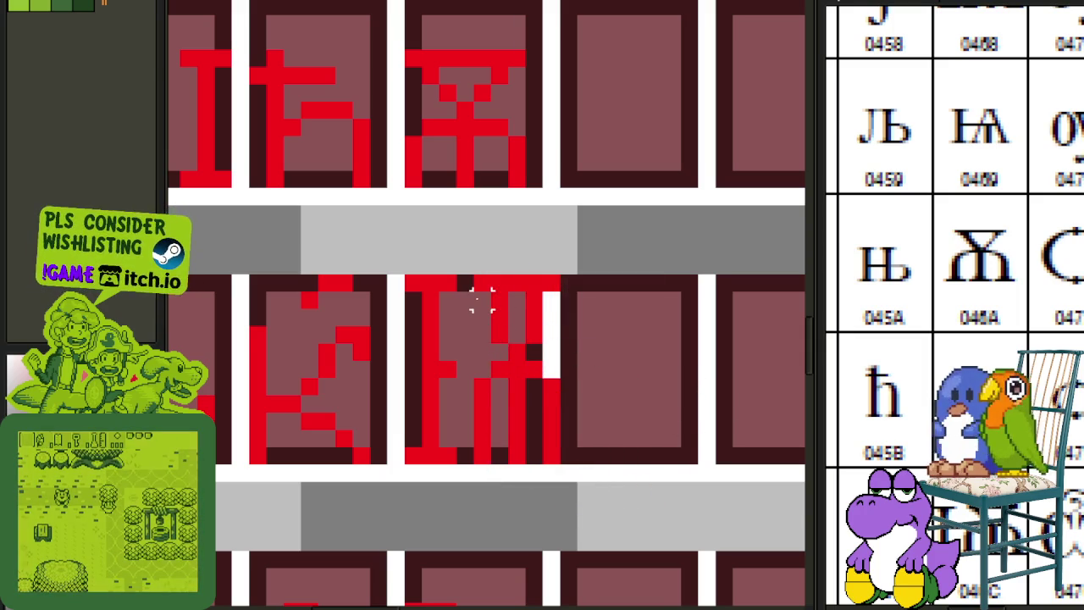
{"action": "left_click_drag", "start_coordinate": [479, 282], "coordinate": [635, 467]}
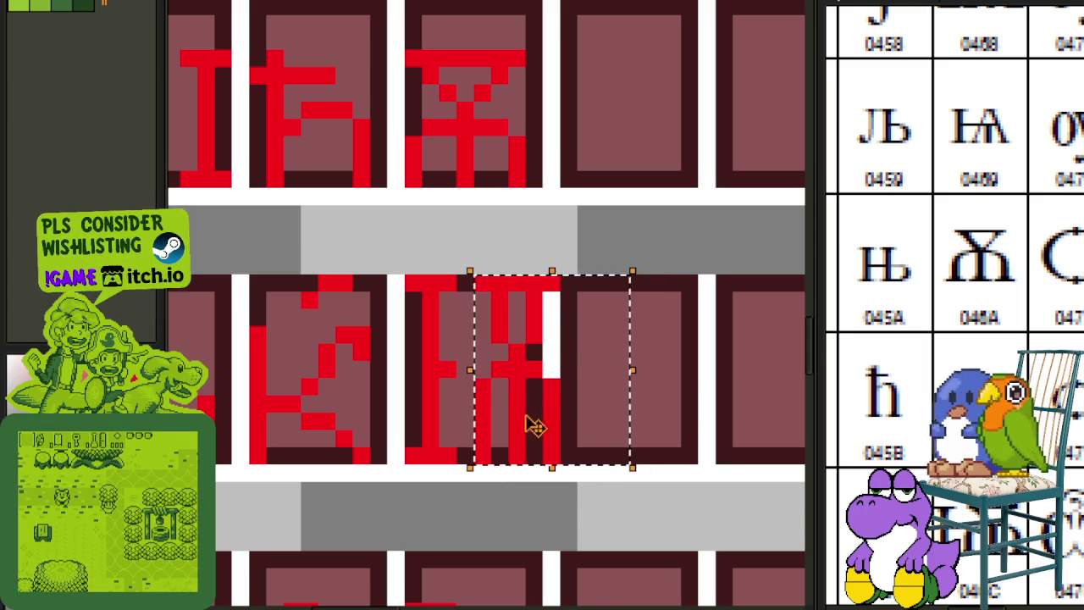
{"action": "key", "text": "Left"}
{"action": "key", "text": "ctrl+d"}
{"action": "key", "text": "b"}
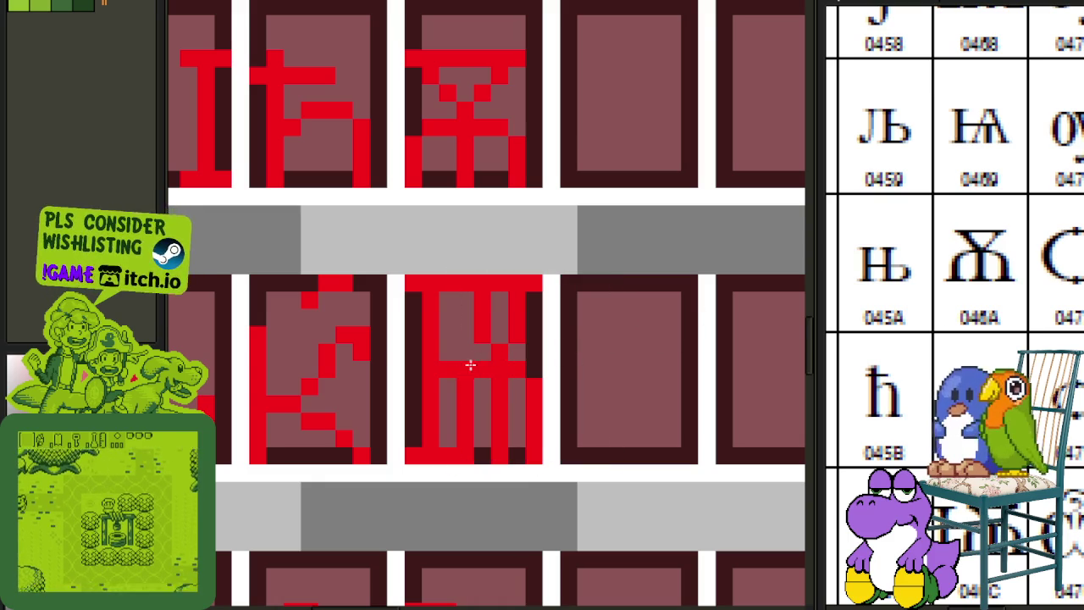
{"action": "scroll", "coordinate": [451, 364], "scroll_direction": "down", "scroll_amount": 2}
{"action": "scroll", "coordinate": [492, 259], "scroll_direction": "up", "scroll_amount": 1}
- Drop a copy of the iotified yus into the empty tile ending the Й row
{"action": "scroll", "coordinate": [458, 264], "scroll_direction": "up", "scroll_amount": 1}
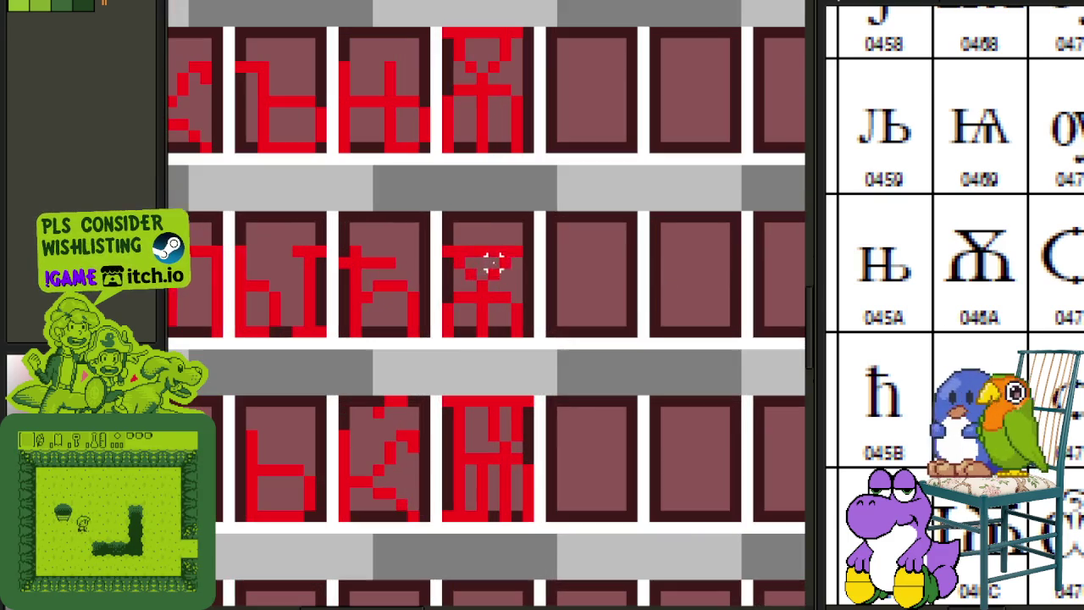
{"action": "mouse_move", "coordinate": [442, 245]}
{"action": "left_mouse_down"}
{"action": "mouse_move", "coordinate": [528, 330]}
{"action": "mouse_move", "coordinate": [644, 593]}
{"action": "mouse_move", "coordinate": [525, 402]}
{"action": "left_mouse_up"}
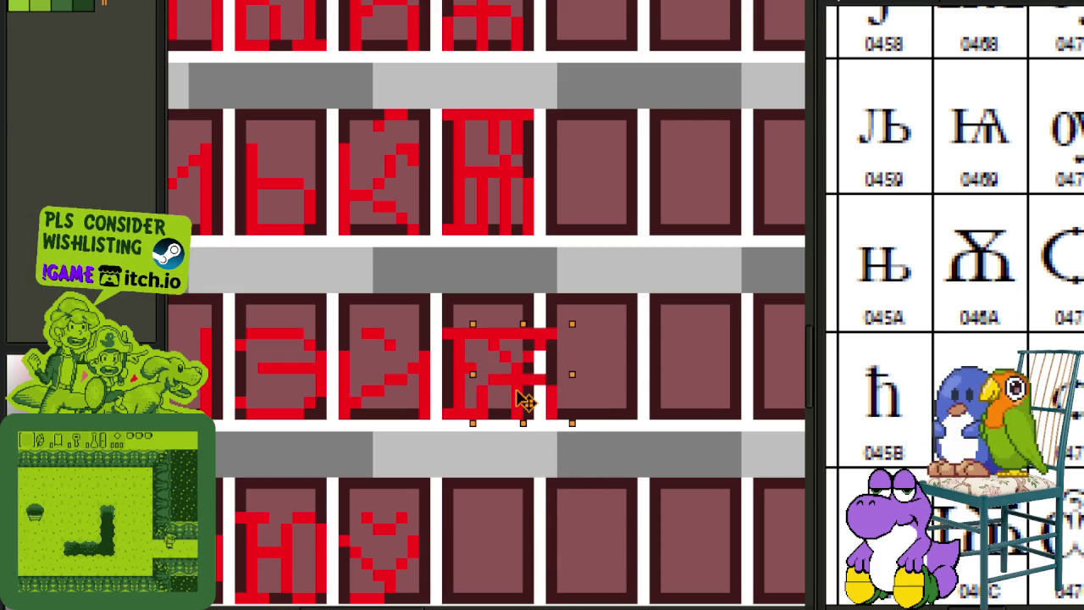
{"action": "key", "text": "Return"}
{"action": "scroll", "coordinate": [512, 330], "scroll_direction": "up", "scroll_amount": 1}
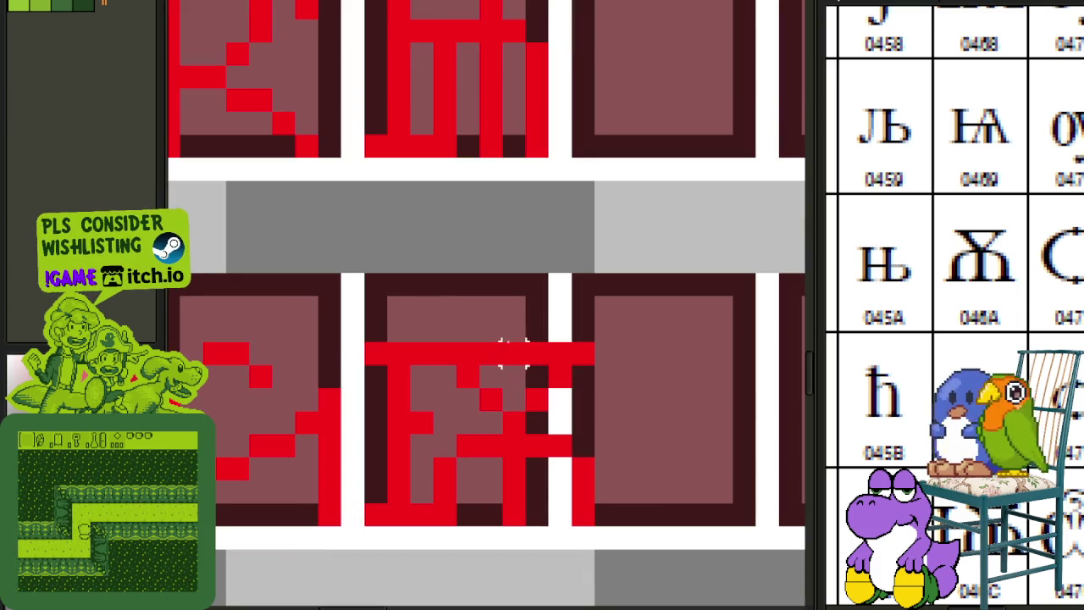
- Pull the copy's right part, then its rightmost column, one pixel left each
{"action": "left_click_drag", "start_coordinate": [484, 345], "coordinate": [666, 535]}
{"action": "key", "text": "Left"}
{"action": "key", "text": "Return"}
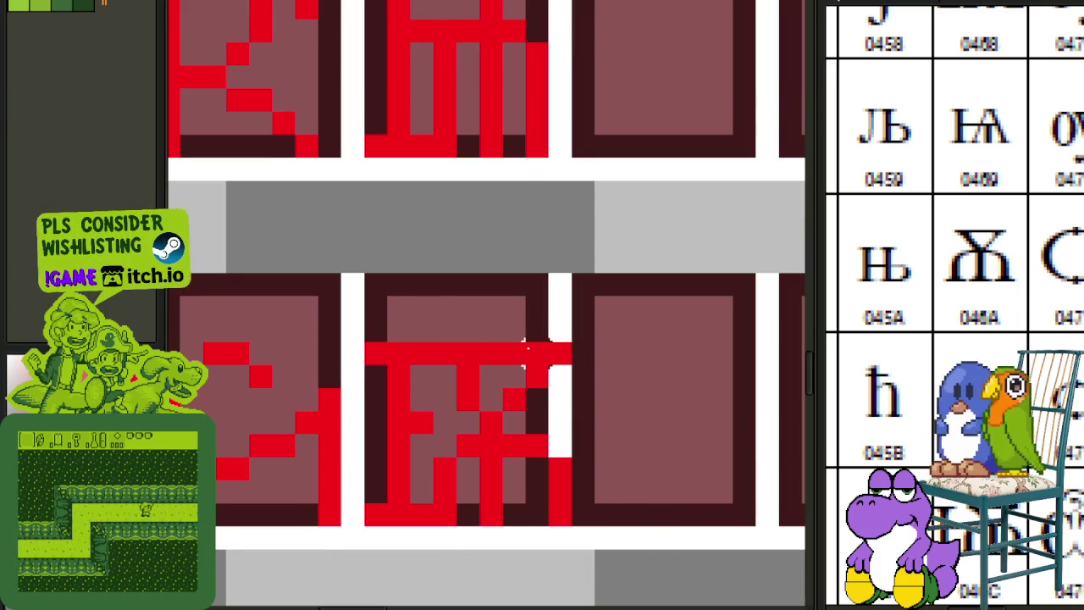
{"action": "left_click_drag", "start_coordinate": [525, 339], "coordinate": [625, 529]}
{"action": "key", "text": "Left"}
{"action": "key", "text": "Return"}
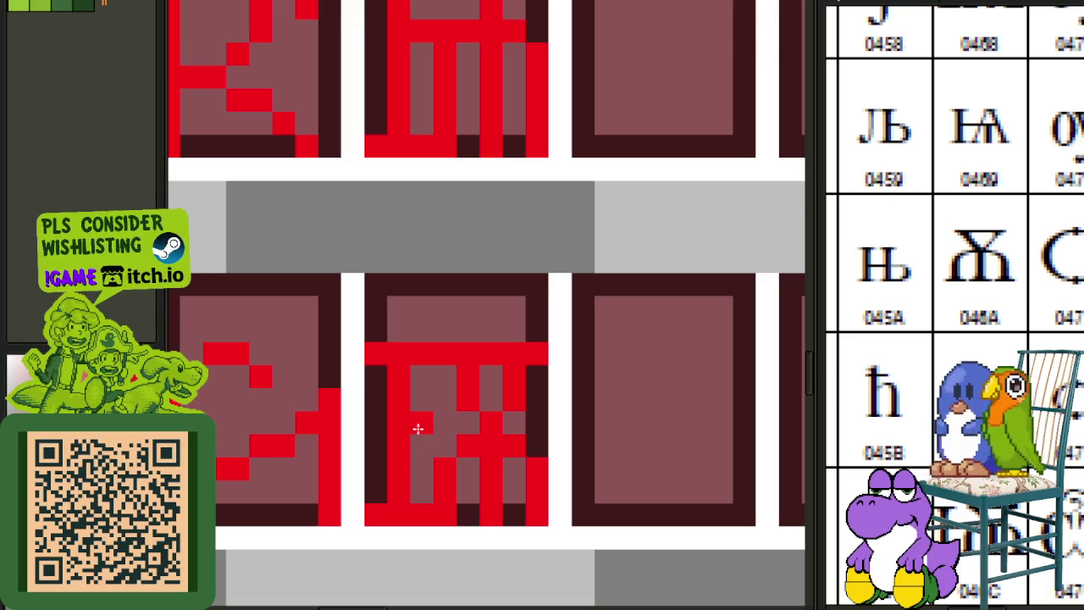
{"action": "scroll", "coordinate": [472, 430], "scroll_direction": "down", "scroll_amount": 5}
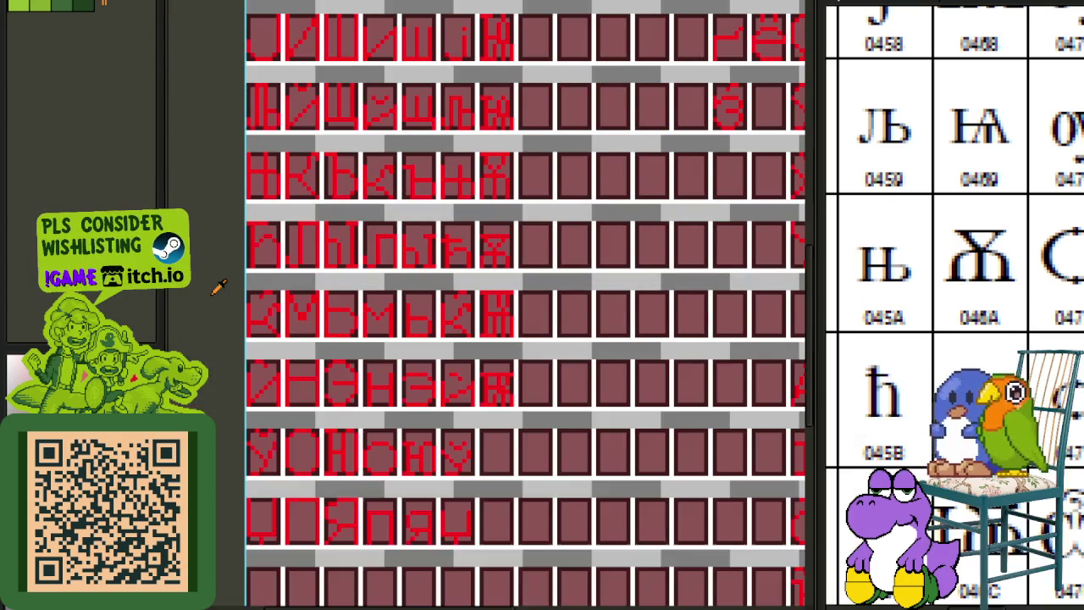
- Hide the grid and tile-background layer with its eye icon in the Layers panel
{"action": "left_click", "coordinate": [508, 506]}
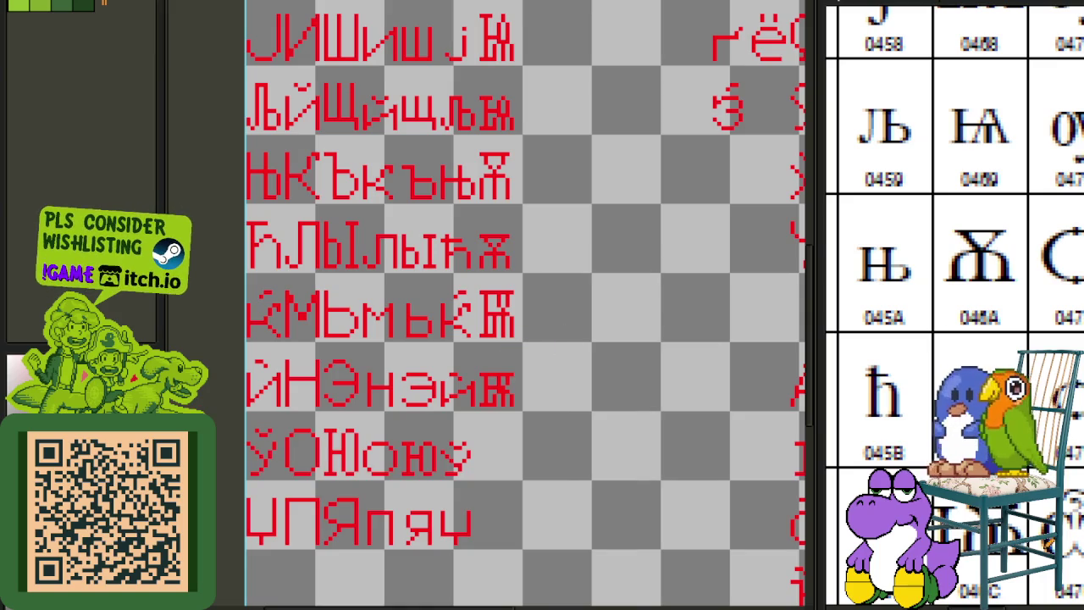
{"action": "scroll", "coordinate": [953, 305], "scroll_direction": "down", "scroll_amount": 1}
{"action": "scroll", "coordinate": [953, 305], "scroll_direction": "down", "scroll_amount": 1}
{"action": "scroll", "coordinate": [953, 305], "scroll_direction": "down", "scroll_amount": 1}
{"action": "scroll", "coordinate": [953, 305], "scroll_direction": "down", "scroll_amount": 1}
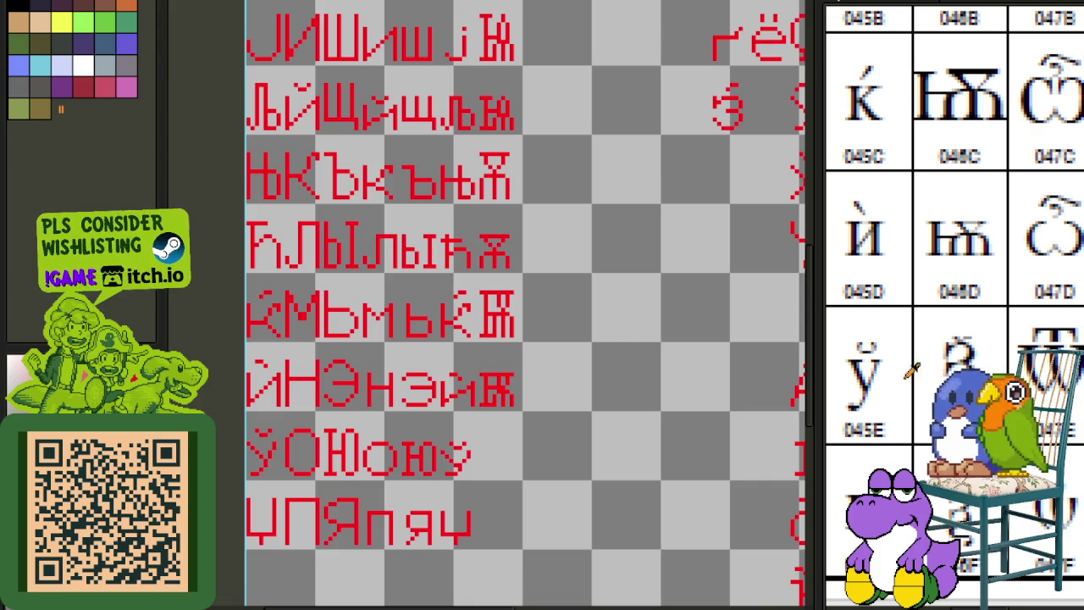
{"action": "scroll", "coordinate": [894, 386], "scroll_direction": "down", "scroll_amount": 5}
{"action": "scroll", "coordinate": [1035, 278], "scroll_direction": "up", "scroll_amount": 2}
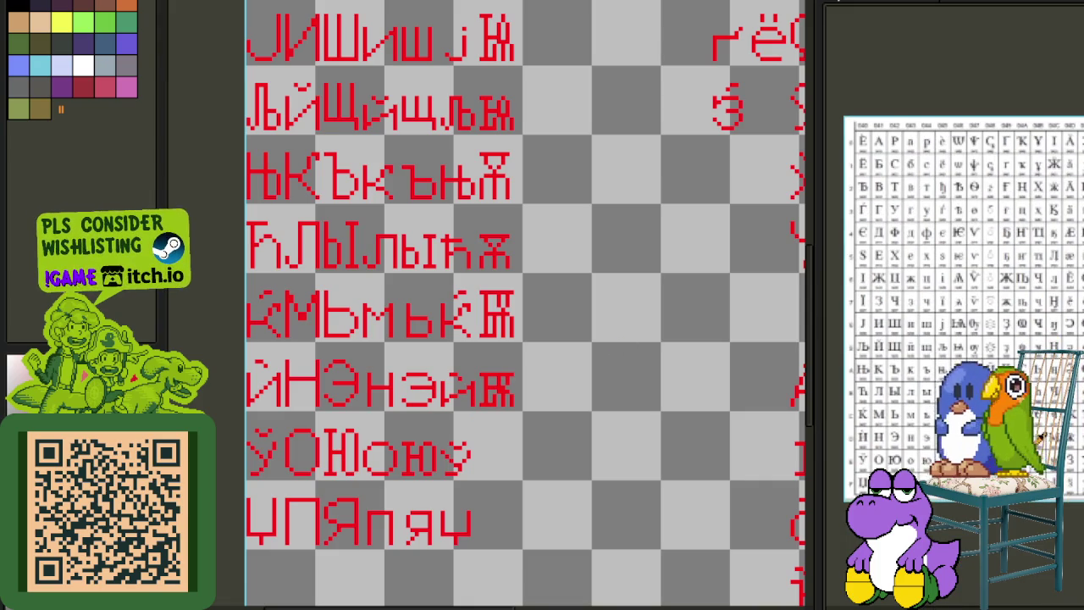
{"action": "scroll", "coordinate": [1035, 278], "scroll_direction": "up", "scroll_amount": 1}
{"action": "scroll", "coordinate": [877, 504], "scroll_direction": "up", "scroll_amount": 2}
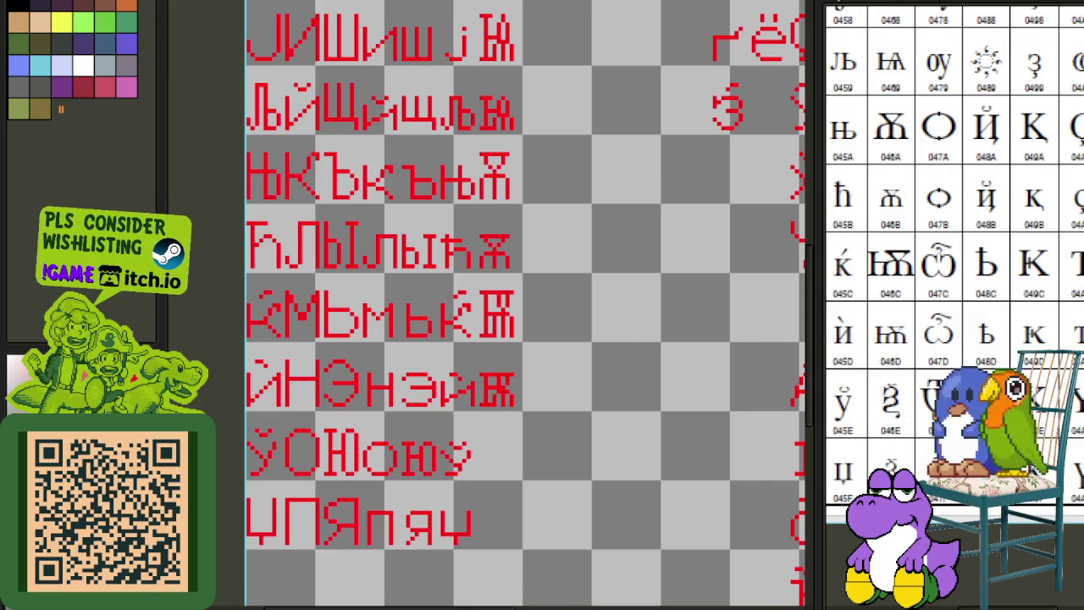
{"action": "scroll", "coordinate": [955, 270], "scroll_direction": "down", "scroll_amount": 1}
{"action": "scroll", "coordinate": [955, 269], "scroll_direction": "down", "scroll_amount": 1}
{"action": "left_click_drag", "start_coordinate": [955, 314], "coordinate": [1039, 543]}
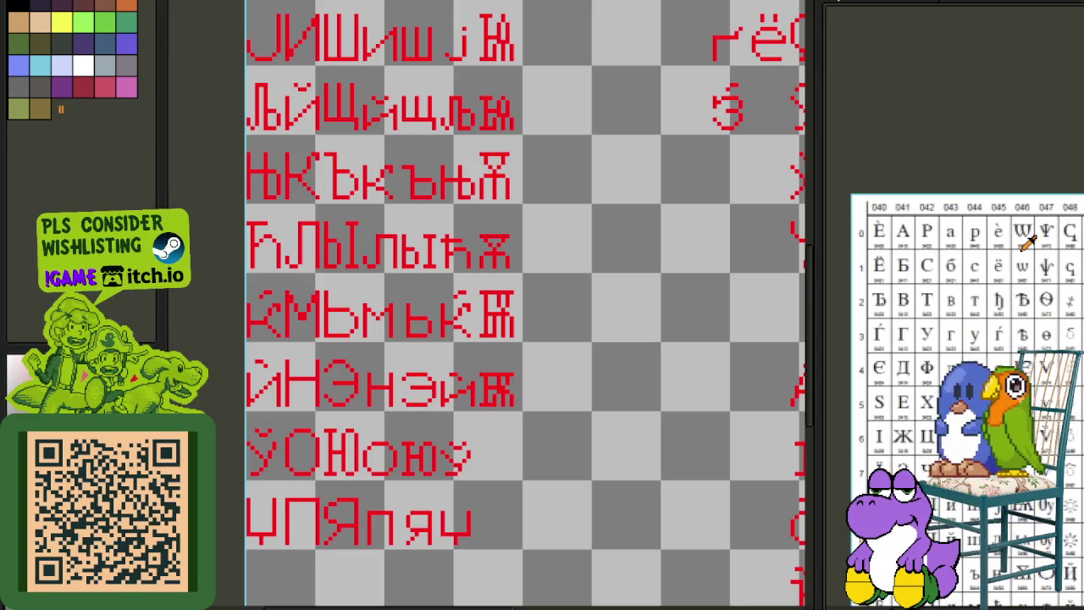
{"action": "scroll", "coordinate": [1070, 231], "scroll_direction": "up", "scroll_amount": 1}
{"action": "scroll", "coordinate": [942, 301], "scroll_direction": "up", "scroll_amount": 1}
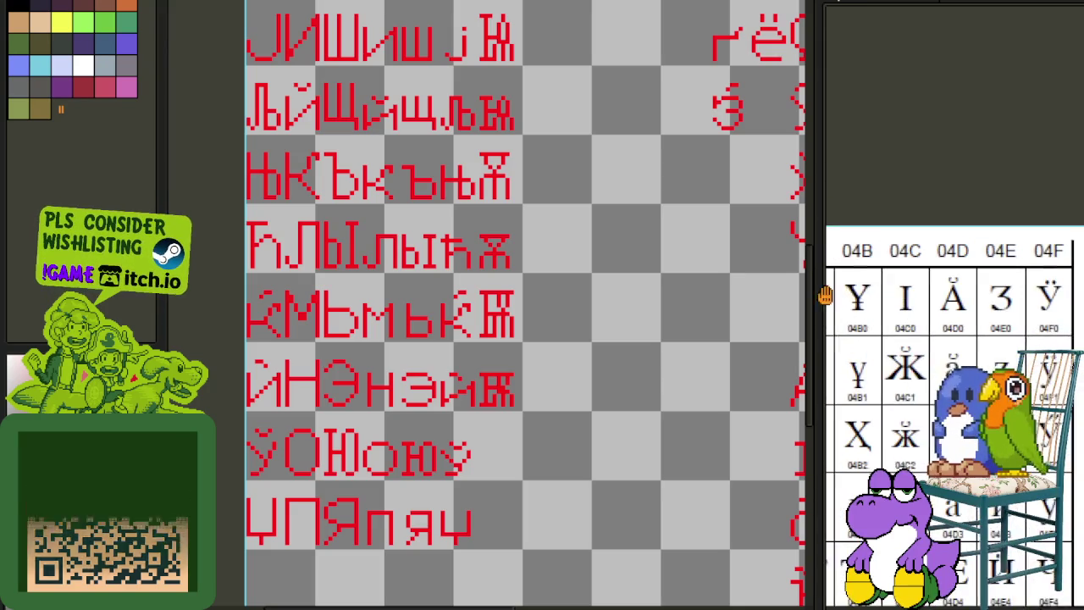
{"action": "left_click_drag", "start_coordinate": [942, 301], "coordinate": [1074, 320]}
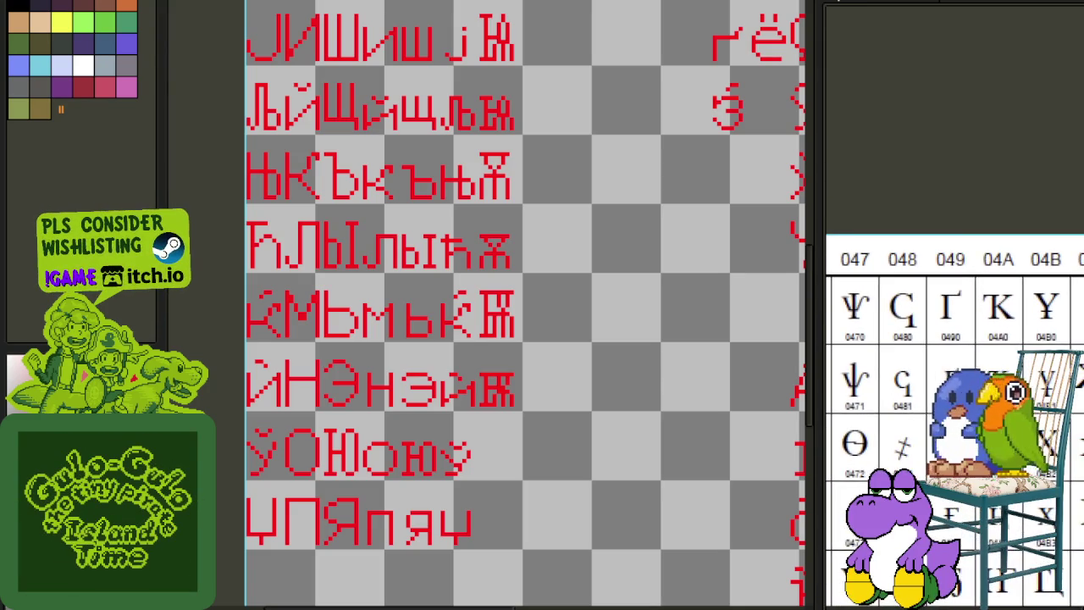
{"action": "left_click_drag", "start_coordinate": [1074, 310], "coordinate": [946, 318]}
{"action": "scroll", "coordinate": [1066, 318], "scroll_direction": "down", "scroll_amount": 1}
{"action": "scroll", "coordinate": [1065, 318], "scroll_direction": "down", "scroll_amount": 2}
{"action": "scroll", "coordinate": [1066, 317], "scroll_direction": "down", "scroll_amount": 1}
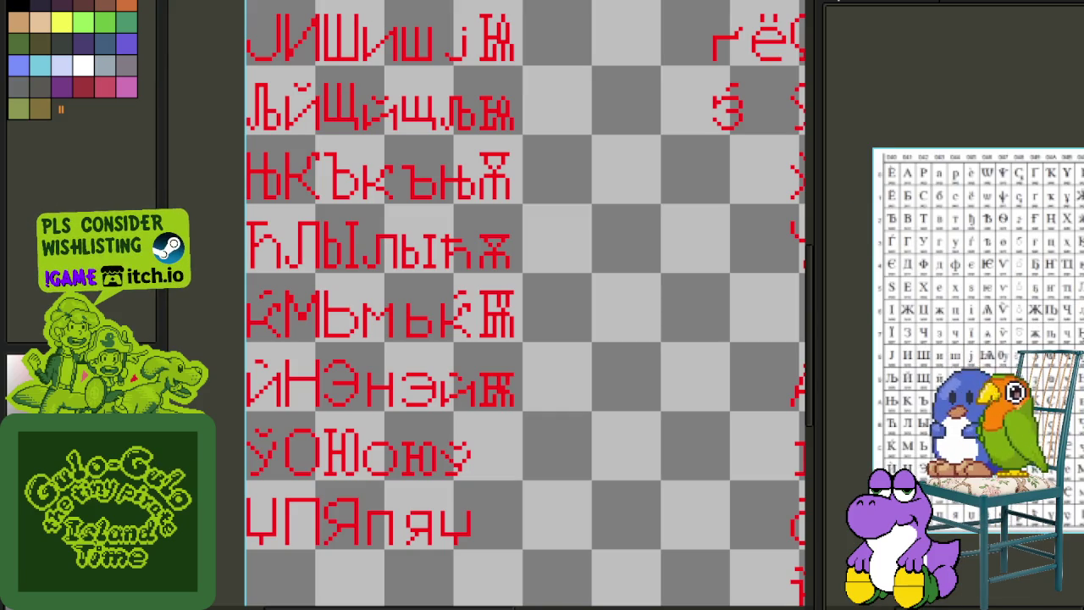
{"action": "scroll", "coordinate": [974, 343], "scroll_direction": "up", "scroll_amount": 1}
{"action": "scroll", "coordinate": [955, 297], "scroll_direction": "down", "scroll_amount": 1}
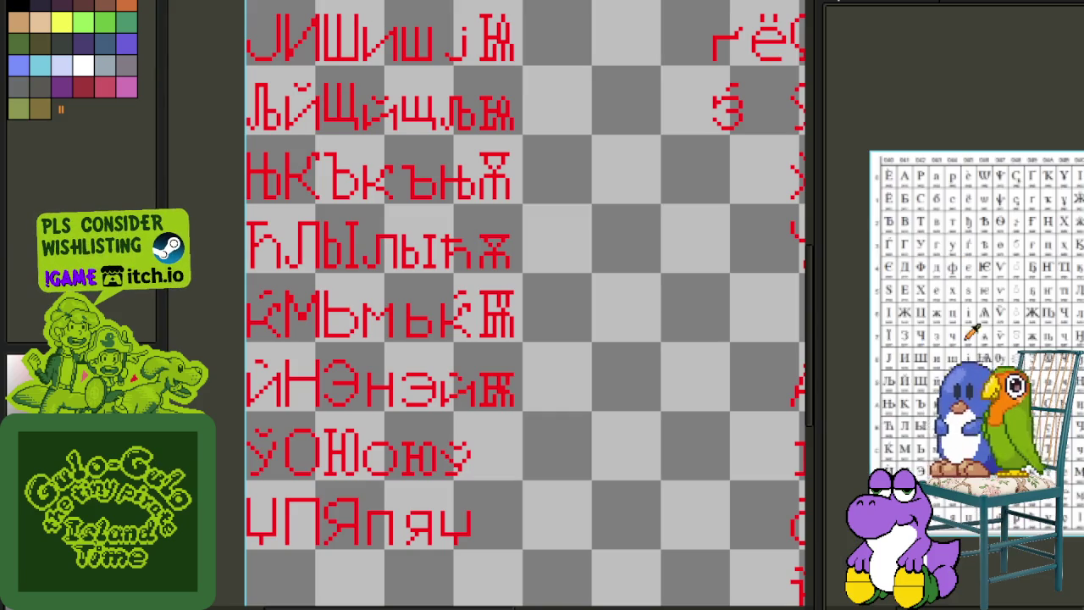
{"action": "left_click_drag", "start_coordinate": [572, 426], "coordinate": [596, 396]}
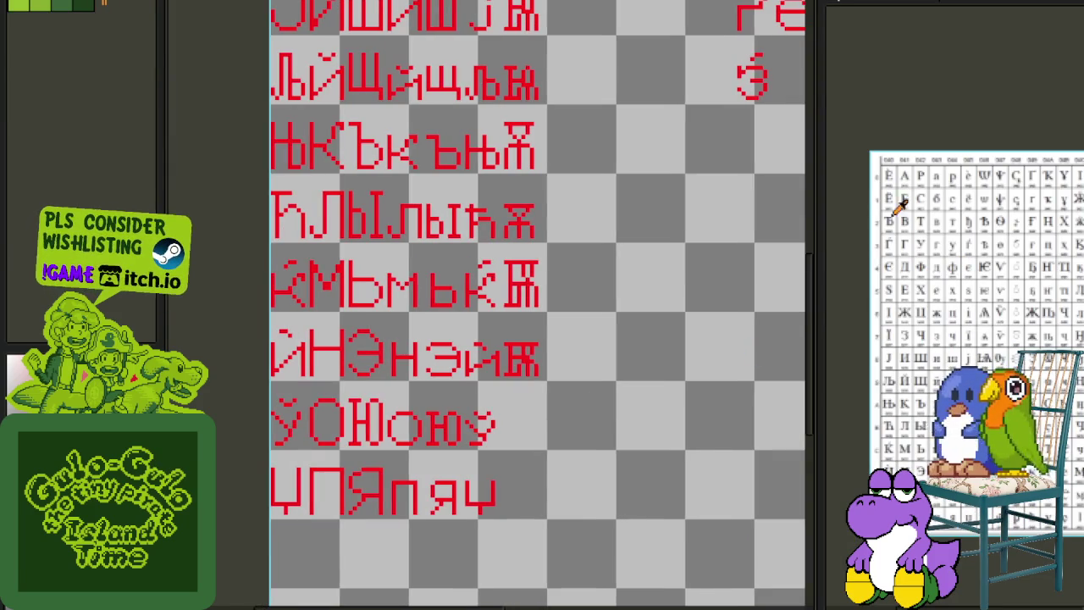
{"action": "scroll", "coordinate": [983, 173], "scroll_direction": "up", "scroll_amount": 1}
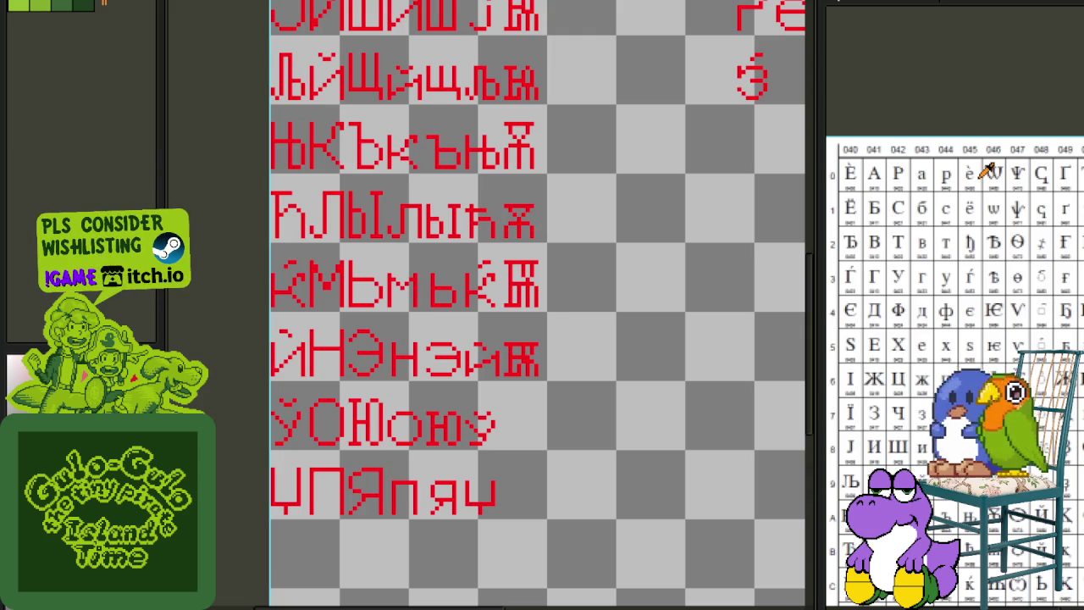
- Save the red Cyrillic glyph sheet with Ctrl+S
{"action": "left_click_drag", "start_coordinate": [985, 335], "coordinate": [961, 269]}
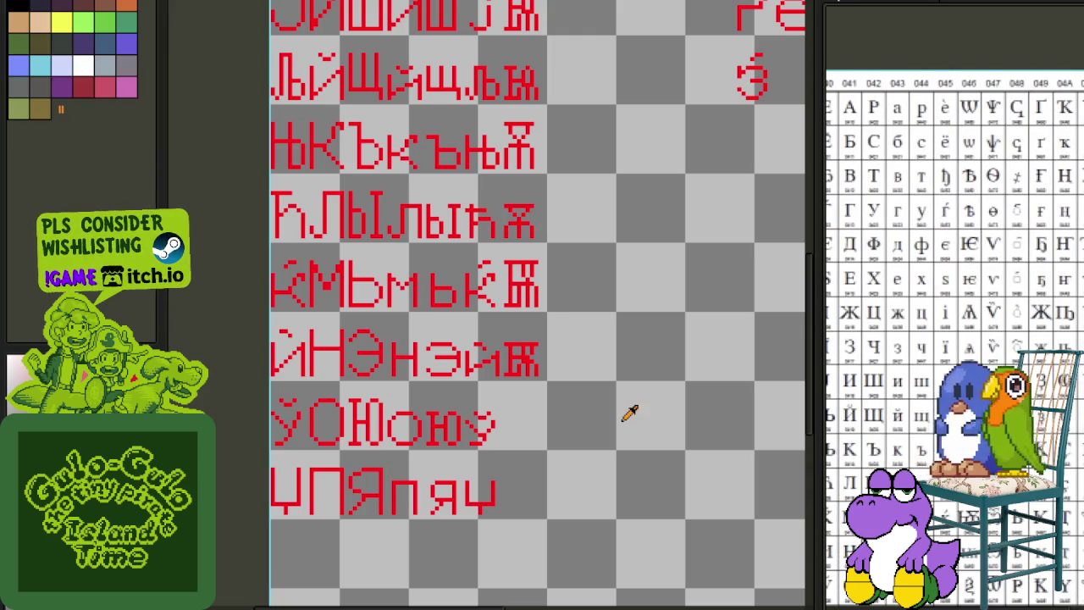
{"action": "left_click_drag", "start_coordinate": [562, 431], "coordinate": [591, 374]}
{"action": "key", "text": "ctrl+s"}
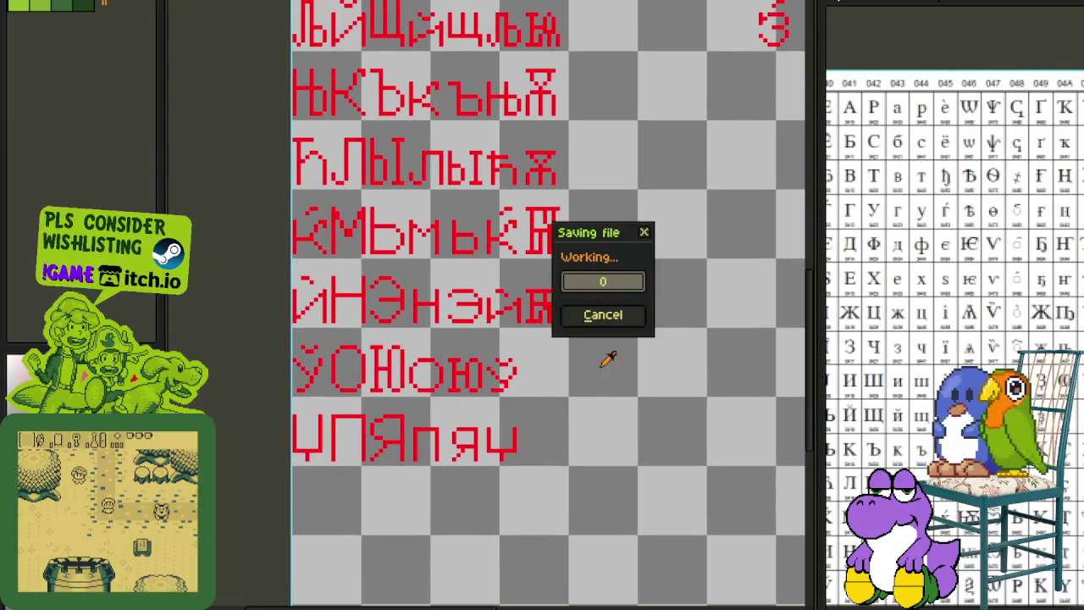
- Zoom and pan across the whole sheet to check all glyphs, then show the layer list
{"action": "scroll", "coordinate": [557, 339], "scroll_direction": "up", "scroll_amount": 1}
{"action": "left_click_drag", "start_coordinate": [920, 344], "coordinate": [898, 281]}
{"action": "scroll", "coordinate": [953, 305], "scroll_direction": "up", "scroll_amount": 1}
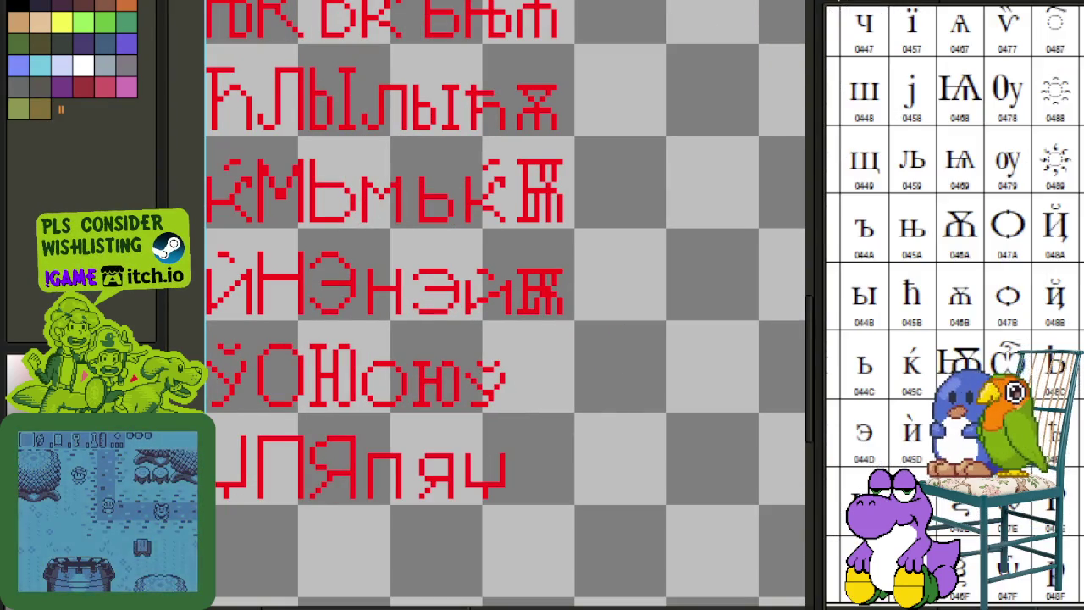
{"action": "scroll", "coordinate": [953, 305], "scroll_direction": "up", "scroll_amount": 1}
{"action": "left_click_drag", "start_coordinate": [702, 428], "coordinate": [670, 312]}
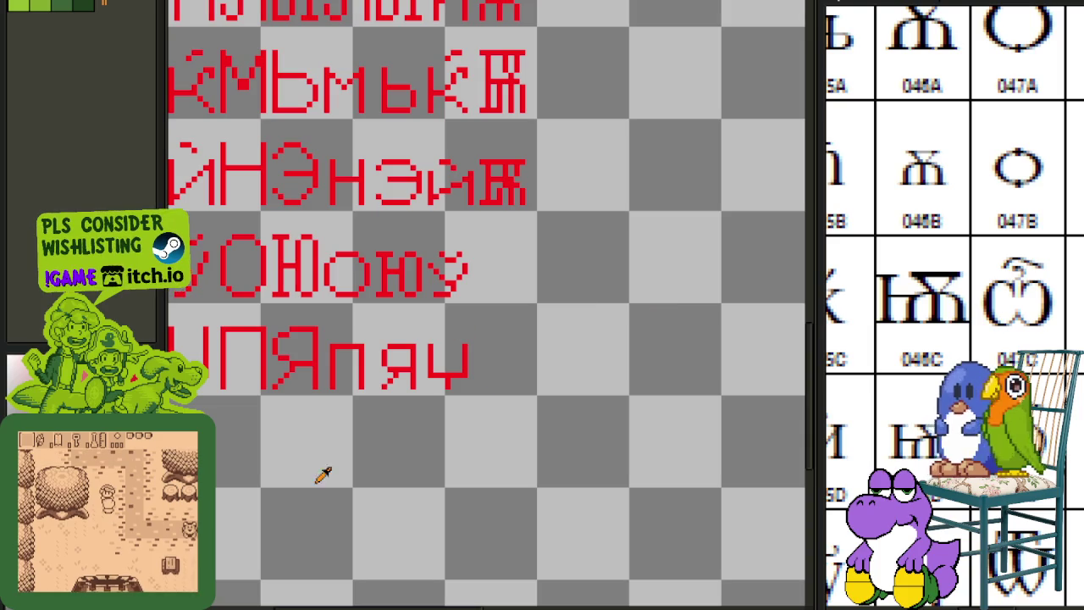
{"action": "scroll", "coordinate": [628, 379], "scroll_direction": "down", "scroll_amount": 2}
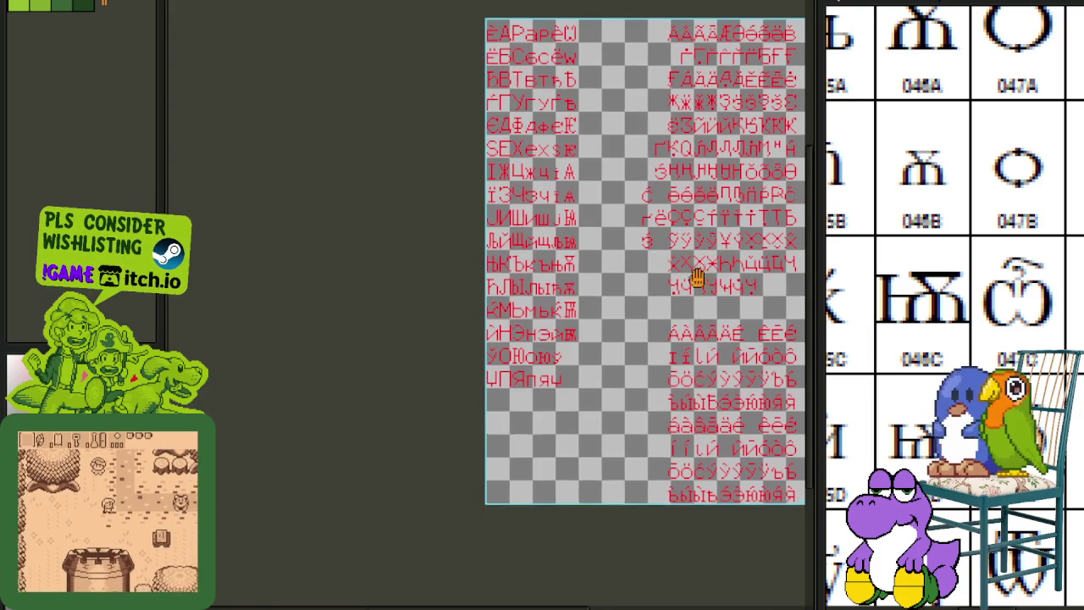
{"action": "left_click_drag", "start_coordinate": [703, 273], "coordinate": [634, 308]}
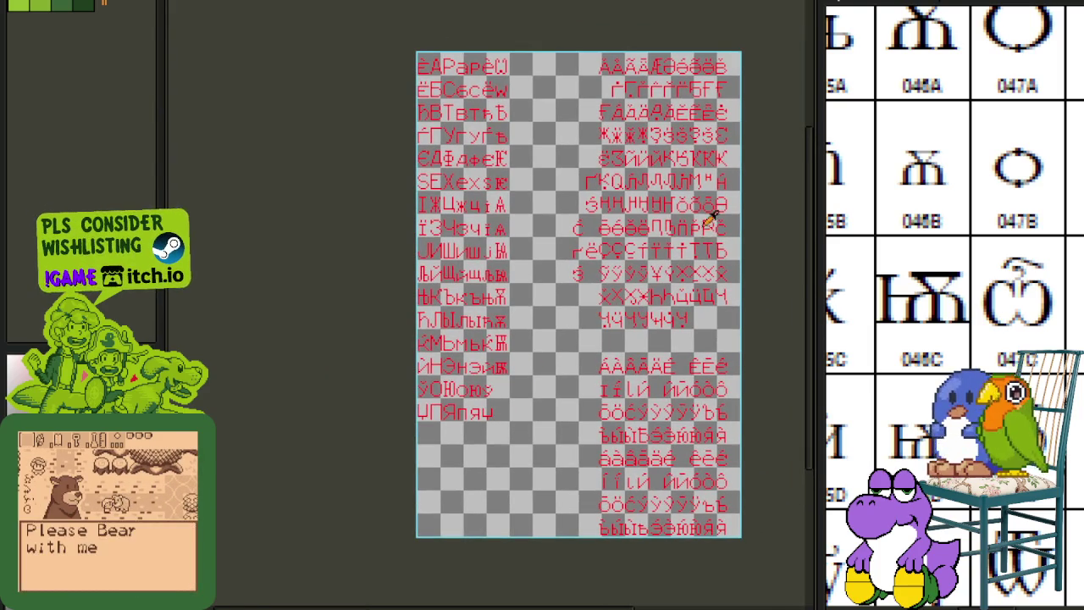
{"action": "scroll", "coordinate": [709, 227], "scroll_direction": "up", "scroll_amount": 1}
{"action": "mouse_move", "coordinate": [685, 205]}
{"action": "left_mouse_down"}
{"action": "mouse_move", "coordinate": [617, 327]}
{"action": "mouse_move", "coordinate": [613, 401]}
{"action": "left_mouse_up"}
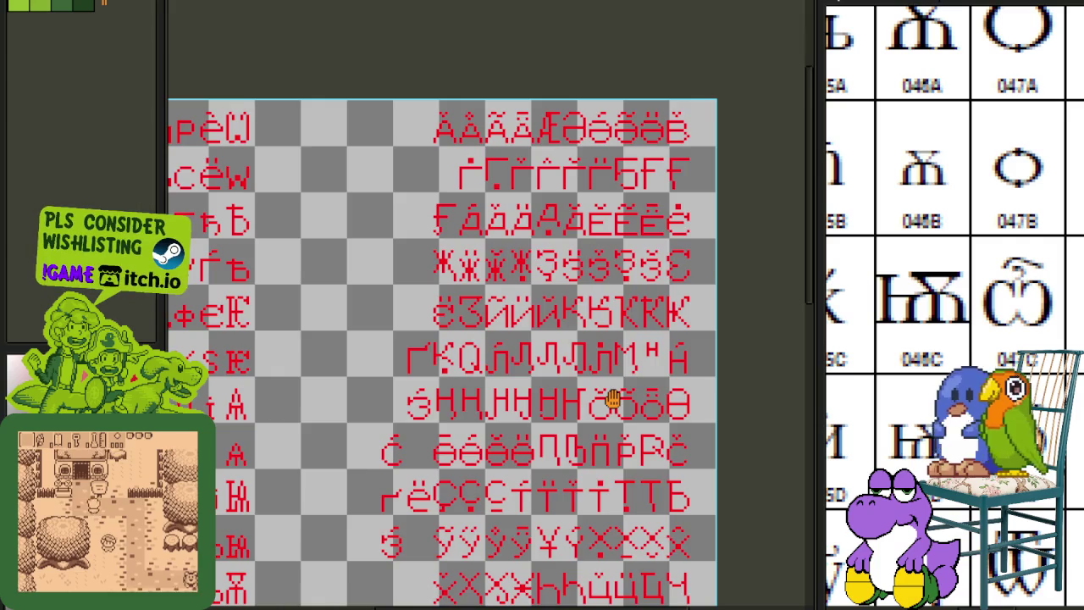
{"action": "scroll", "coordinate": [618, 375], "scroll_direction": "down", "scroll_amount": 3}
{"action": "scroll", "coordinate": [661, 347], "scroll_direction": "down", "scroll_amount": 2}
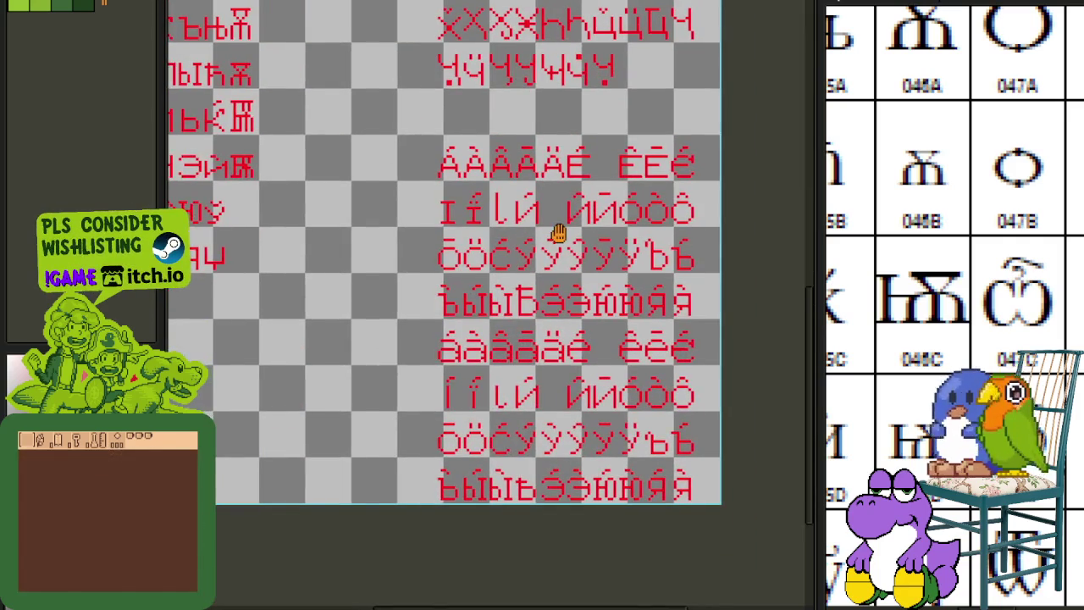
{"action": "left_click_drag", "start_coordinate": [559, 234], "coordinate": [649, 320]}
{"action": "left_click_drag", "start_coordinate": [339, 375], "coordinate": [395, 414]}
{"action": "key", "text": "Tab"}
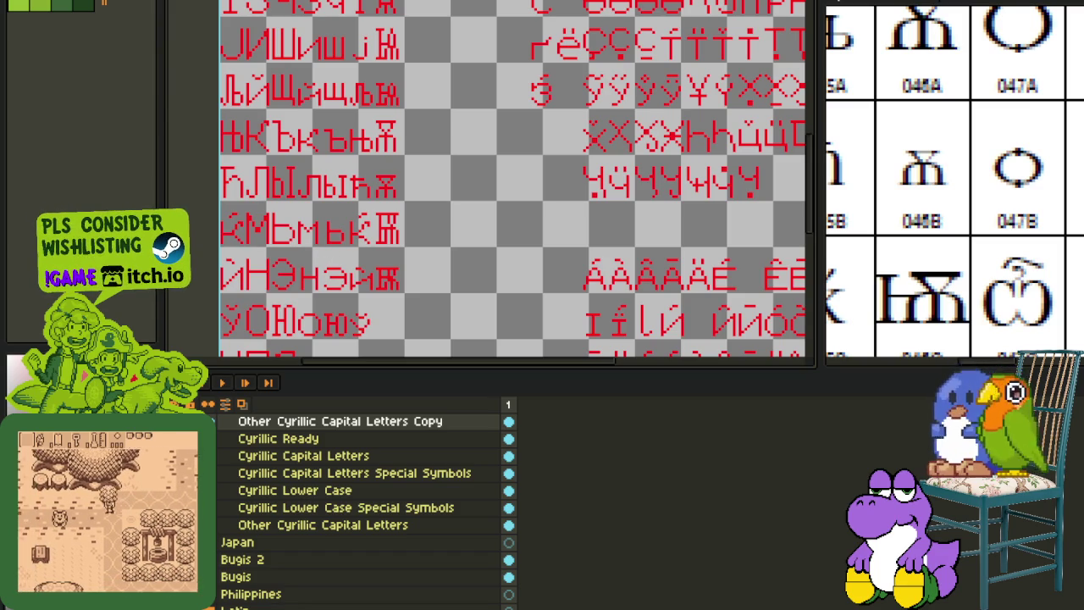
- Create a new blank sprite via File > New and paste the copied reference glyph into it
{"action": "scroll", "coordinate": [479, 147], "scroll_direction": "down", "scroll_amount": 2}
{"action": "key", "text": "alt+f"}
{"action": "key", "text": "n"}
{"action": "left_click", "coordinate": [597, 408]}
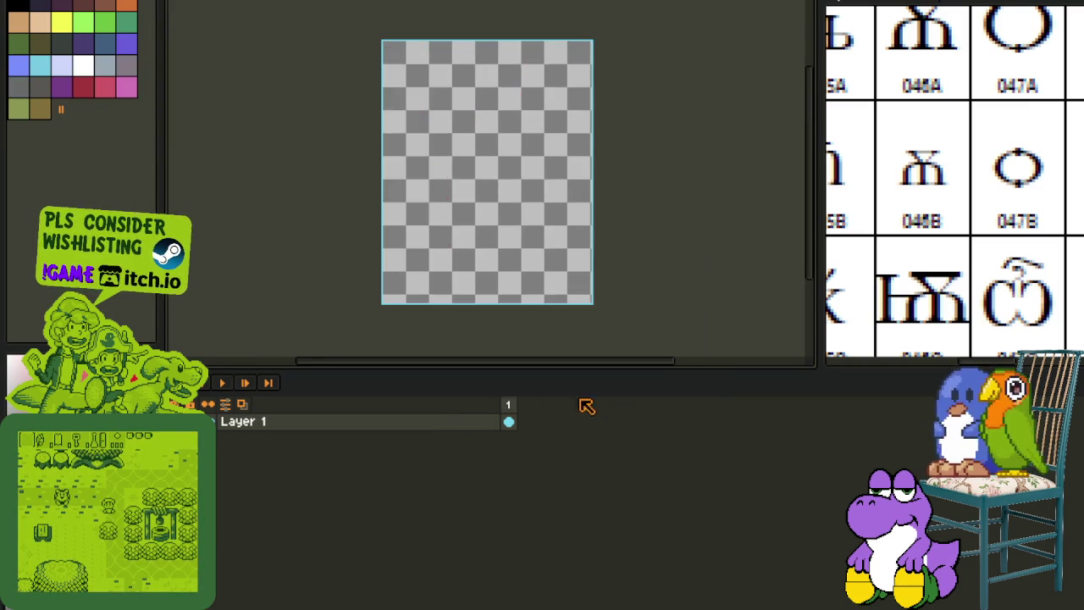
{"action": "key", "text": "ctrl+v"}
- Dock the reference-glyph sprite in its own right-hand pane and return to the red glyph sheet
{"action": "key", "text": "Tab"}
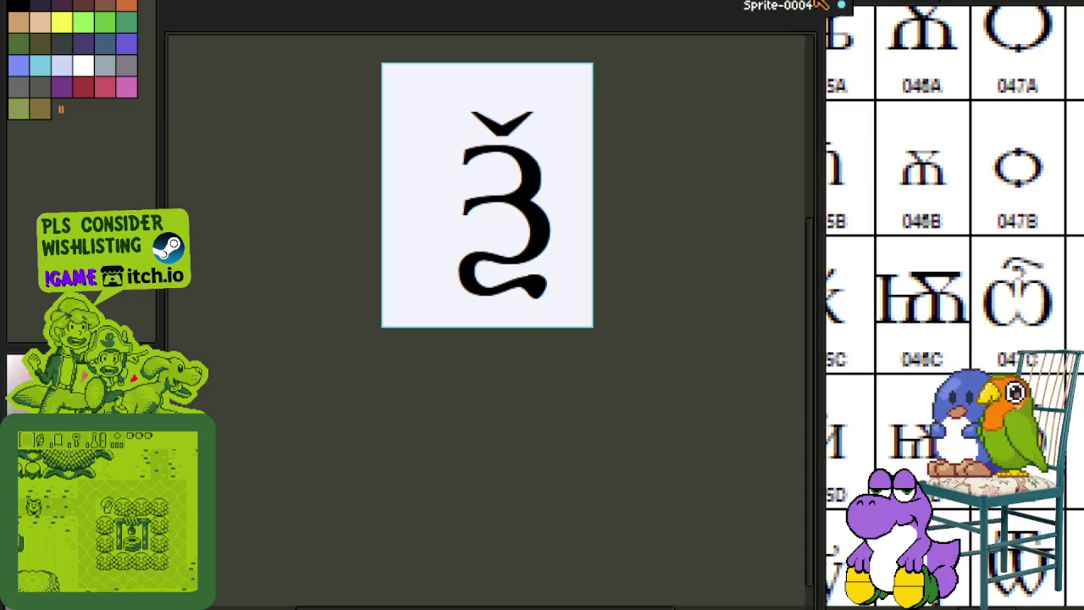
{"action": "left_click_drag", "start_coordinate": [763, 6], "coordinate": [660, 134]}
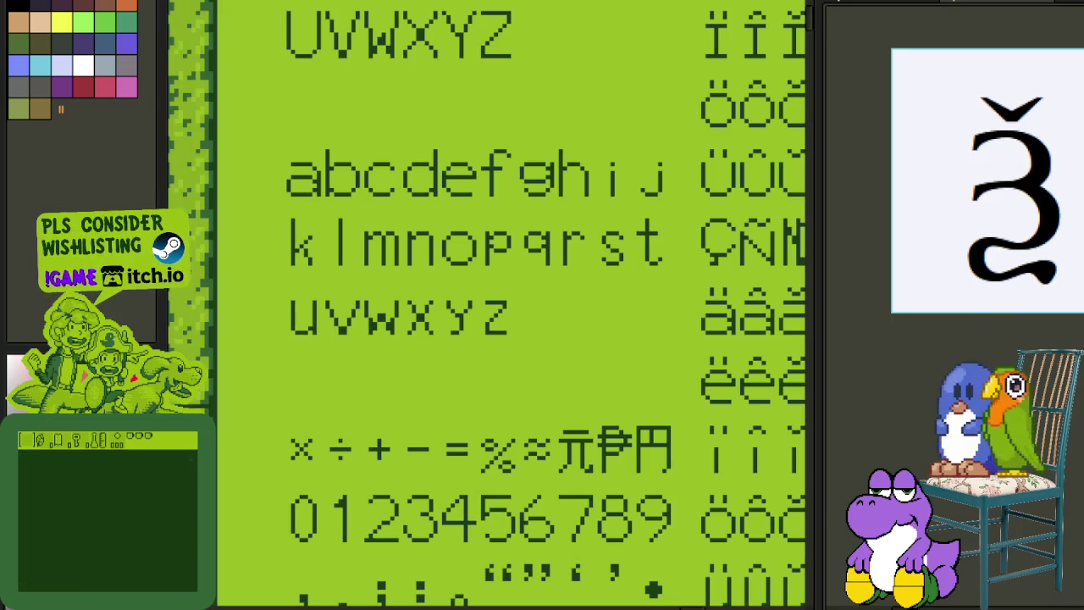
{"action": "key", "text": "ctrl+Tab"}
{"action": "scroll", "coordinate": [387, 255], "scroll_direction": "up", "scroll_amount": 2}
{"action": "scroll", "coordinate": [442, 243], "scroll_direction": "up", "scroll_amount": 1}
{"action": "key", "text": "Tab"}
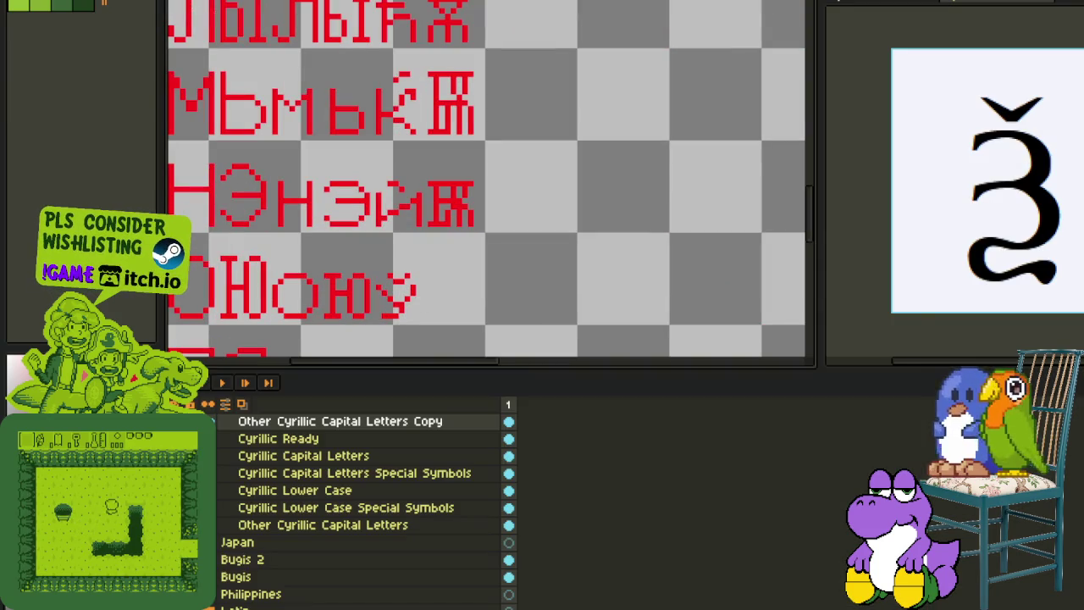
{"action": "key", "text": "Tab"}
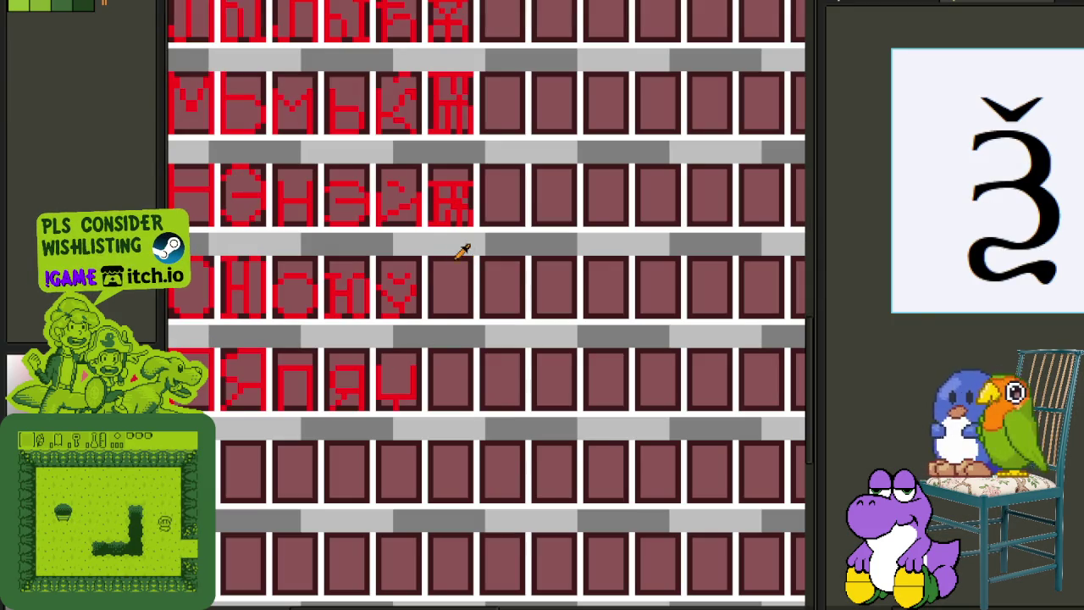
- Marquee-select the glyph sitting in the empty cell after the Ў, Ю and у row
{"action": "scroll", "coordinate": [379, 259], "scroll_direction": "up", "scroll_amount": 1}
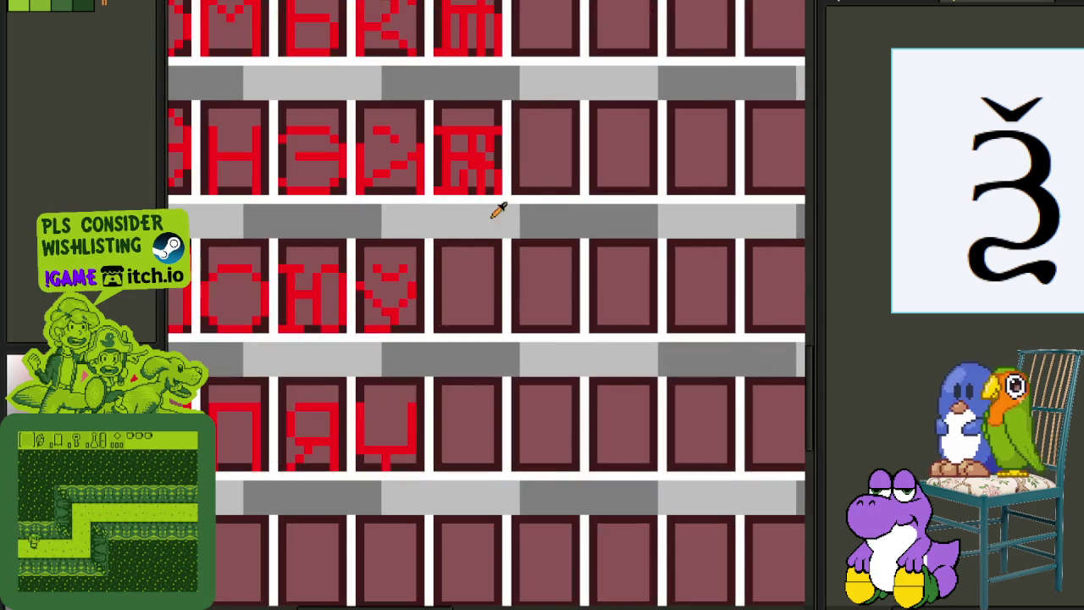
{"action": "scroll", "coordinate": [487, 212], "scroll_direction": "up", "scroll_amount": 2}
{"action": "scroll", "coordinate": [431, 297], "scroll_direction": "down", "scroll_amount": 3}
{"action": "scroll", "coordinate": [430, 297], "scroll_direction": "down", "scroll_amount": 1}
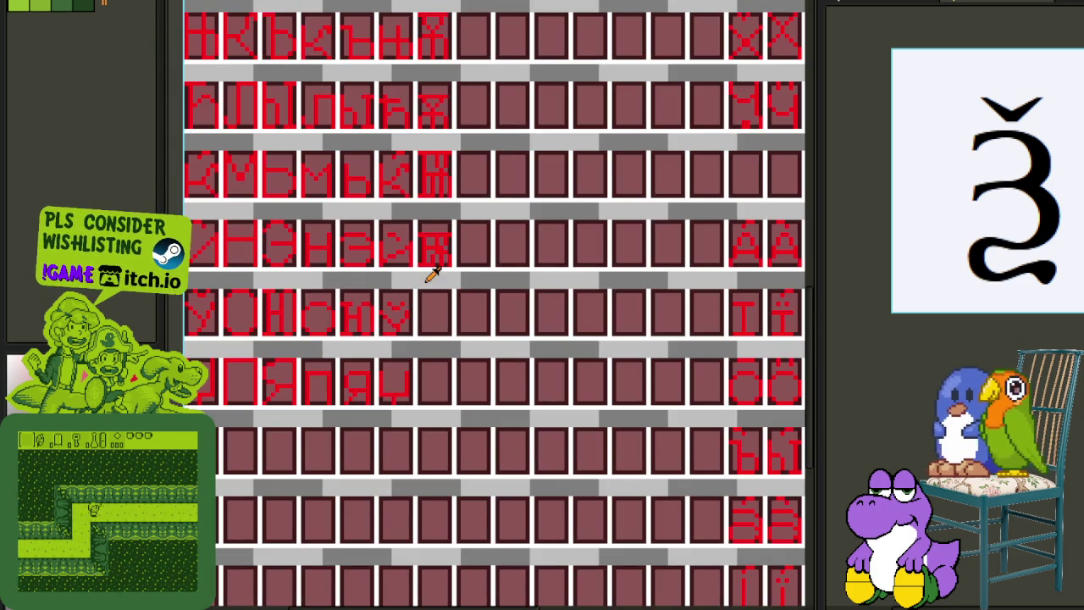
{"action": "scroll", "coordinate": [466, 393], "scroll_direction": "down", "scroll_amount": 3}
{"action": "scroll", "coordinate": [520, 407], "scroll_direction": "up", "scroll_amount": 1}
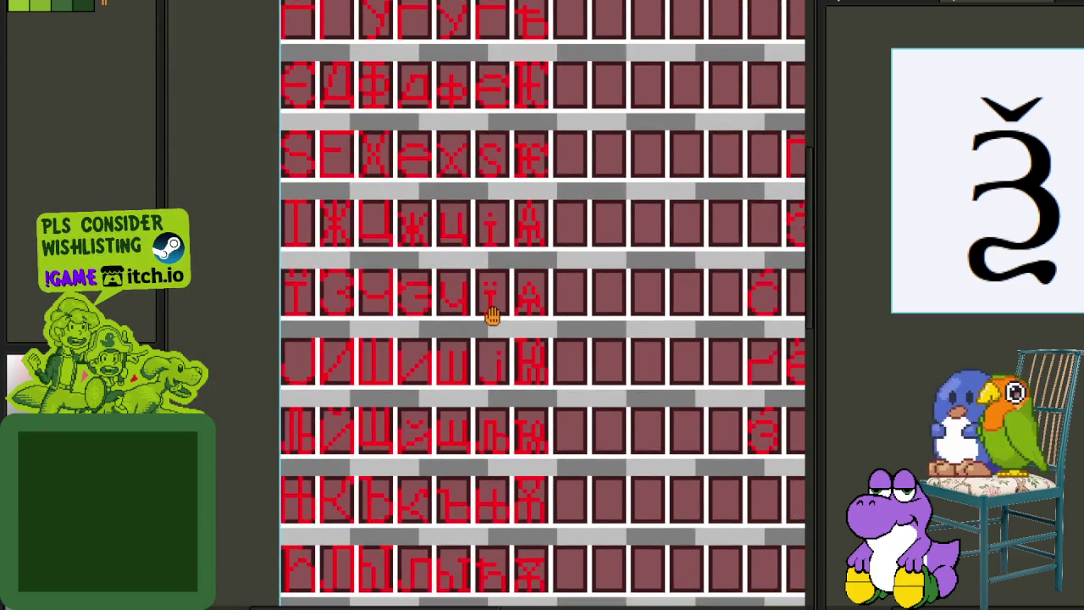
{"action": "scroll", "coordinate": [496, 500], "scroll_direction": "up", "scroll_amount": 2}
{"action": "scroll", "coordinate": [474, 441], "scroll_direction": "up", "scroll_amount": 1}
{"action": "scroll", "coordinate": [445, 386], "scroll_direction": "up", "scroll_amount": 1}
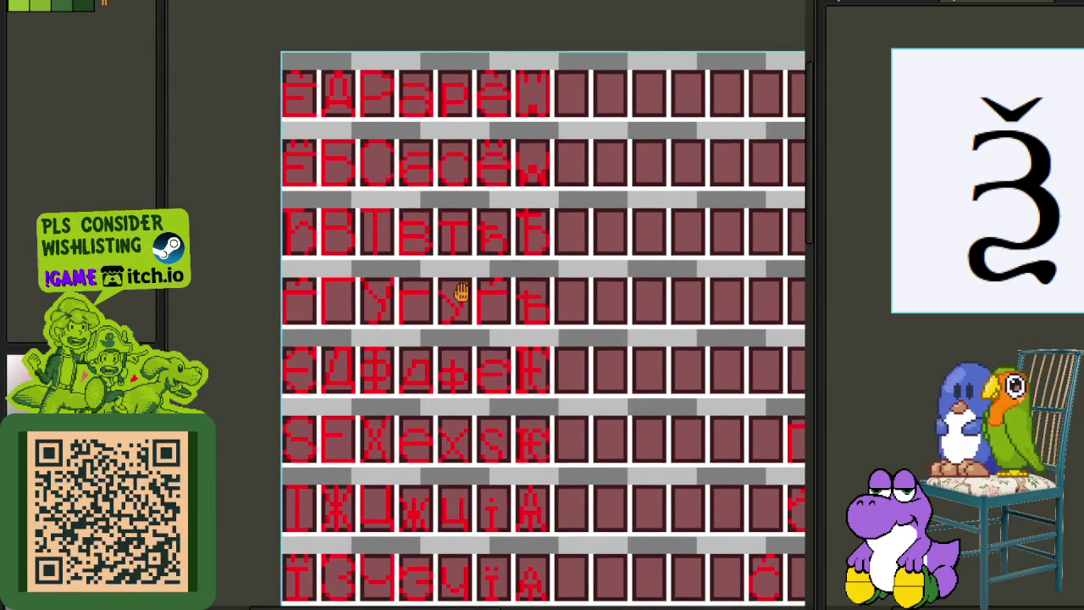
{"action": "scroll", "coordinate": [477, 335], "scroll_direction": "down", "scroll_amount": 1}
{"action": "scroll", "coordinate": [481, 305], "scroll_direction": "down", "scroll_amount": 1}
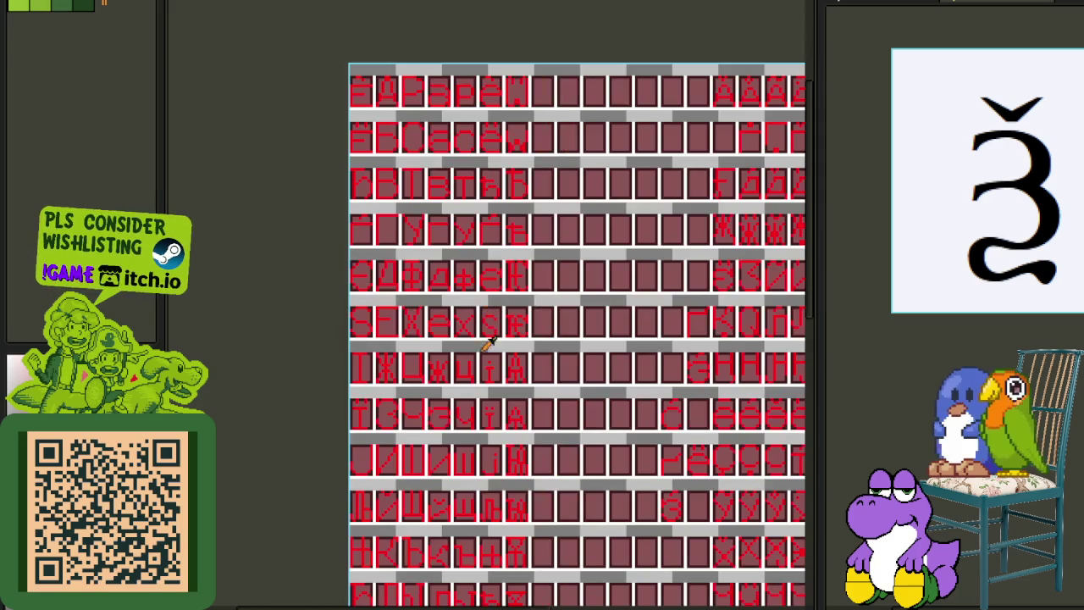
{"action": "scroll", "coordinate": [393, 408], "scroll_direction": "up", "scroll_amount": 5}
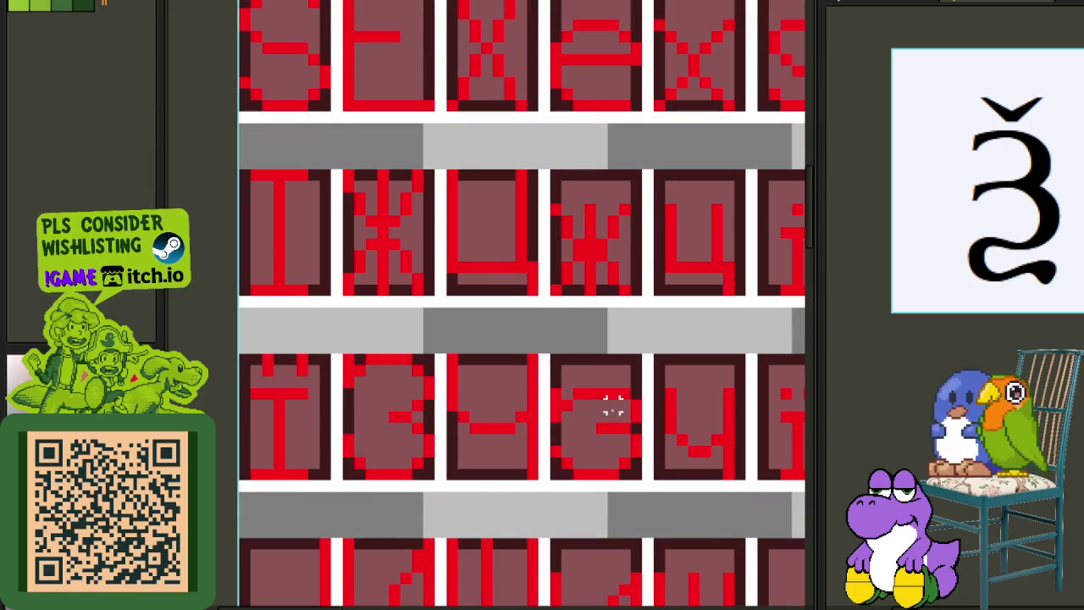
{"action": "scroll", "coordinate": [551, 373], "scroll_direction": "down", "scroll_amount": 1}
{"action": "scroll", "coordinate": [474, 331], "scroll_direction": "up", "scroll_amount": 2}
{"action": "mouse_move", "coordinate": [445, 273]}
{"action": "left_mouse_down"}
{"action": "mouse_move", "coordinate": [539, 447]}
{"action": "mouse_move", "coordinate": [370, 81]}
{"action": "mouse_move", "coordinate": [364, 297]}
{"action": "left_mouse_up"}
- Zoom out and back in to frame the new glyph close up for editing
{"action": "scroll", "coordinate": [573, 450], "scroll_direction": "up", "scroll_amount": 1}
{"action": "scroll", "coordinate": [568, 447], "scroll_direction": "down", "scroll_amount": 4}
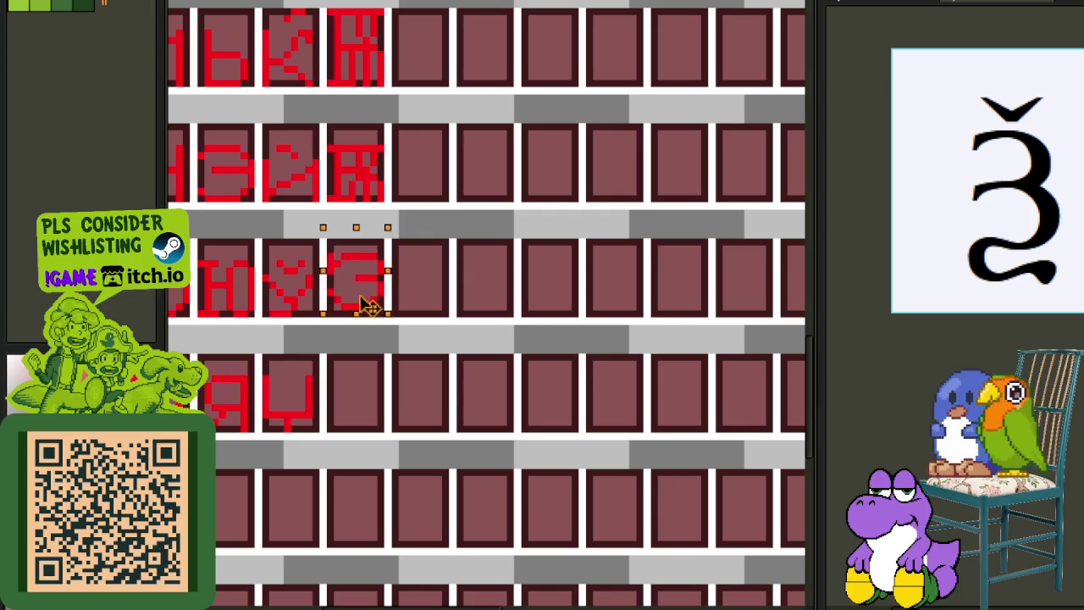
{"action": "scroll", "coordinate": [379, 291], "scroll_direction": "down", "scroll_amount": 4}
{"action": "scroll", "coordinate": [392, 218], "scroll_direction": "up", "scroll_amount": 1}
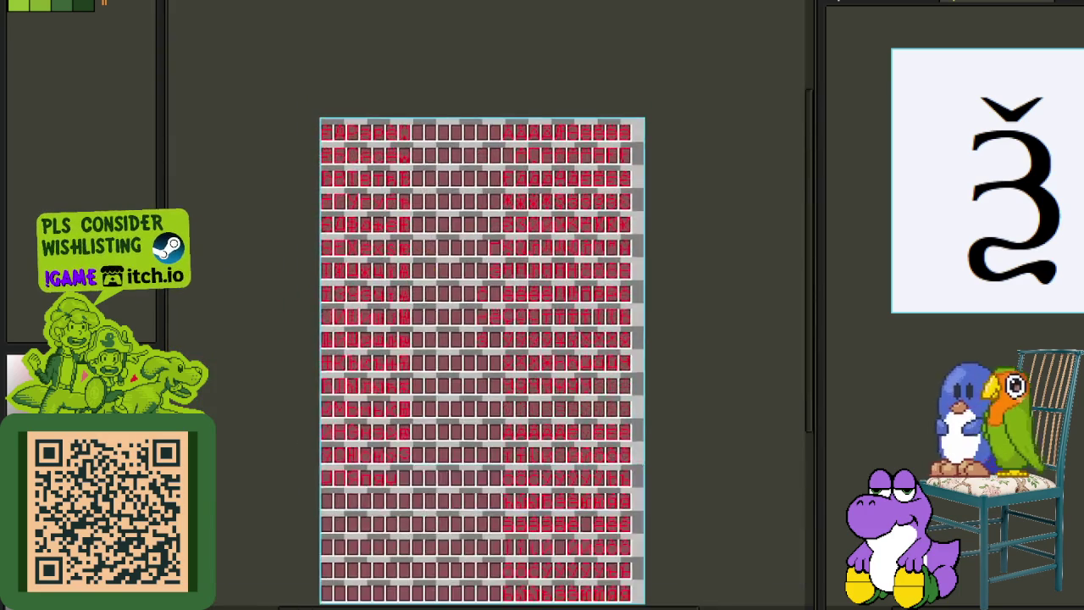
{"action": "scroll", "coordinate": [358, 245], "scroll_direction": "up", "scroll_amount": 1}
{"action": "left_click_drag", "start_coordinate": [378, 240], "coordinate": [379, 269]}
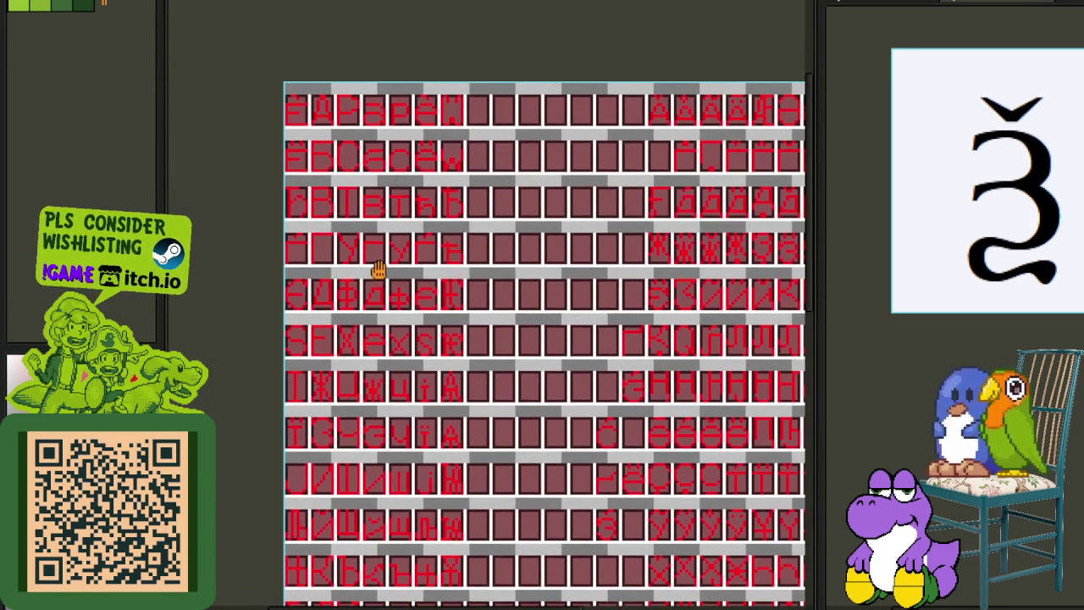
{"action": "scroll", "coordinate": [379, 269], "scroll_direction": "up", "scroll_amount": 1}
{"action": "scroll", "coordinate": [375, 254], "scroll_direction": "up", "scroll_amount": 1}
{"action": "scroll", "coordinate": [385, 265], "scroll_direction": "up", "scroll_amount": 1}
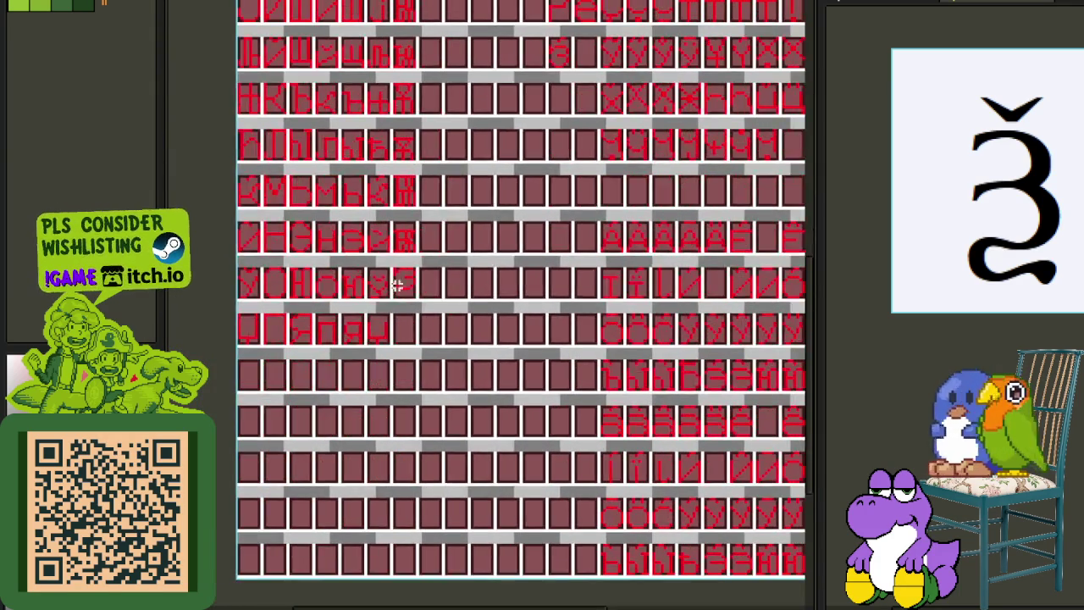
{"action": "scroll", "coordinate": [392, 269], "scroll_direction": "up", "scroll_amount": 1}
{"action": "scroll", "coordinate": [392, 270], "scroll_direction": "up", "scroll_amount": 4}
- Fix the new glyph's left side and draw its red bottom stroke across the cell
{"action": "scroll", "coordinate": [413, 278], "scroll_direction": "up", "scroll_amount": 1}
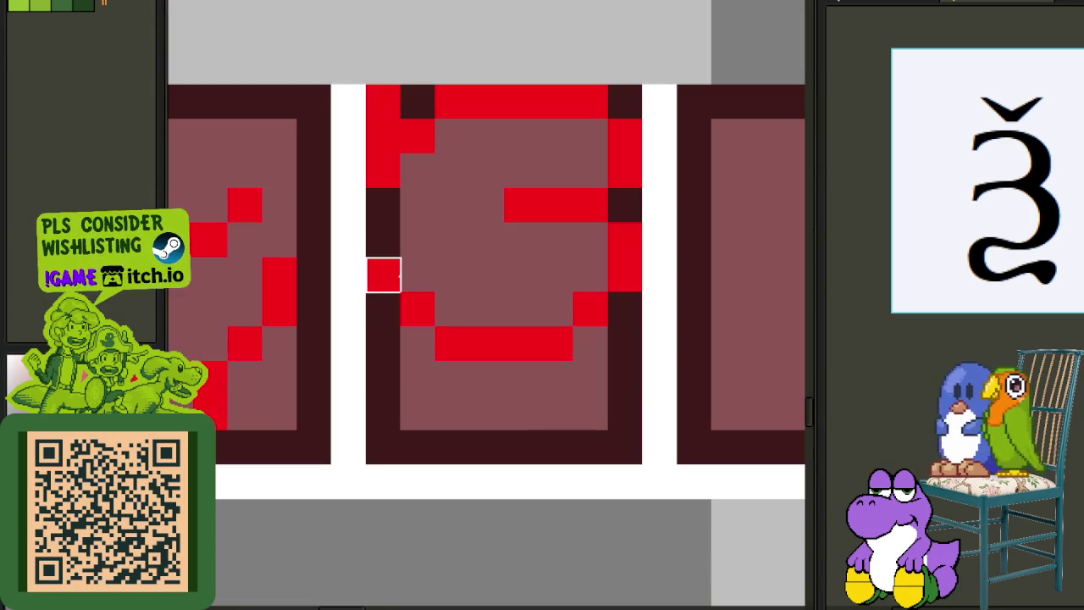
{"action": "left_click", "coordinate": [383, 275]}
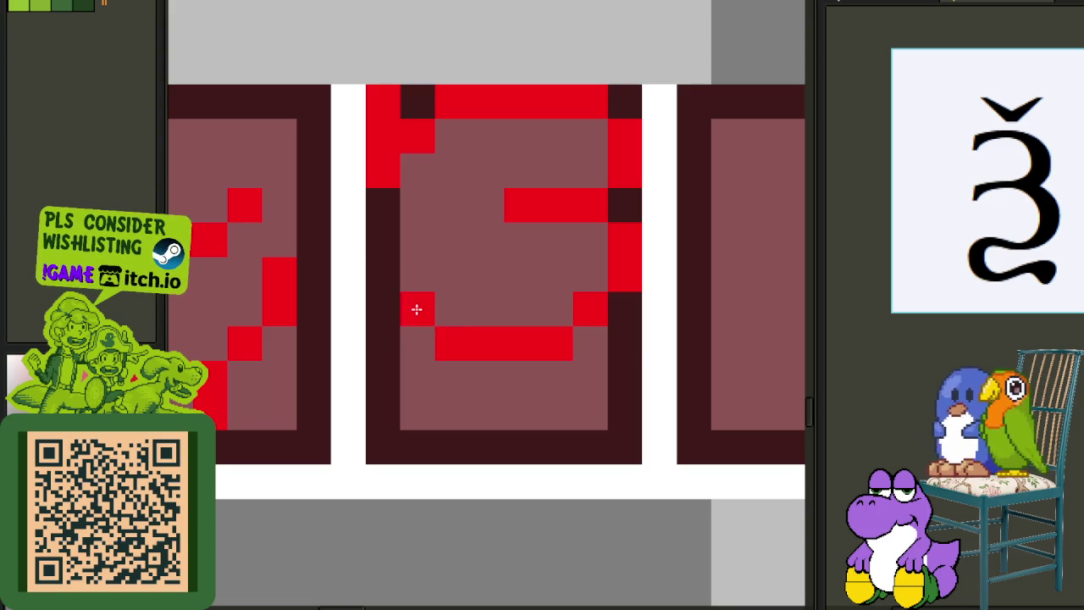
{"action": "right_click", "coordinate": [441, 331]}
{"action": "left_click", "coordinate": [445, 321]}
{"action": "left_click_drag", "start_coordinate": [389, 349], "coordinate": [387, 388]}
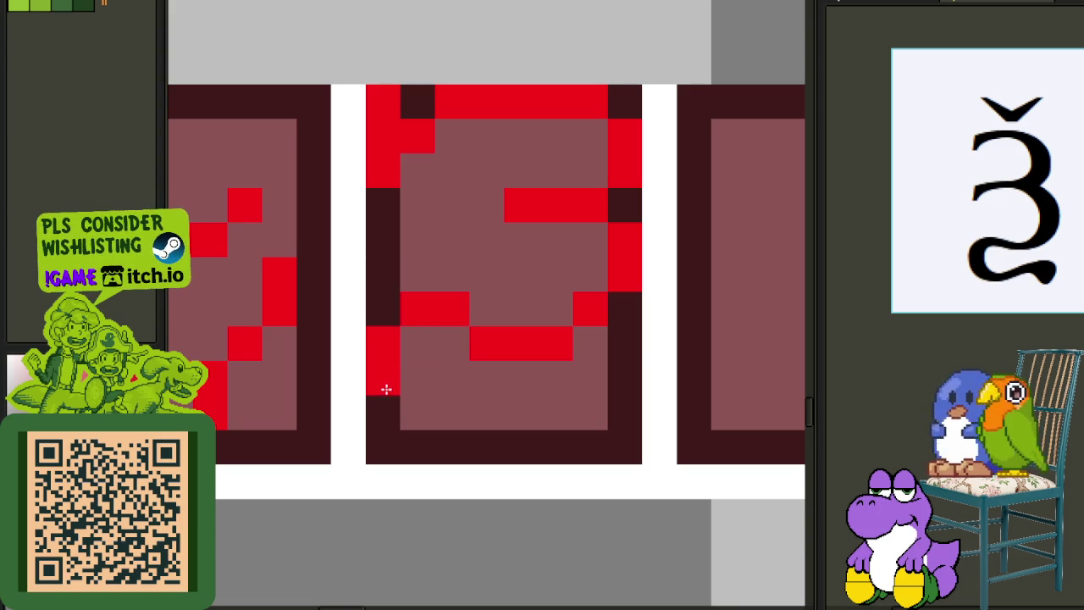
{"action": "left_click_drag", "start_coordinate": [413, 441], "coordinate": [489, 421]}
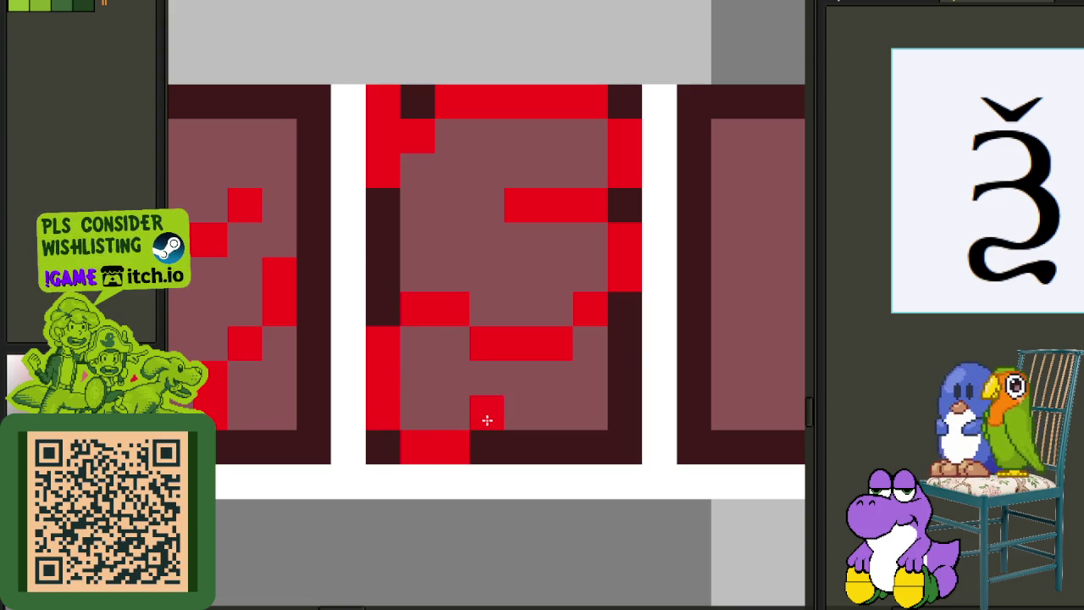
{"action": "left_click", "coordinate": [603, 447]}
{"action": "scroll", "coordinate": [606, 451], "scroll_direction": "down", "scroll_amount": 3}
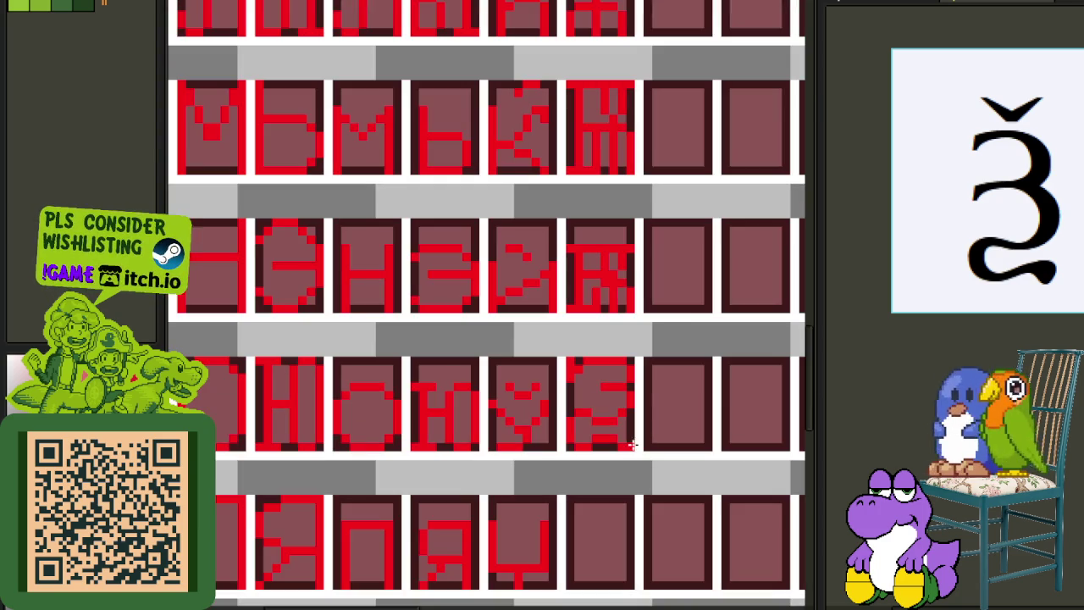
{"action": "scroll", "coordinate": [661, 449], "scroll_direction": "down", "scroll_amount": 2}
- Show slice outlines over every glyph cell with Shift+C, then hide the layer list
{"action": "key", "text": "Tab"}
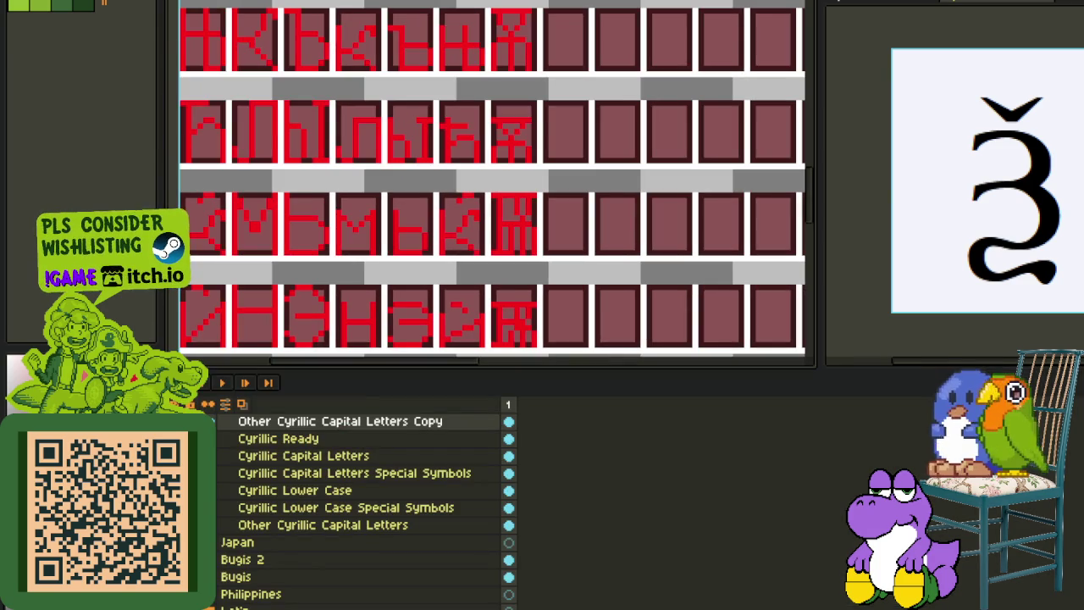
{"action": "scroll", "coordinate": [569, 347], "scroll_direction": "down", "scroll_amount": 2}
{"action": "key", "text": "Tab"}
{"action": "scroll", "coordinate": [568, 347], "scroll_direction": "down", "scroll_amount": 1}
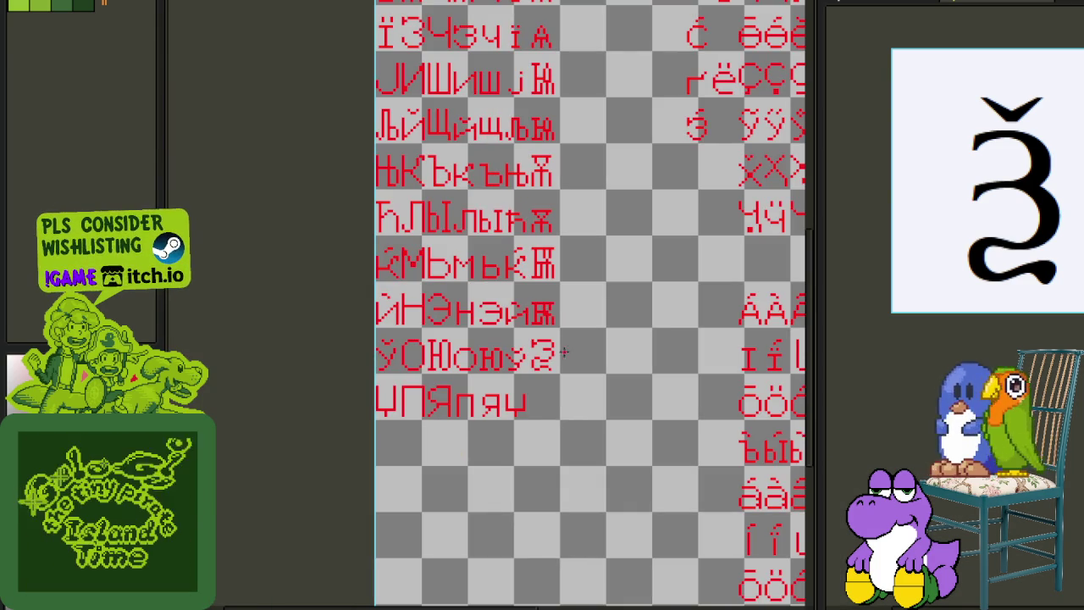
{"action": "scroll", "coordinate": [569, 347], "scroll_direction": "up", "scroll_amount": 1}
{"action": "scroll", "coordinate": [568, 347], "scroll_direction": "up", "scroll_amount": 2}
{"action": "key", "text": "Tab"}
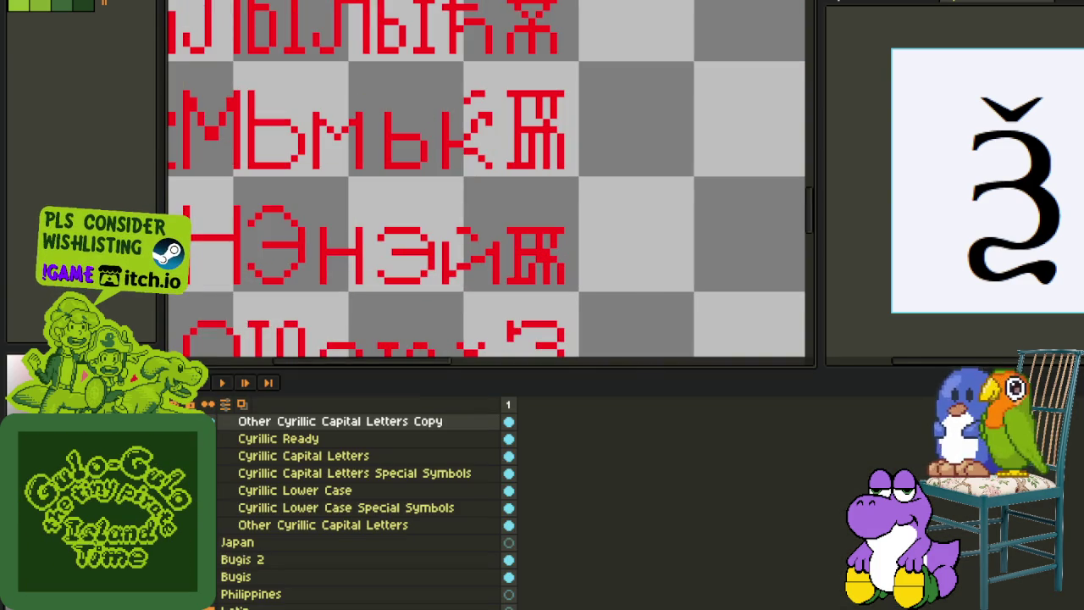
{"action": "key", "text": "shift+c"}
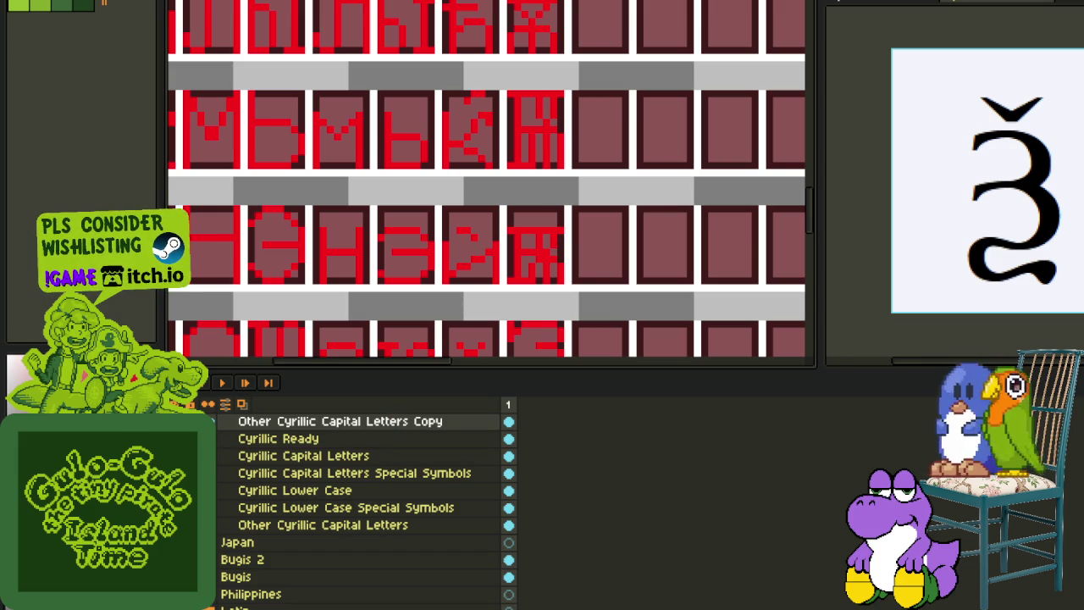
{"action": "key", "text": "Tab"}
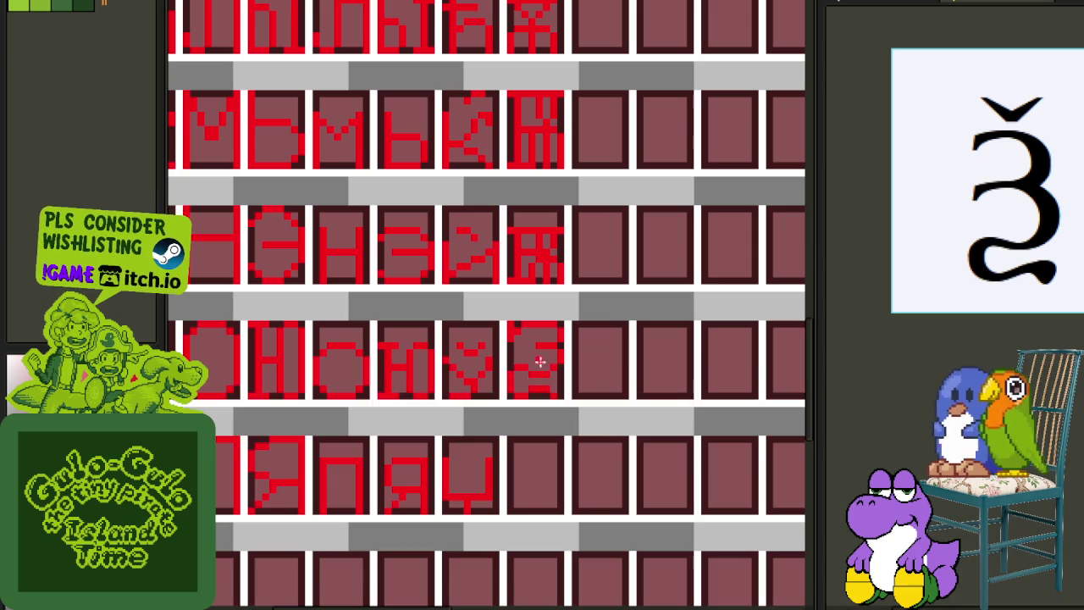
- Save the sprite and remove two stray red pixels from the cell's corner
{"action": "scroll", "coordinate": [542, 293], "scroll_direction": "up", "scroll_amount": 1}
{"action": "key", "text": "ctrl+s"}
{"action": "scroll", "coordinate": [505, 343], "scroll_direction": "up", "scroll_amount": 2}
{"action": "left_click", "coordinate": [494, 307]}
{"action": "left_click", "coordinate": [494, 339]}
- Lower the hooked glyph's top stroke by one pixel
{"action": "left_click_drag", "start_coordinate": [543, 322], "coordinate": [414, 325]}
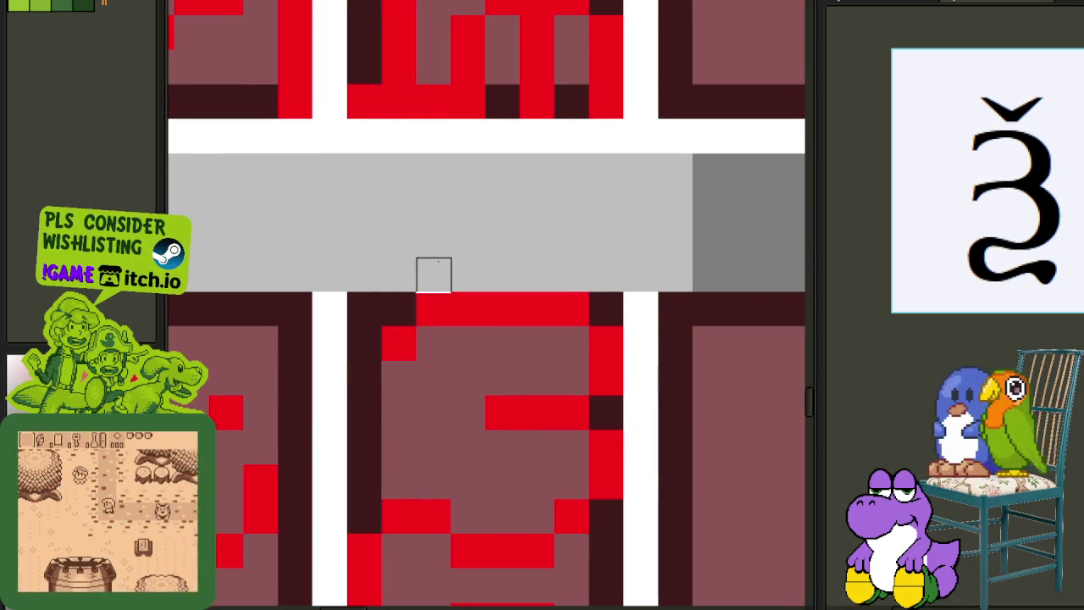
{"action": "scroll", "coordinate": [386, 284], "scroll_direction": "down", "scroll_amount": 1}
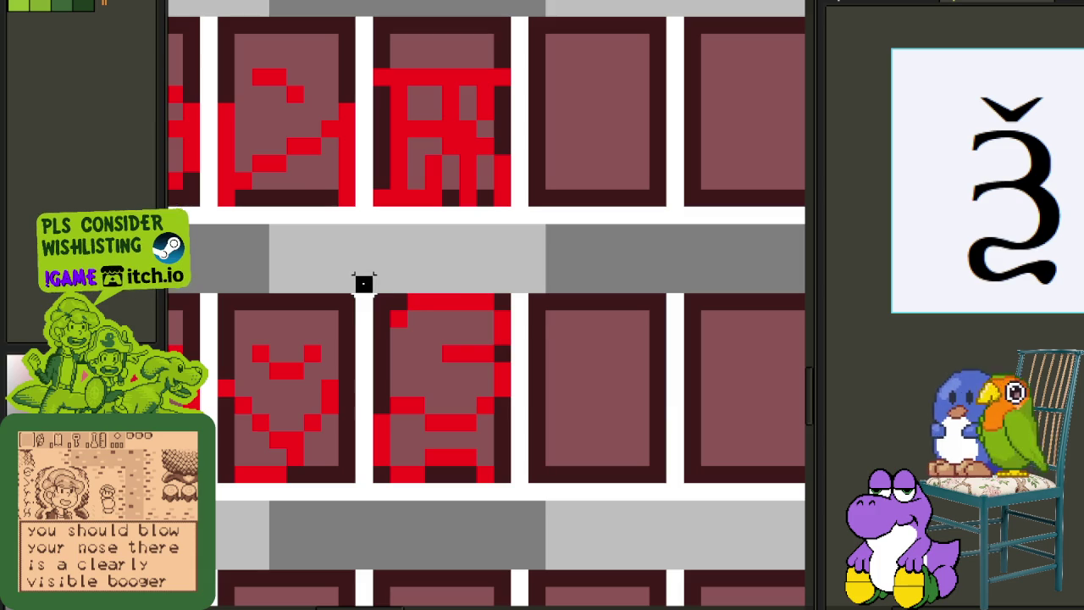
{"action": "left_click_drag", "start_coordinate": [364, 276], "coordinate": [528, 363]}
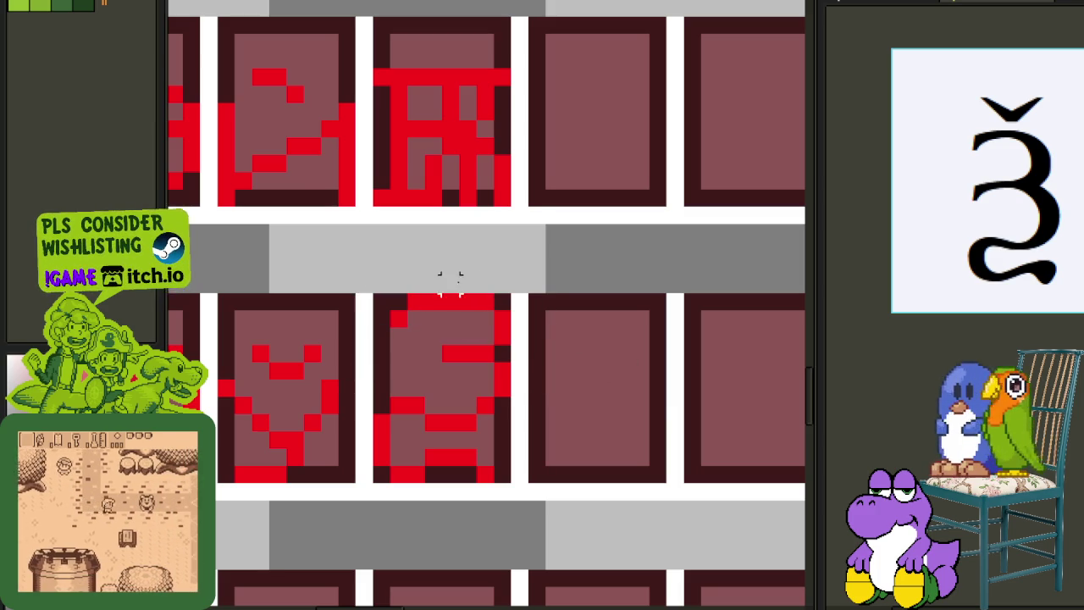
{"action": "left_click_drag", "start_coordinate": [449, 282], "coordinate": [513, 275]}
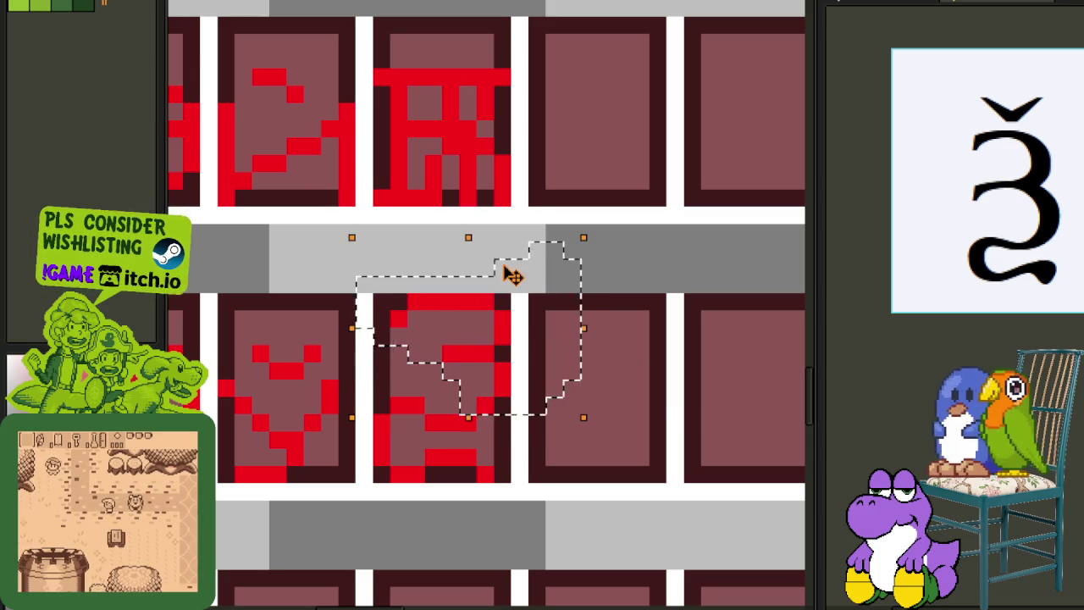
{"action": "key", "text": "ctrl+z"}
{"action": "key", "text": "ctrl+z"}
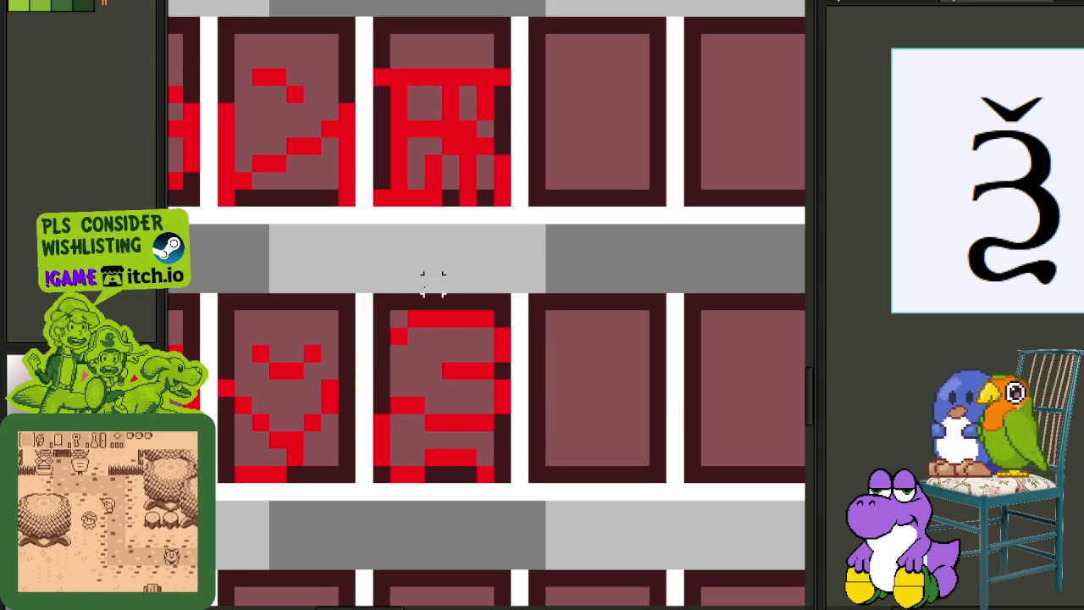
{"action": "left_click_drag", "start_coordinate": [368, 273], "coordinate": [532, 351]}
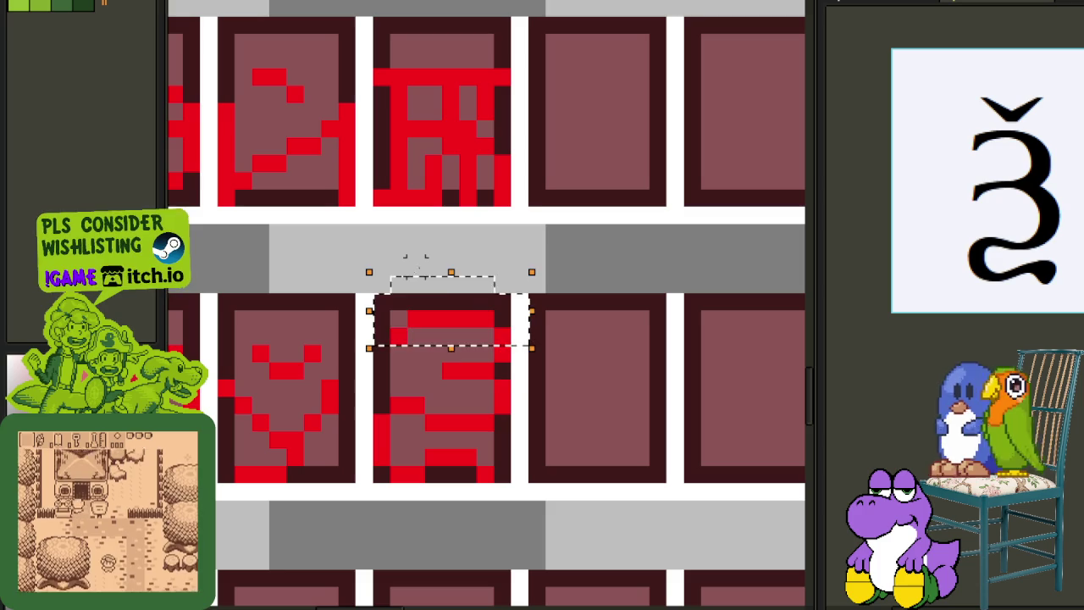
{"action": "key", "text": "Down"}
{"action": "key", "text": "ctrl+d"}
- Add a red pixel at the glyph's top with the Pencil and save the sprite
{"action": "key", "text": "b"}
{"action": "scroll", "coordinate": [462, 331], "scroll_direction": "up", "scroll_amount": 1}
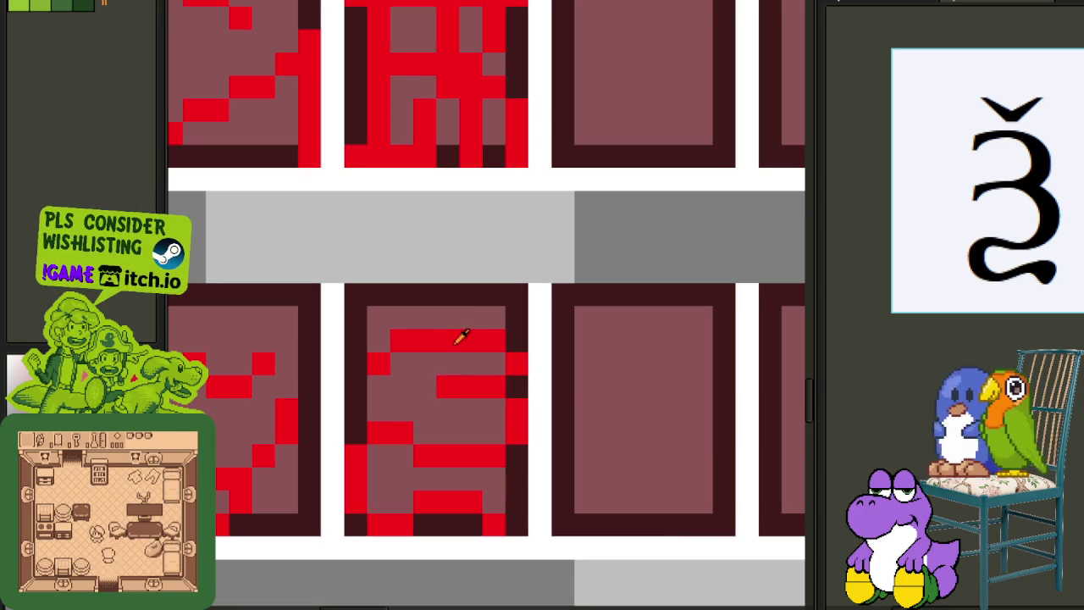
{"action": "scroll", "coordinate": [409, 278], "scroll_direction": "up", "scroll_amount": 1}
{"action": "left_click", "coordinate": [475, 296]}
{"action": "scroll", "coordinate": [486, 299], "scroll_direction": "down", "scroll_amount": 3}
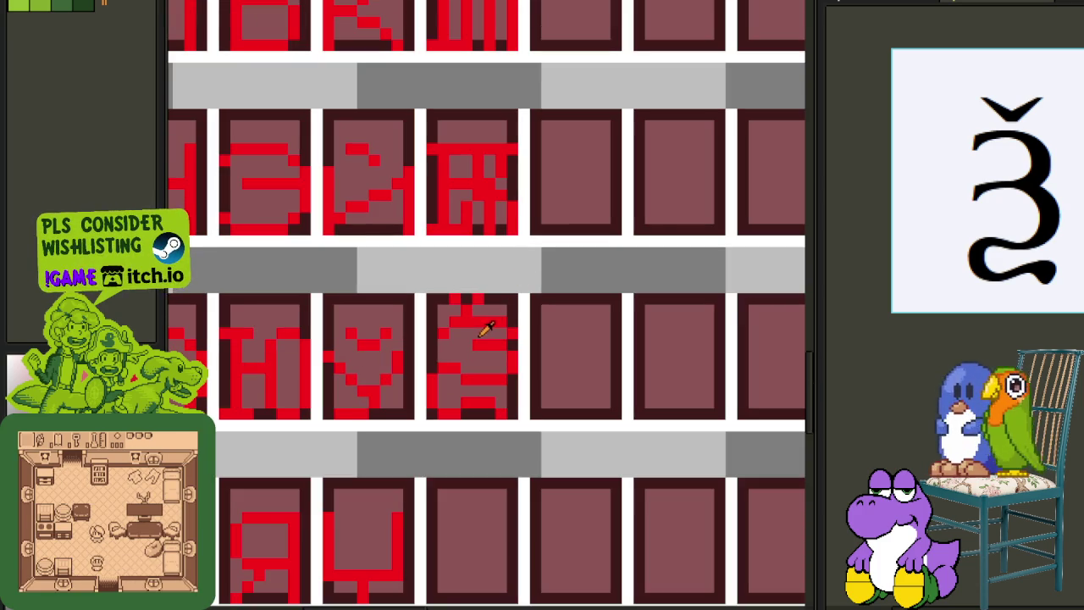
{"action": "scroll", "coordinate": [487, 336], "scroll_direction": "down", "scroll_amount": 1}
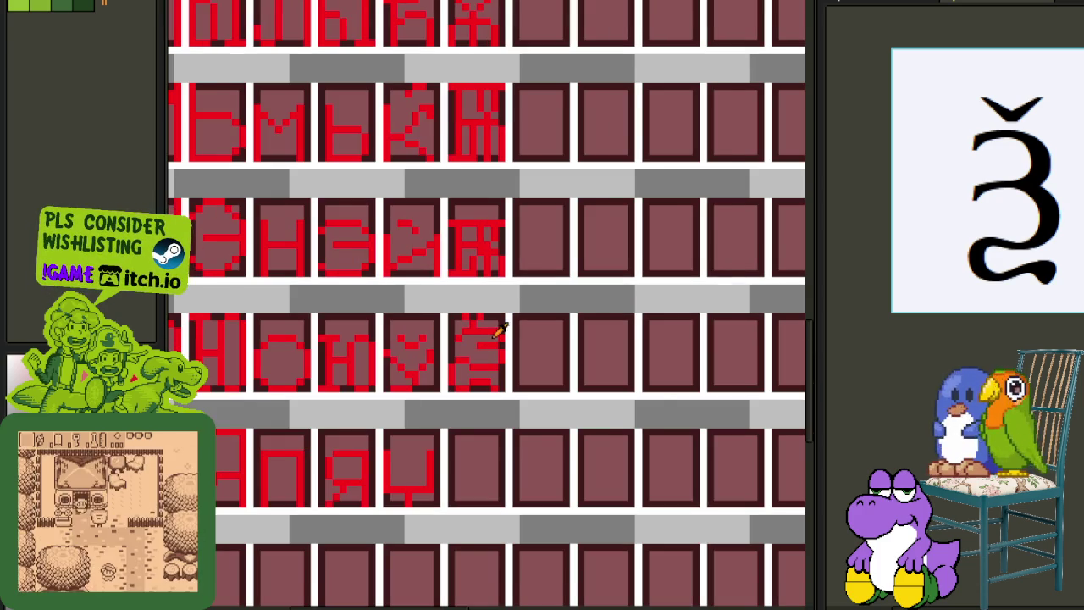
{"action": "scroll", "coordinate": [500, 330], "scroll_direction": "up", "scroll_amount": 2}
{"action": "scroll", "coordinate": [466, 331], "scroll_direction": "down", "scroll_amount": 2}
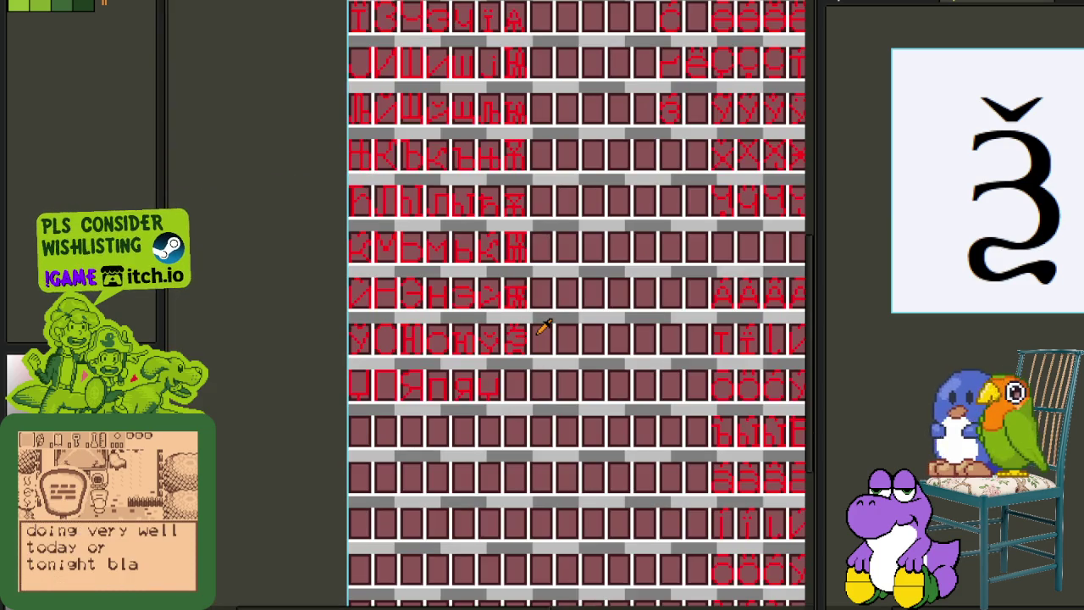
{"action": "scroll", "coordinate": [525, 327], "scroll_direction": "up", "scroll_amount": 2}
{"action": "scroll", "coordinate": [492, 329], "scroll_direction": "up", "scroll_amount": 2}
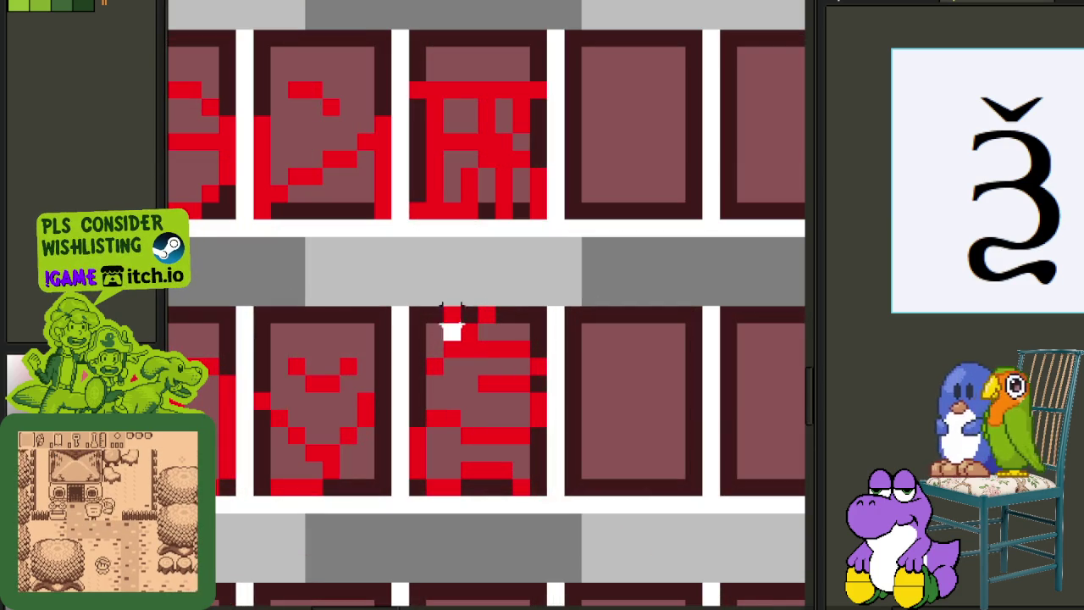
{"action": "scroll", "coordinate": [538, 278], "scroll_direction": "down", "scroll_amount": 2}
{"action": "key", "text": "ctrl+s"}
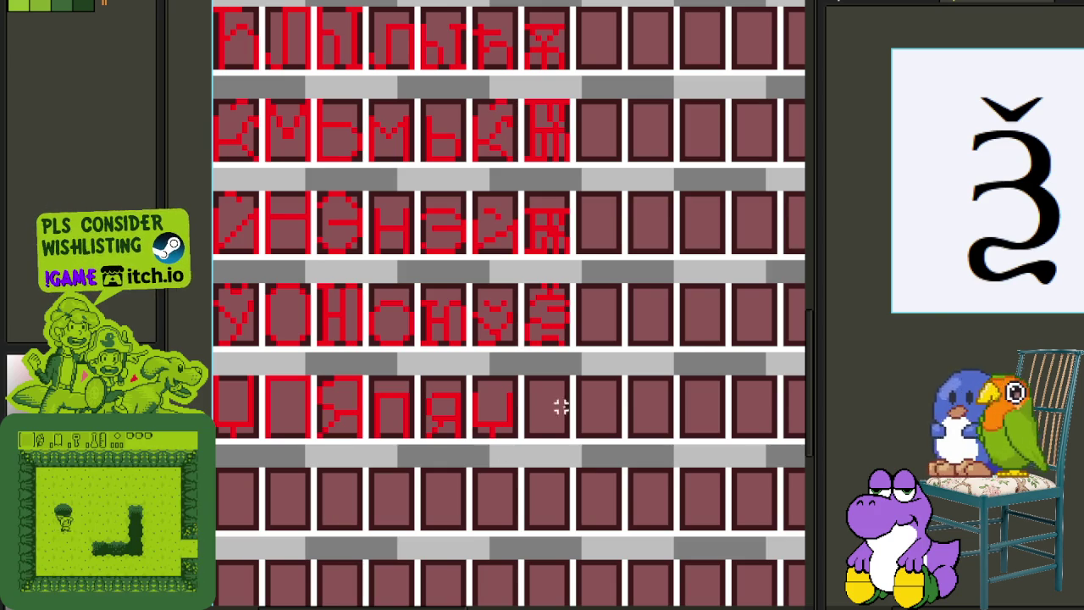
- Place the copied hooked glyph in the empty cell after the Ч П Я row's letters and align it
{"action": "scroll", "coordinate": [577, 314], "scroll_direction": "up", "scroll_amount": 1}
{"action": "scroll", "coordinate": [506, 263], "scroll_direction": "up", "scroll_amount": 1}
{"action": "left_click_drag", "start_coordinate": [470, 227], "coordinate": [587, 392]}
{"action": "scroll", "coordinate": [585, 394], "scroll_direction": "down", "scroll_amount": 2}
{"action": "left_click_drag", "start_coordinate": [559, 524], "coordinate": [570, 519]}
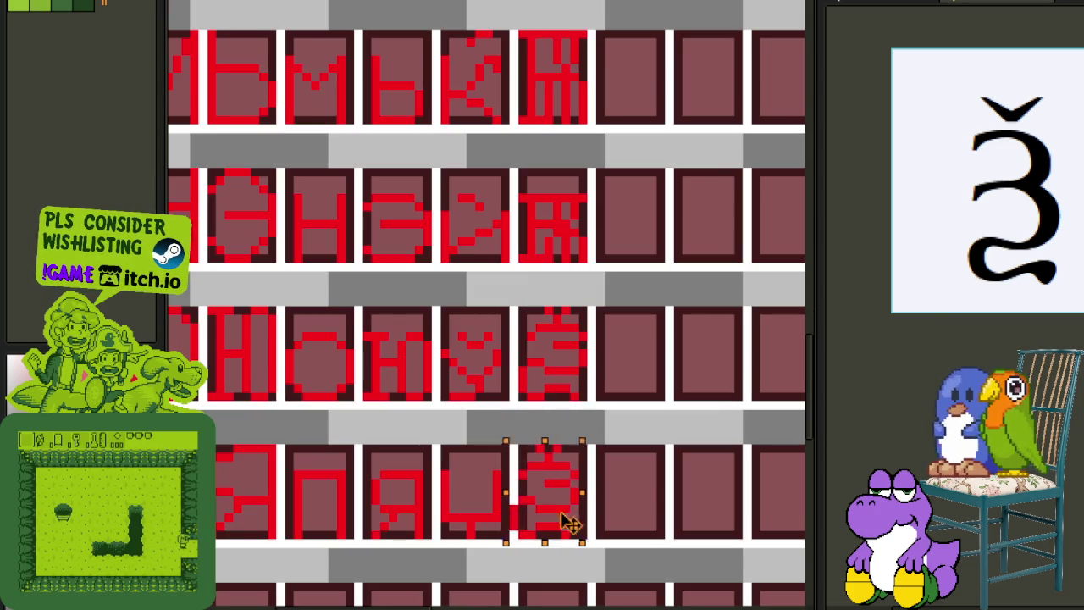
{"action": "scroll", "coordinate": [427, 339], "scroll_direction": "up", "scroll_amount": 1}
{"action": "scroll", "coordinate": [430, 339], "scroll_direction": "up", "scroll_amount": 1}
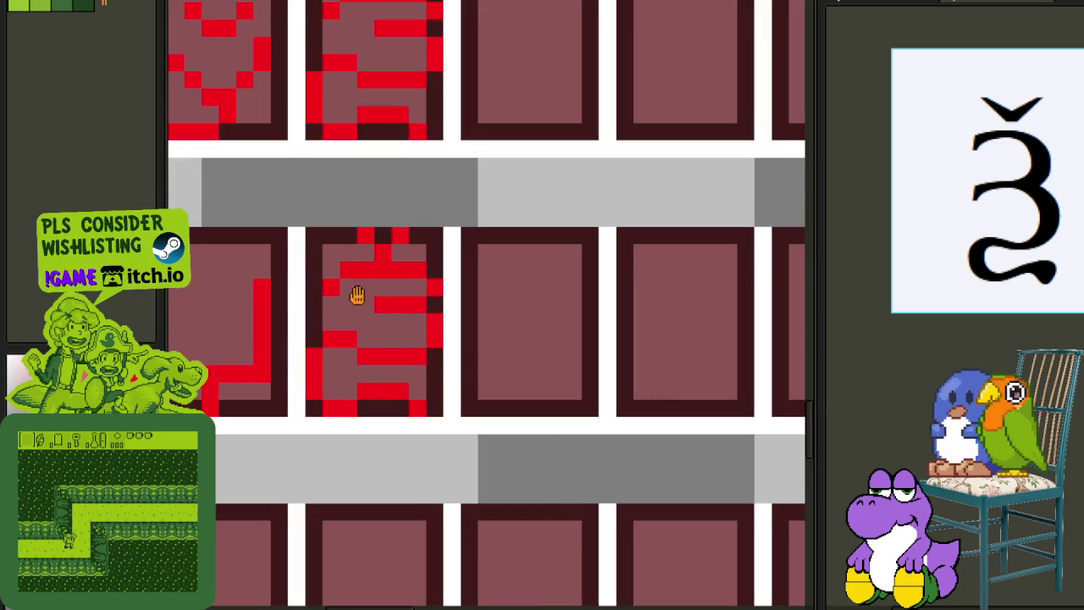
{"action": "scroll", "coordinate": [356, 305], "scroll_direction": "up", "scroll_amount": 1}
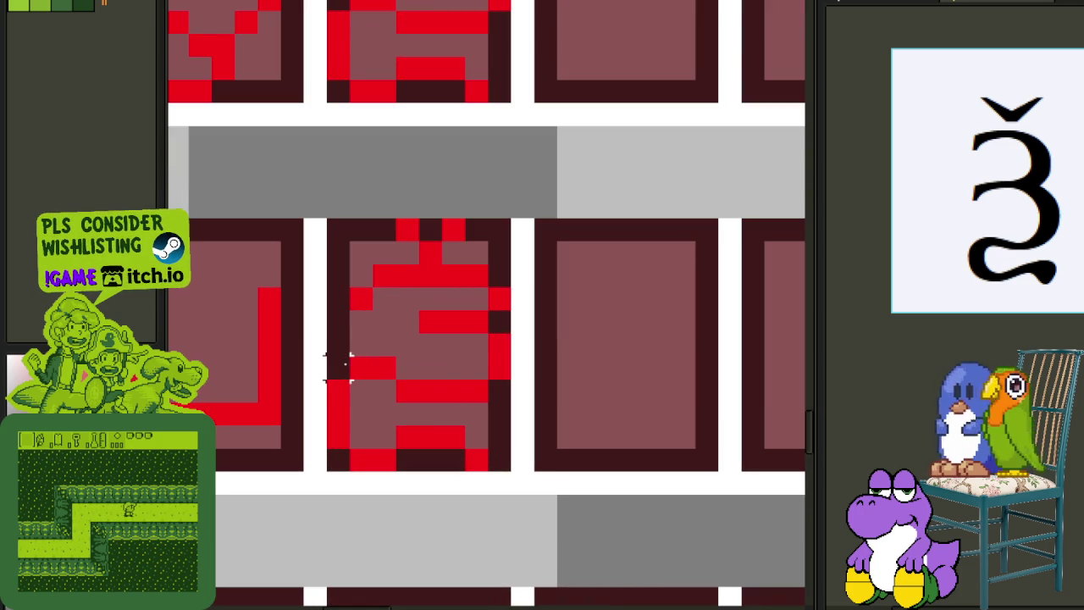
- Move part of the glyph's upper stroke down and nudge its upper part one pixel lower
{"action": "left_click_drag", "start_coordinate": [322, 375], "coordinate": [399, 430]}
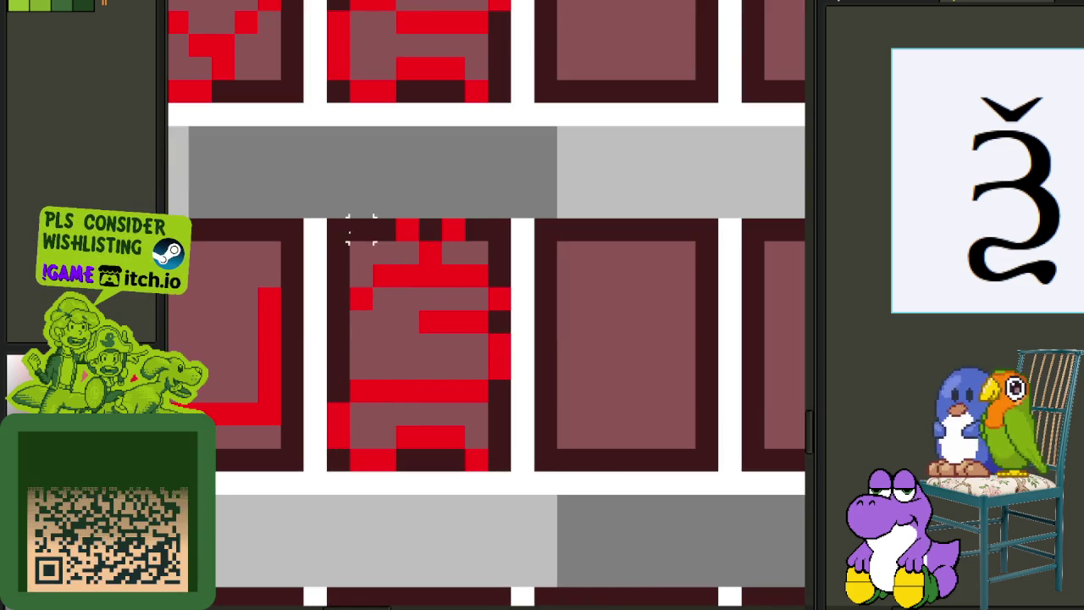
{"action": "left_click_drag", "start_coordinate": [327, 218], "coordinate": [530, 359]}
{"action": "key", "text": "Down"}
{"action": "left_click", "coordinate": [591, 322]}
- Fill a red row near the glyph's bottom and lower its upper part another pixel
{"action": "left_click", "coordinate": [440, 445]}
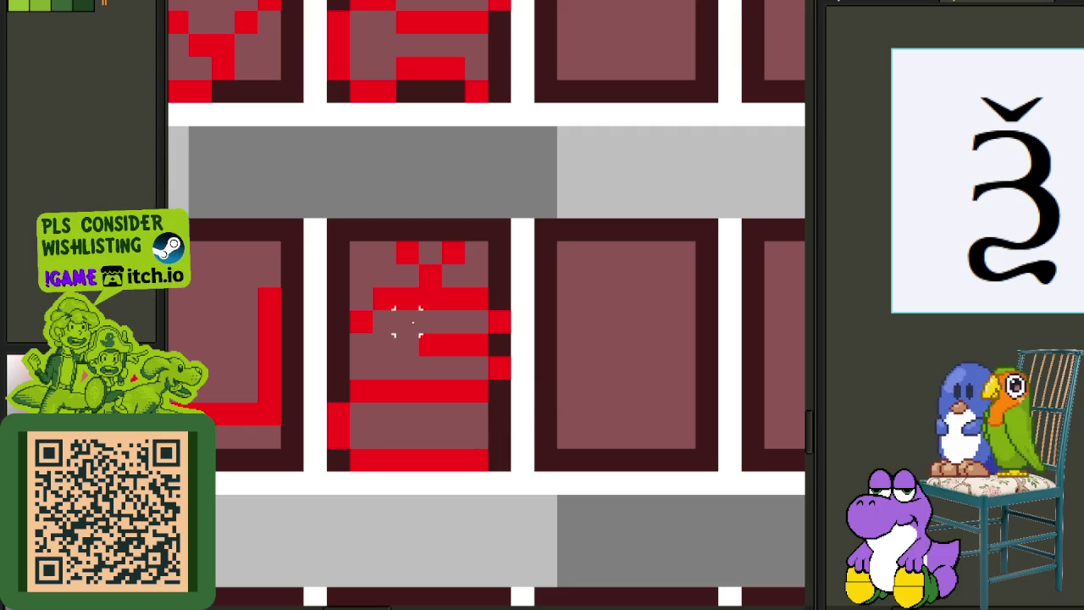
{"action": "left_click_drag", "start_coordinate": [314, 222], "coordinate": [555, 428]}
{"action": "key", "text": "Down"}
{"action": "left_click", "coordinate": [637, 369]}
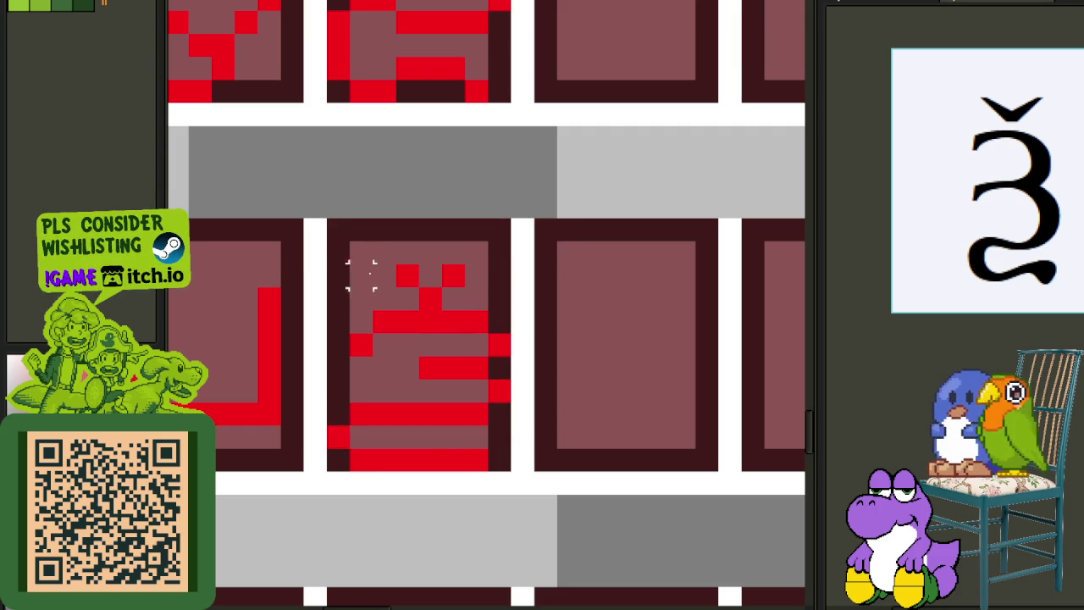
{"action": "scroll", "coordinate": [427, 356], "scroll_direction": "down", "scroll_amount": 3}
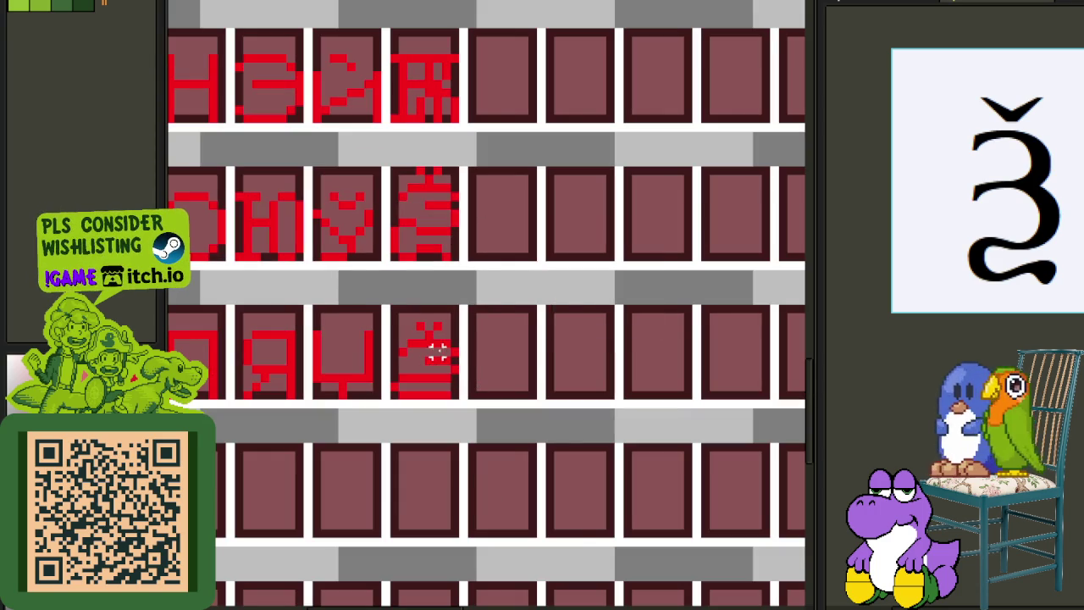
{"action": "scroll", "coordinate": [405, 322], "scroll_direction": "up", "scroll_amount": 2}
{"action": "scroll", "coordinate": [419, 328], "scroll_direction": "down", "scroll_amount": 3}
{"action": "scroll", "coordinate": [457, 327], "scroll_direction": "down", "scroll_amount": 1}
{"action": "scroll", "coordinate": [424, 322], "scroll_direction": "up", "scroll_amount": 1}
{"action": "scroll", "coordinate": [398, 330], "scroll_direction": "up", "scroll_amount": 3}
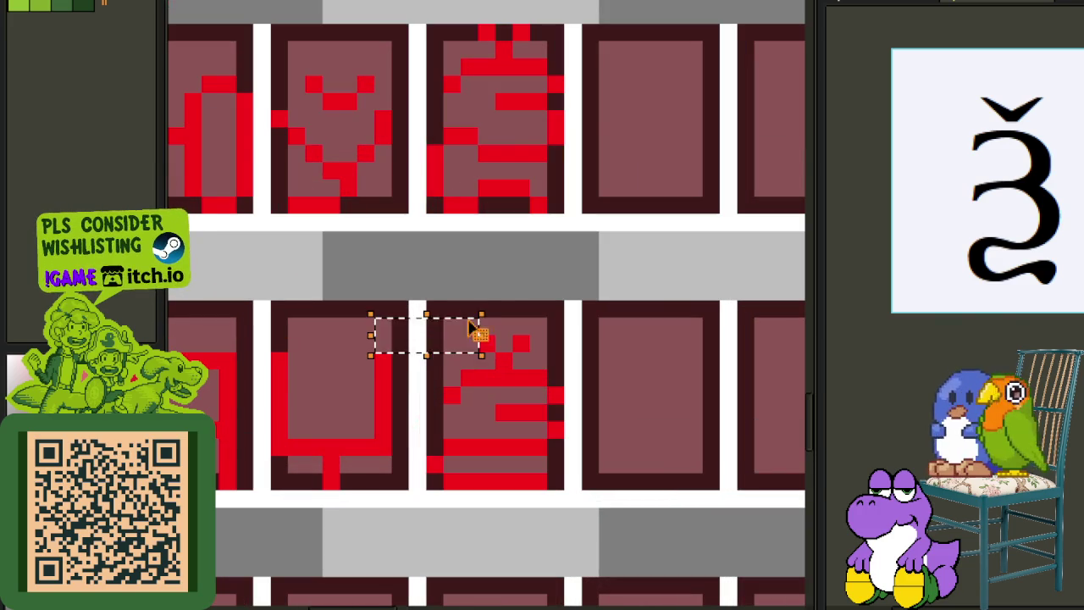
{"action": "scroll", "coordinate": [468, 328], "scroll_direction": "down", "scroll_amount": 3}
{"action": "scroll", "coordinate": [603, 306], "scroll_direction": "down", "scroll_amount": 1}
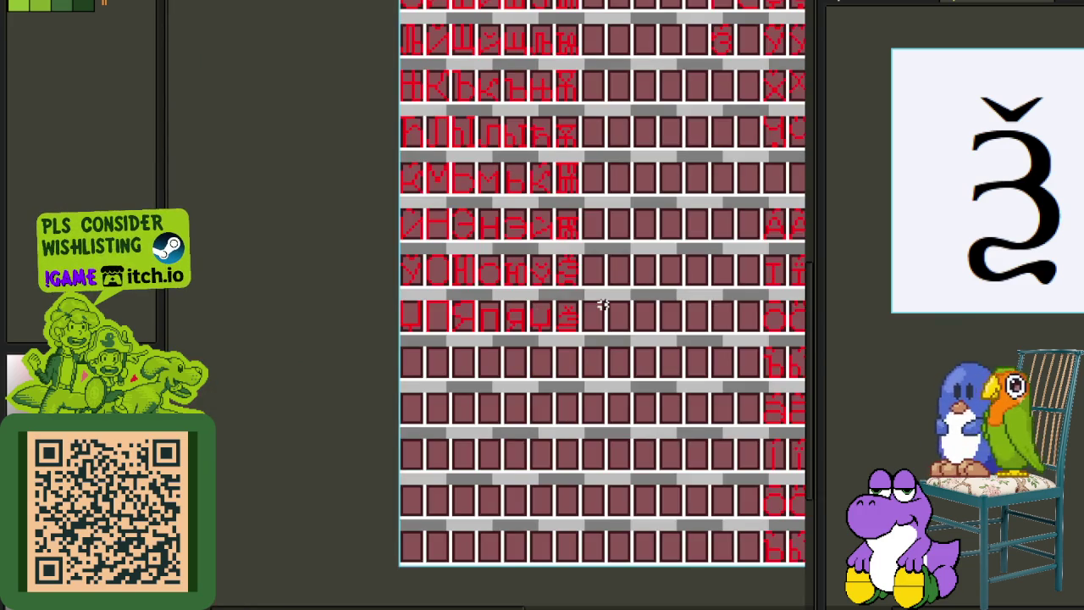
- Close the single-glyph reference sprite with Ctrl+W, choosing Don't Save
{"action": "scroll", "coordinate": [606, 307], "scroll_direction": "up", "scroll_amount": 2}
{"action": "scroll", "coordinate": [567, 314], "scroll_direction": "down", "scroll_amount": 1}
{"action": "scroll", "coordinate": [523, 331], "scroll_direction": "up", "scroll_amount": 1}
{"action": "scroll", "coordinate": [523, 321], "scroll_direction": "up", "scroll_amount": 1}
{"action": "scroll", "coordinate": [523, 330], "scroll_direction": "down", "scroll_amount": 2}
{"action": "scroll", "coordinate": [569, 326], "scroll_direction": "down", "scroll_amount": 1}
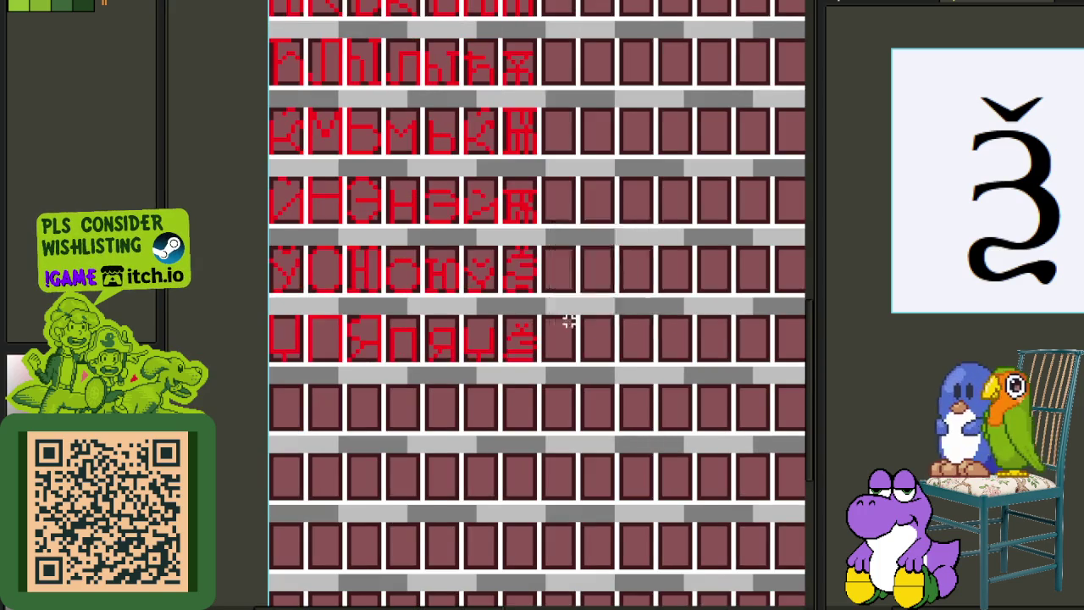
{"action": "scroll", "coordinate": [569, 320], "scroll_direction": "down", "scroll_amount": 3}
{"action": "scroll", "coordinate": [578, 322], "scroll_direction": "up", "scroll_amount": 2}
{"action": "scroll", "coordinate": [518, 300], "scroll_direction": "up", "scroll_amount": 1}
{"action": "scroll", "coordinate": [562, 314], "scroll_direction": "down", "scroll_amount": 2}
{"action": "scroll", "coordinate": [649, 252], "scroll_direction": "up", "scroll_amount": 1}
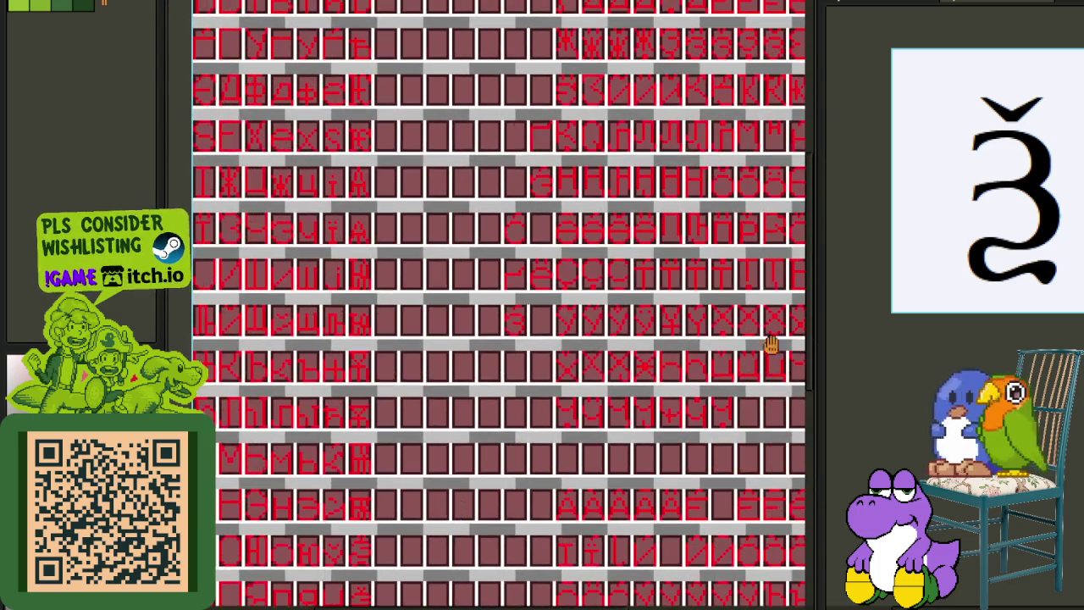
{"action": "scroll", "coordinate": [446, 327], "scroll_direction": "down", "scroll_amount": 1}
{"action": "scroll", "coordinate": [460, 339], "scroll_direction": "up", "scroll_amount": 1}
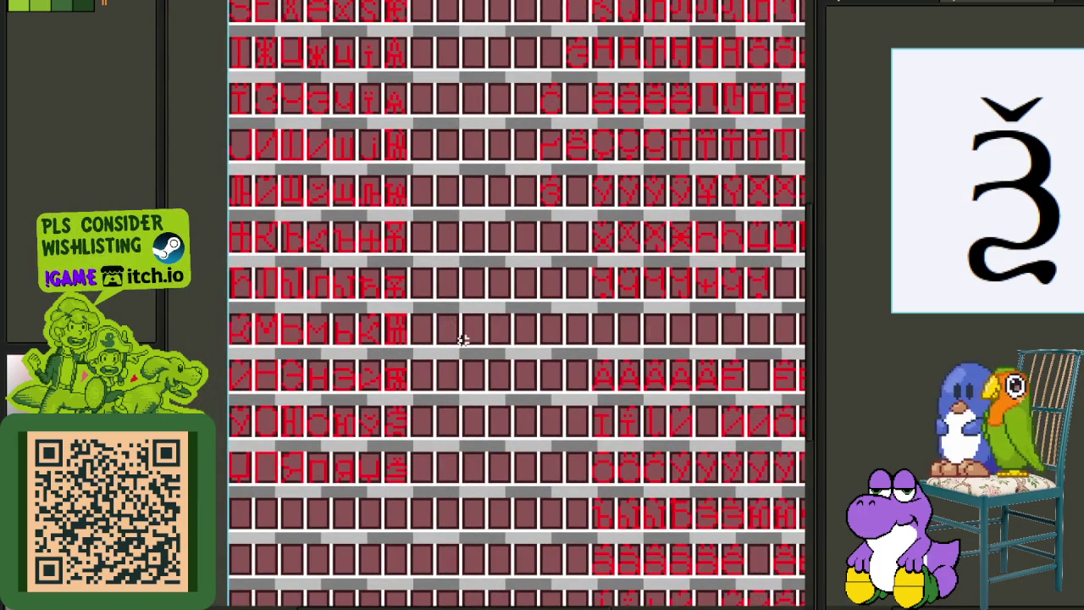
{"action": "scroll", "coordinate": [968, 225], "scroll_direction": "down", "scroll_amount": 2}
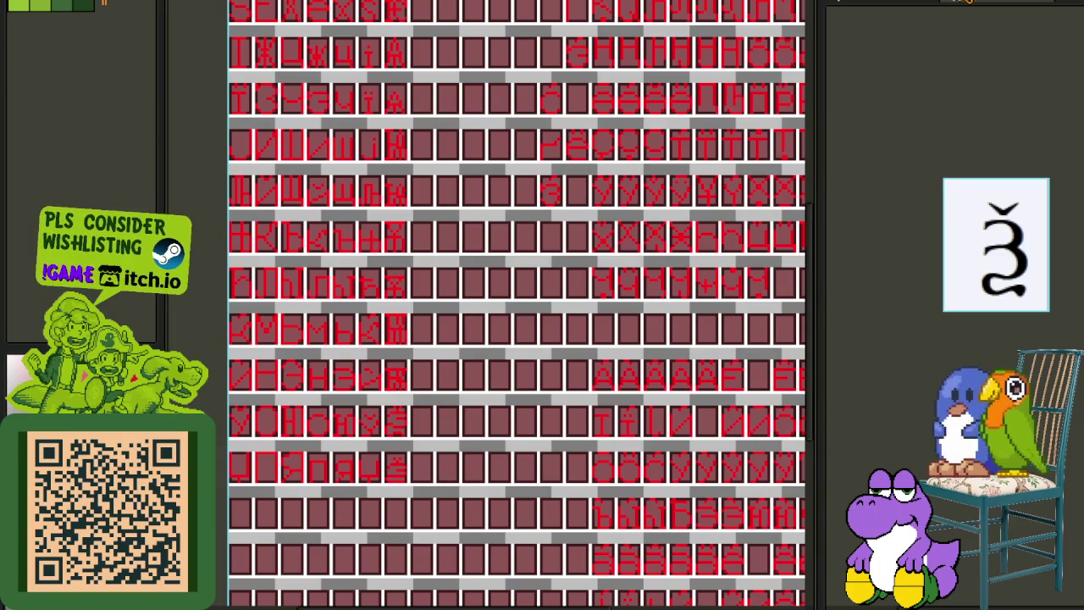
{"action": "key", "text": "ctrl+w"}
{"action": "left_click", "coordinate": [602, 311]}
- Zoom the Unicode chart columns 045–049 and the canvas to the top glyph rows
{"action": "scroll", "coordinate": [955, 305], "scroll_direction": "down", "scroll_amount": 1}
{"action": "scroll", "coordinate": [954, 305], "scroll_direction": "up", "scroll_amount": 1}
{"action": "scroll", "coordinate": [955, 305], "scroll_direction": "down", "scroll_amount": 2}
{"action": "scroll", "coordinate": [955, 305], "scroll_direction": "up", "scroll_amount": 4}
{"action": "scroll", "coordinate": [830, 205], "scroll_direction": "down", "scroll_amount": 3}
{"action": "scroll", "coordinate": [975, 211], "scroll_direction": "up", "scroll_amount": 3}
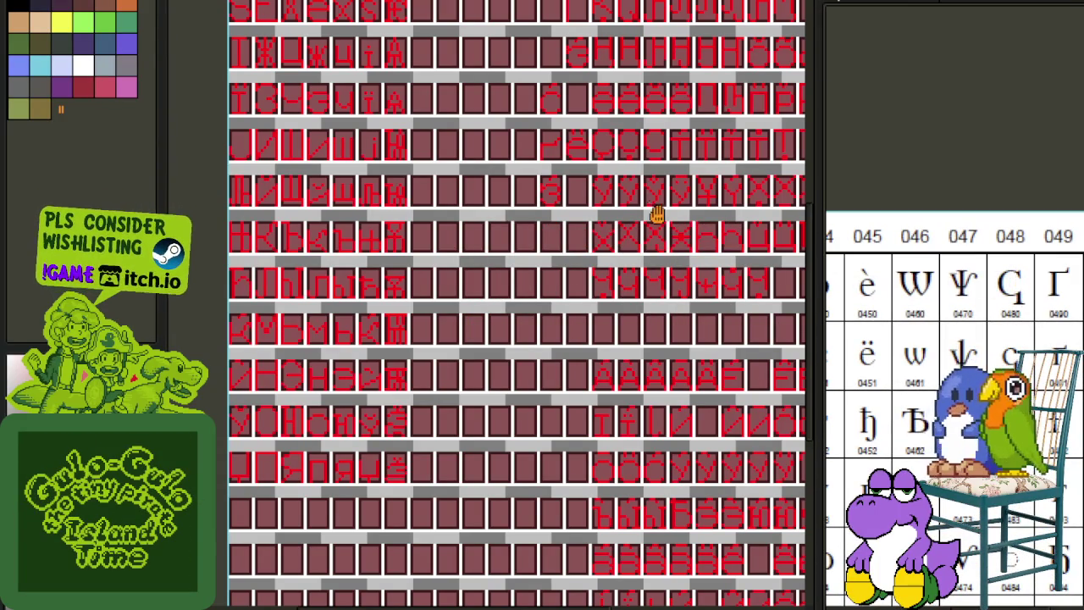
{"action": "scroll", "coordinate": [670, 230], "scroll_direction": "down", "scroll_amount": 2}
{"action": "scroll", "coordinate": [559, 322], "scroll_direction": "up", "scroll_amount": 2}
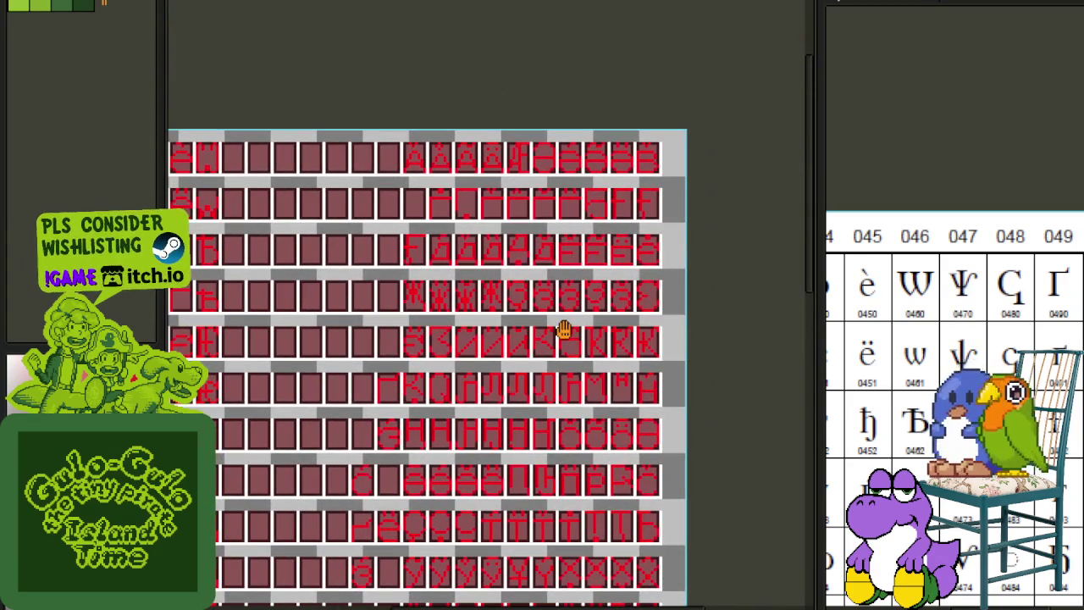
{"action": "scroll", "coordinate": [575, 474], "scroll_direction": "down", "scroll_amount": 2}
{"action": "scroll", "coordinate": [581, 450], "scroll_direction": "up", "scroll_amount": 2}
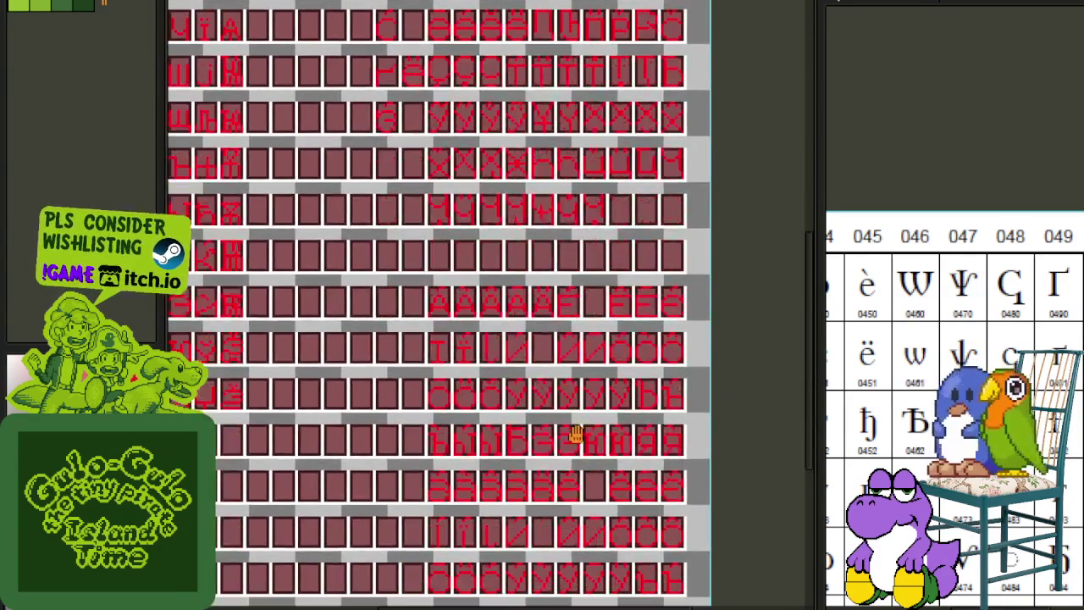
{"action": "scroll", "coordinate": [576, 429], "scroll_direction": "down", "scroll_amount": 2}
{"action": "scroll", "coordinate": [585, 501], "scroll_direction": "up", "scroll_amount": 3}
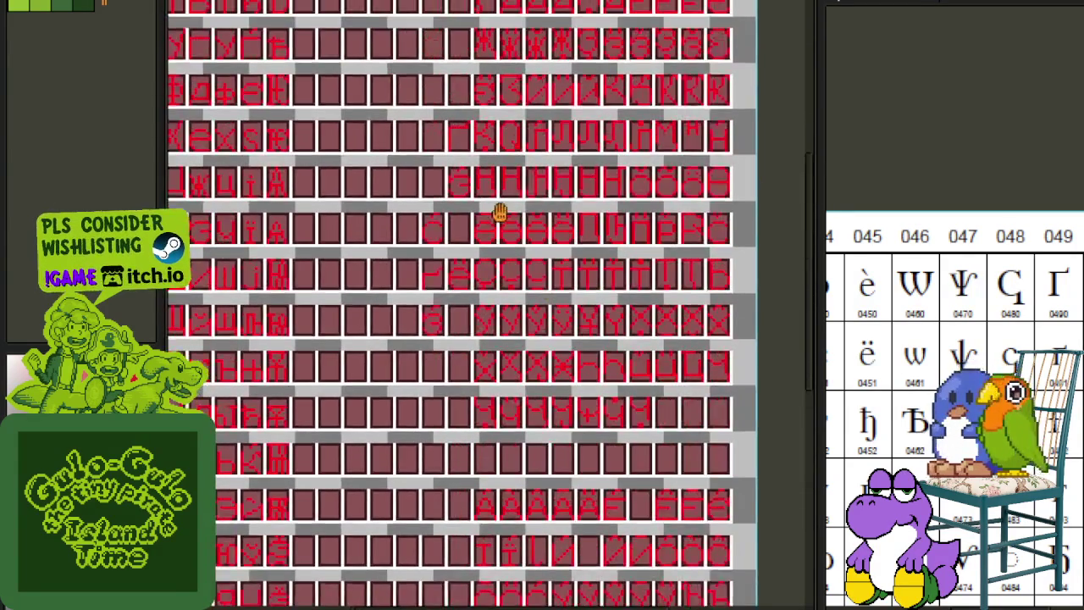
{"action": "scroll", "coordinate": [520, 418], "scroll_direction": "down", "scroll_amount": 2}
{"action": "scroll", "coordinate": [467, 411], "scroll_direction": "down", "scroll_amount": 1}
{"action": "scroll", "coordinate": [417, 321], "scroll_direction": "up", "scroll_amount": 4}
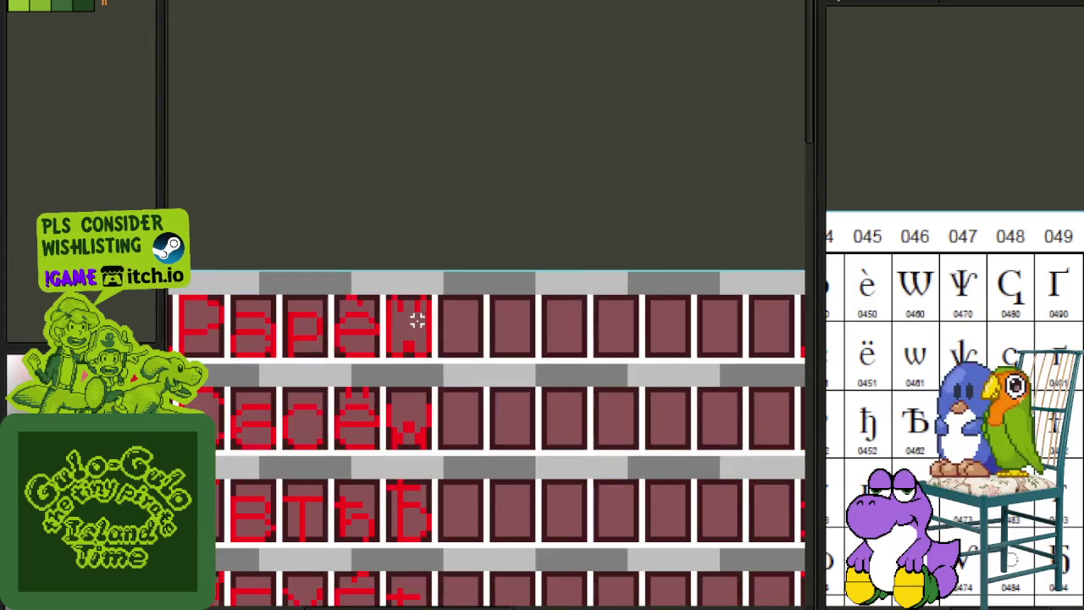
{"action": "scroll", "coordinate": [412, 329], "scroll_direction": "up", "scroll_amount": 3}
{"action": "scroll", "coordinate": [449, 339], "scroll_direction": "down", "scroll_amount": 3}
{"action": "scroll", "coordinate": [424, 356], "scroll_direction": "down", "scroll_amount": 1}
{"action": "scroll", "coordinate": [331, 402], "scroll_direction": "down", "scroll_amount": 2}
{"action": "scroll", "coordinate": [352, 382], "scroll_direction": "up", "scroll_amount": 1}
{"action": "scroll", "coordinate": [366, 415], "scroll_direction": "up", "scroll_amount": 2}
{"action": "scroll", "coordinate": [370, 398], "scroll_direction": "up", "scroll_amount": 2}
{"action": "scroll", "coordinate": [310, 424], "scroll_direction": "up", "scroll_amount": 2}
- Move a copied I glyph into the top row's empty cell and pencil red diagonal arms to form Ψ
{"action": "mouse_move", "coordinate": [334, 399]}
{"action": "left_mouse_down"}
{"action": "mouse_move", "coordinate": [257, 505]}
{"action": "mouse_move", "coordinate": [221, 4]}
{"action": "mouse_move", "coordinate": [254, 416]}
{"action": "left_mouse_up"}
{"action": "left_click", "coordinate": [344, 362]}
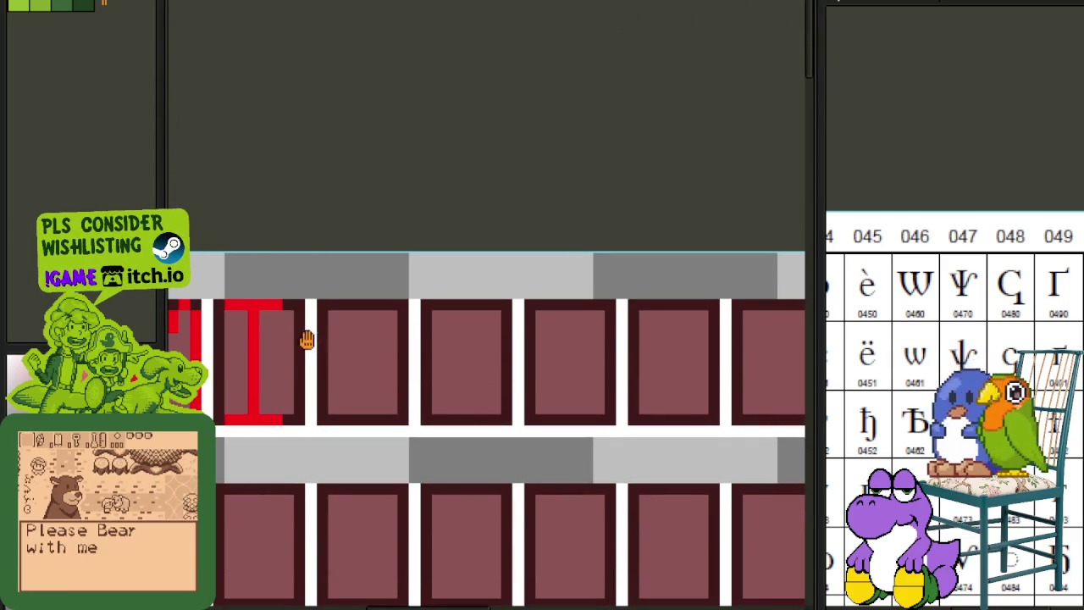
{"action": "scroll", "coordinate": [293, 356], "scroll_direction": "up", "scroll_amount": 3}
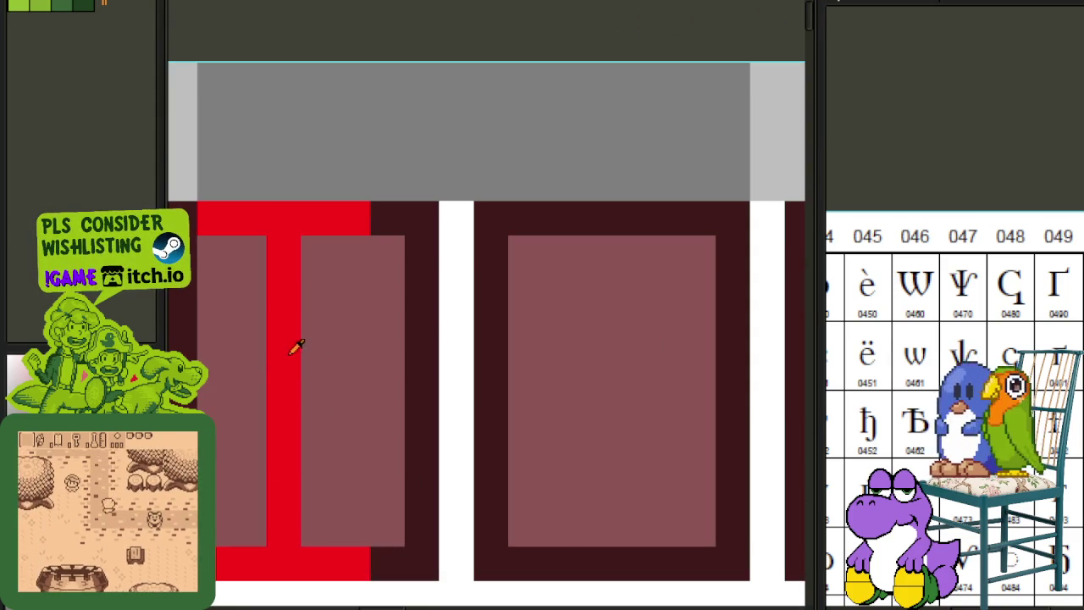
{"action": "scroll", "coordinate": [296, 334], "scroll_direction": "left", "scroll_amount": 3}
{"action": "left_click", "coordinate": [292, 318]}
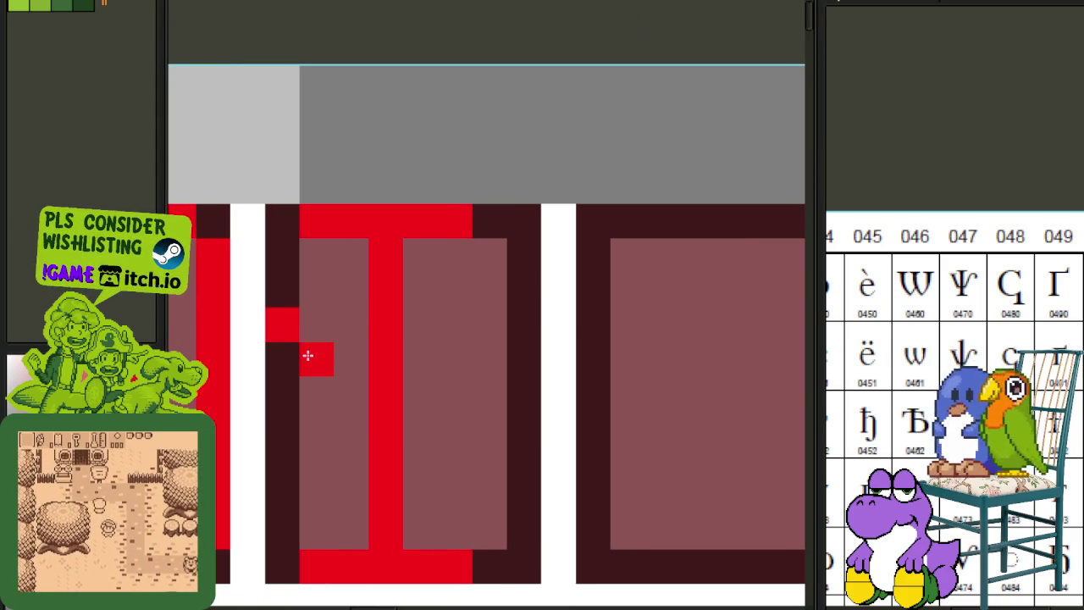
{"action": "left_click", "coordinate": [326, 397]}
{"action": "mouse_move", "coordinate": [395, 426]}
{"action": "left_mouse_down"}
{"action": "mouse_move", "coordinate": [416, 428]}
{"action": "mouse_move", "coordinate": [452, 392]}
{"action": "mouse_move", "coordinate": [480, 326]}
{"action": "left_mouse_up"}
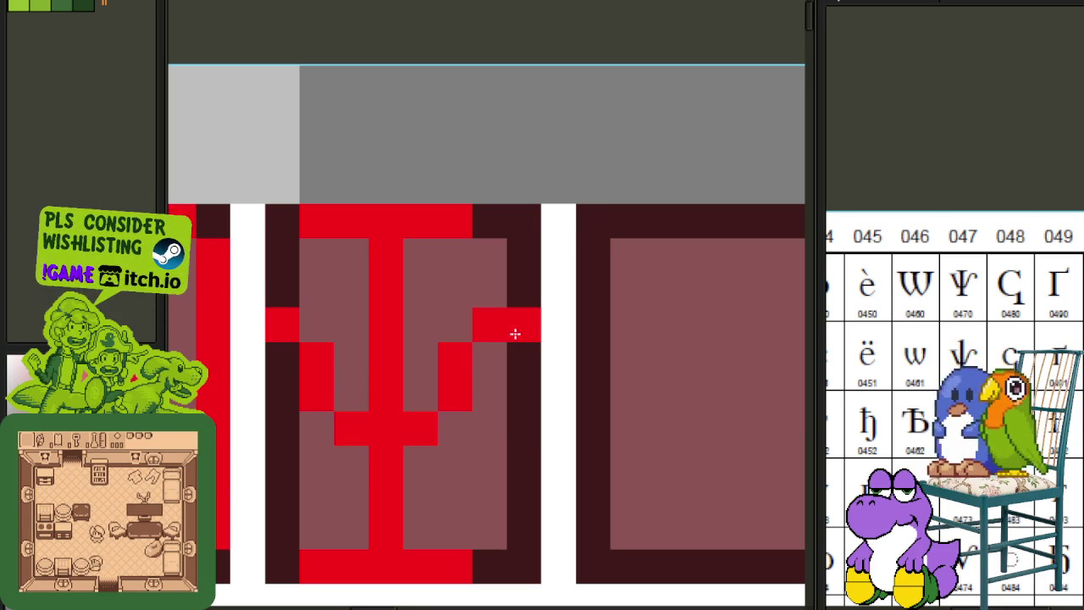
{"action": "scroll", "coordinate": [517, 358], "scroll_direction": "down", "scroll_amount": 3}
{"action": "scroll", "coordinate": [556, 364], "scroll_direction": "down", "scroll_amount": 1}
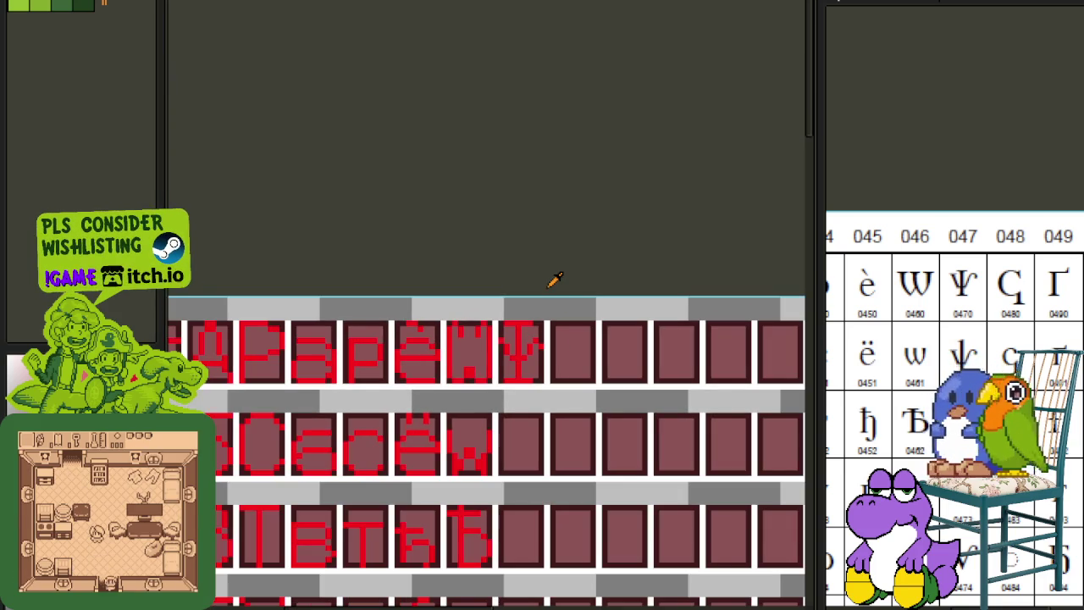
{"action": "left_click_drag", "start_coordinate": [546, 288], "coordinate": [468, 208]}
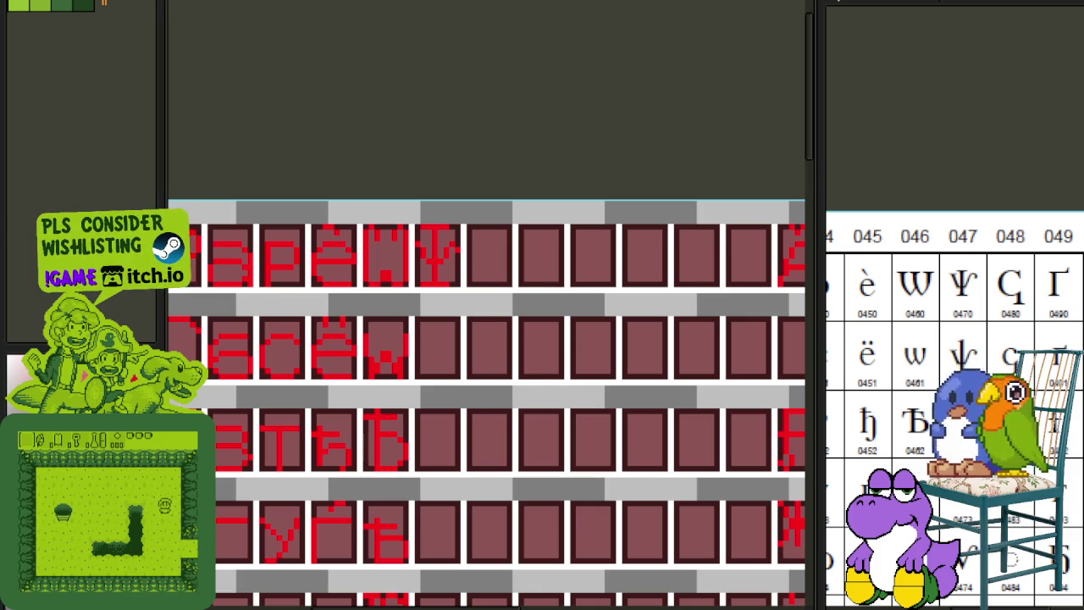
{"action": "scroll", "coordinate": [404, 251], "scroll_direction": "up", "scroll_amount": 1}
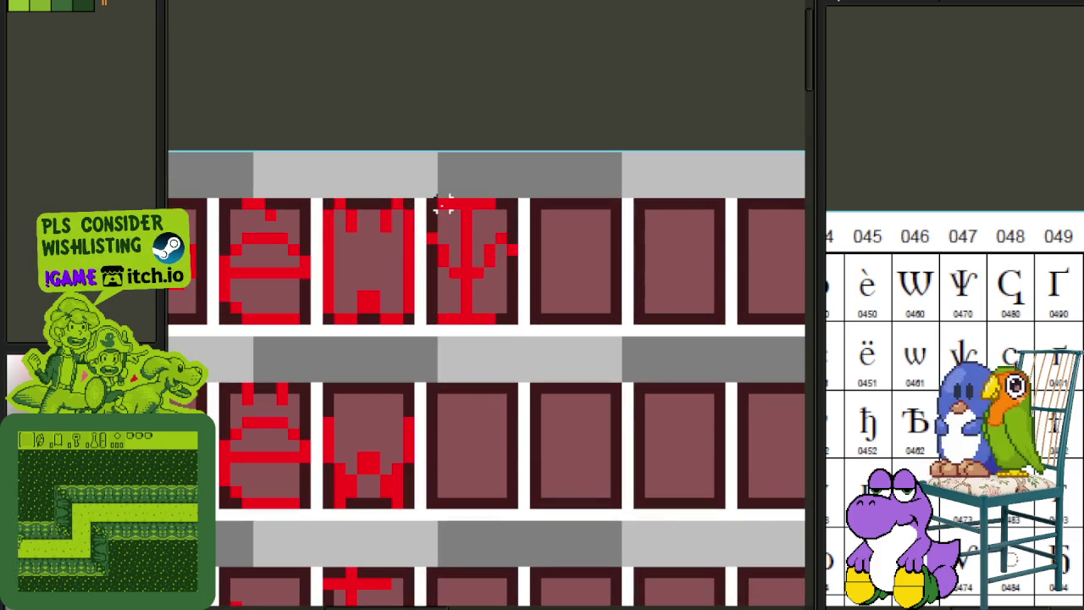
- Copy the red Ψ into the cell beneath it, after the lowercase ѡ, lowered one pixel
{"action": "mouse_move", "coordinate": [432, 204]}
{"action": "left_mouse_down"}
{"action": "mouse_move", "coordinate": [517, 329]}
{"action": "mouse_move", "coordinate": [479, 495]}
{"action": "left_mouse_up"}
{"action": "scroll", "coordinate": [431, 424], "scroll_direction": "up", "scroll_amount": 1}
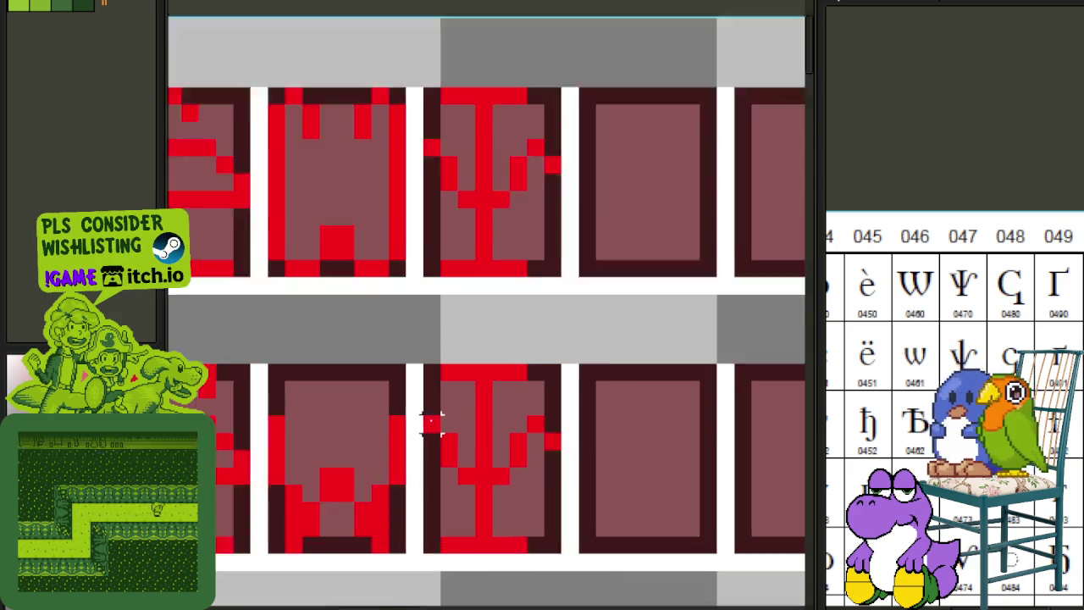
{"action": "left_click_drag", "start_coordinate": [604, 504], "coordinate": [615, 466]}
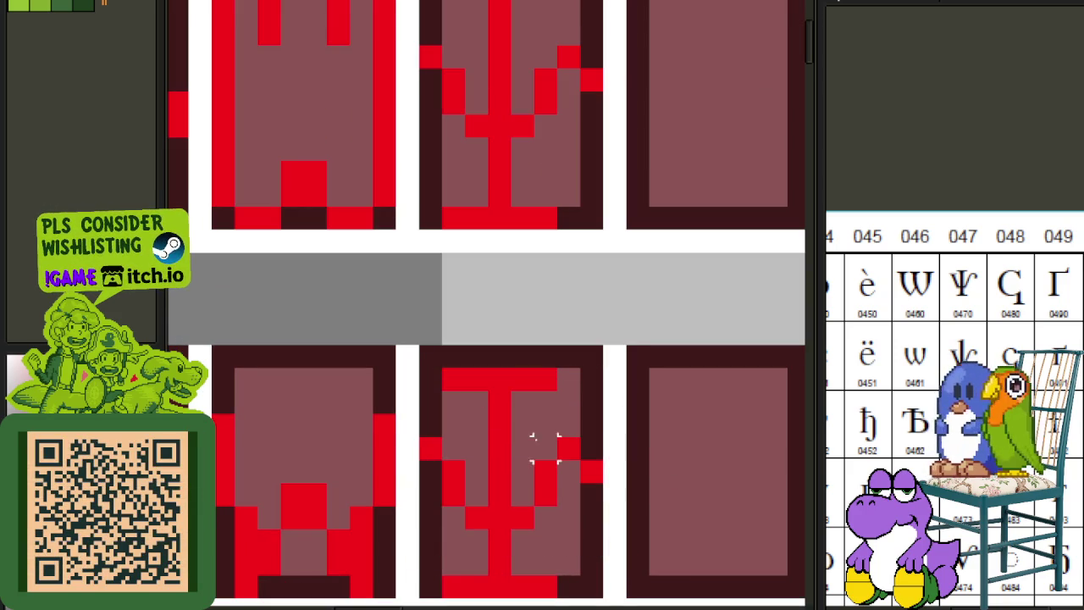
{"action": "key", "text": "Down"}
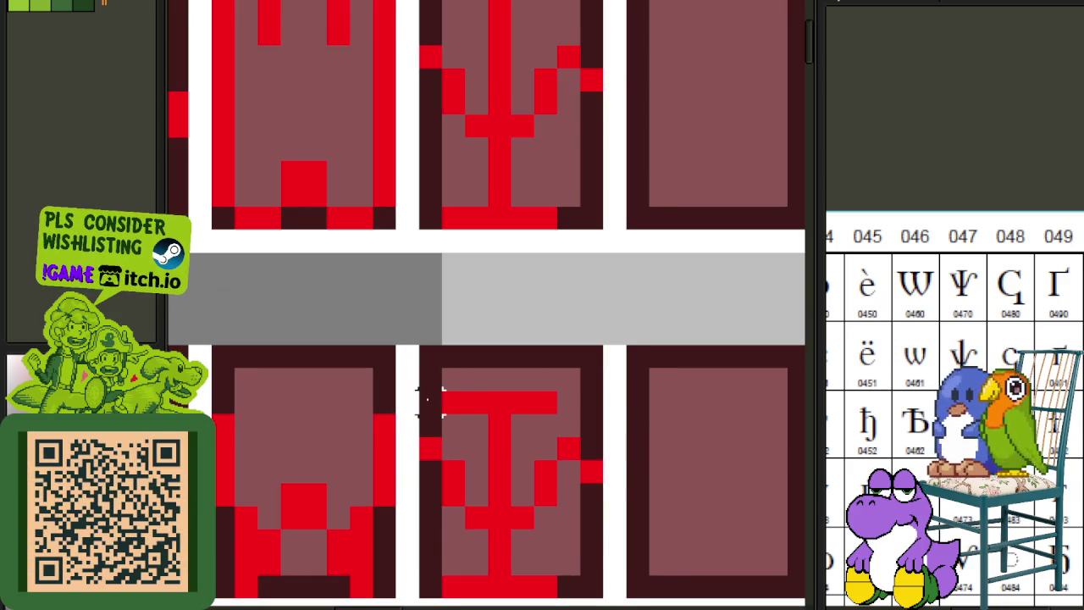
{"action": "left_click", "coordinate": [637, 500]}
{"action": "scroll", "coordinate": [644, 495], "scroll_direction": "down", "scroll_amount": 2}
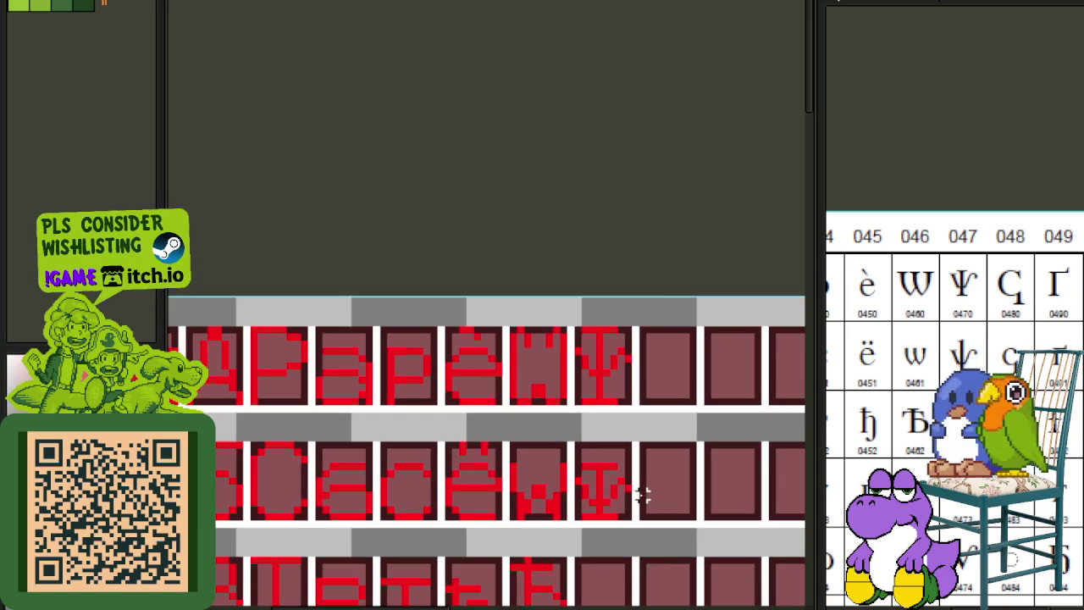
- Pan to the lower glyph rows and select a round glyph cell to copy
{"action": "scroll", "coordinate": [905, 399], "scroll_direction": "down", "scroll_amount": 2}
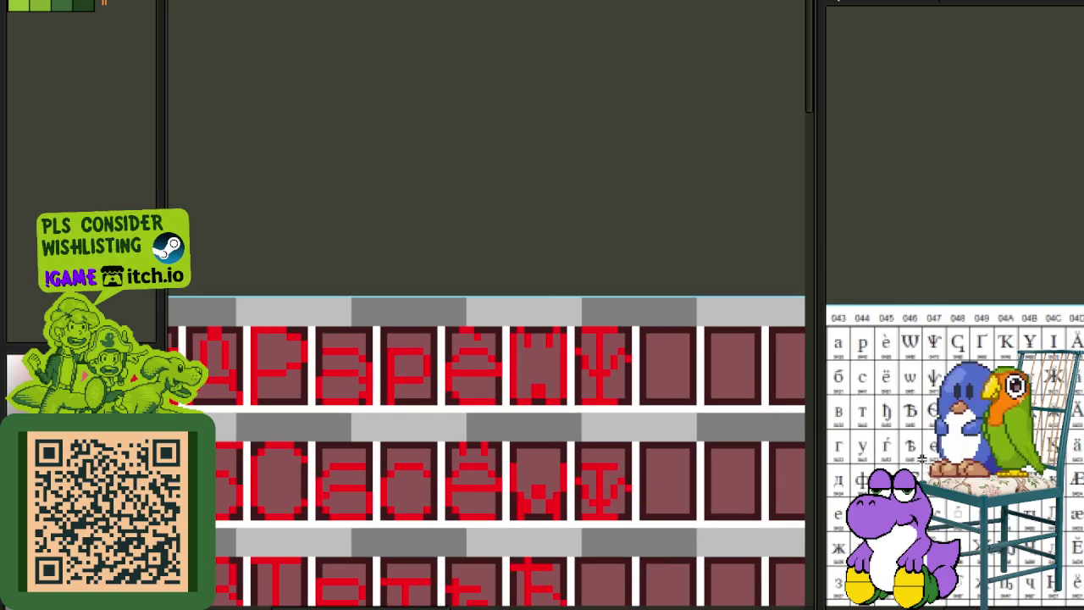
{"action": "scroll", "coordinate": [922, 461], "scroll_direction": "up", "scroll_amount": 2}
{"action": "scroll", "coordinate": [670, 431], "scroll_direction": "down", "scroll_amount": 1}
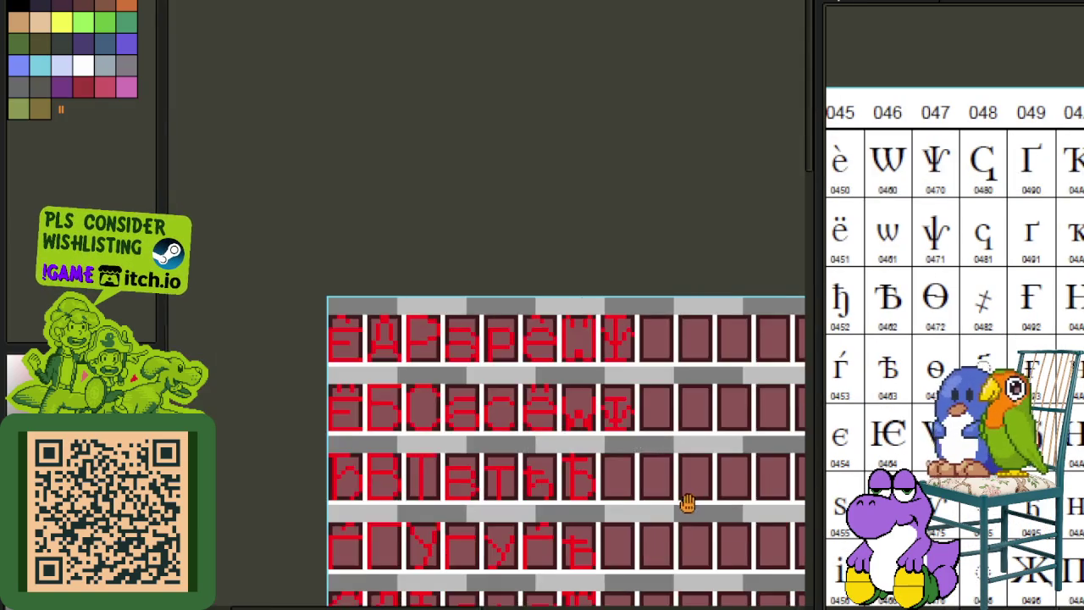
{"action": "left_click_drag", "start_coordinate": [691, 502], "coordinate": [227, 254]}
{"action": "mouse_move", "coordinate": [492, 465]}
{"action": "left_mouse_down"}
{"action": "mouse_move", "coordinate": [461, 409]}
{"action": "mouse_move", "coordinate": [471, 356]}
{"action": "left_mouse_up"}
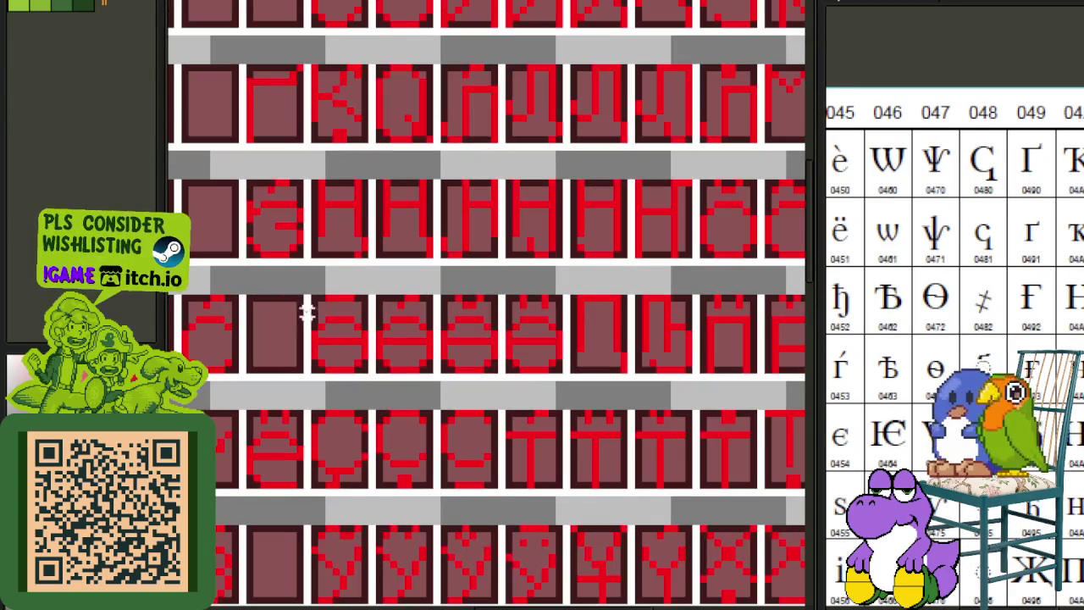
{"action": "left_click_drag", "start_coordinate": [297, 303], "coordinate": [377, 373]}
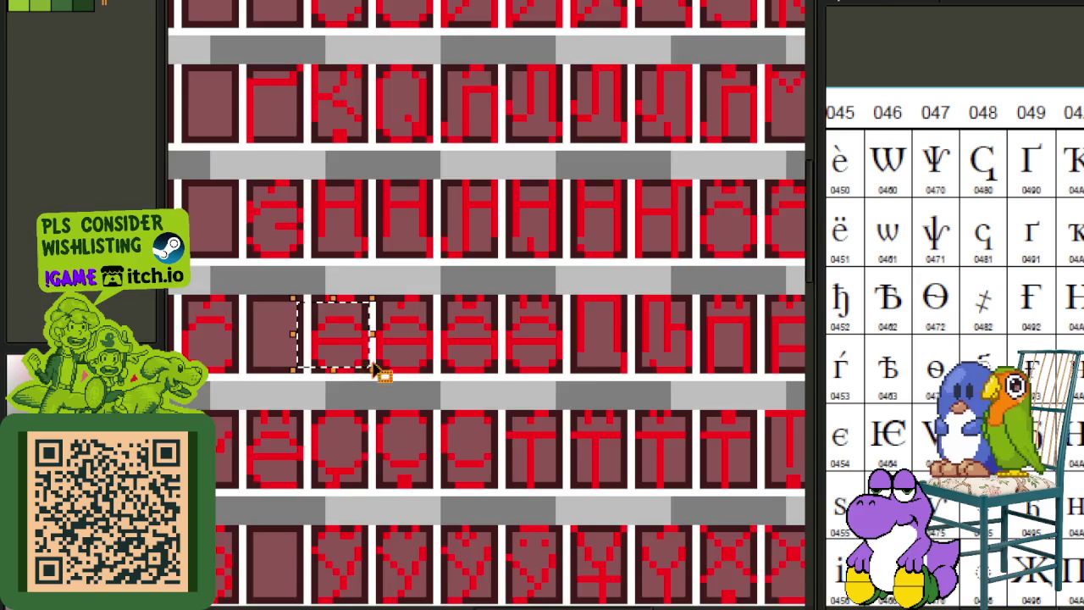
{"action": "mouse_move", "coordinate": [416, 472]}
{"action": "left_mouse_down"}
{"action": "mouse_move", "coordinate": [412, 573]}
{"action": "mouse_move", "coordinate": [471, 432]}
{"action": "left_mouse_up"}
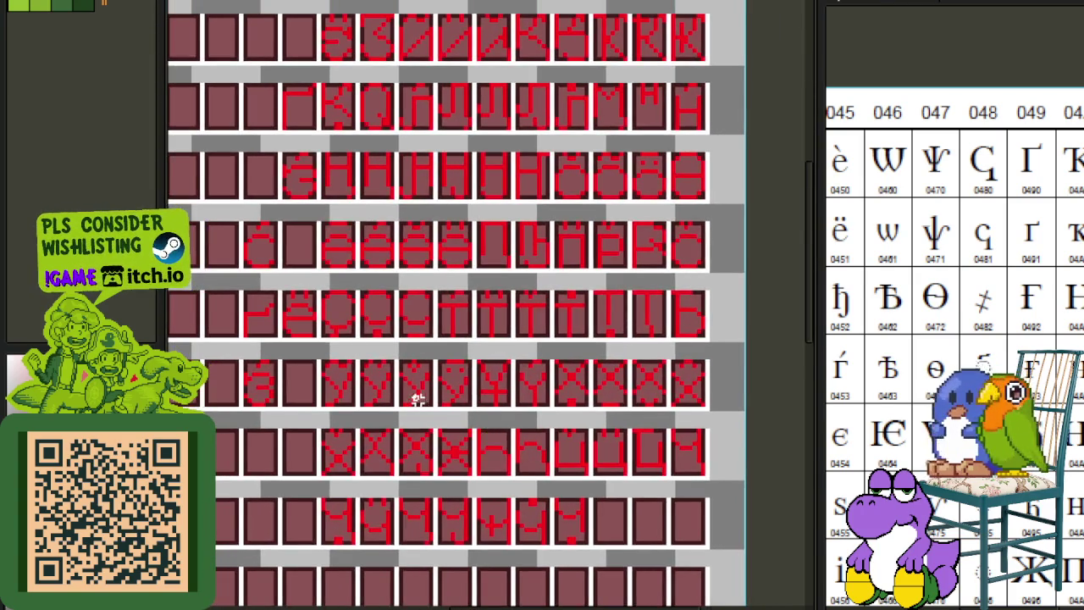
- Paste a copy of the Θ-like fita into the third row's next empty cell
{"action": "scroll", "coordinate": [416, 399], "scroll_direction": "down", "scroll_amount": 1}
{"action": "scroll", "coordinate": [595, 255], "scroll_direction": "up", "scroll_amount": 3}
{"action": "scroll", "coordinate": [596, 256], "scroll_direction": "up", "scroll_amount": 1}
{"action": "left_click_drag", "start_coordinate": [597, 240], "coordinate": [684, 359]}
{"action": "scroll", "coordinate": [654, 339], "scroll_direction": "down", "scroll_amount": 2}
{"action": "scroll", "coordinate": [177, 337], "scroll_direction": "up", "scroll_amount": 1}
{"action": "scroll", "coordinate": [176, 338], "scroll_direction": "right", "scroll_amount": 5}
{"action": "key", "text": "ctrl+v"}
{"action": "left_click_drag", "start_coordinate": [640, 43], "coordinate": [535, 185]}
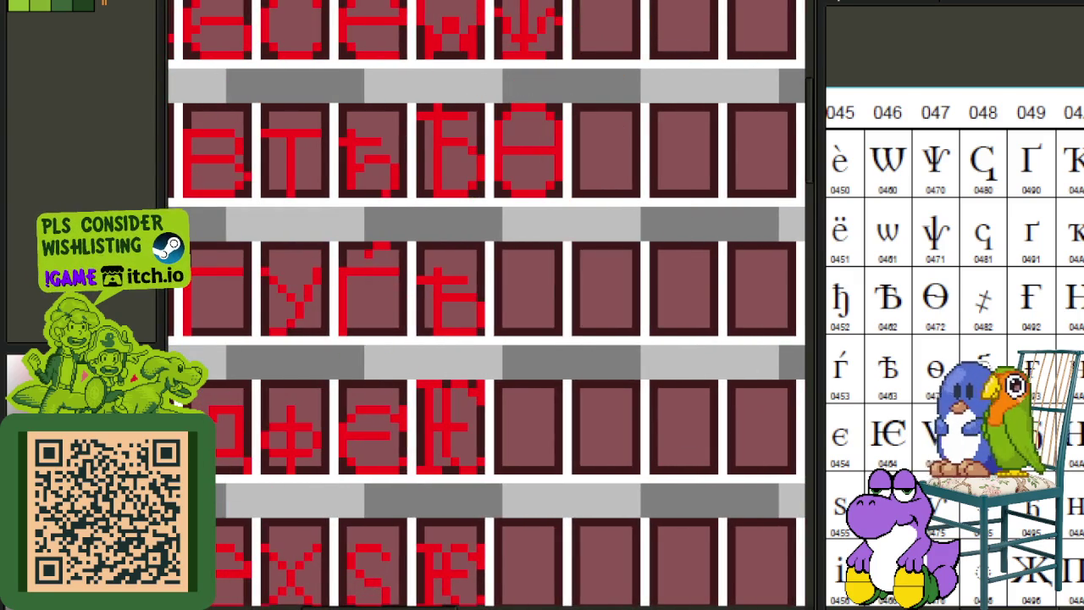
- Move the small round glyph into the fourth row's empty cell and save the sheet with Ctrl+S
{"action": "scroll", "coordinate": [659, 363], "scroll_direction": "down", "scroll_amount": 2}
{"action": "scroll", "coordinate": [658, 362], "scroll_direction": "up", "scroll_amount": 1}
{"action": "scroll", "coordinate": [605, 370], "scroll_direction": "down", "scroll_amount": 2}
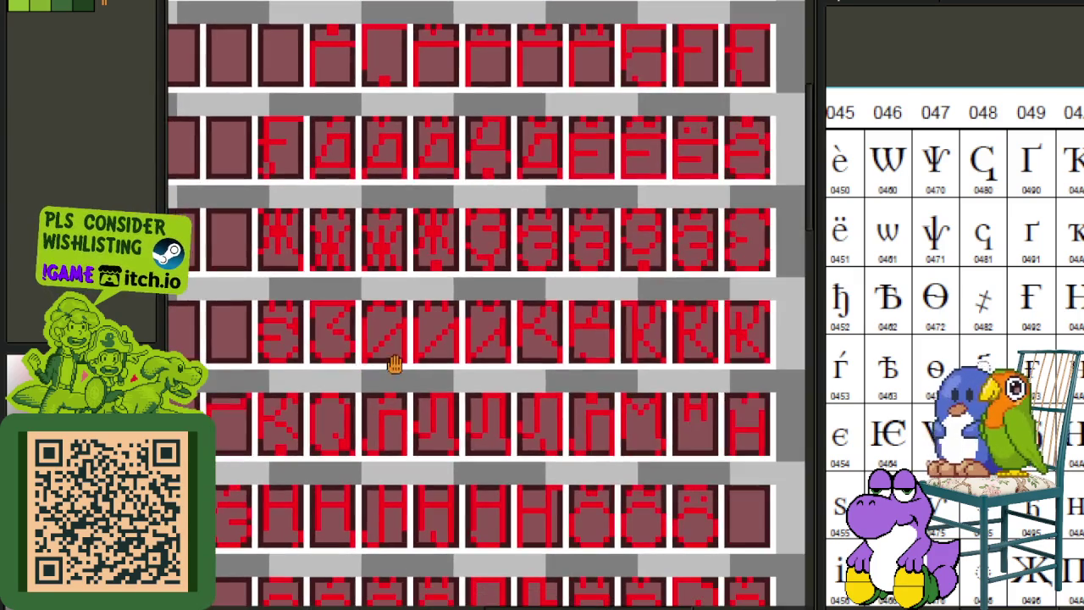
{"action": "scroll", "coordinate": [538, 383], "scroll_direction": "up", "scroll_amount": 1}
{"action": "scroll", "coordinate": [516, 334], "scroll_direction": "up", "scroll_amount": 1}
{"action": "scroll", "coordinate": [479, 209], "scroll_direction": "down", "scroll_amount": 1}
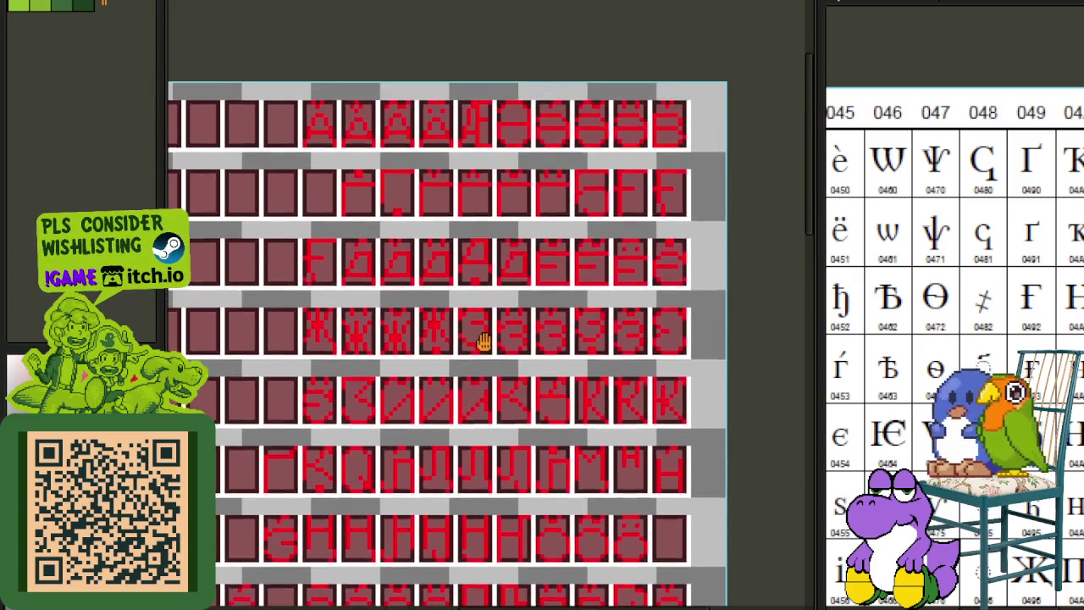
{"action": "scroll", "coordinate": [528, 367], "scroll_direction": "up", "scroll_amount": 1}
{"action": "scroll", "coordinate": [535, 304], "scroll_direction": "down", "scroll_amount": 1}
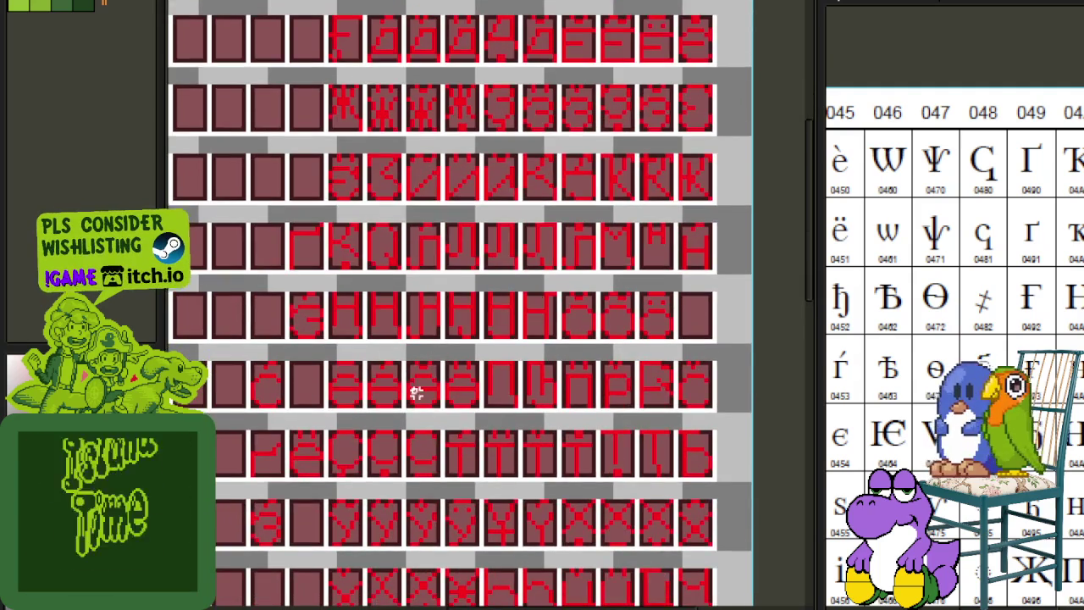
{"action": "scroll", "coordinate": [478, 404], "scroll_direction": "up", "scroll_amount": 2}
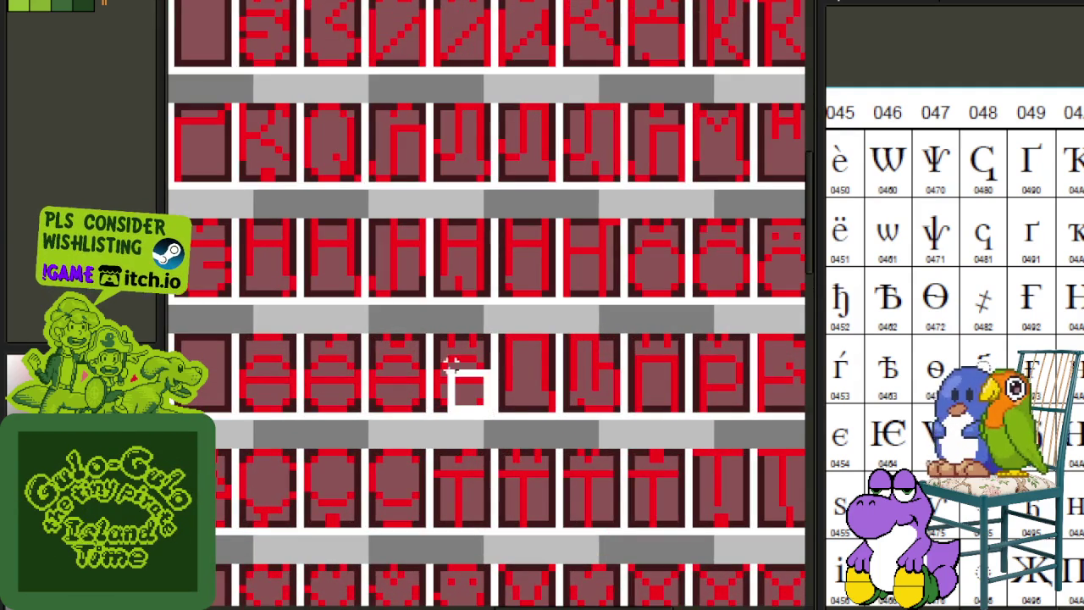
{"action": "scroll", "coordinate": [447, 373], "scroll_direction": "down", "scroll_amount": 1}
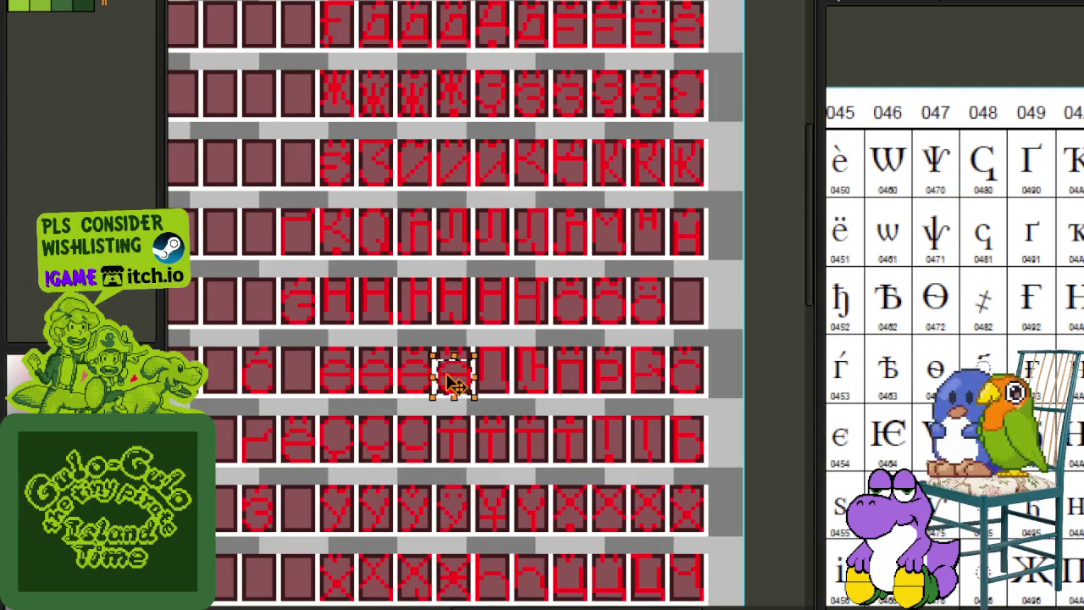
{"action": "scroll", "coordinate": [412, 381], "scroll_direction": "down", "scroll_amount": 1}
{"action": "scroll", "coordinate": [441, 327], "scroll_direction": "up", "scroll_amount": 2}
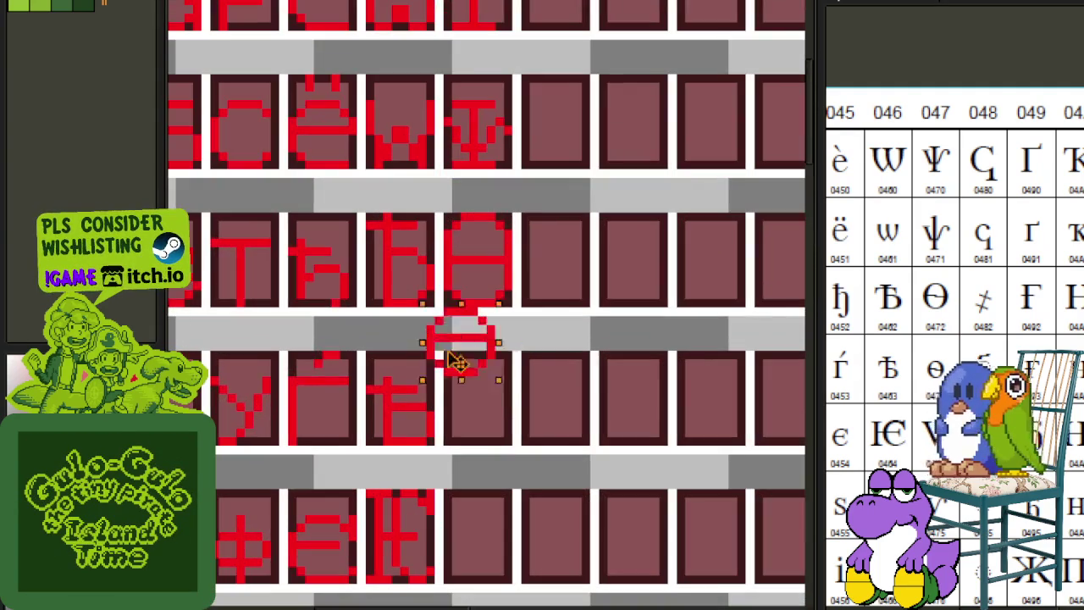
{"action": "left_click_drag", "start_coordinate": [475, 433], "coordinate": [484, 418]}
{"action": "key", "text": "ctrl+s"}
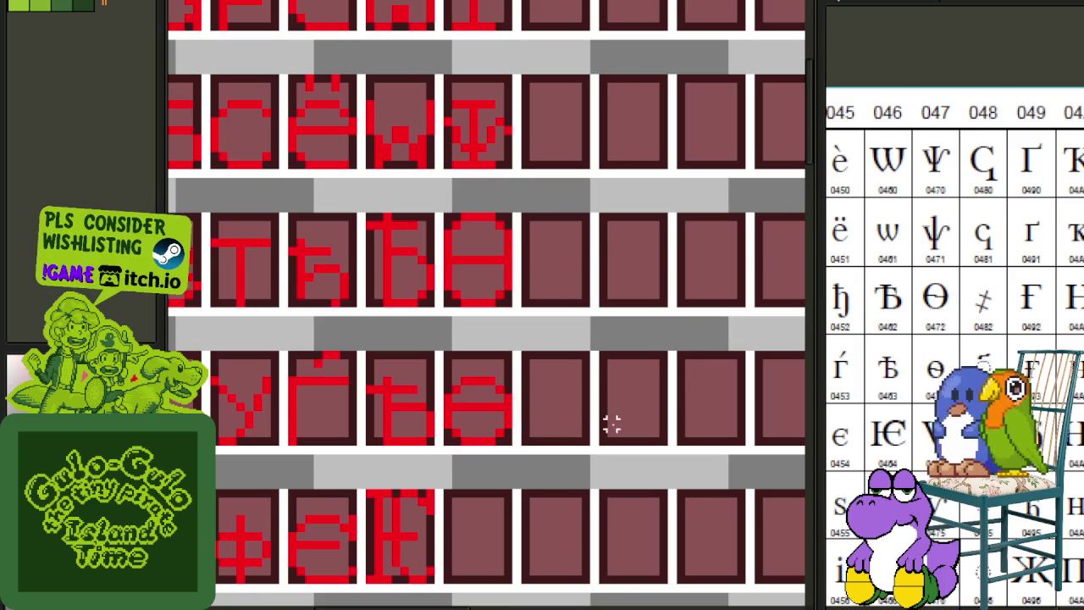
{"action": "scroll", "coordinate": [613, 415], "scroll_direction": "down", "scroll_amount": 1}
{"action": "scroll", "coordinate": [601, 429], "scroll_direction": "down", "scroll_amount": 1}
{"action": "scroll", "coordinate": [472, 296], "scroll_direction": "up", "scroll_amount": 1}
{"action": "scroll", "coordinate": [490, 345], "scroll_direction": "down", "scroll_amount": 1}
{"action": "scroll", "coordinate": [490, 345], "scroll_direction": "up", "scroll_amount": 1}
{"action": "scroll", "coordinate": [512, 343], "scroll_direction": "down", "scroll_amount": 1}
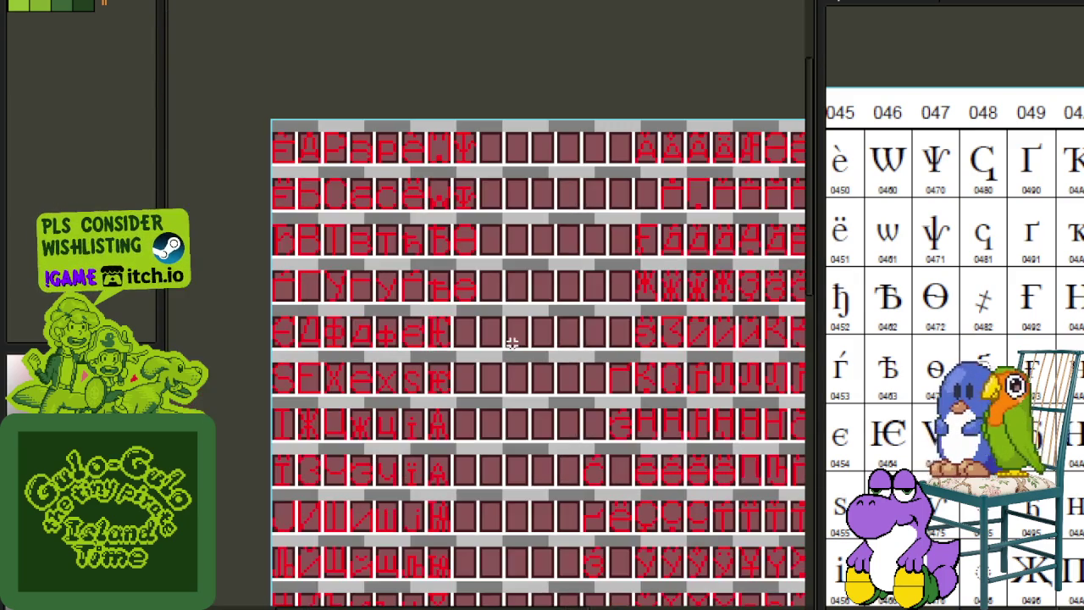
{"action": "scroll", "coordinate": [500, 346], "scroll_direction": "down", "scroll_amount": 1}
{"action": "mouse_move", "coordinate": [504, 409]}
{"action": "left_mouse_down"}
{"action": "mouse_move", "coordinate": [500, 213]}
{"action": "mouse_move", "coordinate": [501, 339]}
{"action": "left_mouse_up"}
- Draw a red V-shaped izhitsa with a hook at its upper right beside the iotated E
{"action": "scroll", "coordinate": [501, 339], "scroll_direction": "up", "scroll_amount": 2}
{"action": "scroll", "coordinate": [475, 252], "scroll_direction": "up", "scroll_amount": 1}
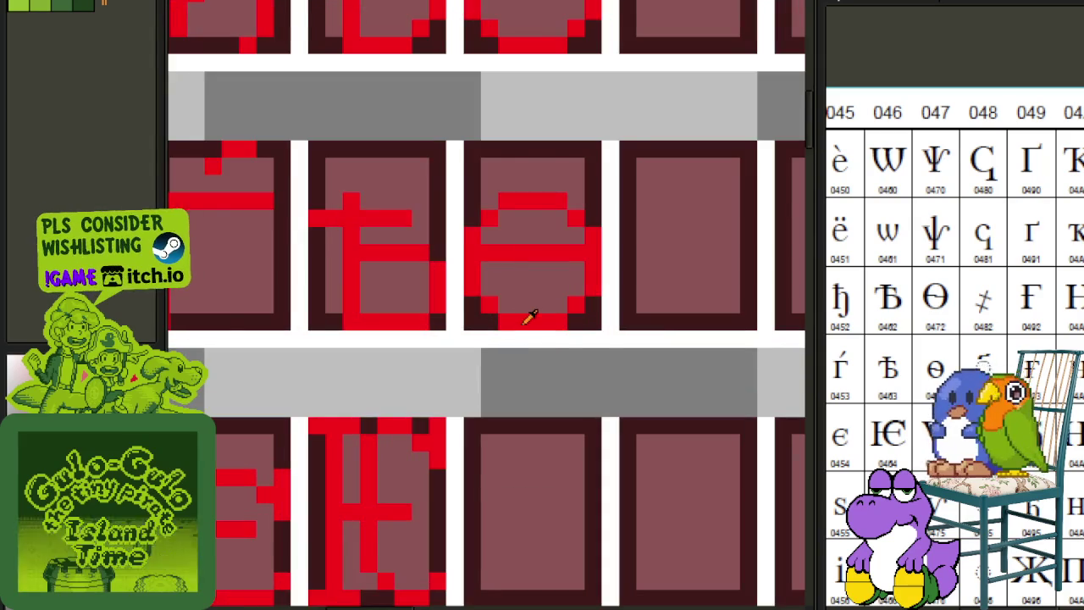
{"action": "scroll", "coordinate": [521, 347], "scroll_direction": "down", "scroll_amount": 2}
{"action": "scroll", "coordinate": [504, 394], "scroll_direction": "up", "scroll_amount": 2}
{"action": "left_click_drag", "start_coordinate": [496, 407], "coordinate": [421, 323]}
{"action": "scroll", "coordinate": [421, 323], "scroll_direction": "up", "scroll_amount": 1}
{"action": "mouse_move", "coordinate": [402, 284]}
{"action": "left_mouse_down"}
{"action": "mouse_move", "coordinate": [475, 472]}
{"action": "mouse_move", "coordinate": [457, 511]}
{"action": "mouse_move", "coordinate": [517, 327]}
{"action": "left_mouse_up"}
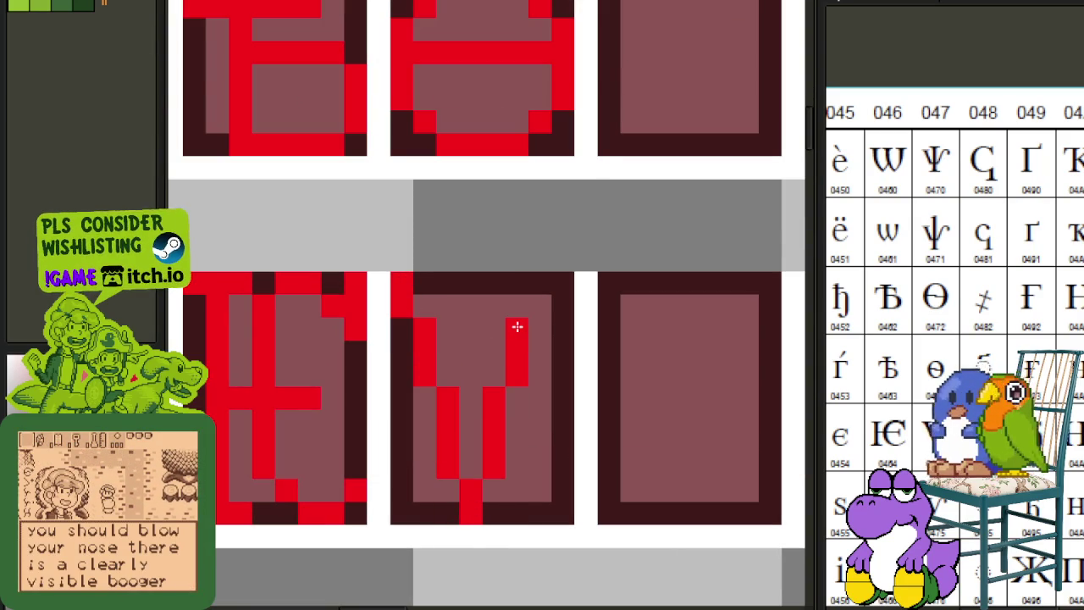
{"action": "scroll", "coordinate": [520, 324], "scroll_direction": "up", "scroll_amount": 1}
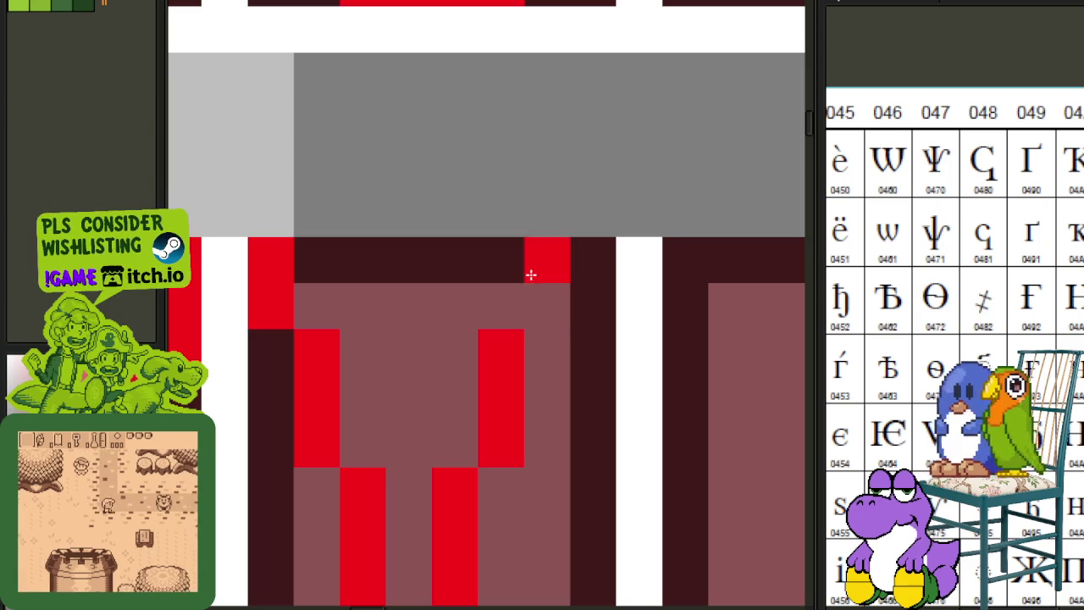
{"action": "left_click_drag", "start_coordinate": [588, 305], "coordinate": [579, 345]}
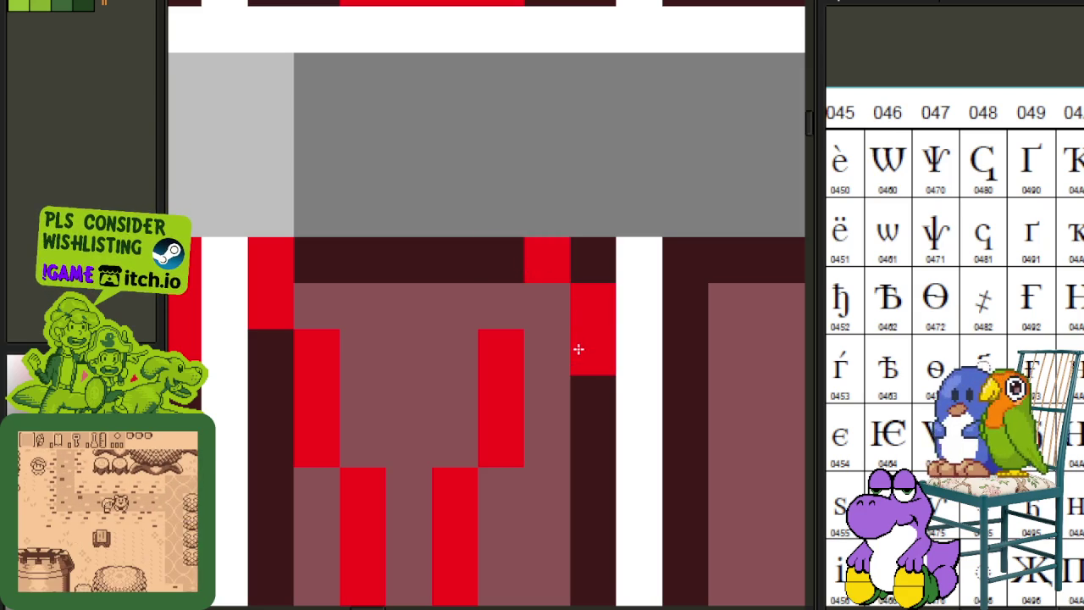
- Box the izhitsa with the marquee and drag it into alignment within its cell
{"action": "scroll", "coordinate": [510, 310], "scroll_direction": "down", "scroll_amount": 2}
{"action": "scroll", "coordinate": [537, 249], "scroll_direction": "down", "scroll_amount": 1}
{"action": "scroll", "coordinate": [559, 254], "scroll_direction": "down", "scroll_amount": 2}
{"action": "scroll", "coordinate": [453, 191], "scroll_direction": "up", "scroll_amount": 2}
{"action": "left_click_drag", "start_coordinate": [430, 190], "coordinate": [594, 431]}
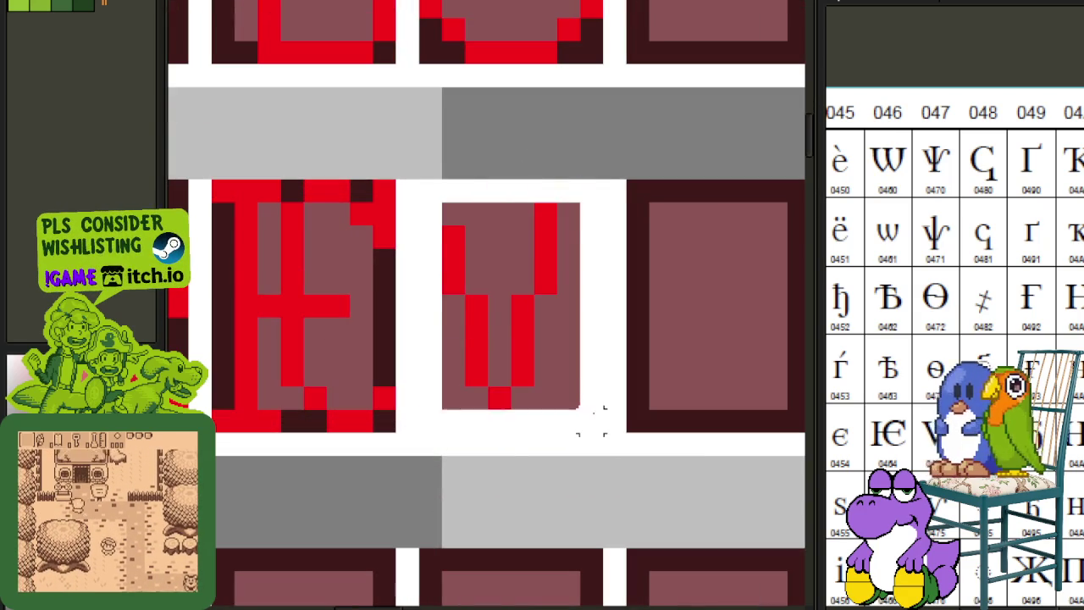
{"action": "scroll", "coordinate": [525, 355], "scroll_direction": "down", "scroll_amount": 1}
{"action": "left_click_drag", "start_coordinate": [537, 382], "coordinate": [500, 285]}
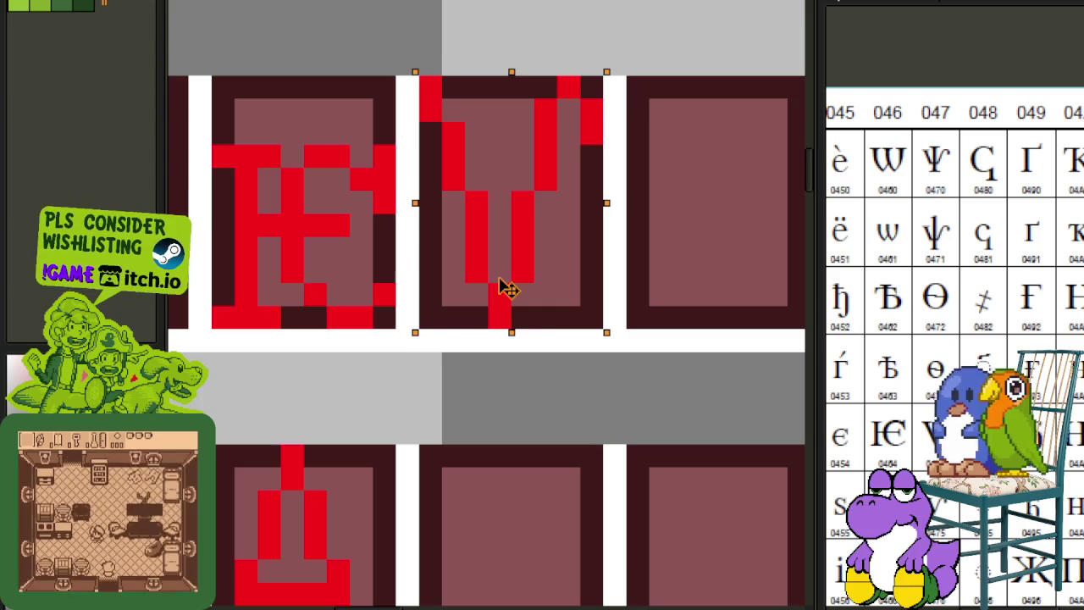
{"action": "left_click", "coordinate": [682, 223]}
- Nudge the izhitsa down one pixel, then lower its upper part by another pixel
{"action": "scroll", "coordinate": [473, 230], "scroll_direction": "up", "scroll_amount": 1}
{"action": "left_click_drag", "start_coordinate": [428, 182], "coordinate": [624, 430]}
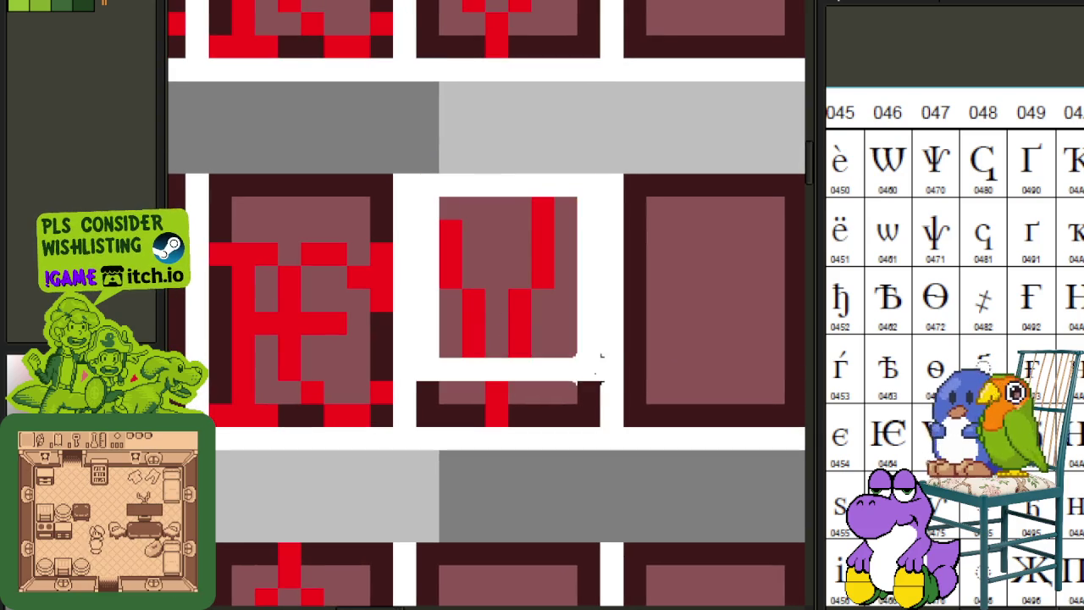
{"action": "key", "text": "Down"}
{"action": "key", "text": "ctrl+d"}
{"action": "left_click_drag", "start_coordinate": [413, 194], "coordinate": [650, 406]}
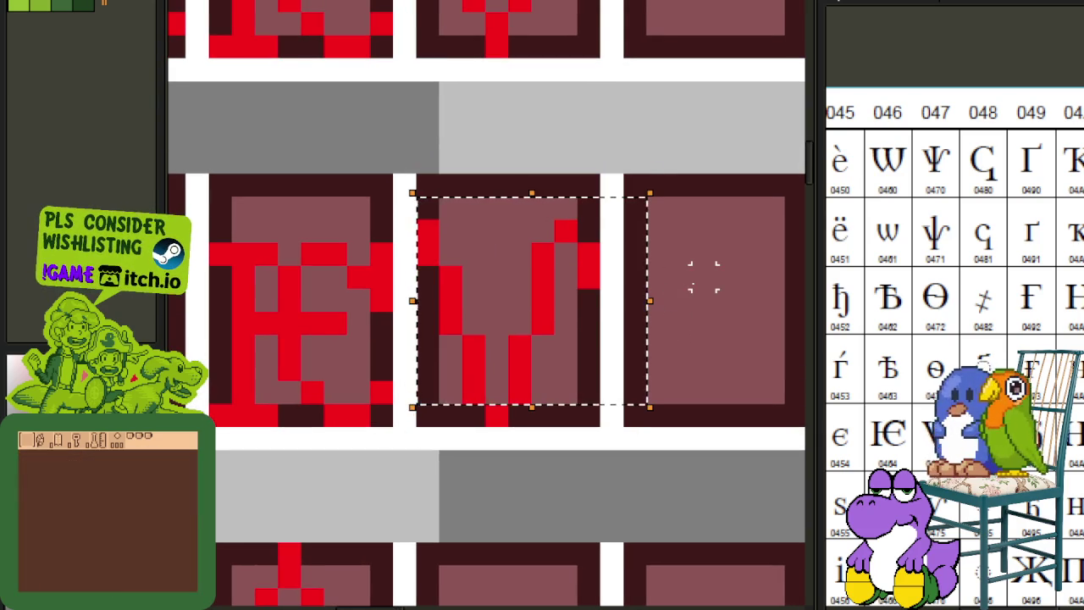
{"action": "key", "text": "ctrl+d"}
{"action": "left_click_drag", "start_coordinate": [415, 196], "coordinate": [577, 291]}
{"action": "key", "text": "Down"}
{"action": "key", "text": "ctrl+d"}
{"action": "scroll", "coordinate": [473, 231], "scroll_direction": "down", "scroll_amount": 3}
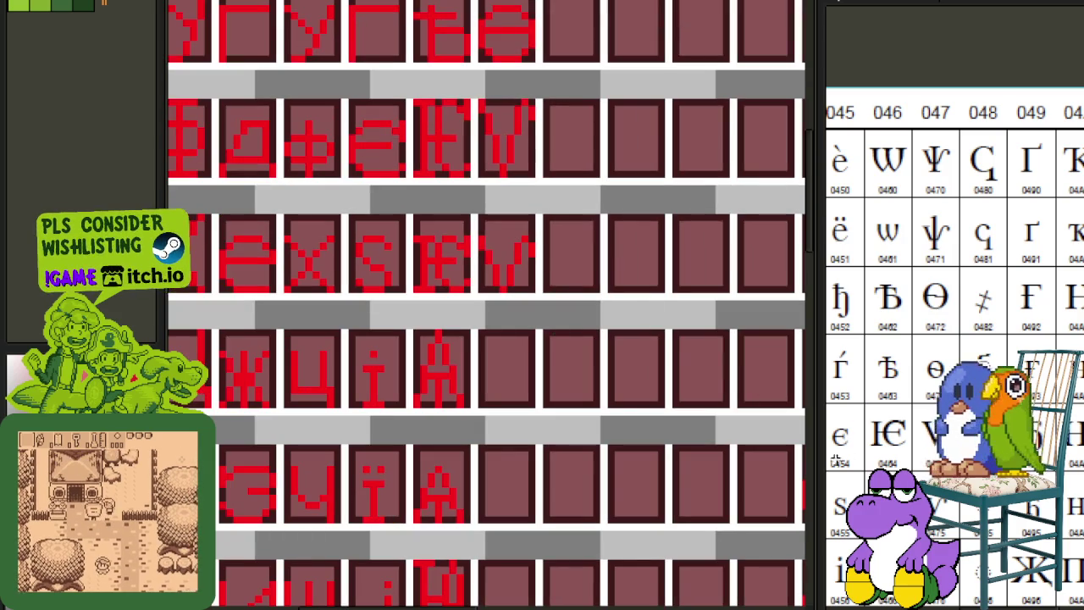
- Copy the izhitsa glyph into the cell below it
{"action": "scroll", "coordinate": [900, 411], "scroll_direction": "down", "scroll_amount": 3}
{"action": "scroll", "coordinate": [513, 327], "scroll_direction": "down", "scroll_amount": 1}
{"action": "scroll", "coordinate": [508, 322], "scroll_direction": "down", "scroll_amount": 1}
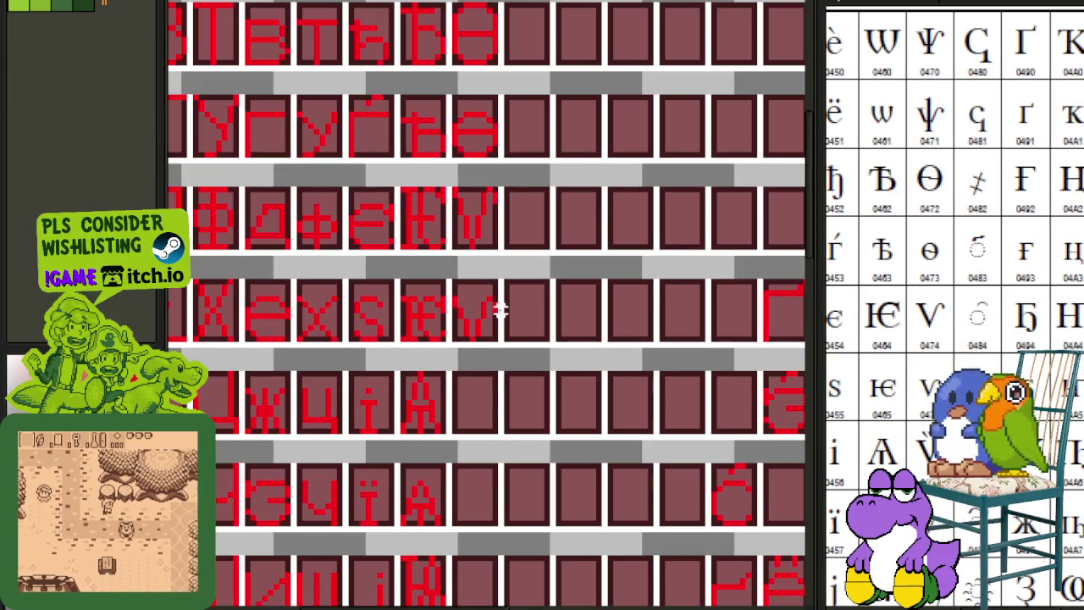
{"action": "scroll", "coordinate": [487, 322], "scroll_direction": "up", "scroll_amount": 3}
{"action": "mouse_move", "coordinate": [503, 359]}
{"action": "left_mouse_down"}
{"action": "mouse_move", "coordinate": [407, 239]}
{"action": "mouse_move", "coordinate": [378, 182]}
{"action": "left_mouse_up"}
{"action": "mouse_move", "coordinate": [448, 307]}
{"action": "left_mouse_down"}
{"action": "mouse_move", "coordinate": [448, 477]}
{"action": "mouse_move", "coordinate": [464, 491]}
{"action": "left_mouse_up"}
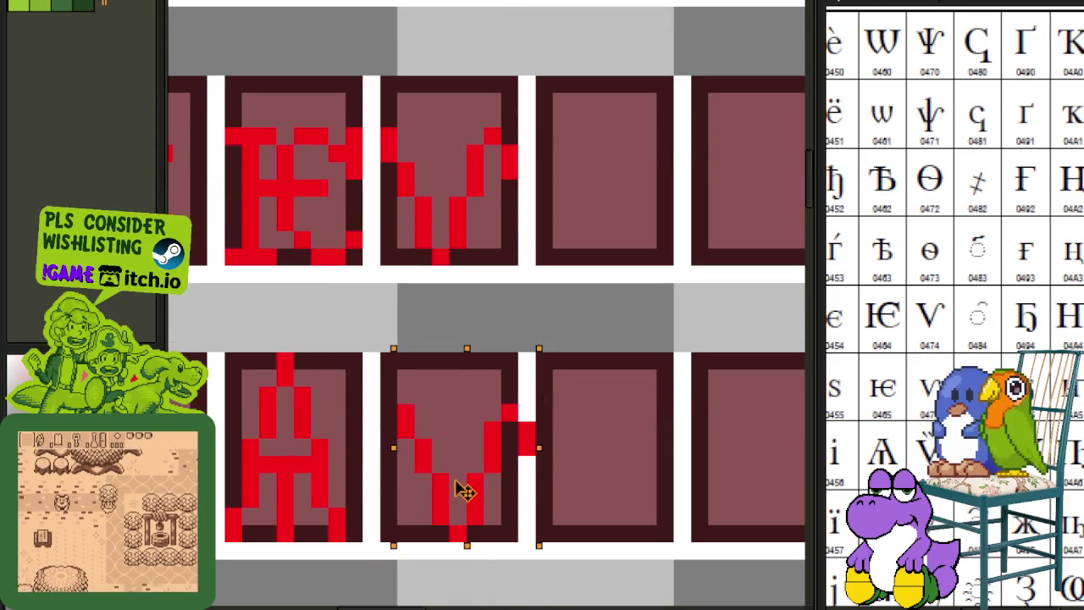
{"action": "key", "text": "Return"}
- Clear the selection around the izhitsa and save the sprite sheet
{"action": "scroll", "coordinate": [709, 376], "scroll_direction": "down", "scroll_amount": 3}
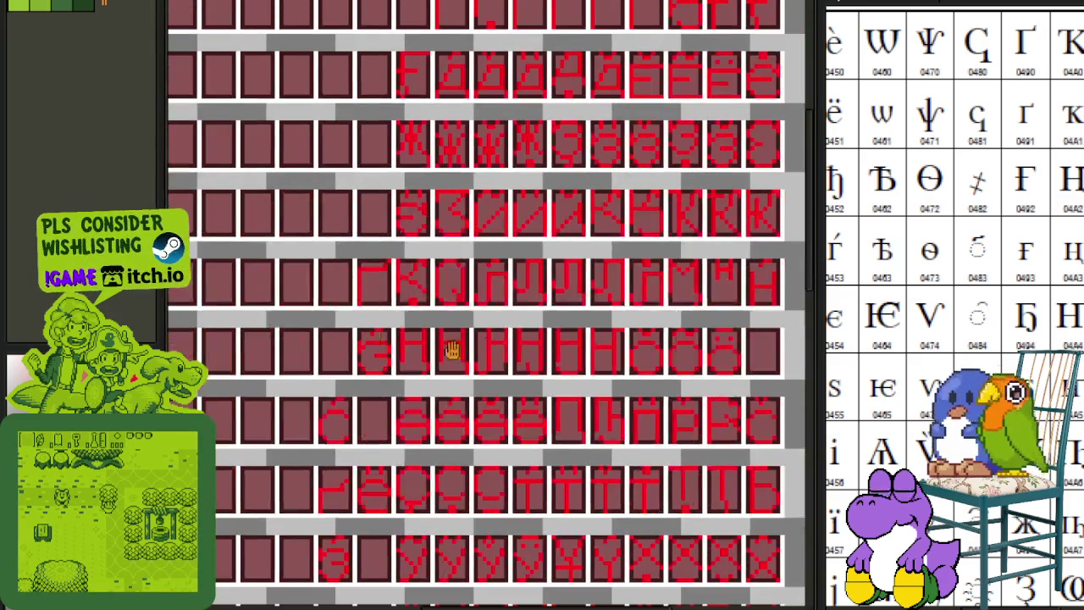
{"action": "scroll", "coordinate": [648, 386], "scroll_direction": "up", "scroll_amount": 2}
{"action": "scroll", "coordinate": [533, 416], "scroll_direction": "up", "scroll_amount": 2}
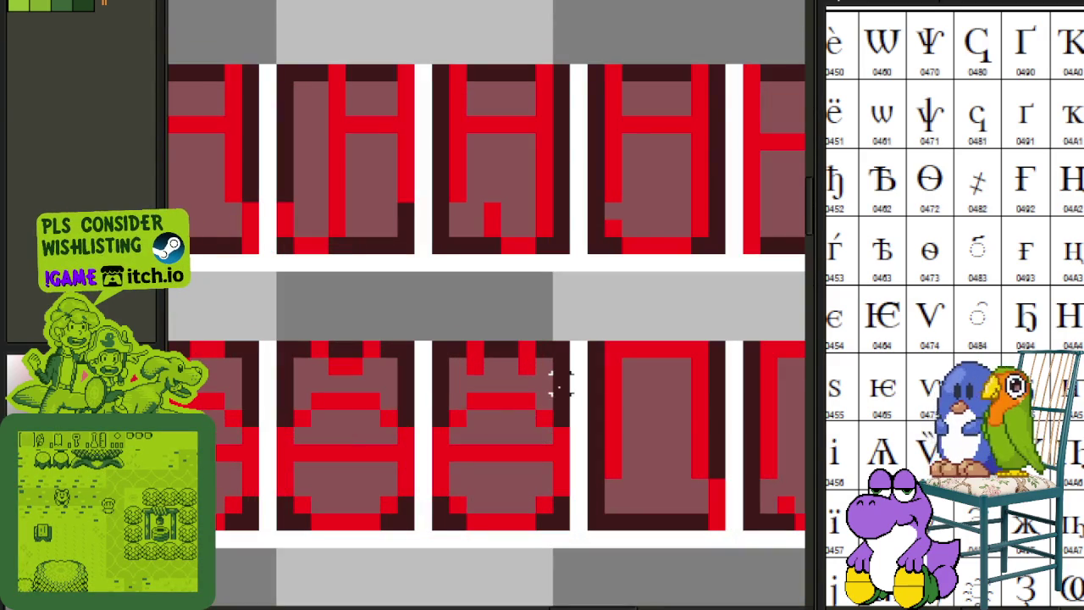
{"action": "left_click_drag", "start_coordinate": [514, 376], "coordinate": [415, 335]}
{"action": "scroll", "coordinate": [480, 366], "scroll_direction": "down", "scroll_amount": 1}
{"action": "scroll", "coordinate": [482, 364], "scroll_direction": "down", "scroll_amount": 2}
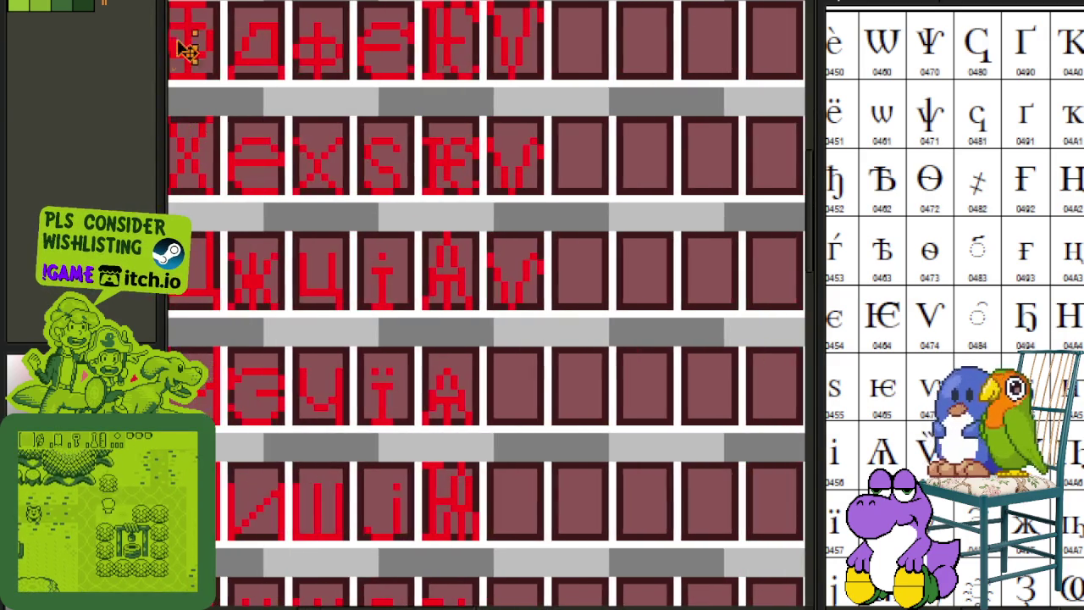
{"action": "scroll", "coordinate": [543, 211], "scroll_direction": "up", "scroll_amount": 2}
{"action": "scroll", "coordinate": [491, 314], "scroll_direction": "up", "scroll_amount": 1}
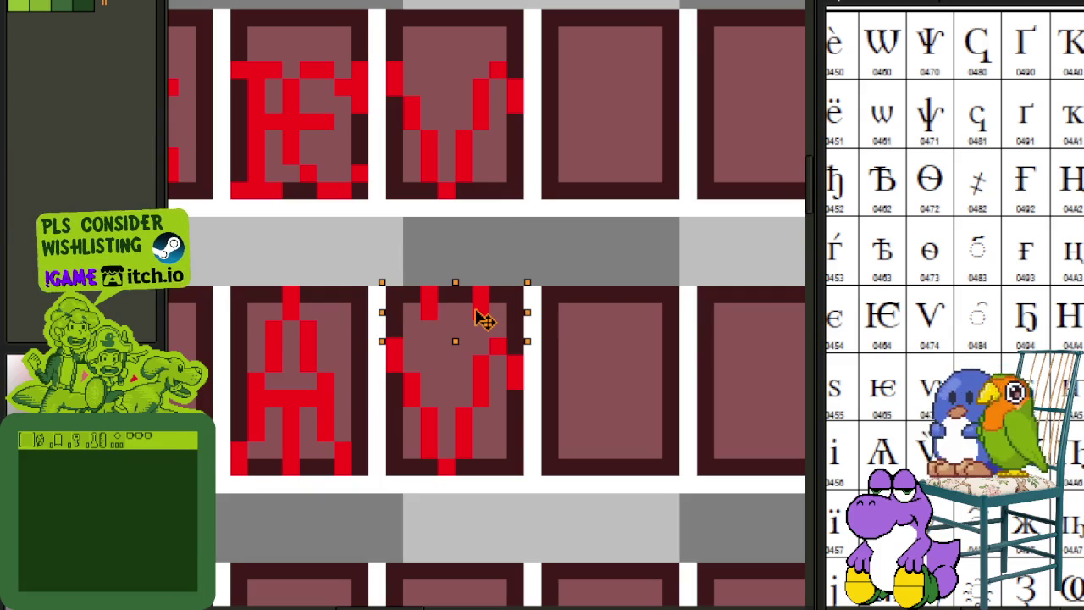
{"action": "left_click", "coordinate": [635, 295]}
{"action": "scroll", "coordinate": [593, 254], "scroll_direction": "down", "scroll_amount": 1}
{"action": "key", "text": "ctrl+s"}
- Duplicate the izhitsa into the next empty cell and squash its top one pixel lower
{"action": "scroll", "coordinate": [562, 194], "scroll_direction": "down", "scroll_amount": 2}
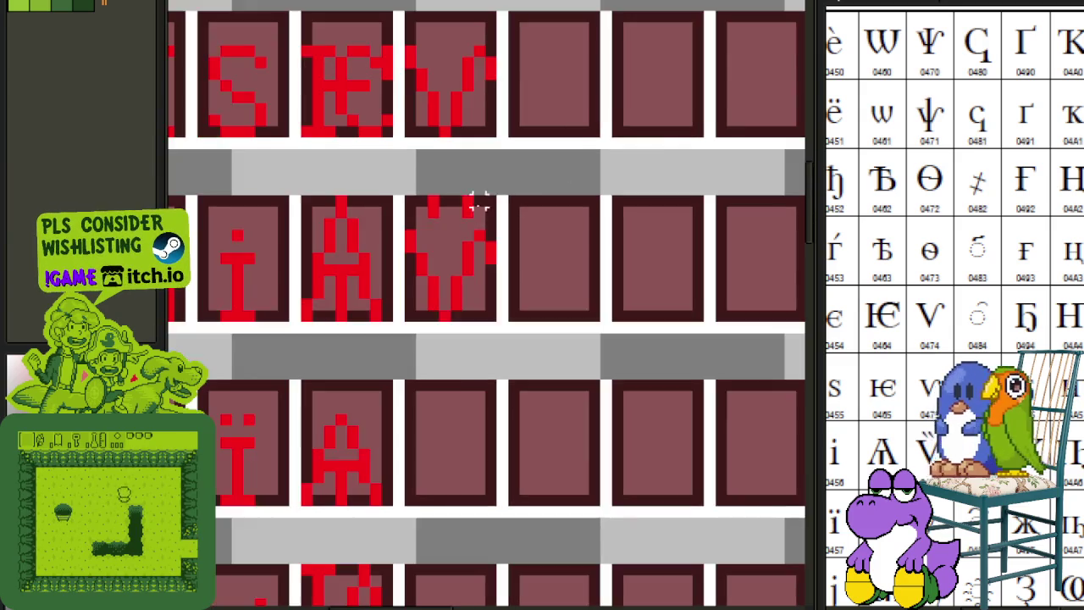
{"action": "scroll", "coordinate": [477, 201], "scroll_direction": "up", "scroll_amount": 2}
{"action": "mouse_move", "coordinate": [412, 201]}
{"action": "left_mouse_down"}
{"action": "mouse_move", "coordinate": [517, 339]}
{"action": "mouse_move", "coordinate": [631, 355]}
{"action": "left_mouse_up"}
{"action": "left_click", "coordinate": [618, 428]}
{"action": "left_click_drag", "start_coordinate": [612, 316], "coordinate": [557, 378]}
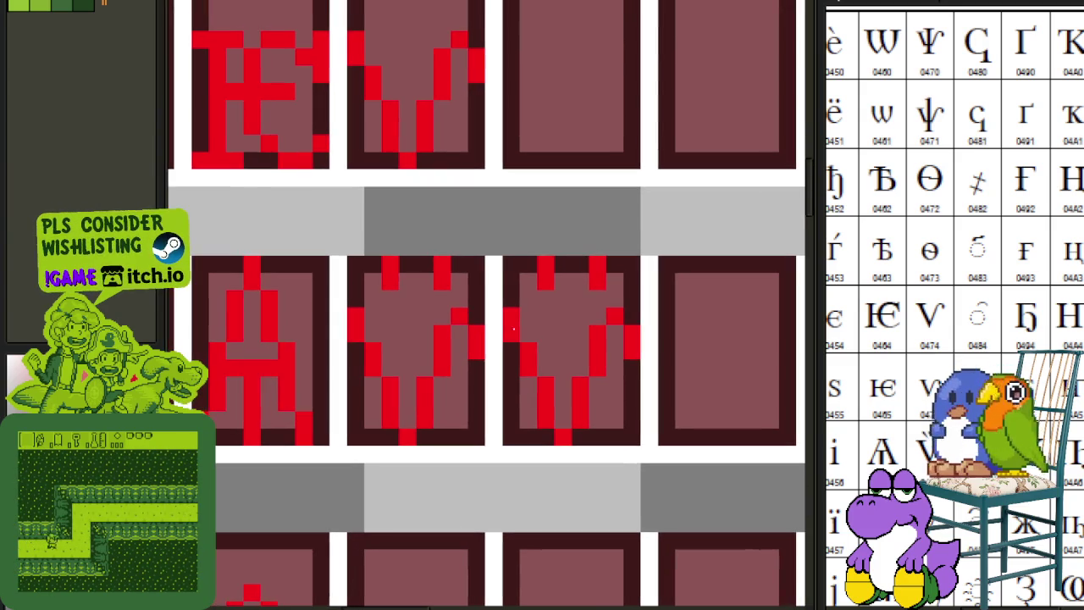
{"action": "left_click_drag", "start_coordinate": [509, 264], "coordinate": [665, 394]}
{"action": "mouse_move", "coordinate": [502, 266]}
{"action": "left_mouse_down"}
{"action": "mouse_move", "coordinate": [511, 283]}
{"action": "mouse_move", "coordinate": [650, 347]}
{"action": "left_mouse_up"}
{"action": "left_click", "coordinate": [737, 331]}
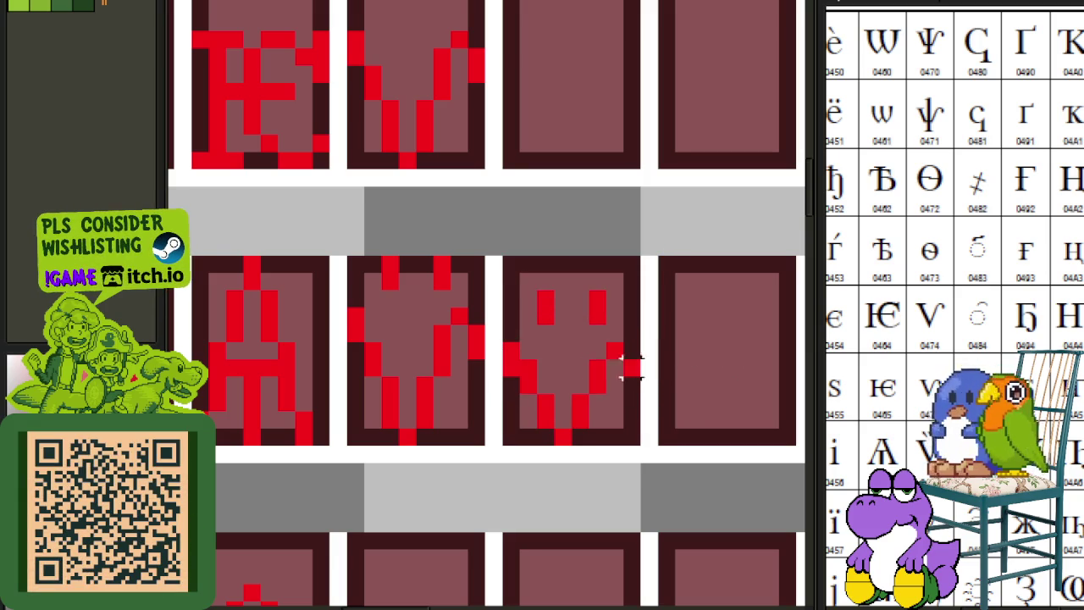
- Shift the accented izhitsa variant one pixel left and one pixel down
{"action": "scroll", "coordinate": [528, 369], "scroll_direction": "up", "scroll_amount": 1}
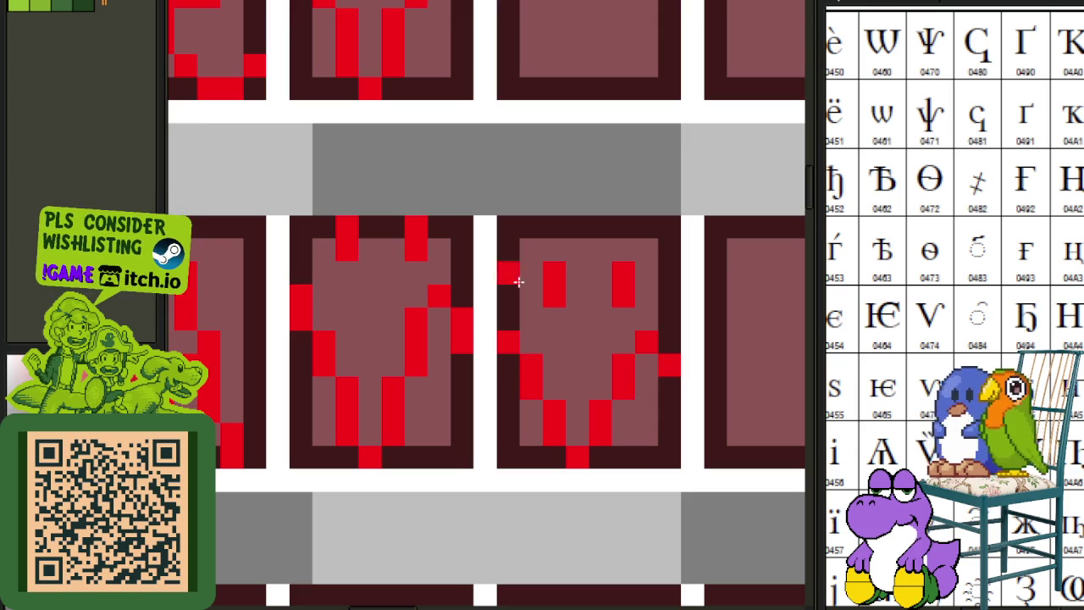
{"action": "left_click_drag", "start_coordinate": [484, 224], "coordinate": [775, 424]}
{"action": "scroll", "coordinate": [766, 326], "scroll_direction": "down", "scroll_amount": 3}
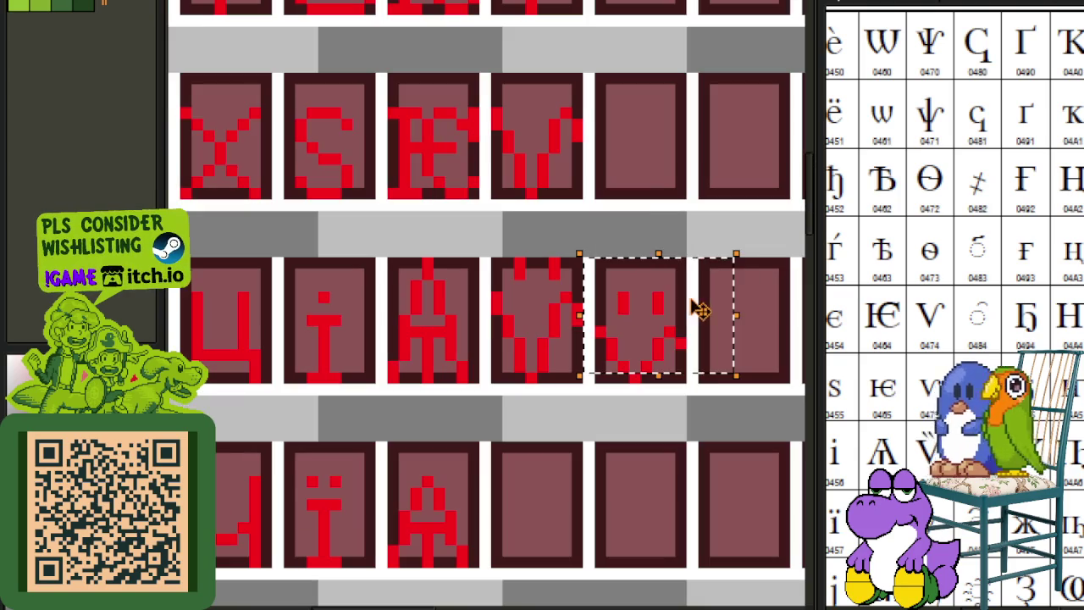
{"action": "key", "text": "Left"}
{"action": "key", "text": "Left"}
{"action": "key", "text": "Left"}
{"action": "scroll", "coordinate": [590, 269], "scroll_direction": "up", "scroll_amount": 3}
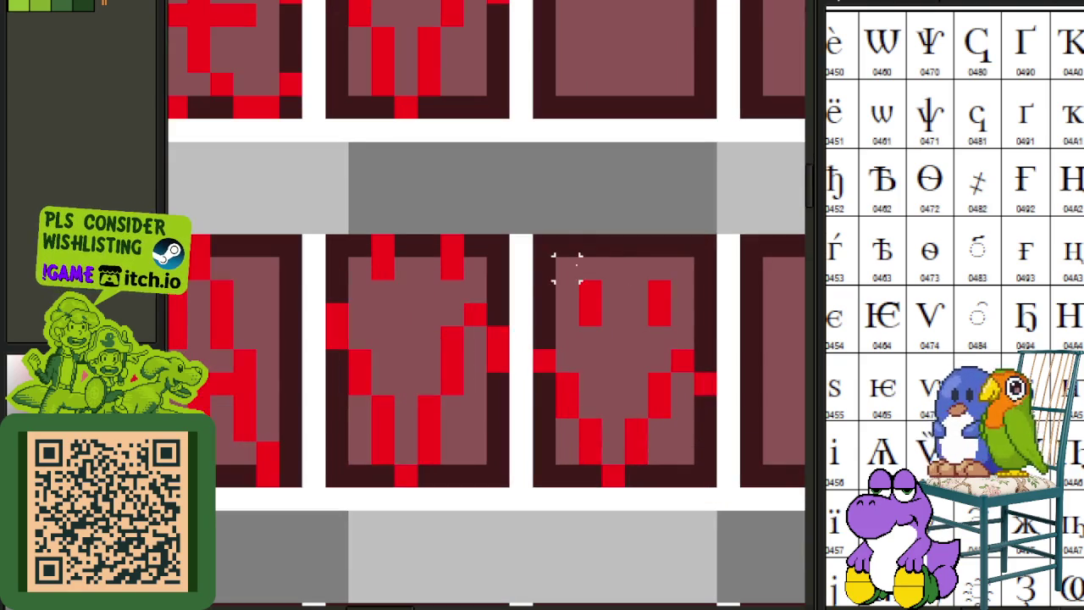
{"action": "left_click_drag", "start_coordinate": [543, 246], "coordinate": [750, 423]}
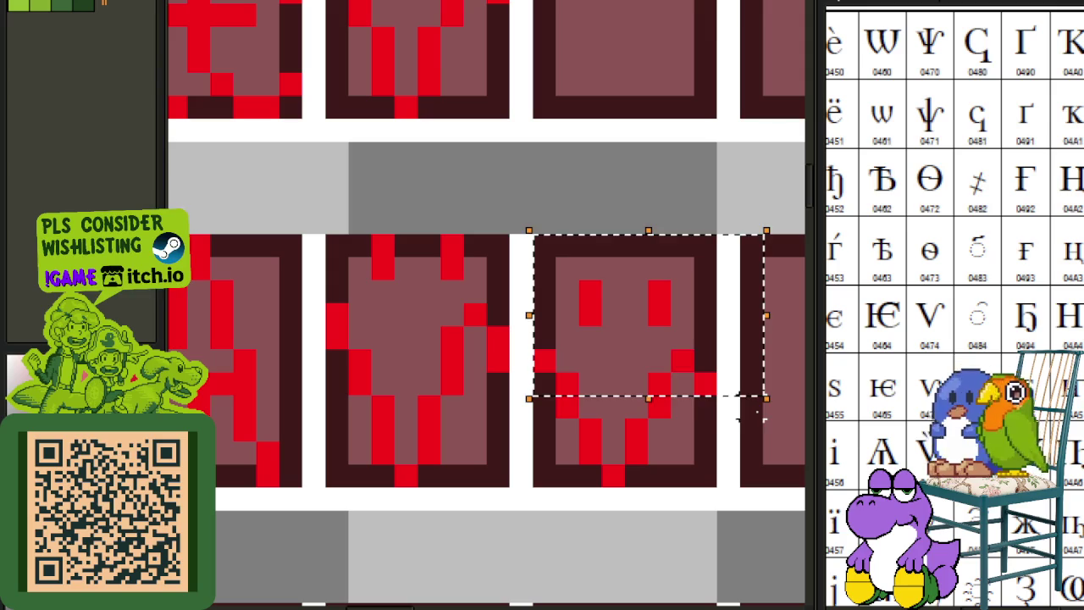
{"action": "key", "text": "Down"}
- Fix the glyph's left diagonal, erasing a stray pixel and repainting the stroke red
{"action": "scroll", "coordinate": [720, 428], "scroll_direction": "down", "scroll_amount": 1}
{"action": "scroll", "coordinate": [695, 440], "scroll_direction": "down", "scroll_amount": 2}
{"action": "scroll", "coordinate": [703, 436], "scroll_direction": "up", "scroll_amount": 2}
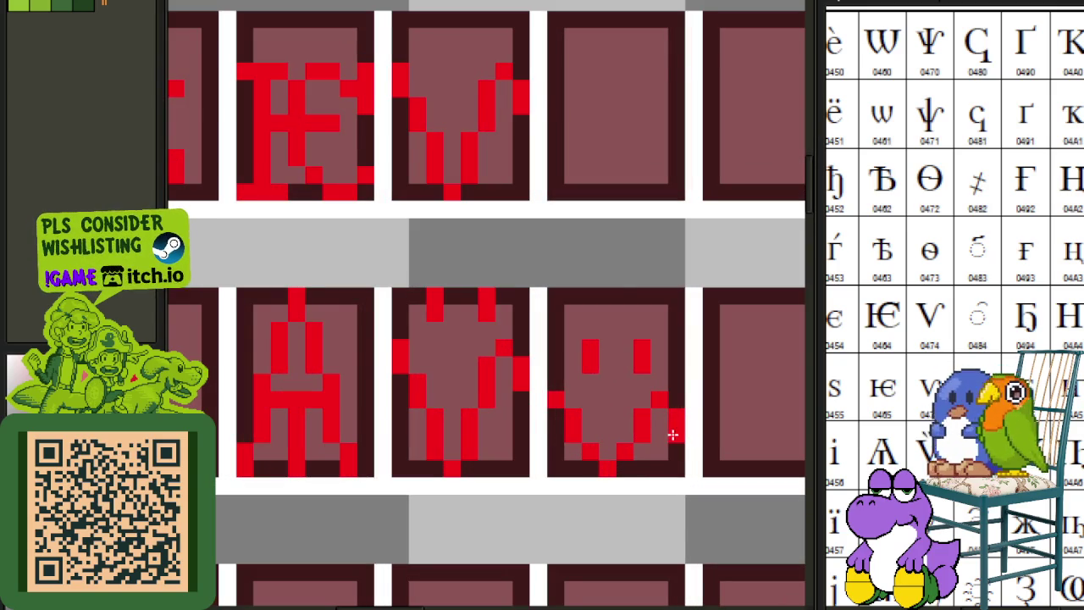
{"action": "scroll", "coordinate": [673, 434], "scroll_direction": "down", "scroll_amount": 3}
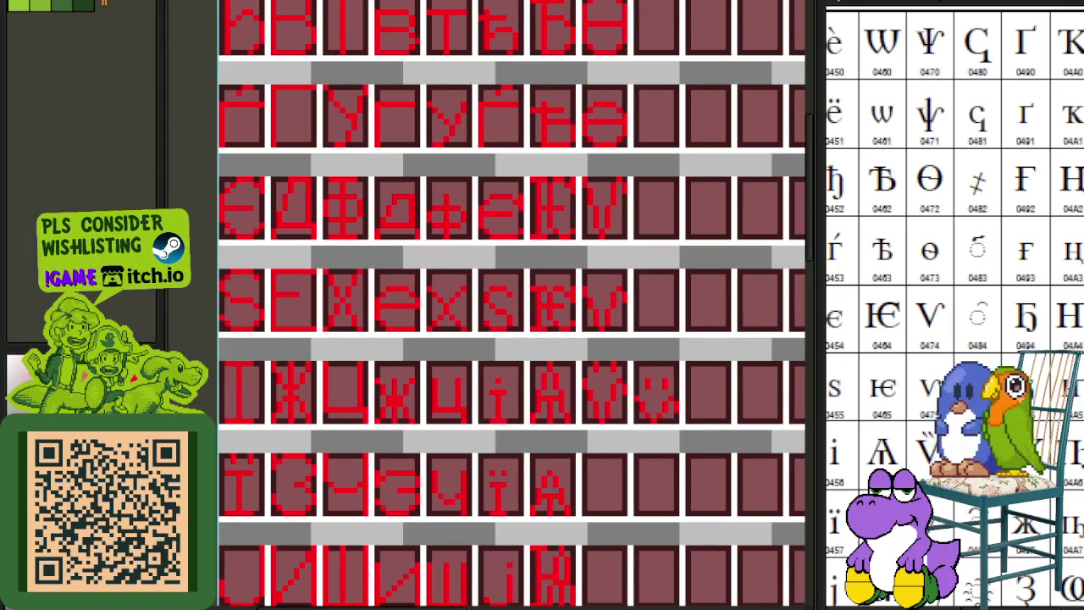
{"action": "scroll", "coordinate": [644, 406], "scroll_direction": "up", "scroll_amount": 1}
{"action": "scroll", "coordinate": [438, 358], "scroll_direction": "up", "scroll_amount": 2}
{"action": "scroll", "coordinate": [375, 351], "scroll_direction": "up", "scroll_amount": 1}
{"action": "left_click_drag", "start_coordinate": [375, 347], "coordinate": [482, 469]}
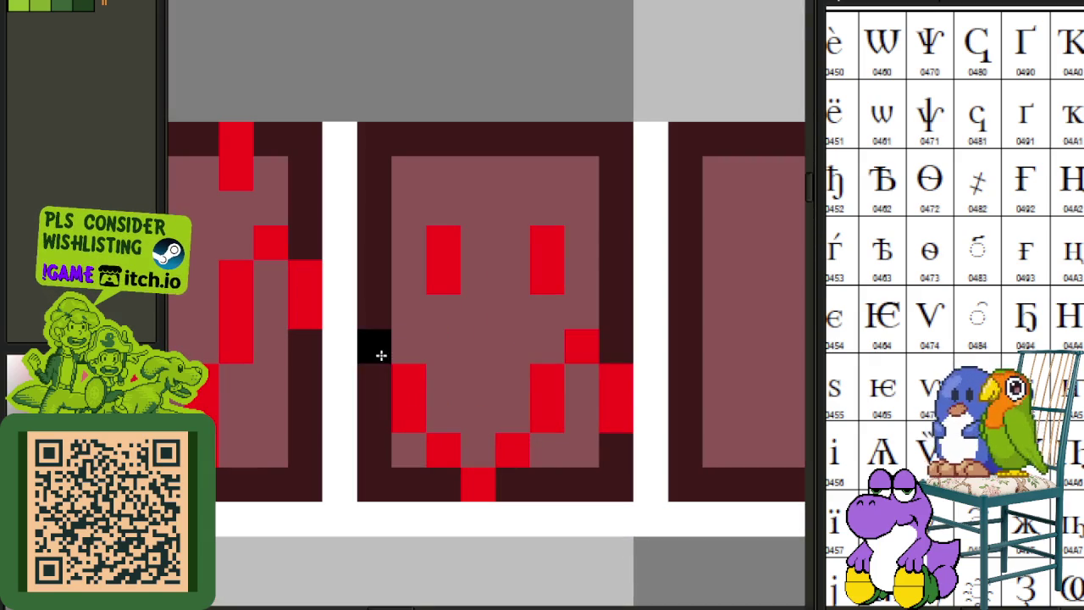
{"action": "right_click", "coordinate": [408, 415]}
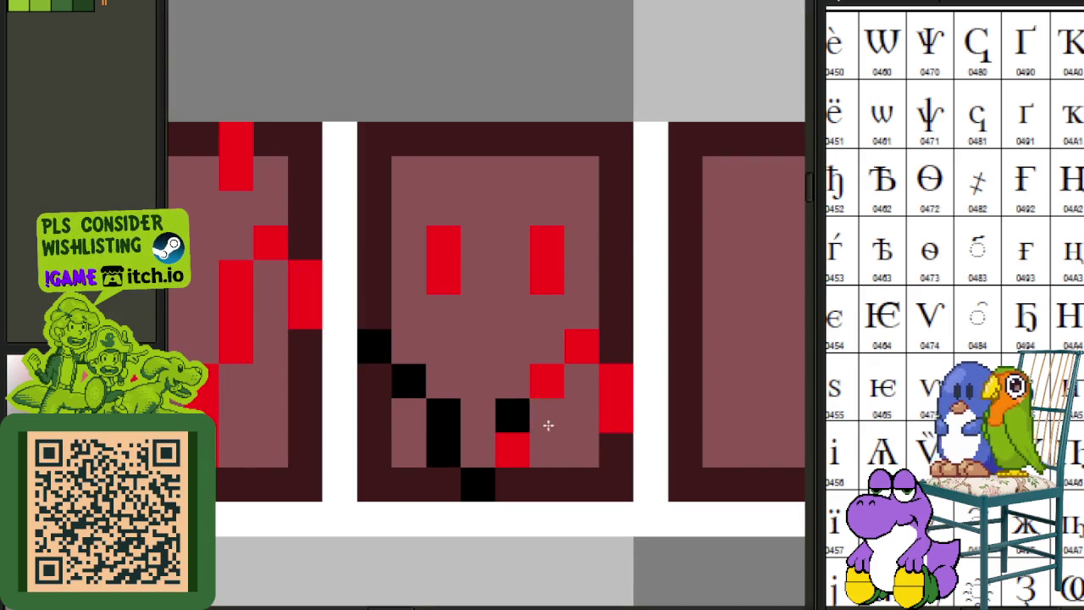
{"action": "mouse_move", "coordinate": [551, 378]}
{"action": "left_mouse_down"}
{"action": "mouse_move", "coordinate": [484, 460]}
{"action": "mouse_move", "coordinate": [410, 386]}
{"action": "left_mouse_up"}
- Bring the face-shaped glyph into view and select, then release, its eyes
{"action": "scroll", "coordinate": [409, 386], "scroll_direction": "down", "scroll_amount": 2}
{"action": "scroll", "coordinate": [416, 341], "scroll_direction": "down", "scroll_amount": 2}
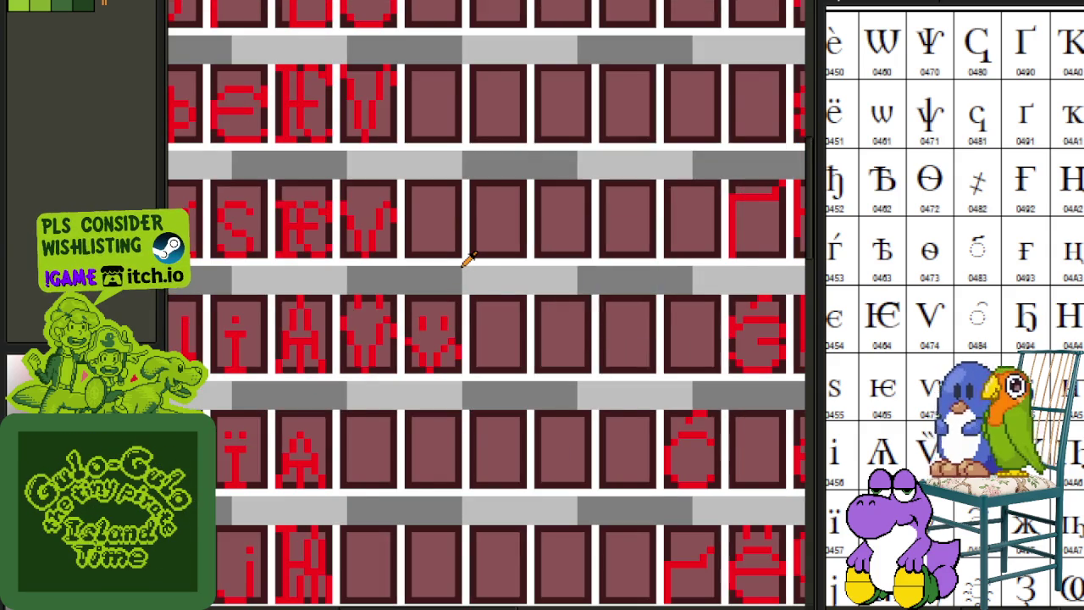
{"action": "scroll", "coordinate": [469, 258], "scroll_direction": "down", "scroll_amount": 1}
{"action": "scroll", "coordinate": [469, 259], "scroll_direction": "down", "scroll_amount": 1}
{"action": "scroll", "coordinate": [449, 261], "scroll_direction": "up", "scroll_amount": 1}
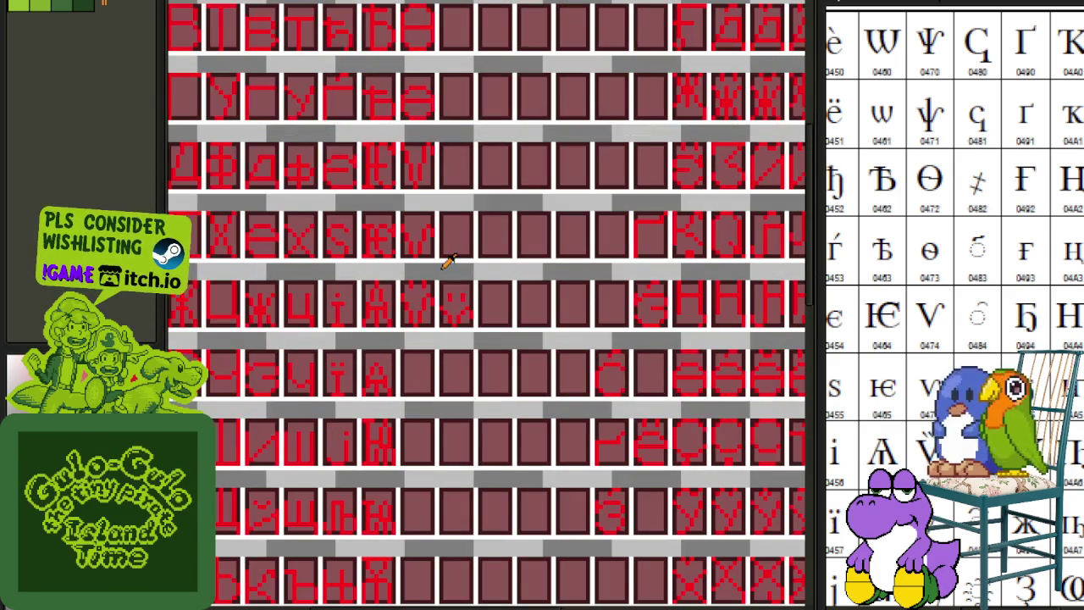
{"action": "scroll", "coordinate": [442, 259], "scroll_direction": "up", "scroll_amount": 1}
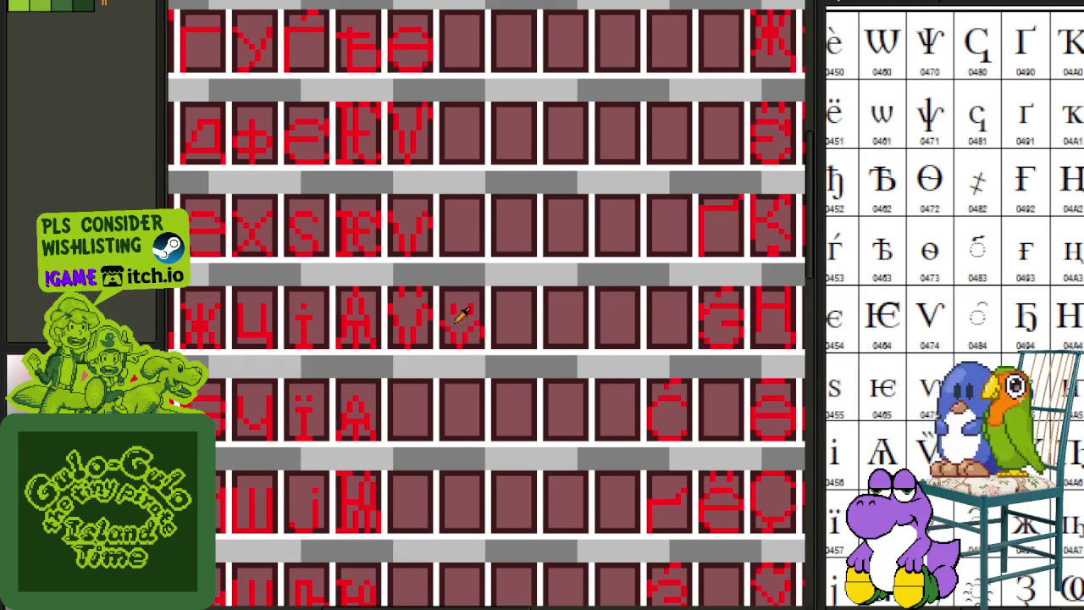
{"action": "scroll", "coordinate": [453, 343], "scroll_direction": "up", "scroll_amount": 2}
{"action": "left_click_drag", "start_coordinate": [417, 357], "coordinate": [556, 169]}
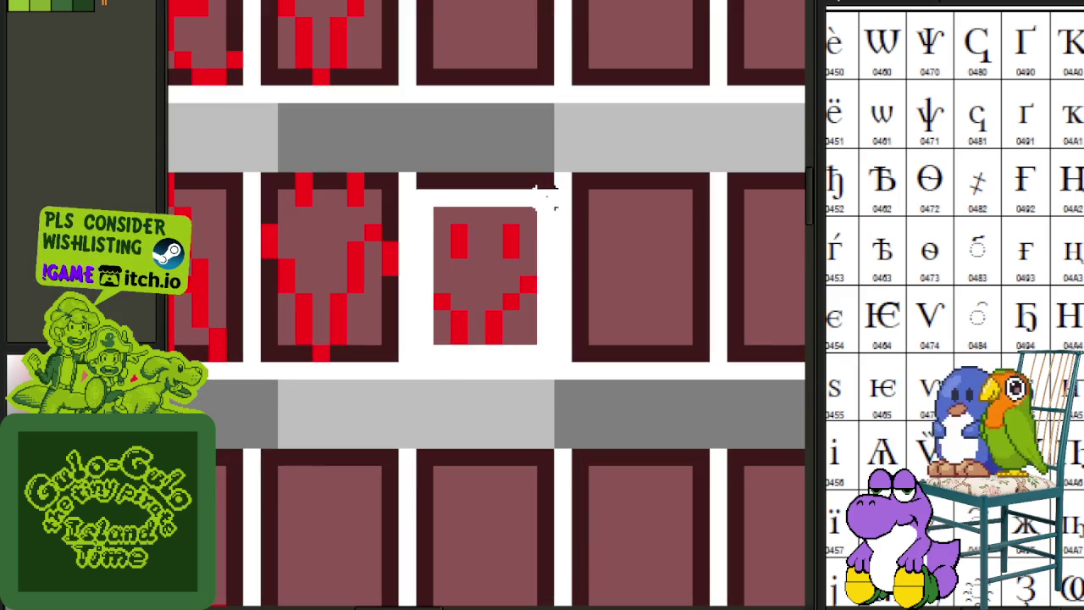
{"action": "mouse_move", "coordinate": [532, 259]}
{"action": "left_mouse_down"}
{"action": "mouse_move", "coordinate": [356, 402]}
{"action": "mouse_move", "coordinate": [356, 366]}
{"action": "left_mouse_up"}
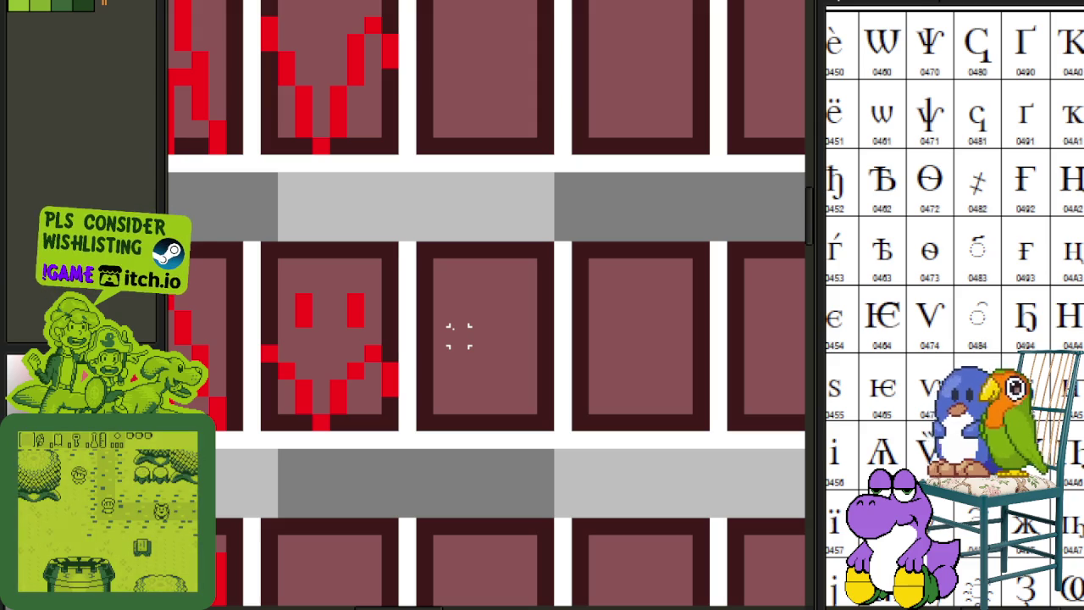
{"action": "scroll", "coordinate": [369, 322], "scroll_direction": "up", "scroll_amount": 1}
{"action": "left_click_drag", "start_coordinate": [242, 280], "coordinate": [344, 329]}
{"action": "left_click", "coordinate": [352, 360]}
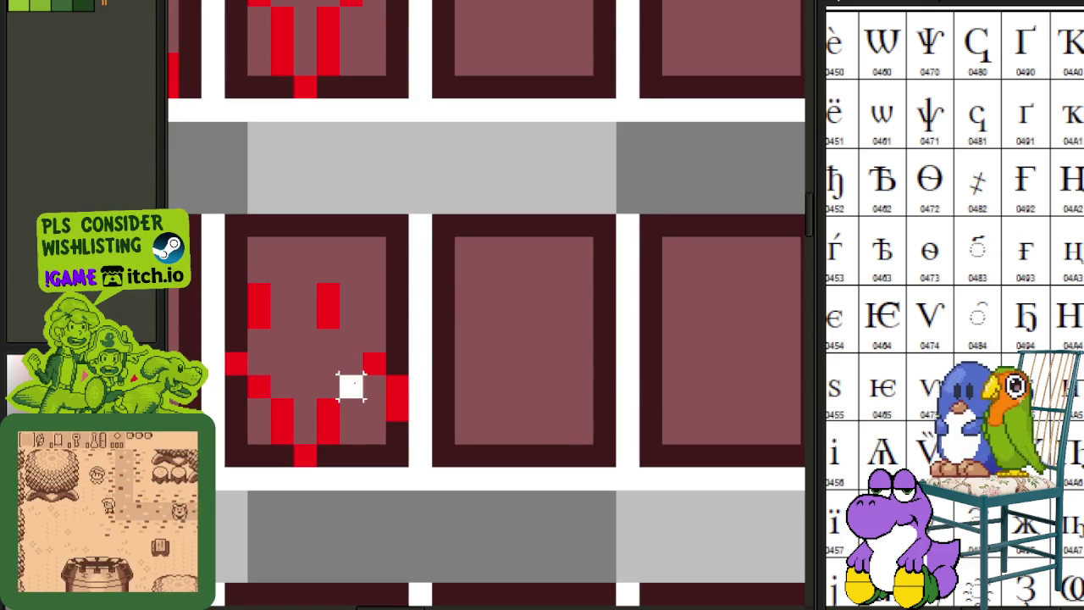
- Shift the face glyph's mouth pixels one pixel left
{"action": "left_click_drag", "start_coordinate": [352, 364], "coordinate": [408, 423]}
{"action": "key", "text": "Left"}
{"action": "key", "text": "ctrl+d"}
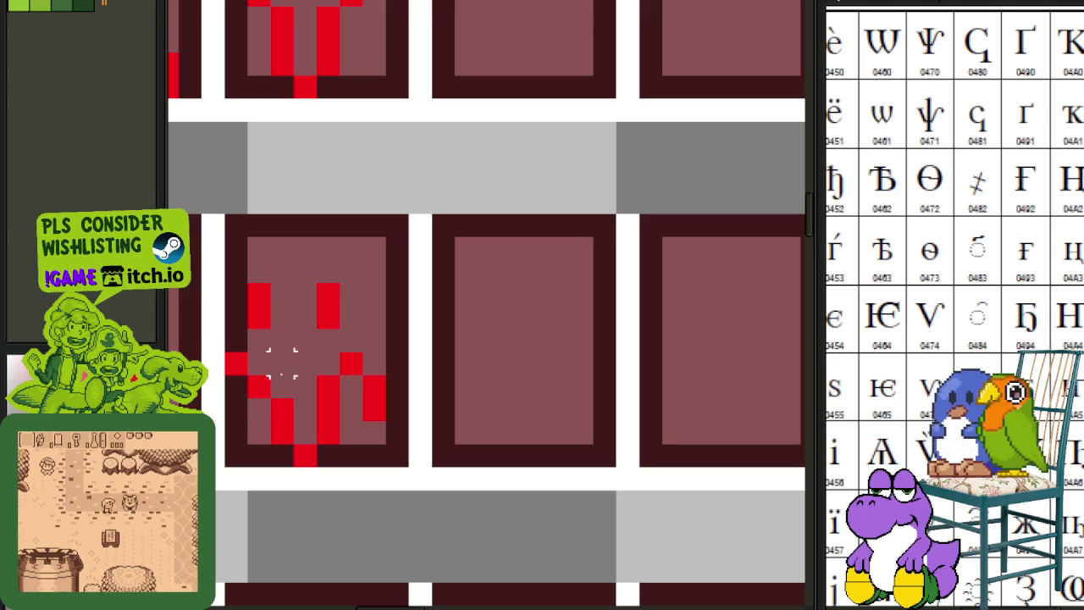
{"action": "left_click_drag", "start_coordinate": [298, 356], "coordinate": [405, 366]}
{"action": "key", "text": "Left"}
{"action": "key", "text": "ctrl+d"}
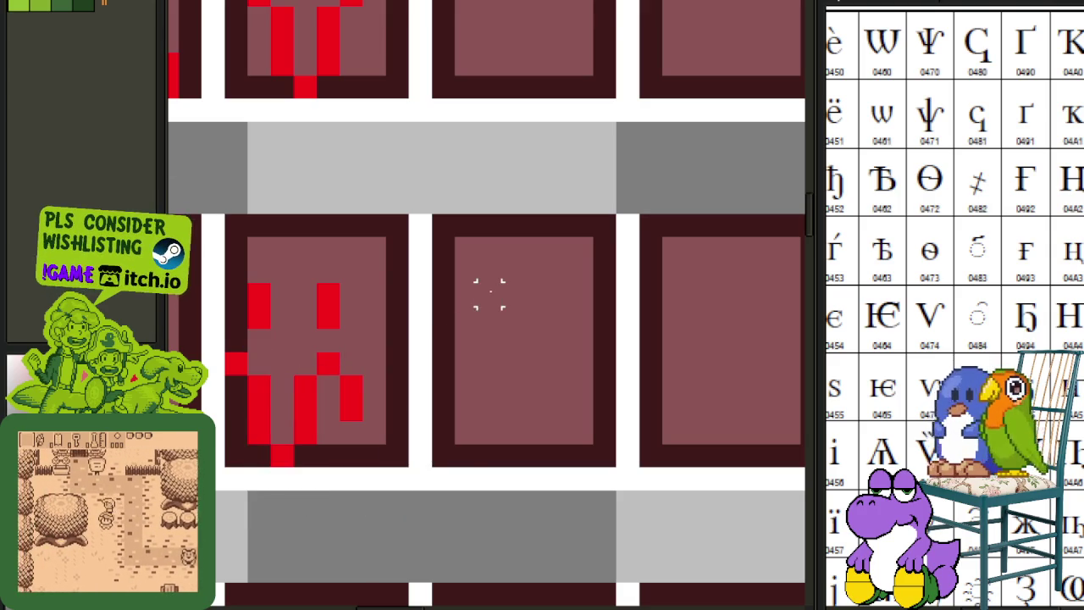
- Select the face glyph's red pixels and move them slightly right
{"action": "scroll", "coordinate": [483, 296], "scroll_direction": "down", "scroll_amount": 3}
{"action": "scroll", "coordinate": [479, 314], "scroll_direction": "down", "scroll_amount": 1}
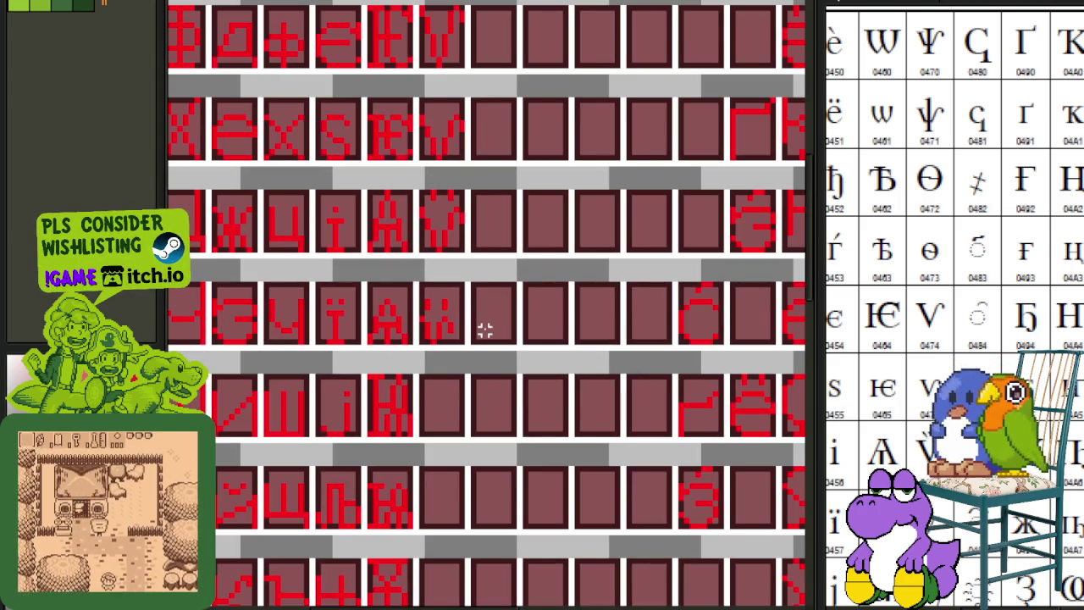
{"action": "left_click_drag", "start_coordinate": [483, 330], "coordinate": [479, 326]}
{"action": "scroll", "coordinate": [530, 318], "scroll_direction": "down", "scroll_amount": 1}
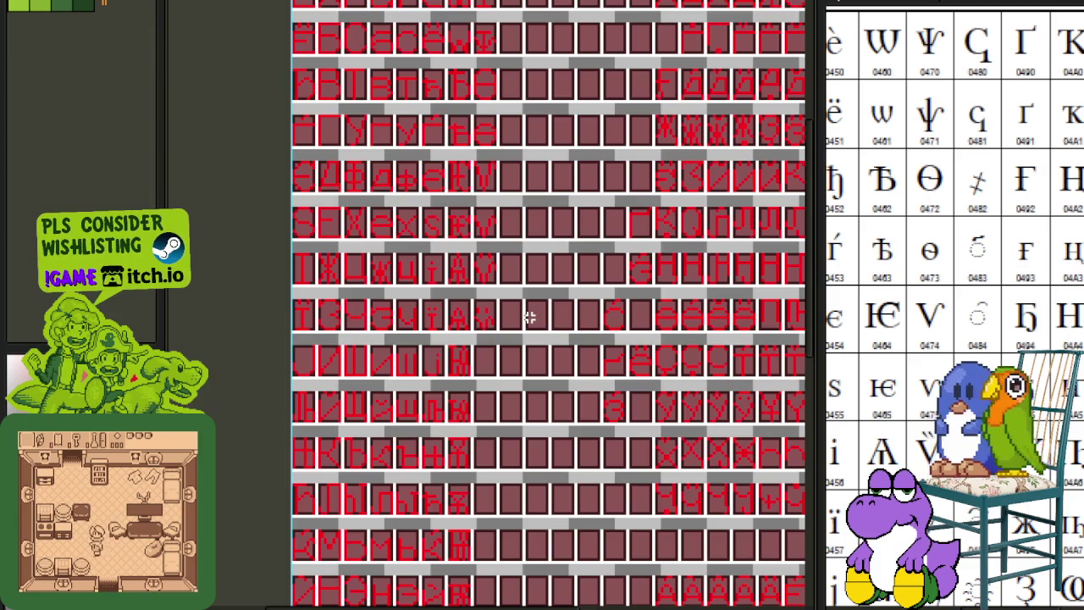
{"action": "scroll", "coordinate": [500, 326], "scroll_direction": "up", "scroll_amount": 1}
{"action": "scroll", "coordinate": [487, 318], "scroll_direction": "up", "scroll_amount": 2}
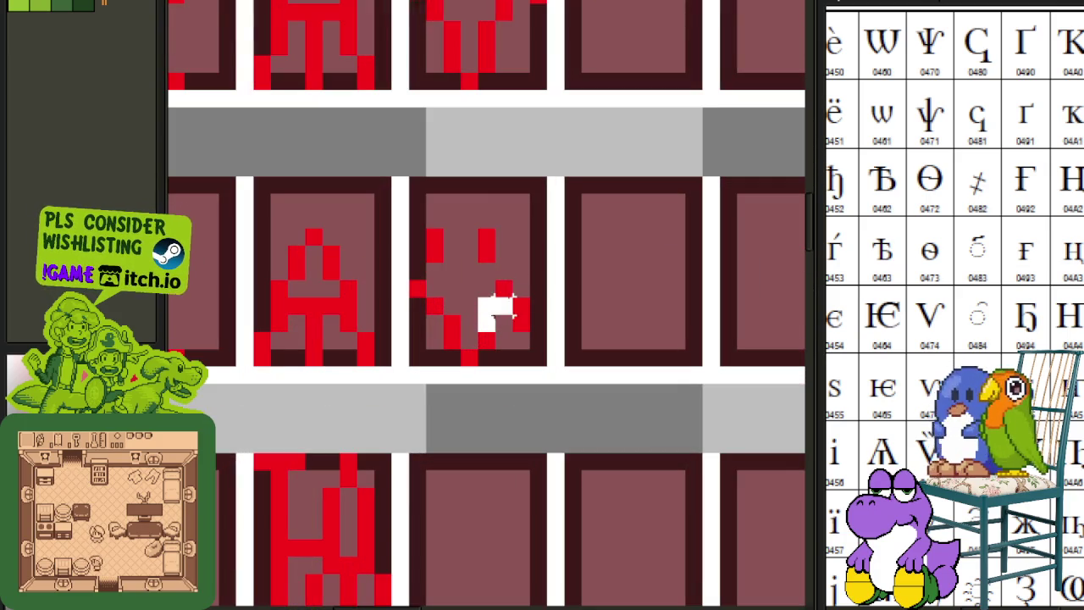
{"action": "left_click_drag", "start_coordinate": [518, 321], "coordinate": [537, 319]}
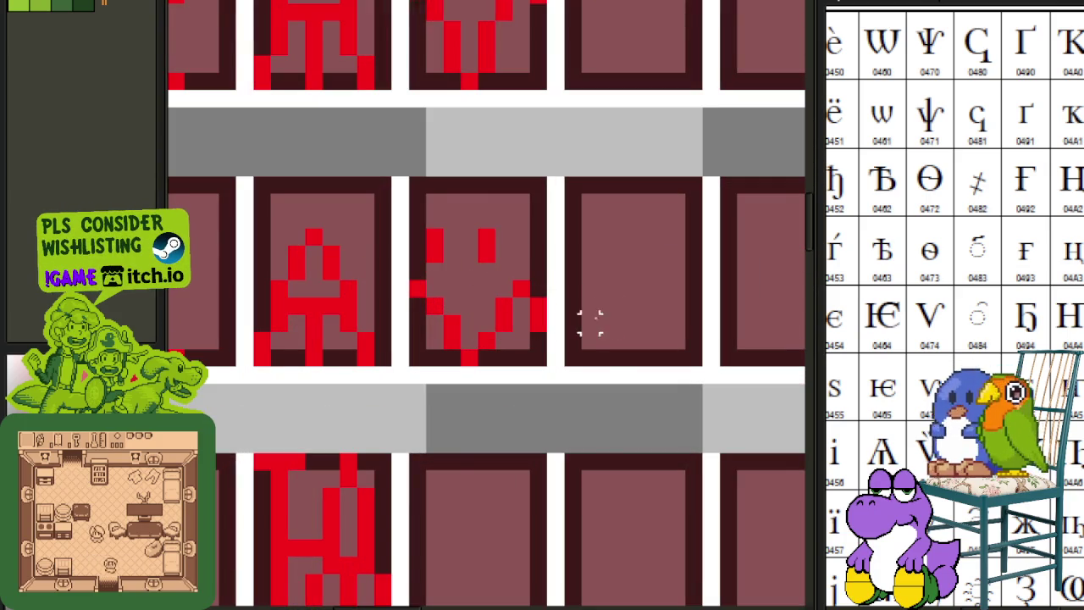
{"action": "scroll", "coordinate": [594, 338], "scroll_direction": "down", "scroll_amount": 2}
{"action": "scroll", "coordinate": [576, 351], "scroll_direction": "down", "scroll_amount": 1}
{"action": "scroll", "coordinate": [564, 335], "scroll_direction": "up", "scroll_amount": 2}
{"action": "scroll", "coordinate": [526, 334], "scroll_direction": "up", "scroll_amount": 1}
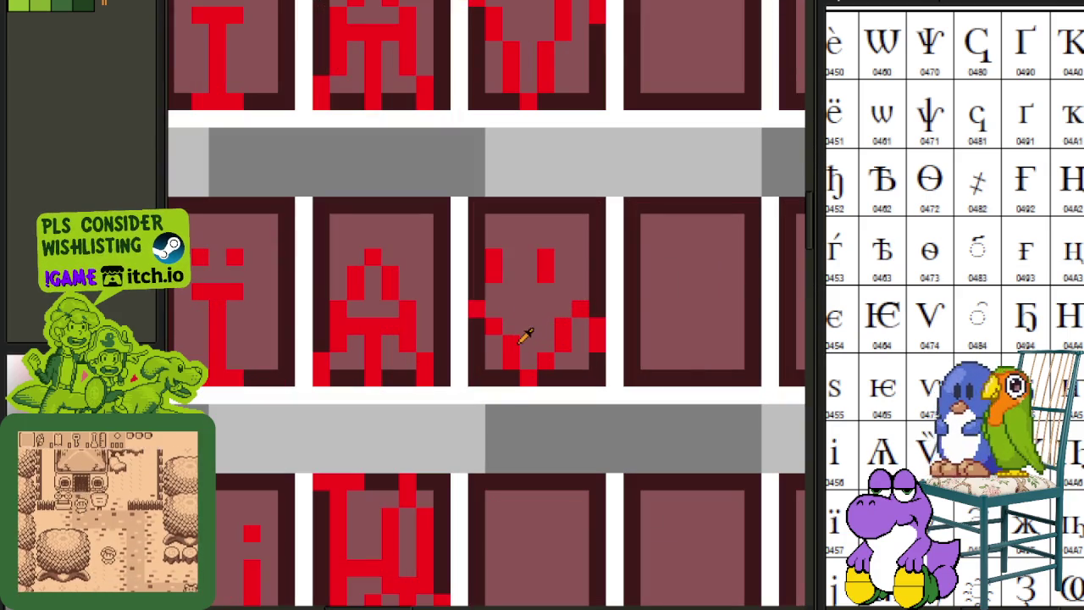
{"action": "scroll", "coordinate": [508, 345], "scroll_direction": "down", "scroll_amount": 2}
{"action": "scroll", "coordinate": [534, 390], "scroll_direction": "down", "scroll_amount": 1}
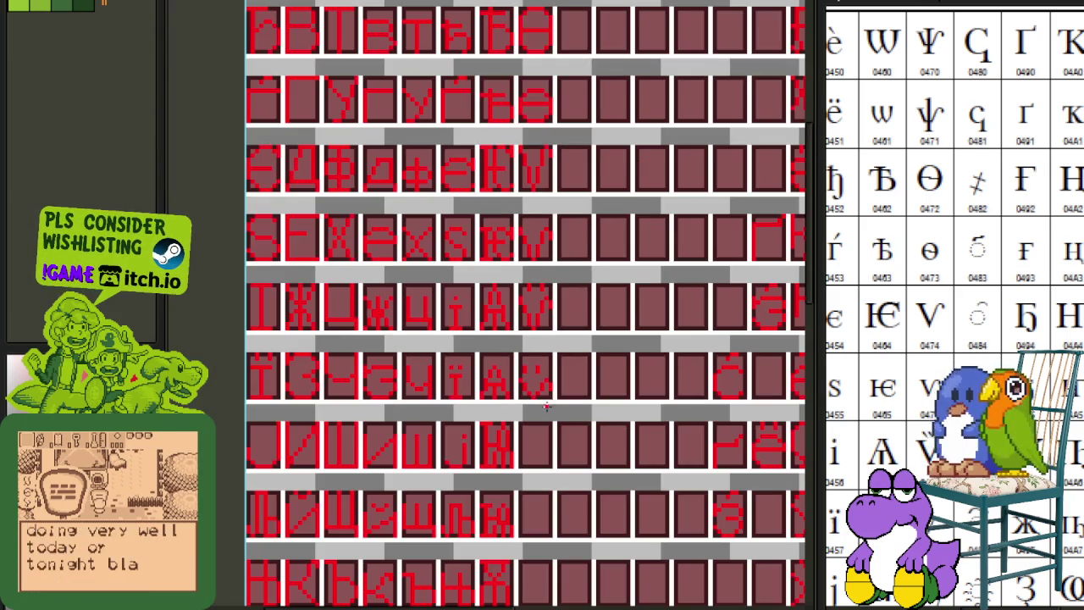
{"action": "scroll", "coordinate": [558, 400], "scroll_direction": "down", "scroll_amount": 1}
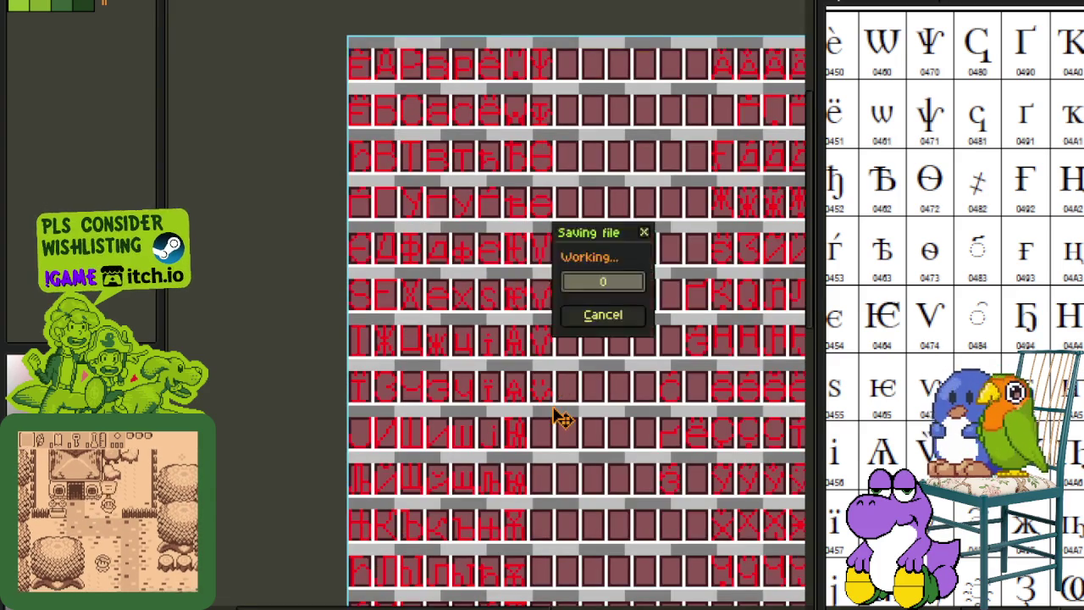
{"action": "scroll", "coordinate": [552, 407], "scroll_direction": "up", "scroll_amount": 2}
{"action": "scroll", "coordinate": [555, 386], "scroll_direction": "up", "scroll_amount": 2}
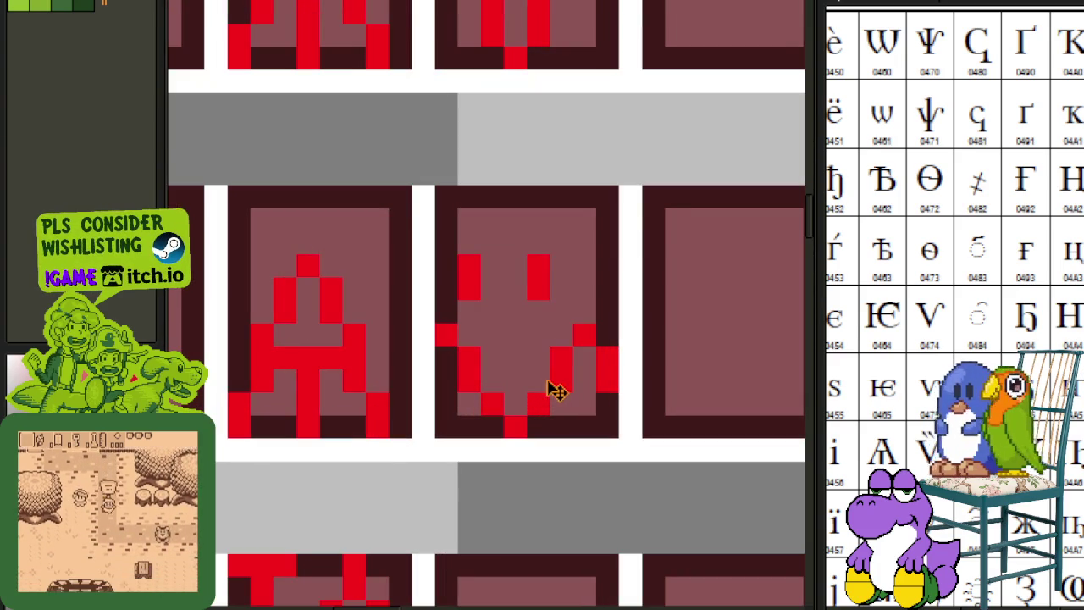
- Touch up the mouth and right-edge pixels, painting some red and erasing others
{"action": "left_click", "coordinate": [493, 381]}
{"action": "left_click", "coordinate": [470, 381]}
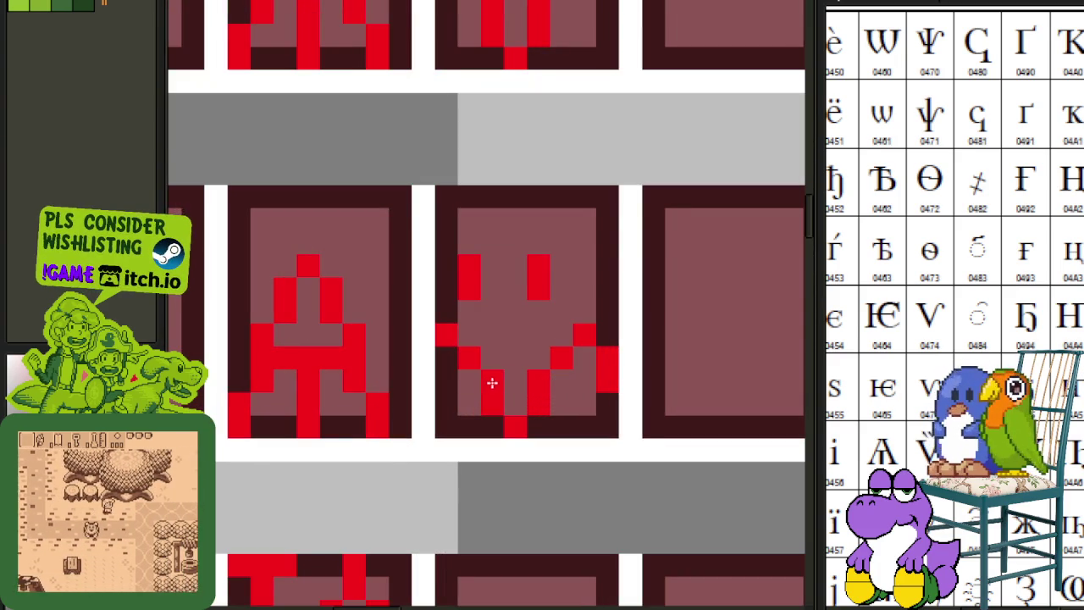
{"action": "left_click", "coordinate": [561, 358]}
{"action": "left_click", "coordinate": [561, 335]}
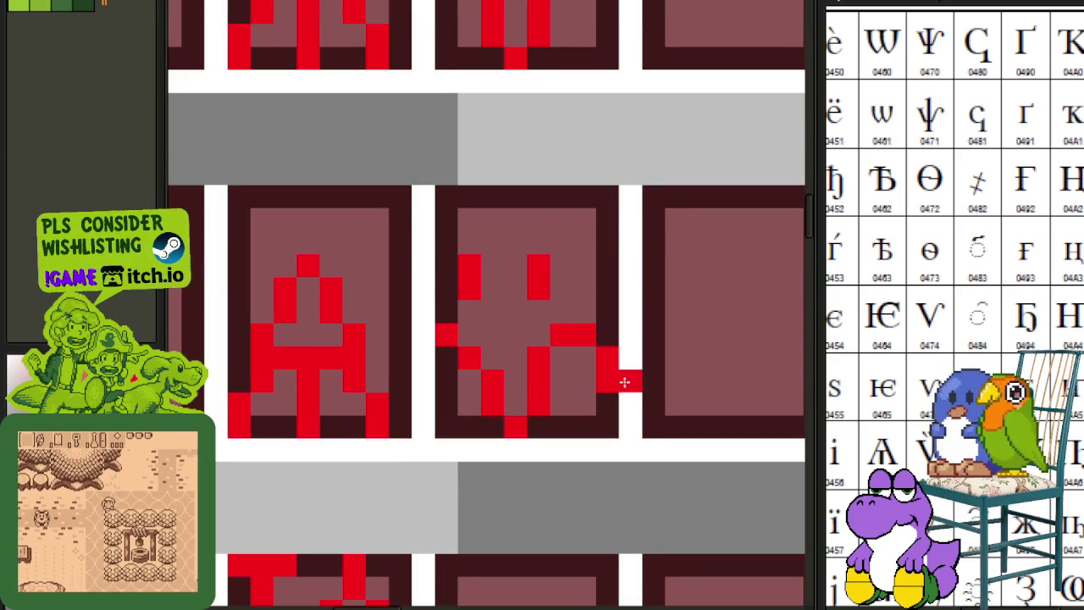
{"action": "scroll", "coordinate": [621, 382], "scroll_direction": "down", "scroll_amount": 1}
{"action": "scroll", "coordinate": [621, 382], "scroll_direction": "up", "scroll_amount": 1}
{"action": "left_click", "coordinate": [610, 388]}
{"action": "left_click", "coordinate": [634, 366]}
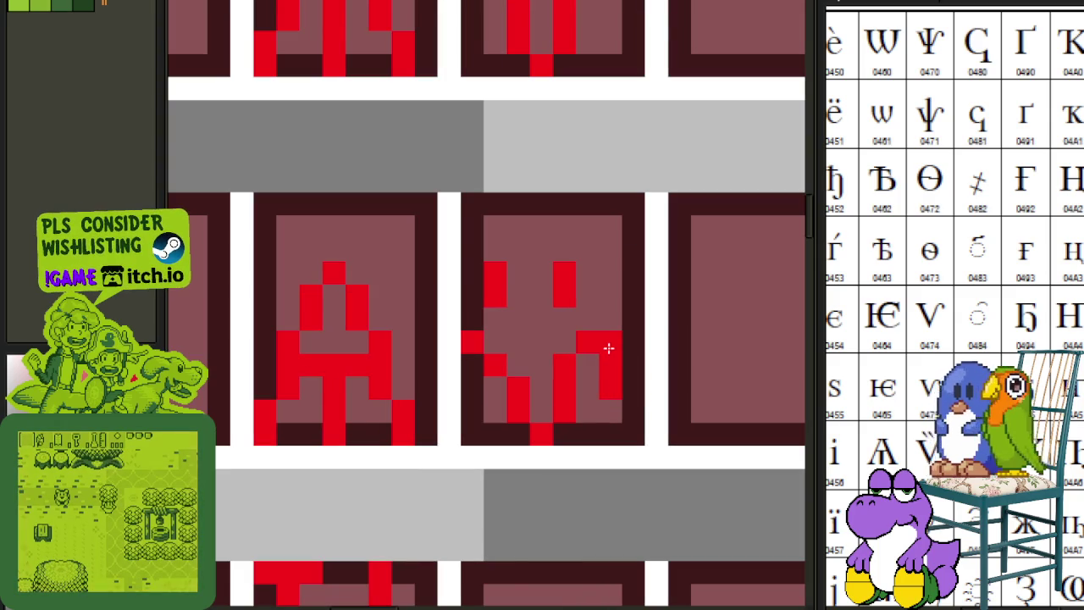
{"action": "scroll", "coordinate": [615, 415], "scroll_direction": "down", "scroll_amount": 3}
{"action": "key", "text": "Tab"}
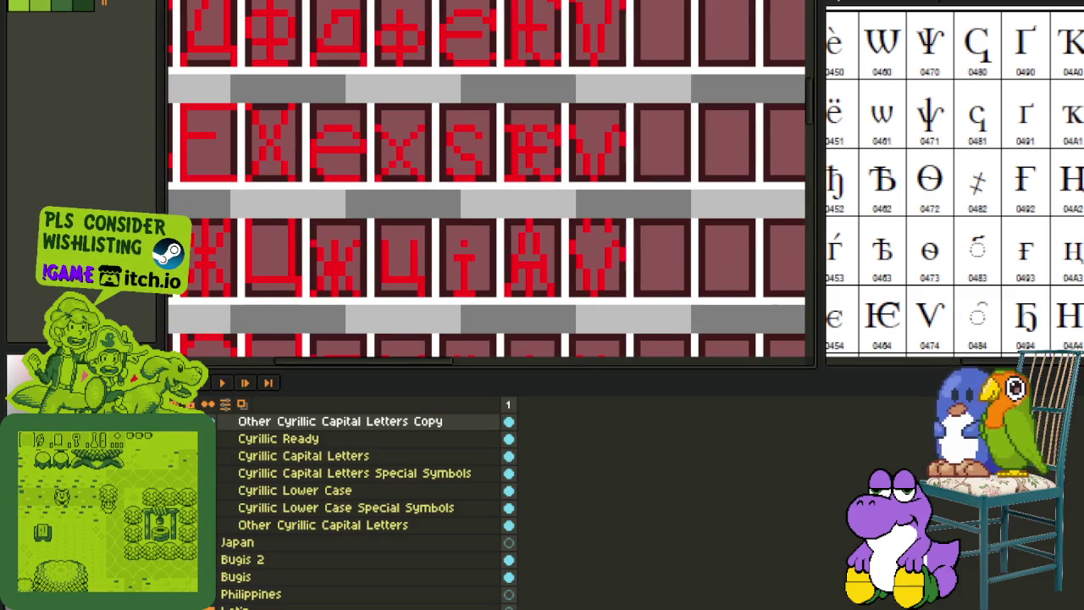
- Recolour the red glyphs dark green with Replace Color
{"action": "key", "text": "Tab"}
{"action": "scroll", "coordinate": [552, 331], "scroll_direction": "down", "scroll_amount": 1}
{"action": "scroll", "coordinate": [658, 351], "scroll_direction": "down", "scroll_amount": 1}
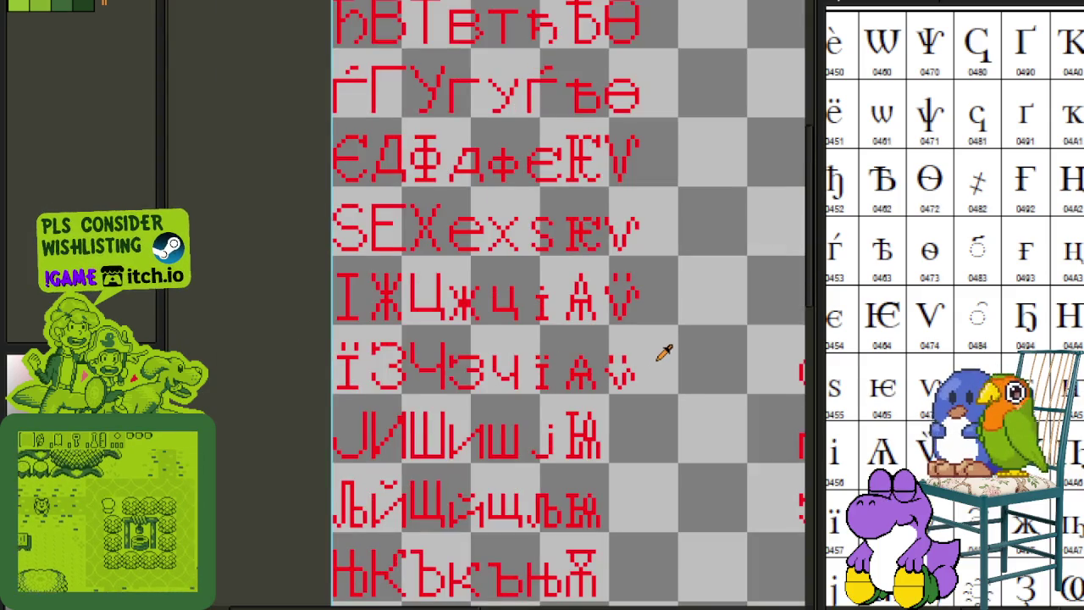
{"action": "scroll", "coordinate": [658, 350], "scroll_direction": "up", "scroll_amount": 1}
{"action": "scroll", "coordinate": [588, 346], "scroll_direction": "up", "scroll_amount": 1}
{"action": "scroll", "coordinate": [635, 387], "scroll_direction": "up", "scroll_amount": 1}
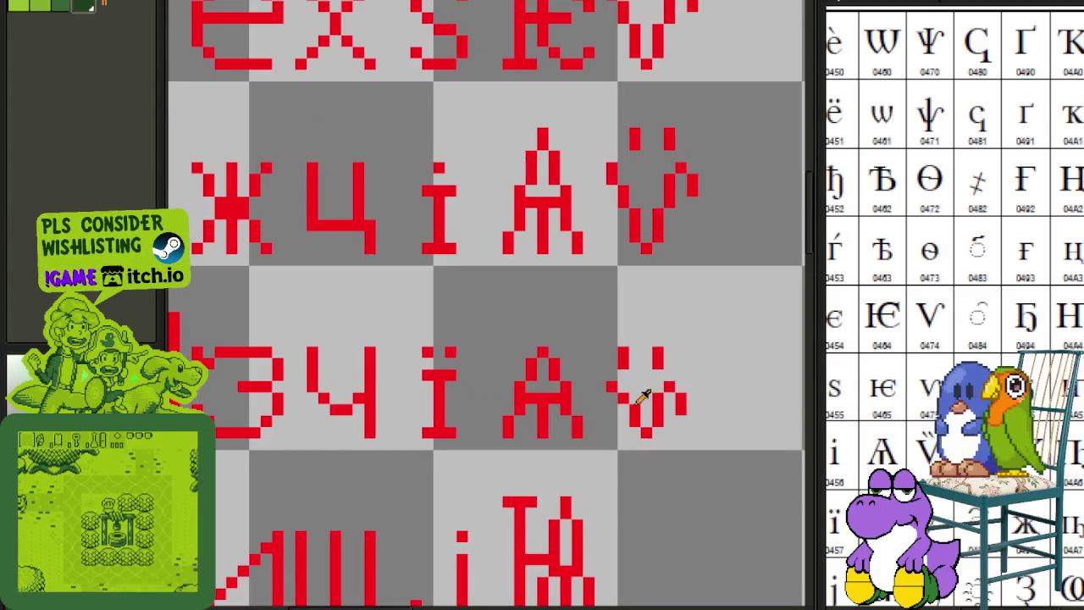
{"action": "key", "text": "shift+r"}
{"action": "left_click", "coordinate": [474, 537]}
{"action": "scroll", "coordinate": [653, 436], "scroll_direction": "down", "scroll_amount": 1}
{"action": "scroll", "coordinate": [670, 438], "scroll_direction": "down", "scroll_amount": 1}
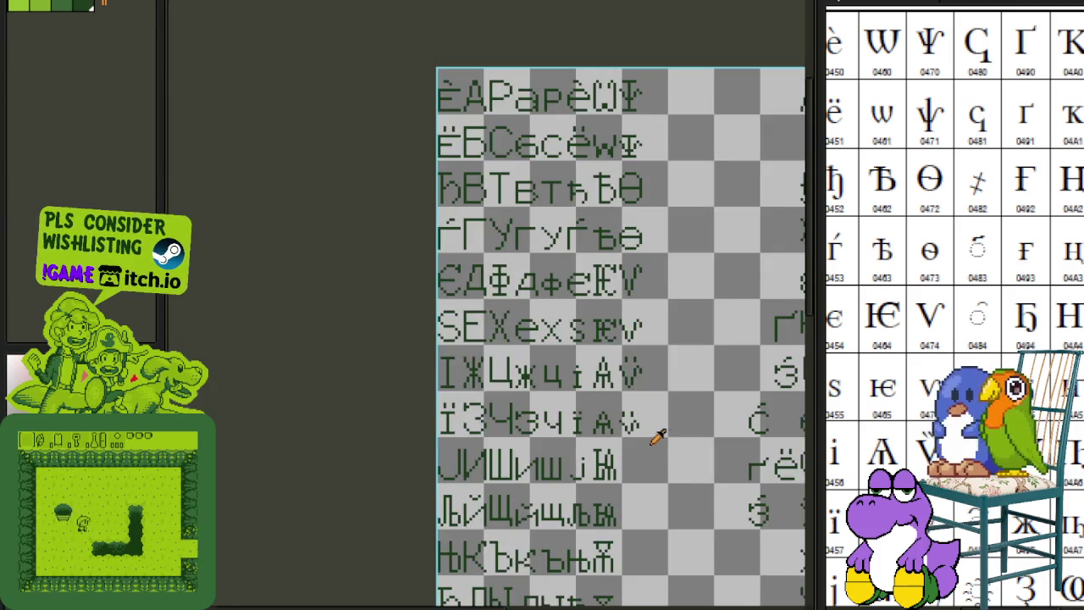
{"action": "scroll", "coordinate": [670, 438], "scroll_direction": "down", "scroll_amount": 1}
{"action": "scroll", "coordinate": [608, 449], "scroll_direction": "up", "scroll_amount": 2}
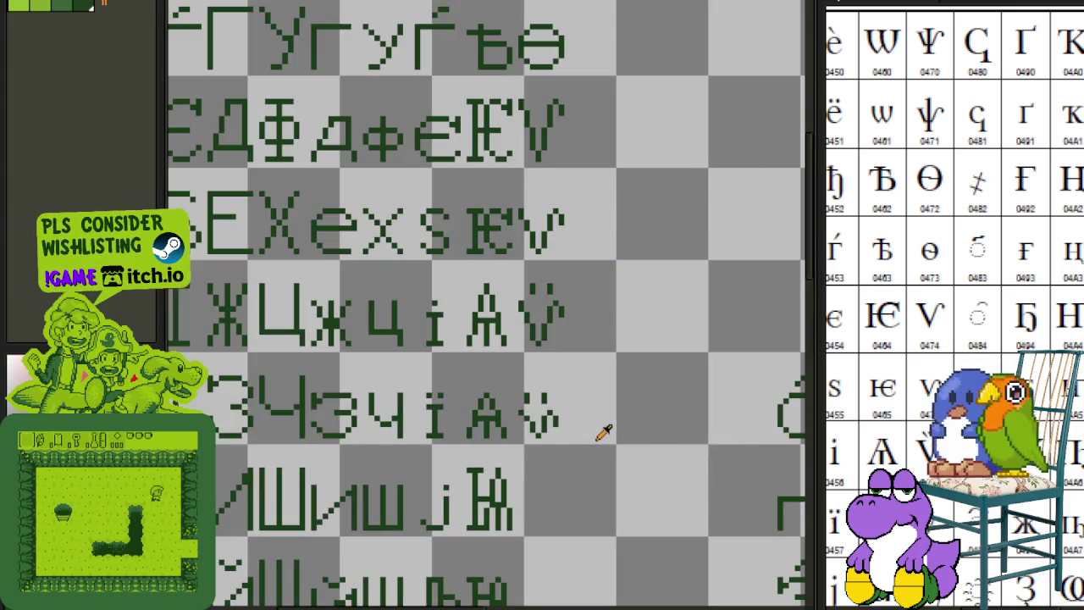
{"action": "scroll", "coordinate": [410, 130], "scroll_direction": "down", "scroll_amount": 1}
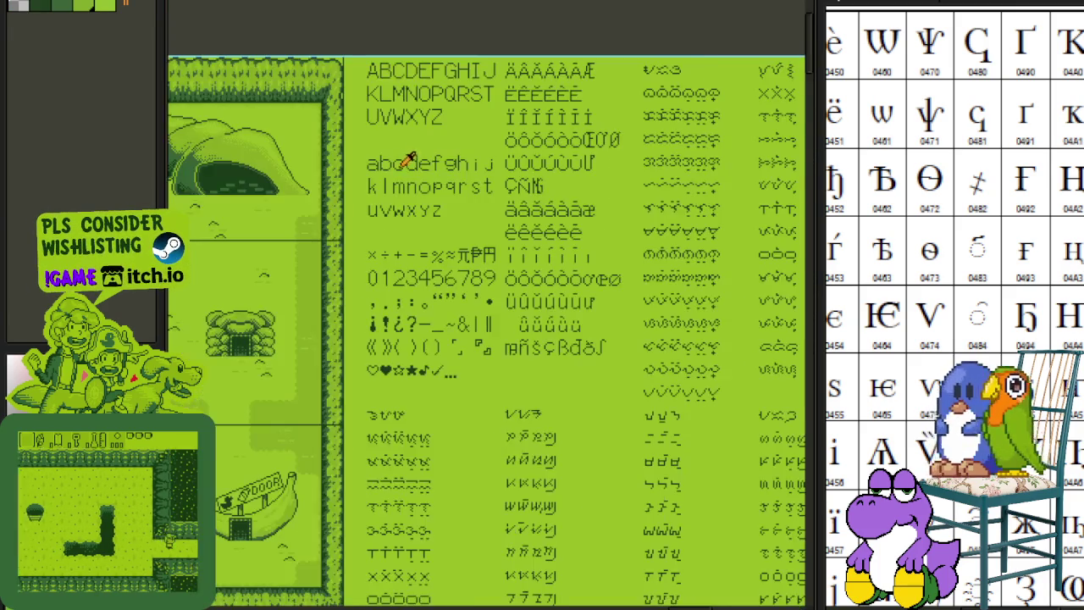
{"action": "scroll", "coordinate": [395, 102], "scroll_direction": "up", "scroll_amount": 1}
- On the Latin font sheet, select the v glyph, delete it, then undo the deletion
{"action": "left_click_drag", "start_coordinate": [395, 102], "coordinate": [421, 205]}
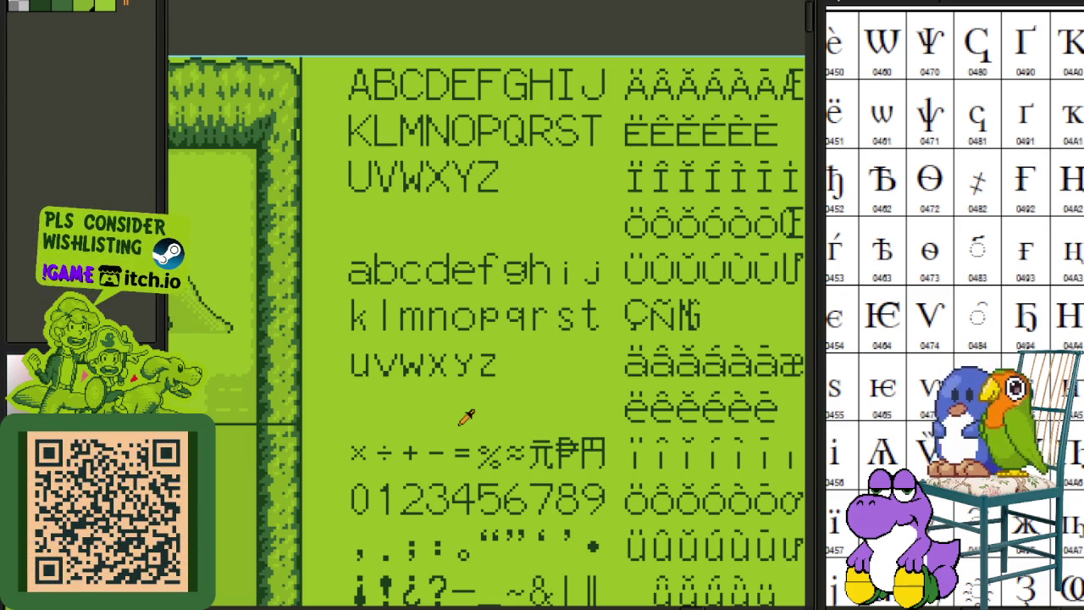
{"action": "scroll", "coordinate": [373, 324], "scroll_direction": "up", "scroll_amount": 3}
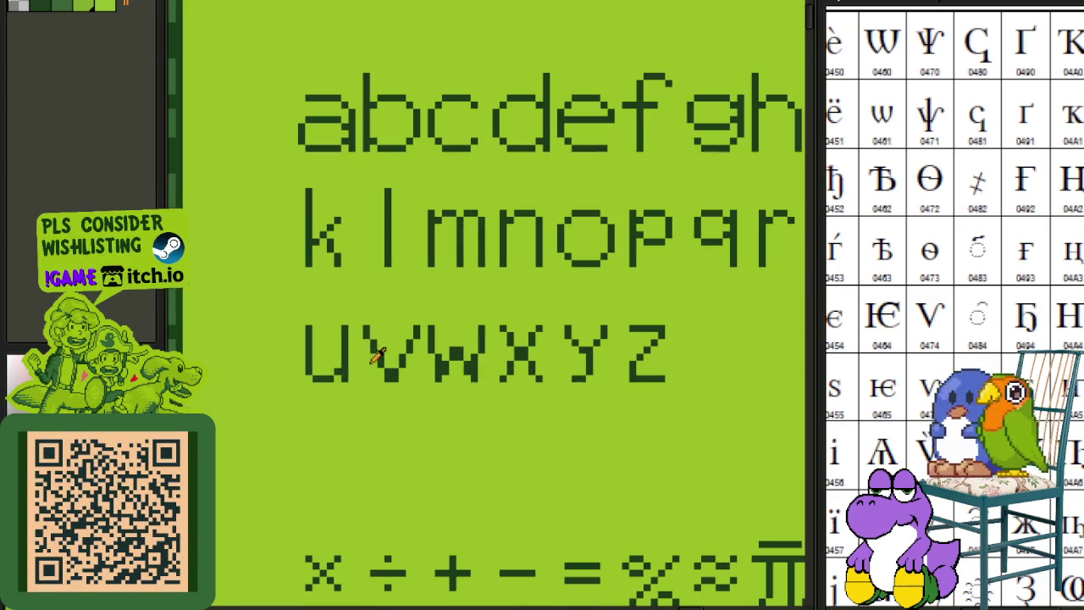
{"action": "left_click_drag", "start_coordinate": [365, 326], "coordinate": [421, 388]}
{"action": "key", "text": "Delete"}
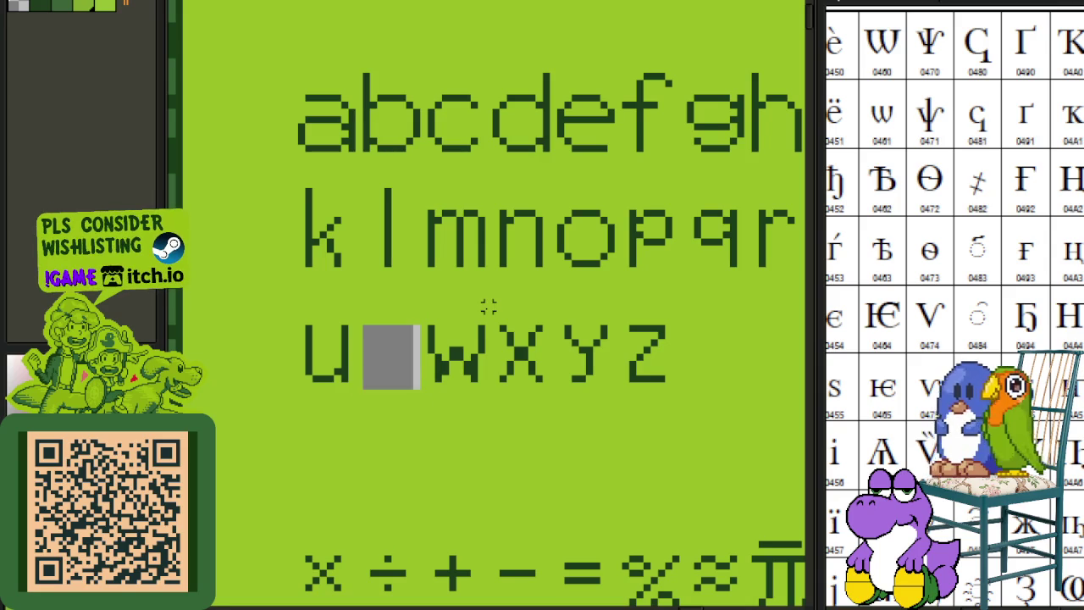
{"action": "key", "text": "ctrl+z"}
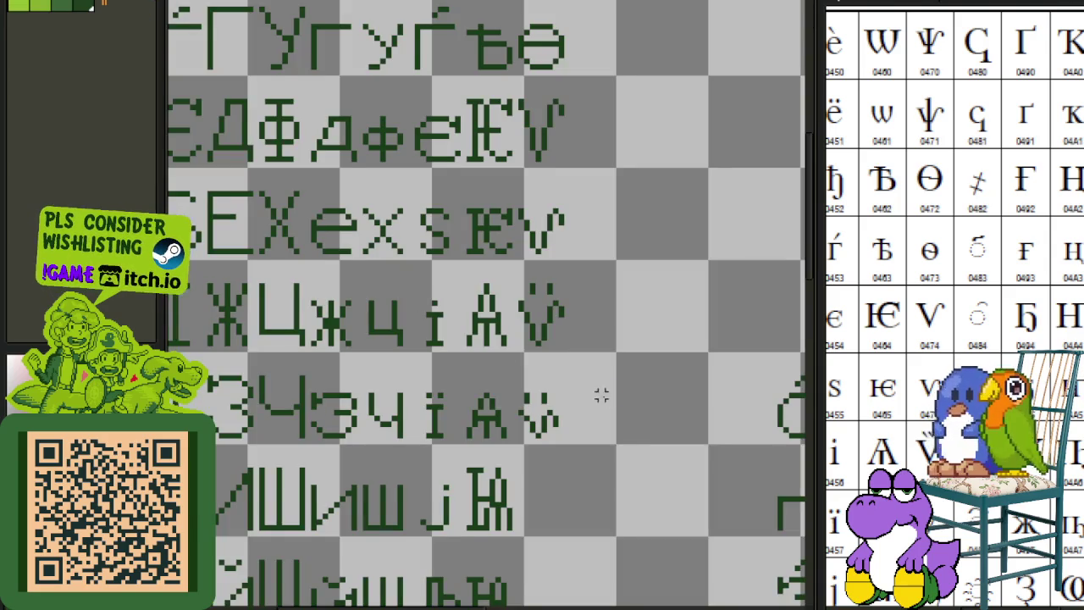
- Paste the copied green v into an empty tile of the Cyrillic sheet
{"action": "scroll", "coordinate": [596, 395], "scroll_direction": "right", "scroll_amount": 3}
{"action": "key", "text": "Tab"}
{"action": "key", "text": "Tab"}
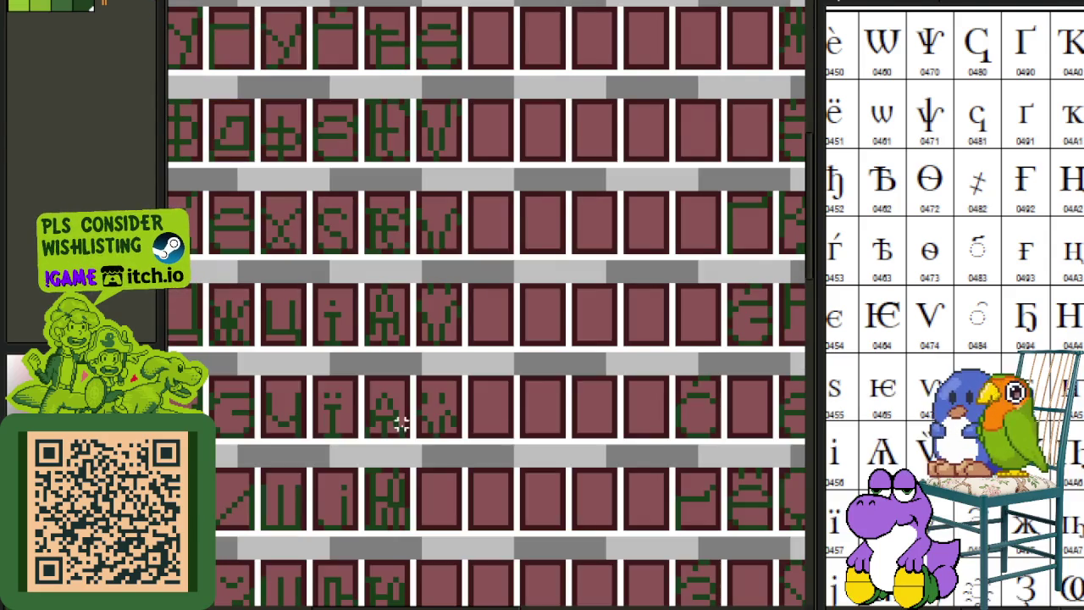
{"action": "key", "text": "Tab"}
{"action": "key", "text": "Tab"}
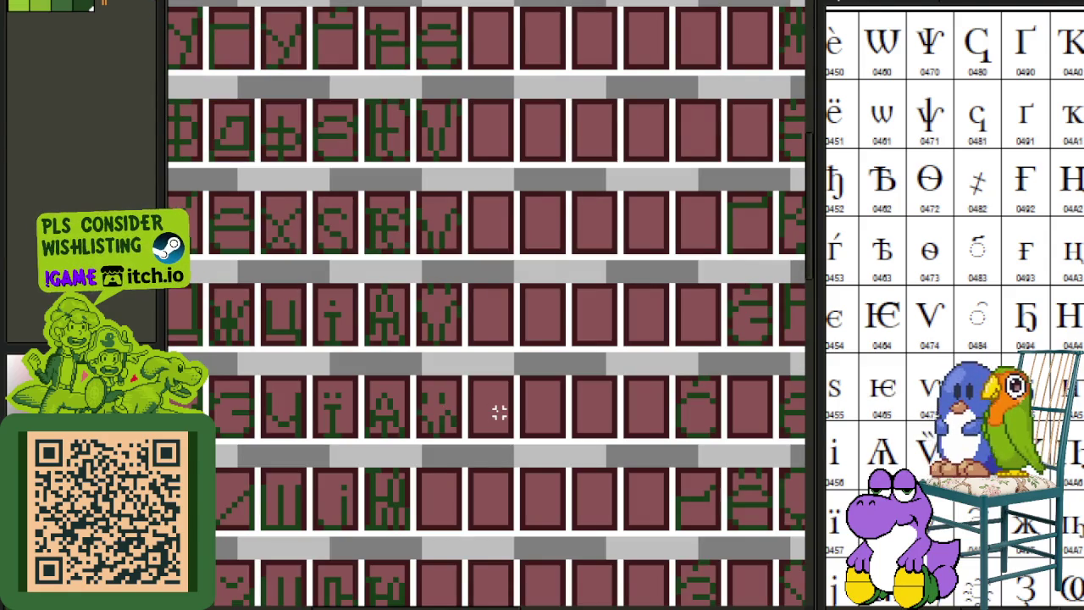
{"action": "scroll", "coordinate": [497, 412], "scroll_direction": "up", "scroll_amount": 3}
{"action": "key", "text": "ctrl+v"}
{"action": "left_click_drag", "start_coordinate": [503, 186], "coordinate": [483, 458]}
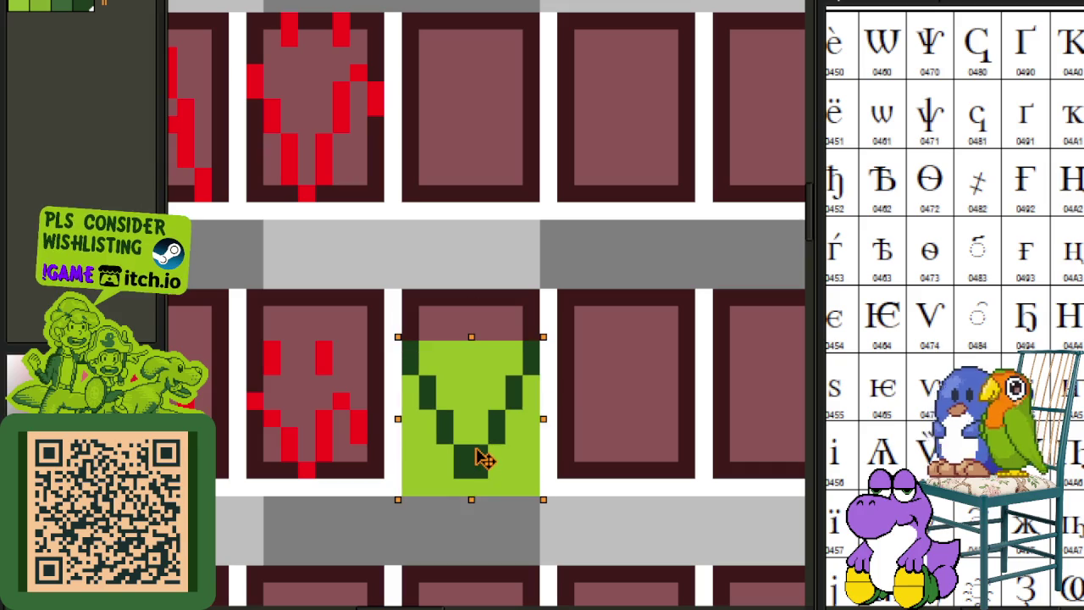
- Commit the pasted V and replace its light-green background with the tile colour
{"action": "left_click", "coordinate": [549, 436]}
{"action": "key", "text": "shift+r"}
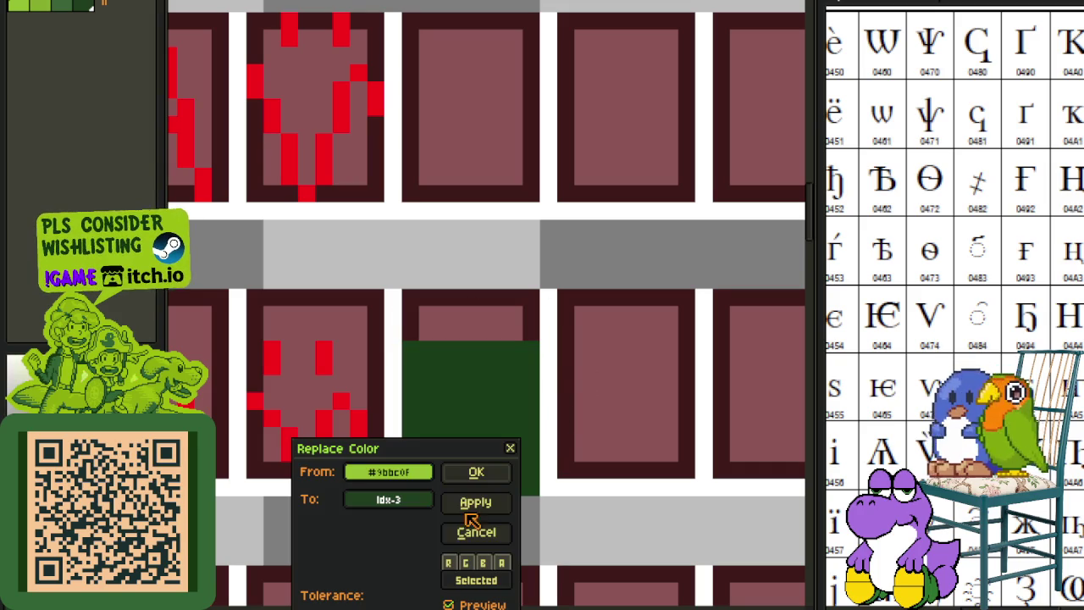
{"action": "left_click", "coordinate": [479, 535]}
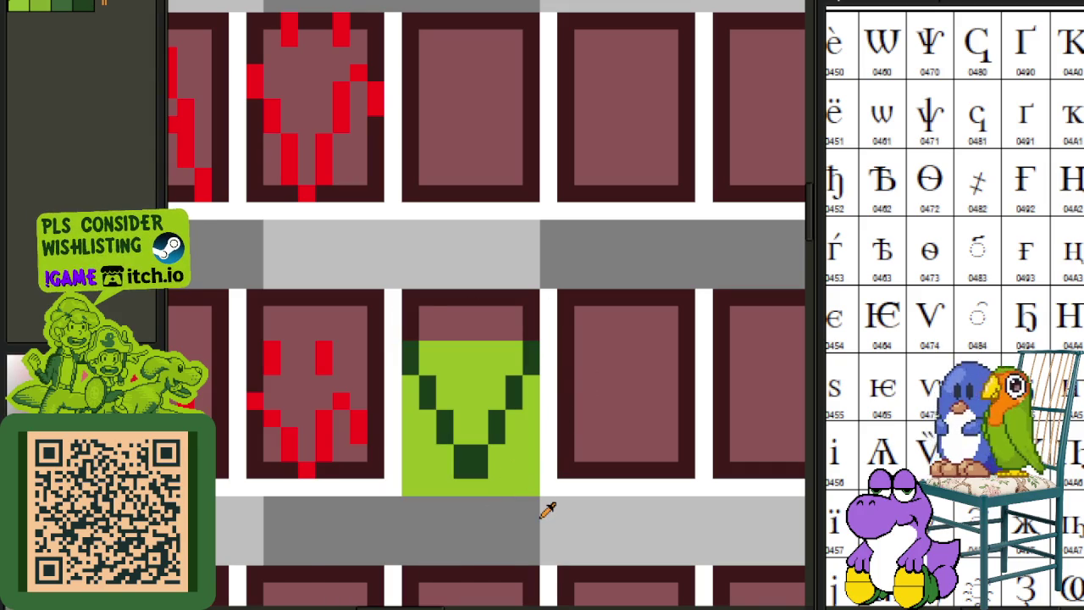
{"action": "key", "text": "shift+r"}
{"action": "left_click", "coordinate": [475, 471]}
- Nudge the V one pixel left within its tile
{"action": "left_click_drag", "start_coordinate": [478, 347], "coordinate": [593, 495]}
{"action": "key", "text": "Left"}
{"action": "left_click", "coordinate": [639, 418]}
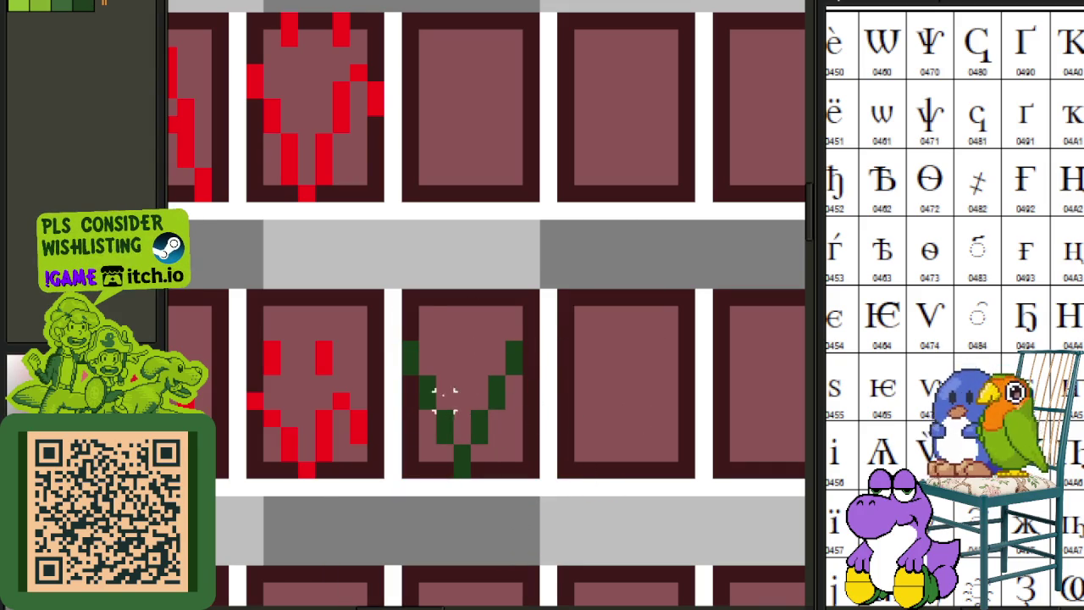
{"action": "left_click_drag", "start_coordinate": [360, 386], "coordinate": [371, 390]}
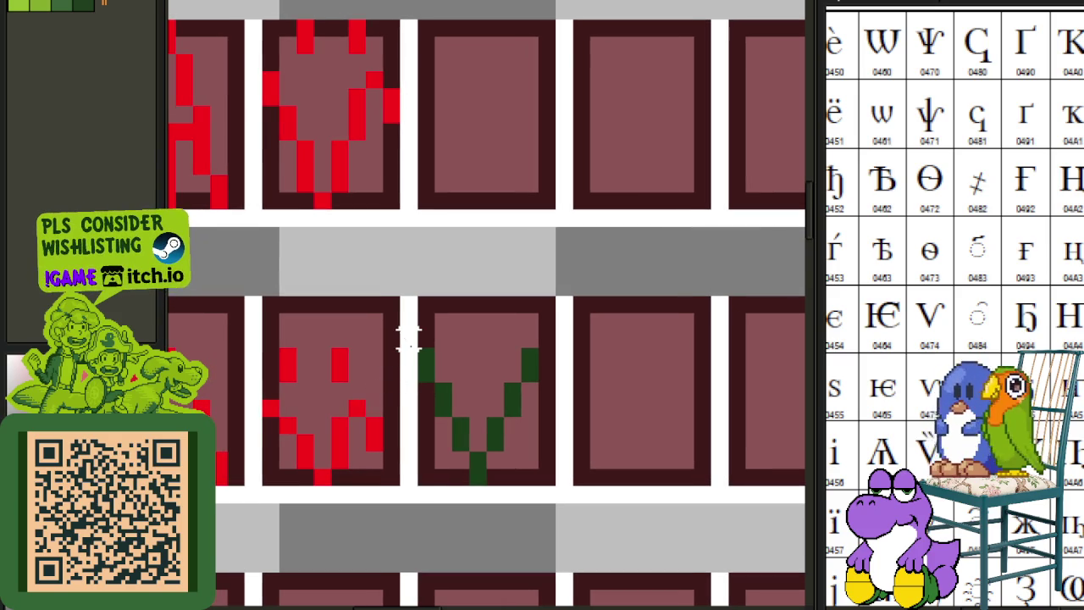
- Try several selections around the V tile and its top strip
{"action": "left_click_drag", "start_coordinate": [408, 340], "coordinate": [597, 459]}
{"action": "left_click_drag", "start_coordinate": [415, 347], "coordinate": [610, 452]}
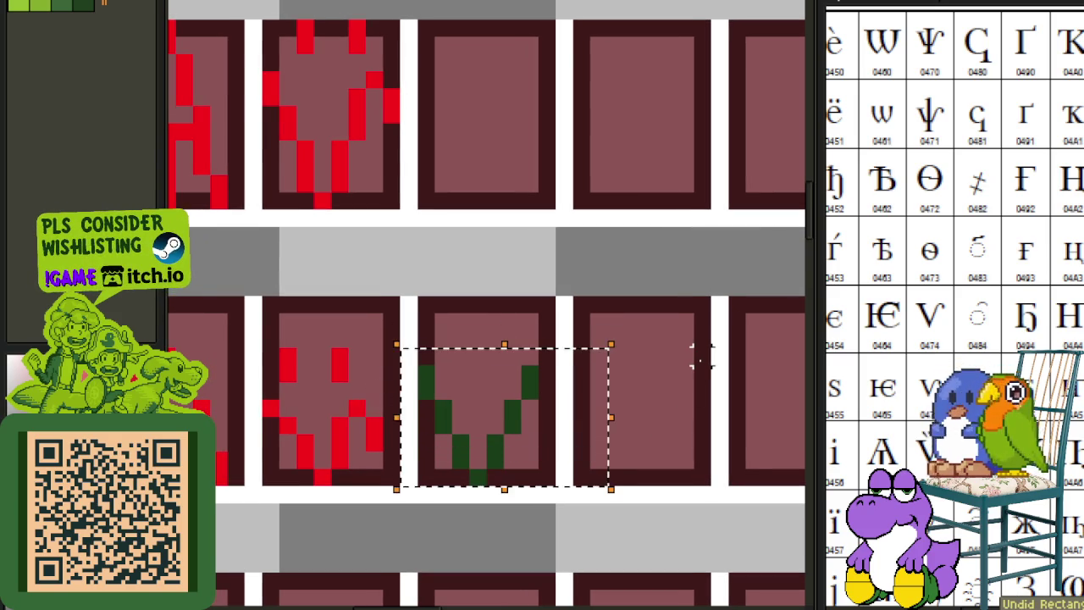
{"action": "left_click_drag", "start_coordinate": [396, 327], "coordinate": [611, 470]}
{"action": "left_click_drag", "start_coordinate": [400, 331], "coordinate": [576, 368]}
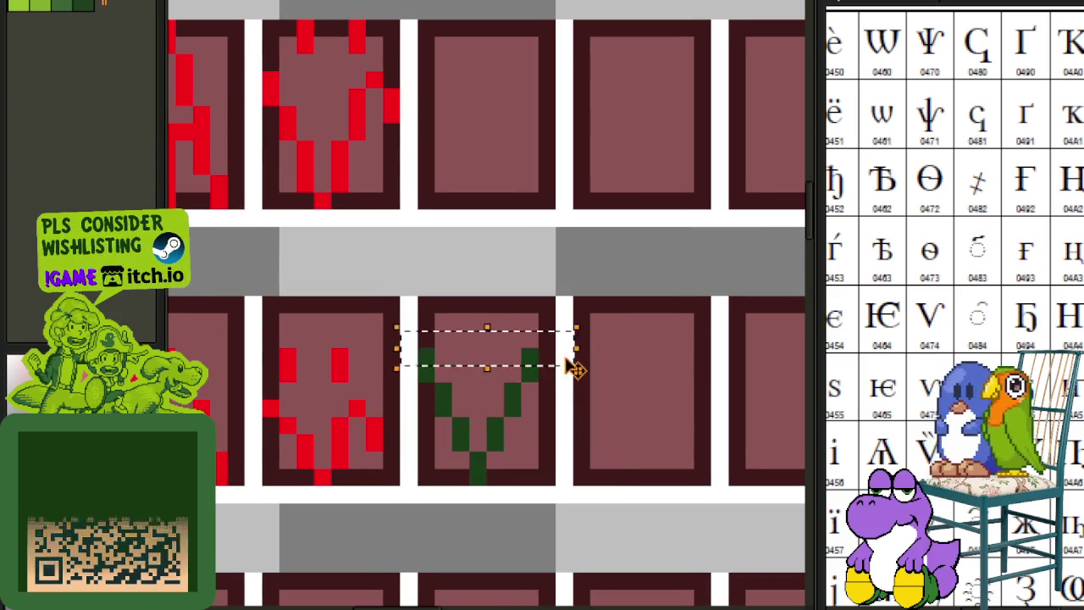
{"action": "left_click_drag", "start_coordinate": [418, 349], "coordinate": [513, 377]}
{"action": "left_click", "coordinate": [442, 373]}
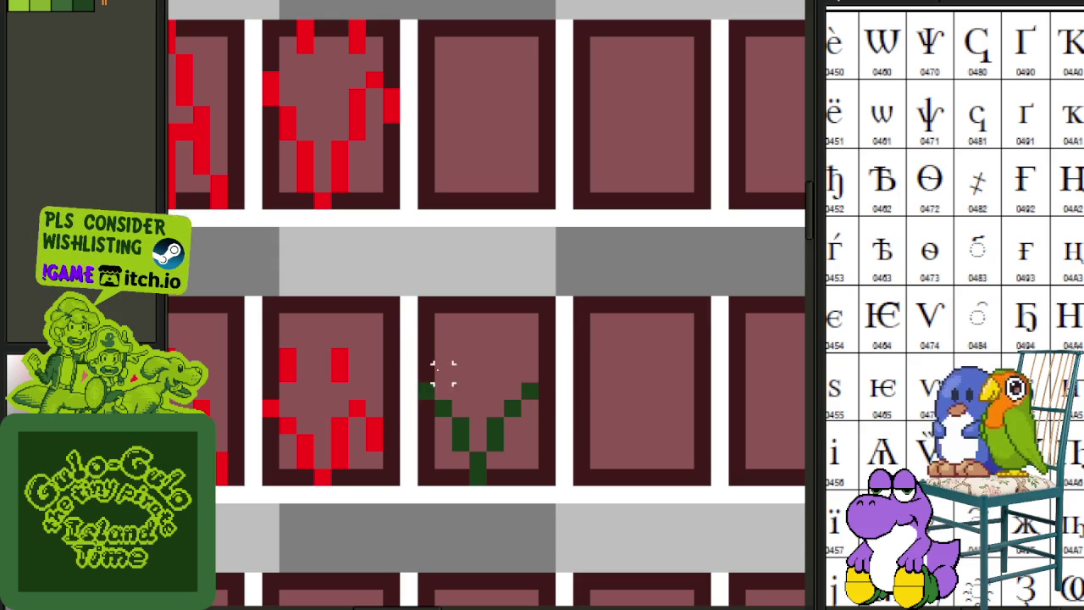
{"action": "left_click_drag", "start_coordinate": [398, 363], "coordinate": [577, 454]}
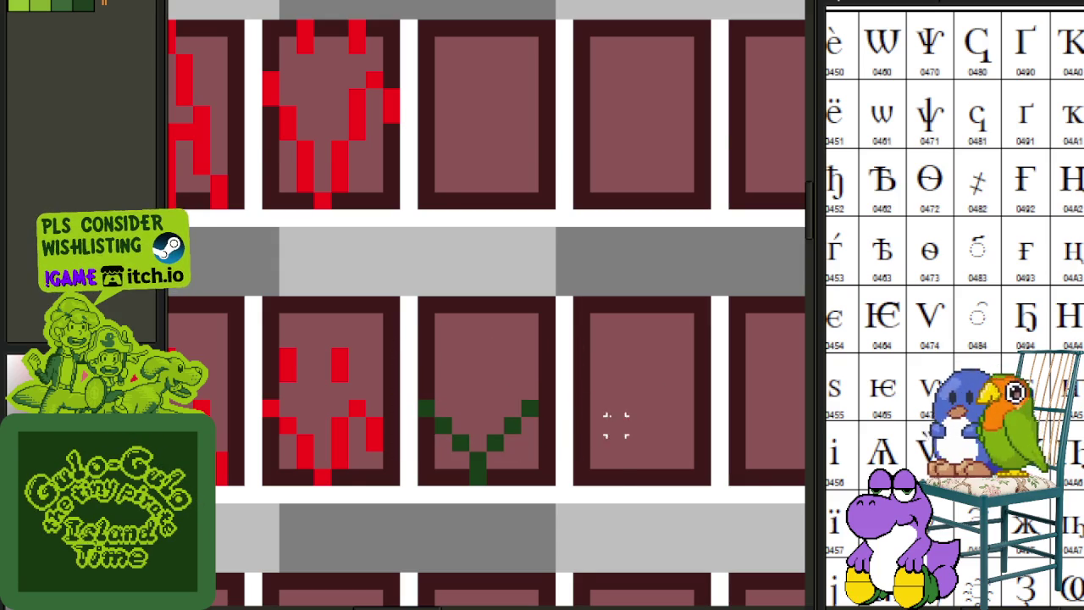
- Undo the last two changes, then move the V down one pixel
{"action": "scroll", "coordinate": [616, 425], "scroll_direction": "down", "scroll_amount": 2}
{"action": "key", "text": "ctrl+z"}
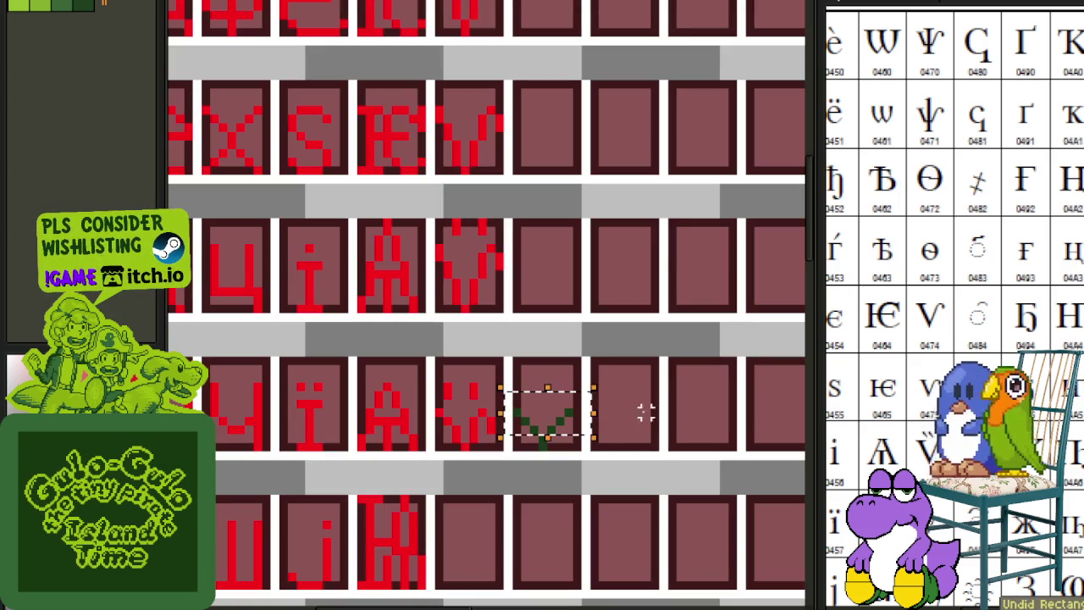
{"action": "key", "text": "ctrl+z"}
{"action": "scroll", "coordinate": [664, 405], "scroll_direction": "up", "scroll_amount": 2}
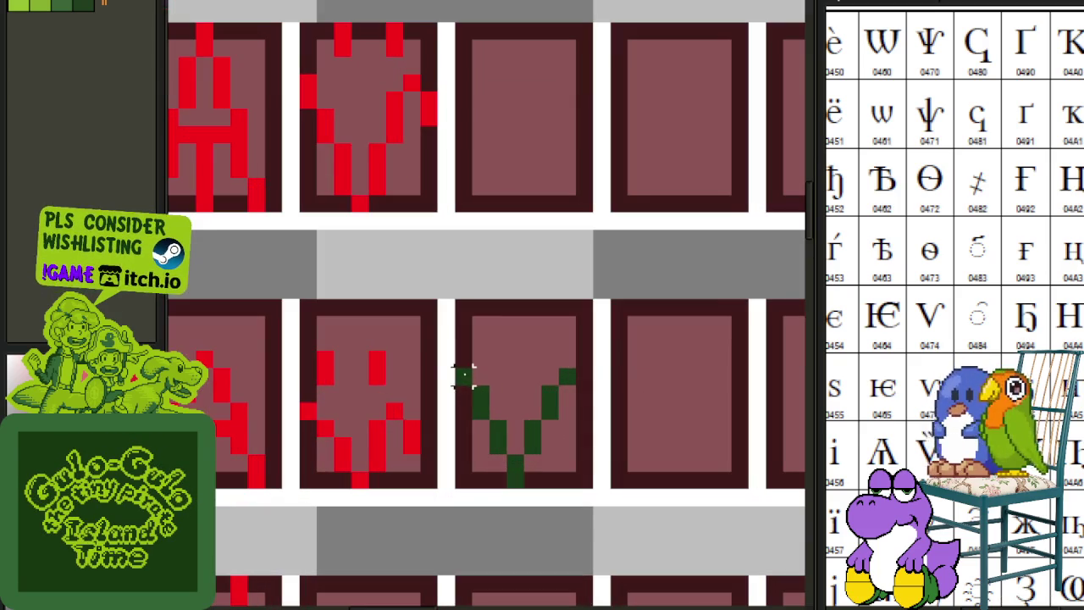
{"action": "left_click_drag", "start_coordinate": [451, 349], "coordinate": [614, 474]}
{"action": "key", "text": "Down"}
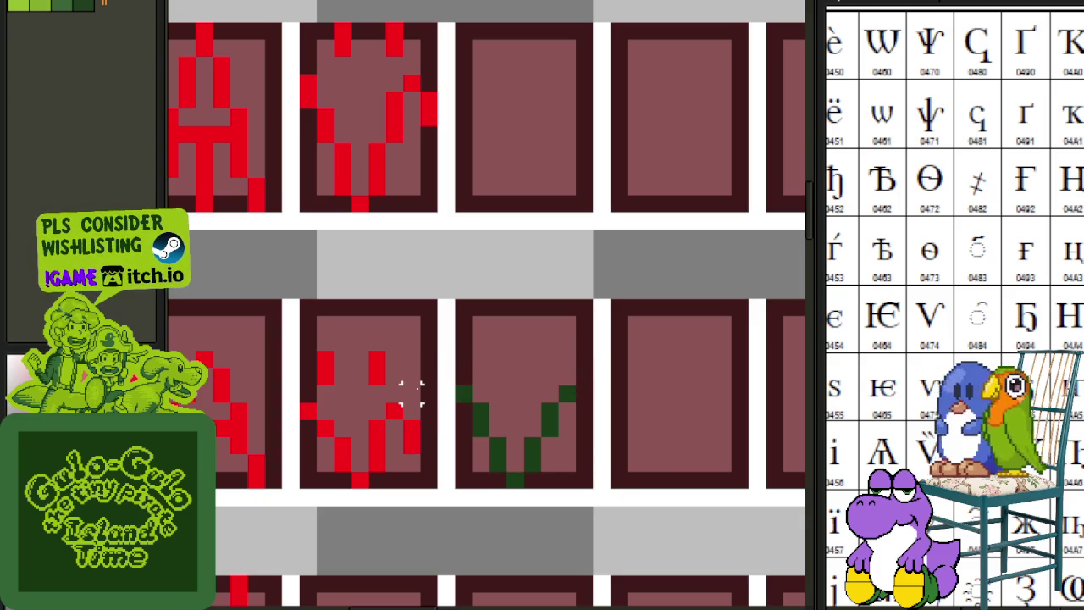
- Move the two dot pixels from the neighbouring glyph to sit above the V
{"action": "left_click_drag", "start_coordinate": [441, 405], "coordinate": [295, 347]}
{"action": "left_click_drag", "start_coordinate": [358, 384], "coordinate": [532, 384]}
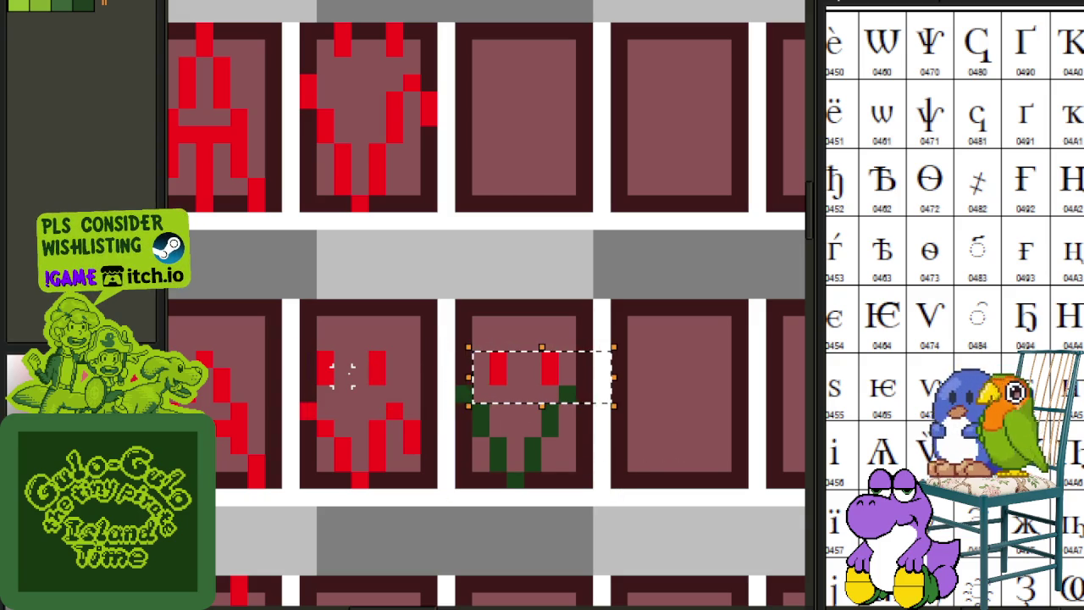
{"action": "key", "text": "Left"}
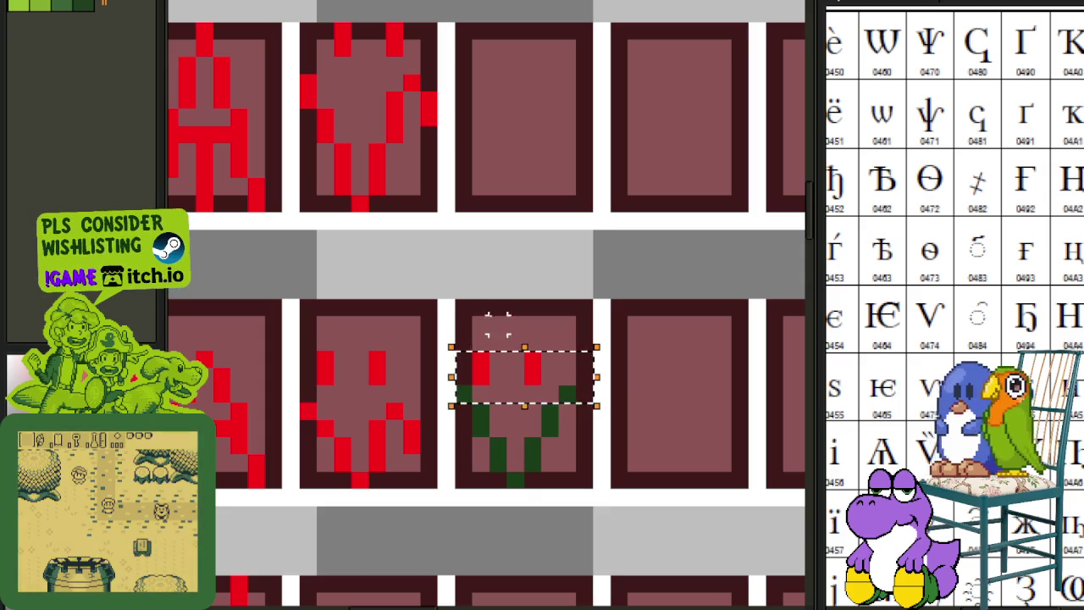
{"action": "key", "text": "Right"}
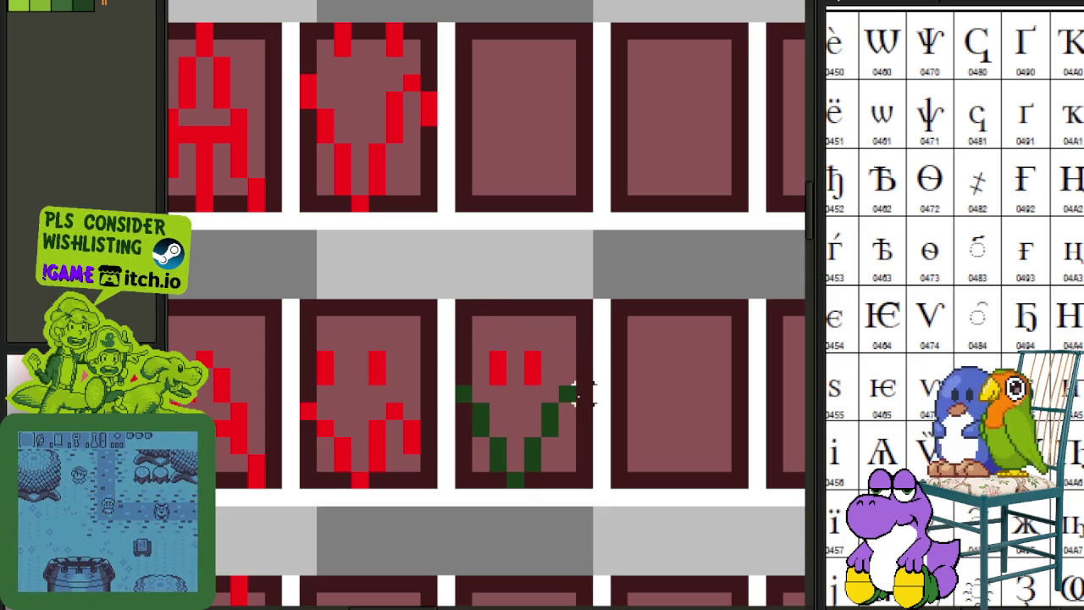
- Add pixels to flare the V's right tip and recolour the dark green to red
{"action": "left_click_drag", "start_coordinate": [582, 412], "coordinate": [581, 424]}
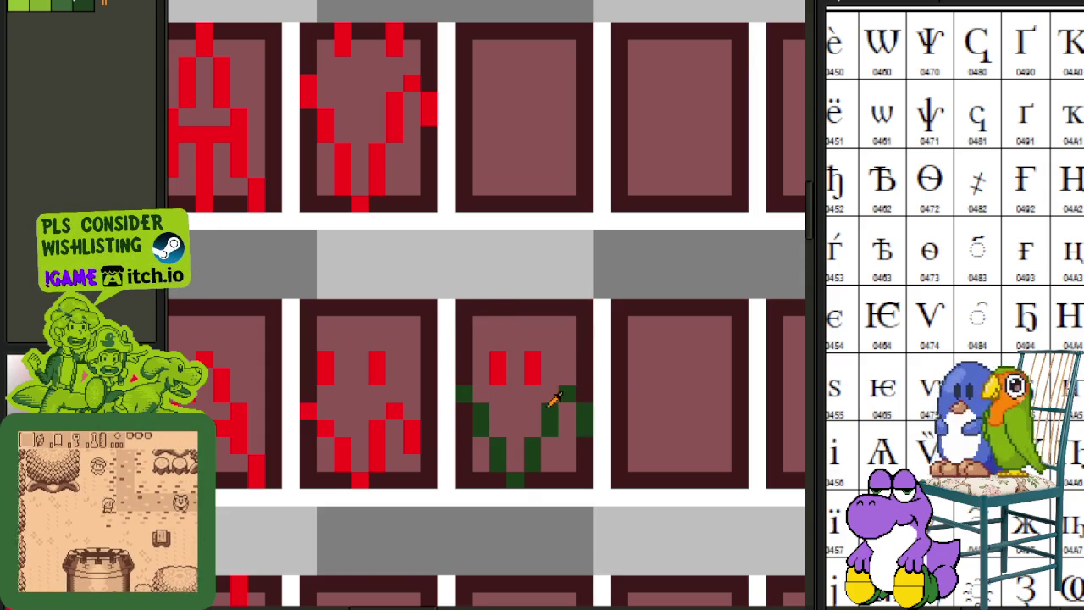
{"action": "key", "text": "shift+r"}
{"action": "left_click", "coordinate": [478, 476]}
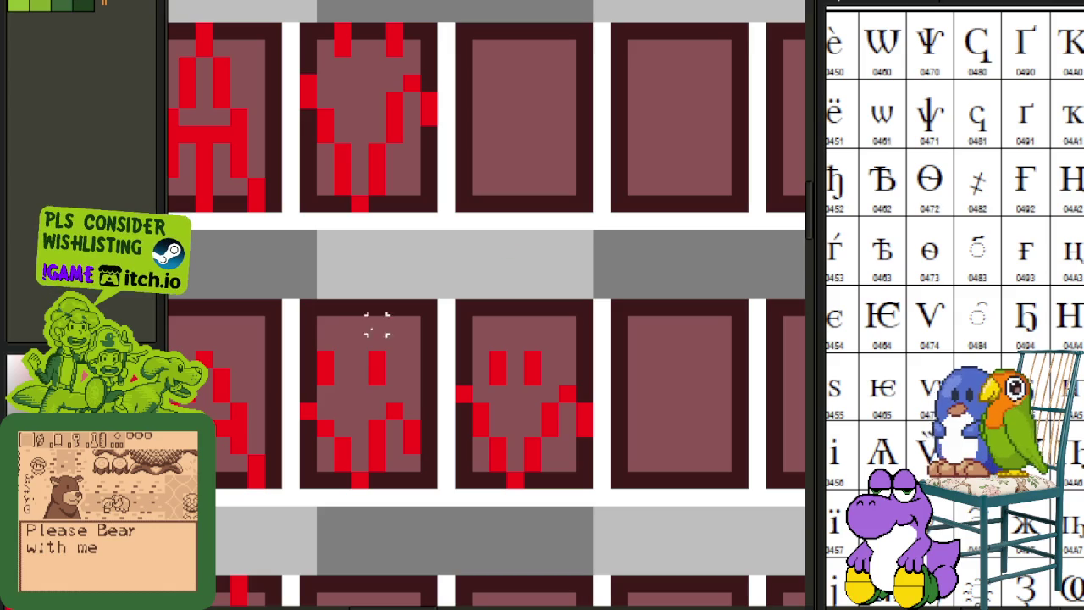
- Delete the older dotted-V glyph and shift the new one left into its tile
{"action": "left_click_drag", "start_coordinate": [309, 309], "coordinate": [439, 498]}
{"action": "key", "text": "Delete"}
{"action": "mouse_move", "coordinate": [466, 310]}
{"action": "left_mouse_down"}
{"action": "mouse_move", "coordinate": [567, 484]}
{"action": "mouse_move", "coordinate": [599, 491]}
{"action": "left_mouse_up"}
{"action": "key", "text": "Left"}
{"action": "key", "text": "Left"}
{"action": "key", "text": "Left"}
{"action": "key", "text": "Left"}
{"action": "key", "text": "Left"}
{"action": "key", "text": "Left"}
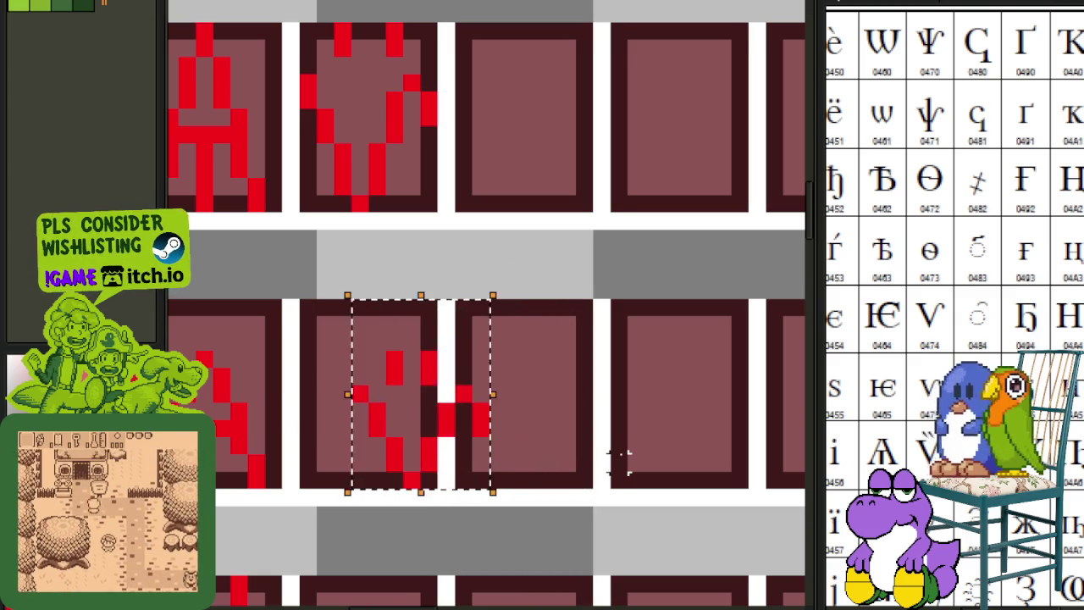
{"action": "key", "text": "Left"}
{"action": "key", "text": "Left"}
{"action": "key", "text": "Left"}
{"action": "scroll", "coordinate": [618, 447], "scroll_direction": "down", "scroll_amount": 2}
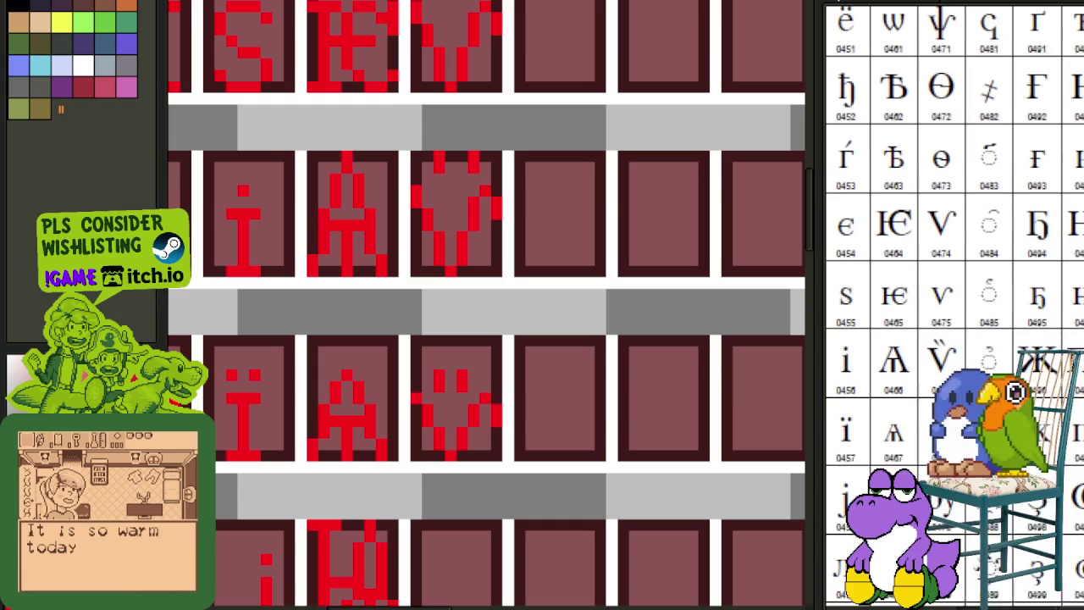
- Pan the reference chart to later code points and check the heart glyph's top row
{"action": "scroll", "coordinate": [949, 305], "scroll_direction": "down", "scroll_amount": 2}
{"action": "scroll", "coordinate": [949, 305], "scroll_direction": "up", "scroll_amount": 2}
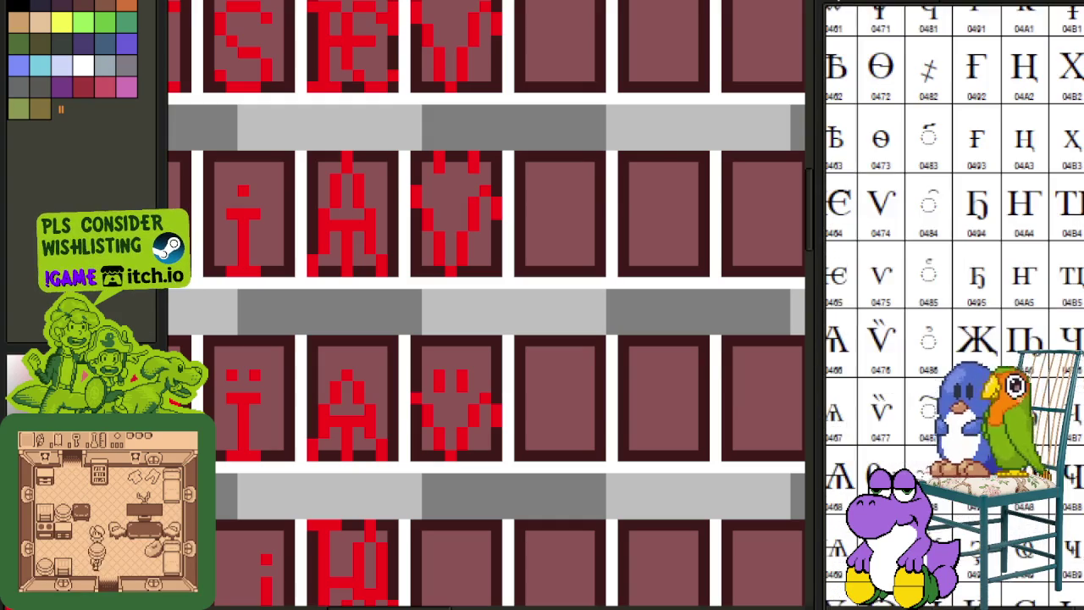
{"action": "mouse_move", "coordinate": [937, 470]}
{"action": "left_mouse_down"}
{"action": "mouse_move", "coordinate": [897, 460]}
{"action": "mouse_move", "coordinate": [1051, 562]}
{"action": "left_mouse_up"}
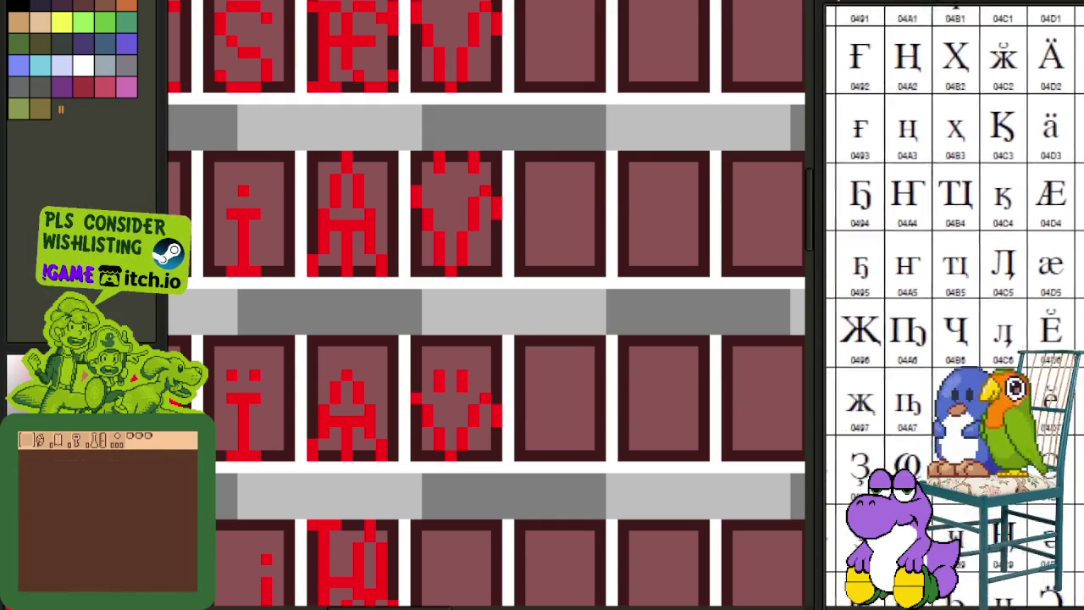
{"action": "scroll", "coordinate": [415, 197], "scroll_direction": "up", "scroll_amount": 2}
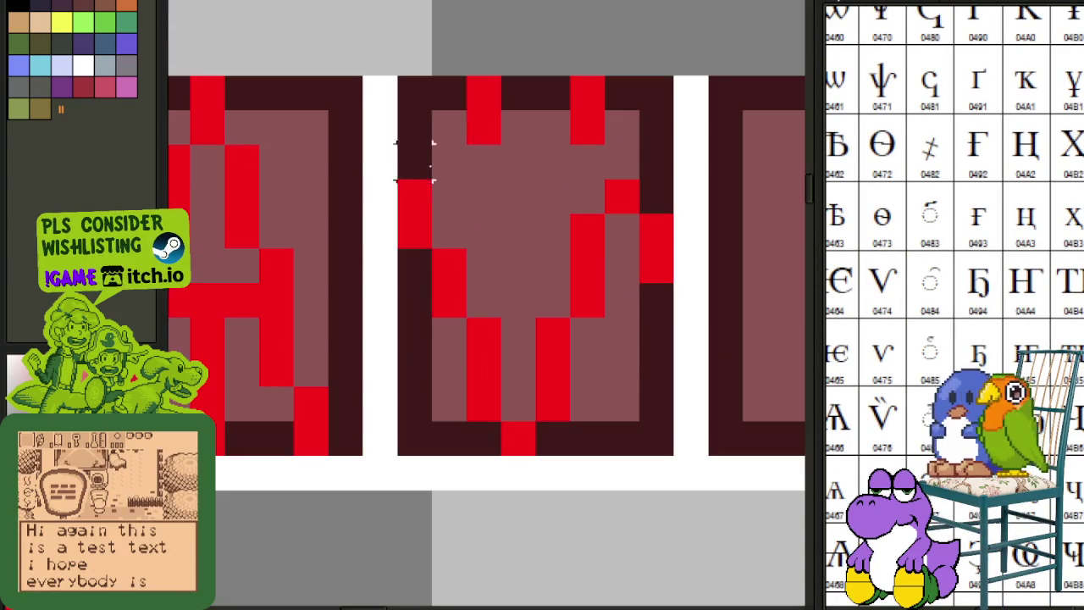
{"action": "left_click_drag", "start_coordinate": [483, 93], "coordinate": [624, 114]}
{"action": "scroll", "coordinate": [653, 245], "scroll_direction": "down", "scroll_amount": 3}
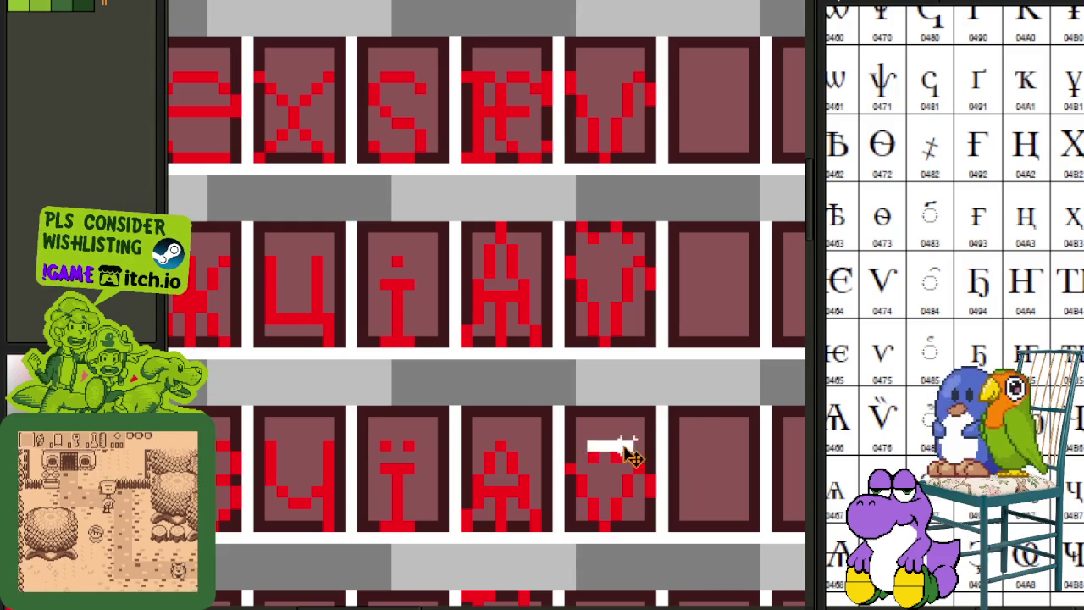
{"action": "scroll", "coordinate": [695, 423], "scroll_direction": "down", "scroll_amount": 2}
- Save the glyph sheet with Ctrl+S and inspect the dots of the і glyph
{"action": "key", "text": "ctrl+s"}
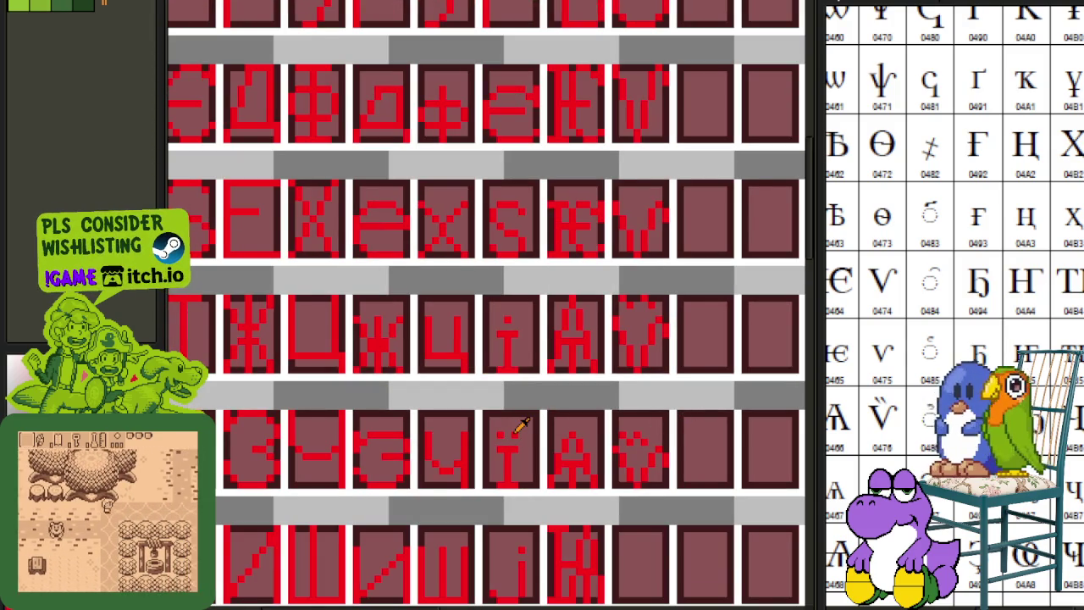
{"action": "scroll", "coordinate": [591, 444], "scroll_direction": "up", "scroll_amount": 1}
{"action": "scroll", "coordinate": [441, 433], "scroll_direction": "up", "scroll_amount": 2}
{"action": "left_click_drag", "start_coordinate": [441, 471], "coordinate": [448, 514]}
{"action": "left_click", "coordinate": [453, 444]}
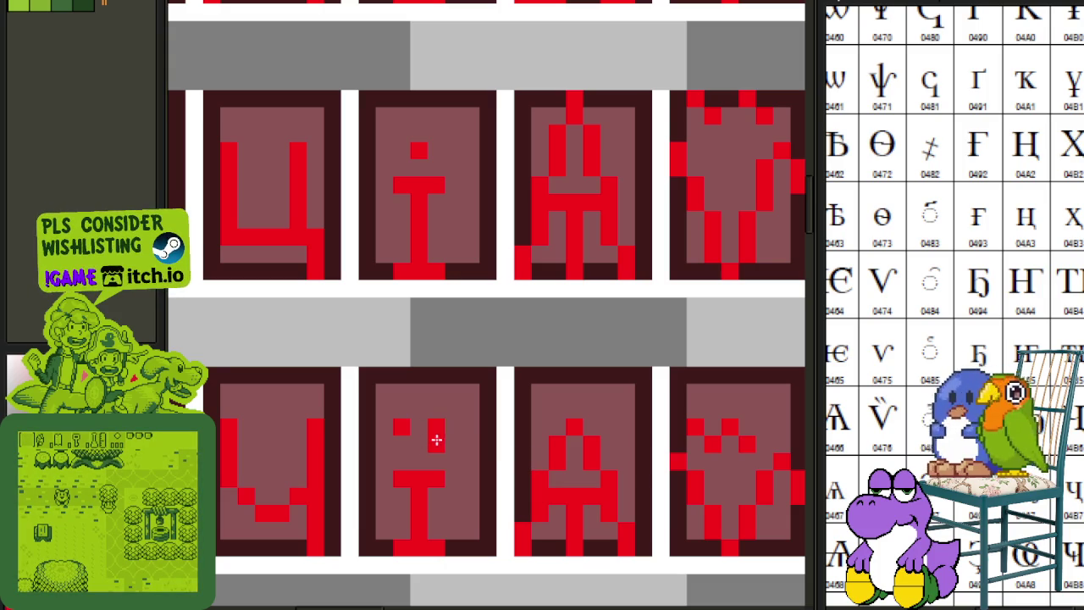